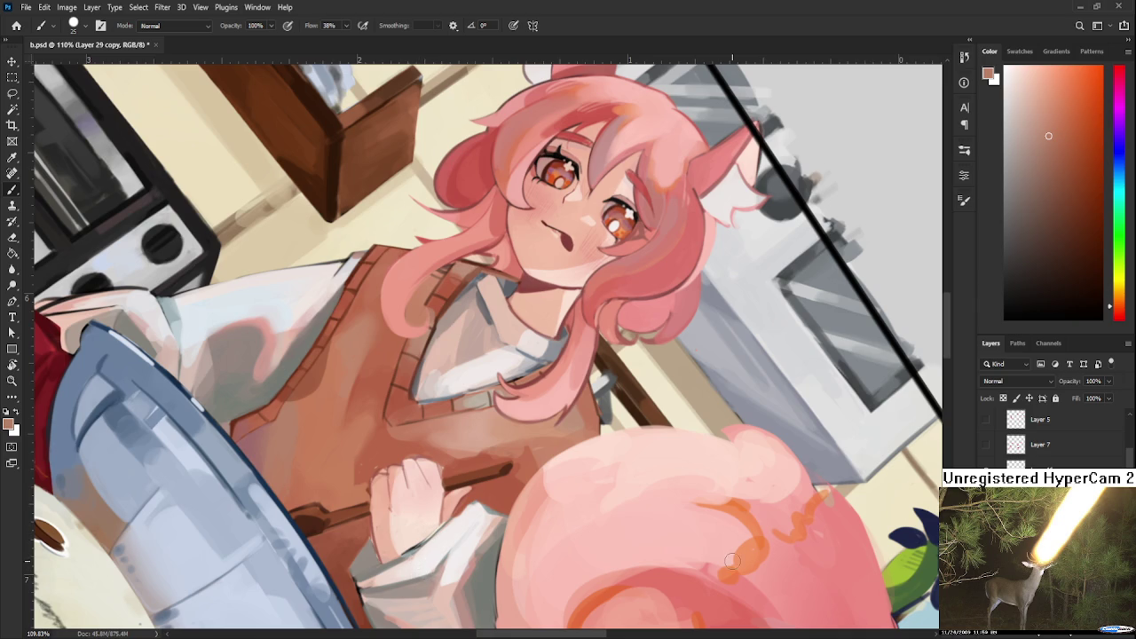
Dab brown paint onto the sleeve and zoom in on the vest and face.
{"action": "left_click", "coordinate": [480, 520]}
{"action": "left_click_drag", "start_coordinate": [402, 560], "coordinate": [402, 474]}
{"action": "scroll", "coordinate": [426, 470], "scroll_direction": "up", "scroll_amount": 2}
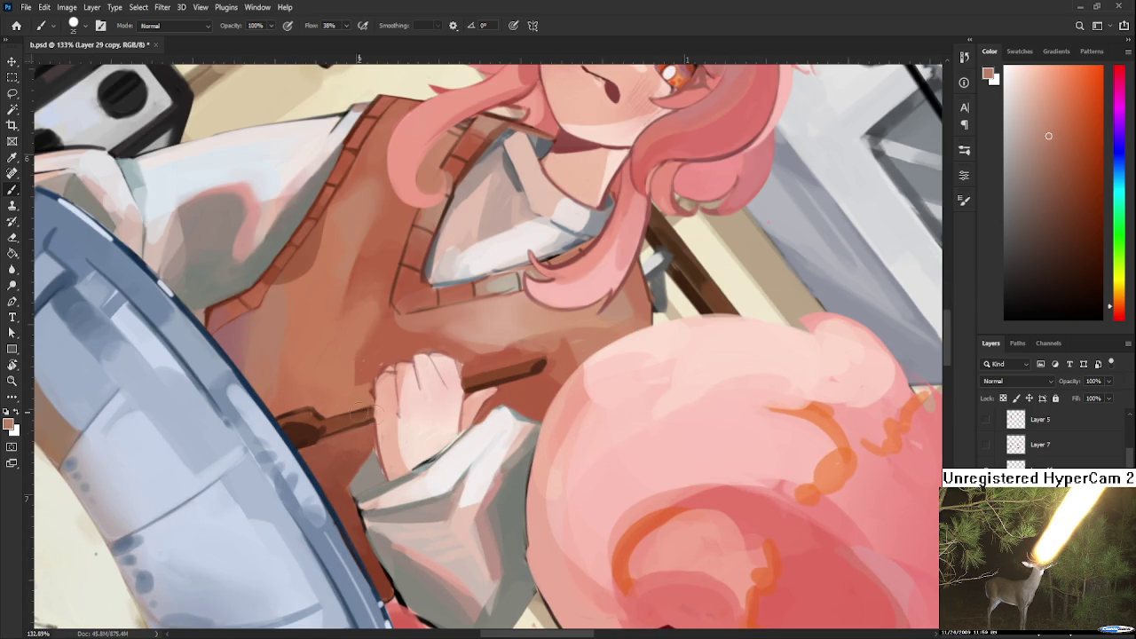
{"action": "left_click_drag", "start_coordinate": [359, 426], "coordinate": [413, 423]}
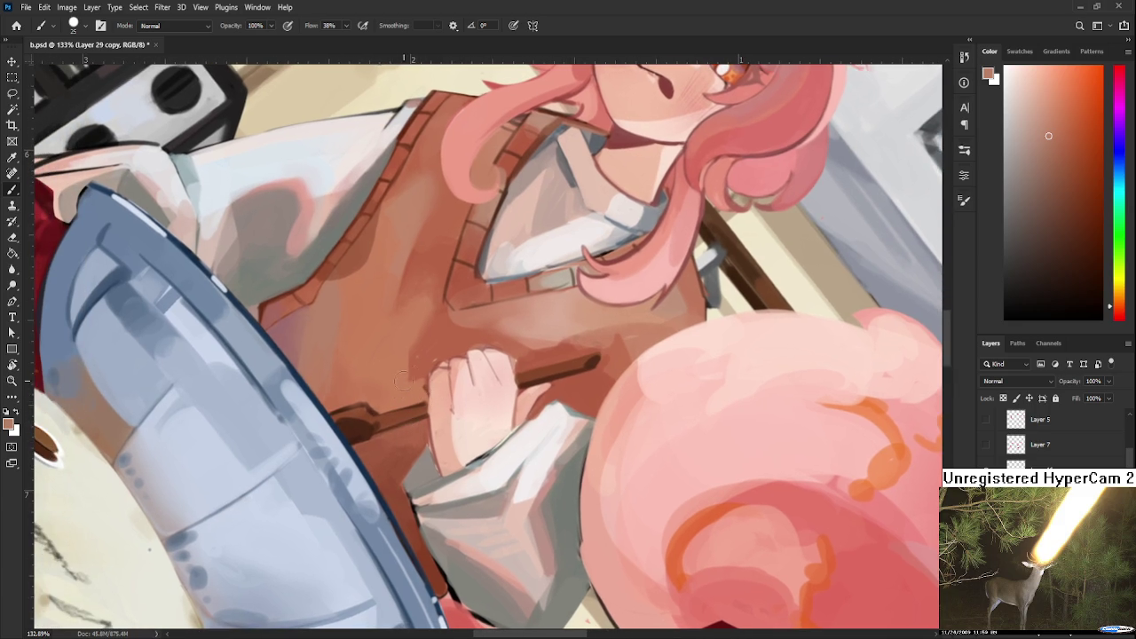
{"action": "left_click_drag", "start_coordinate": [430, 347], "coordinate": [382, 429]}
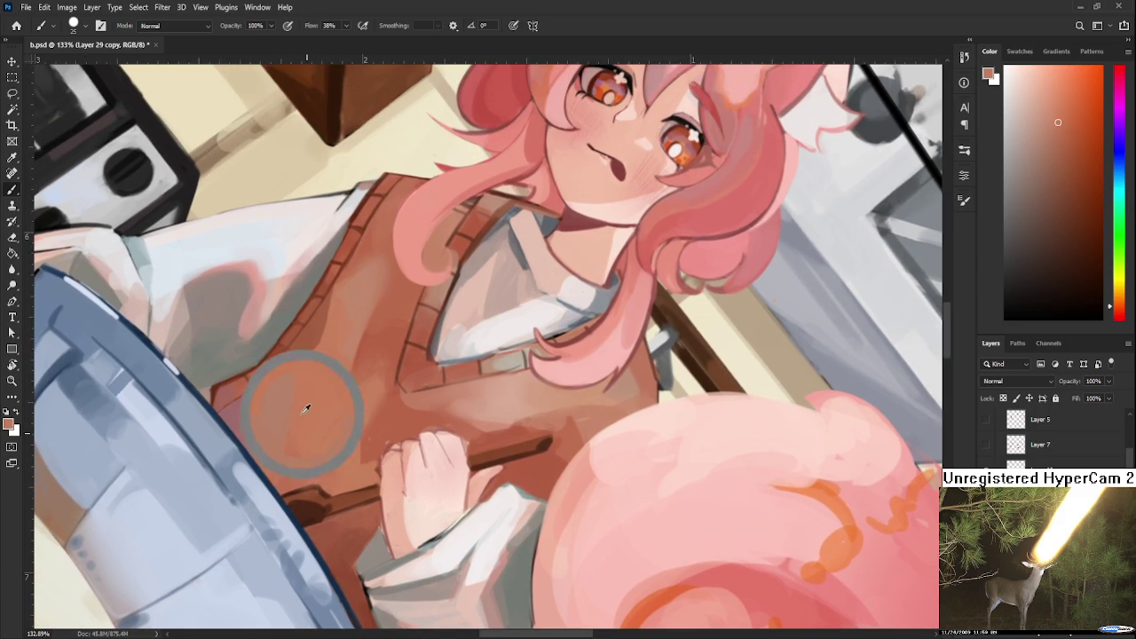
{"action": "left_click_drag", "start_coordinate": [298, 427], "coordinate": [298, 571]}
Choose a saturated light pink and paint a highlight along the vest edge.
{"action": "left_click", "coordinate": [280, 531], "text": "alt"}
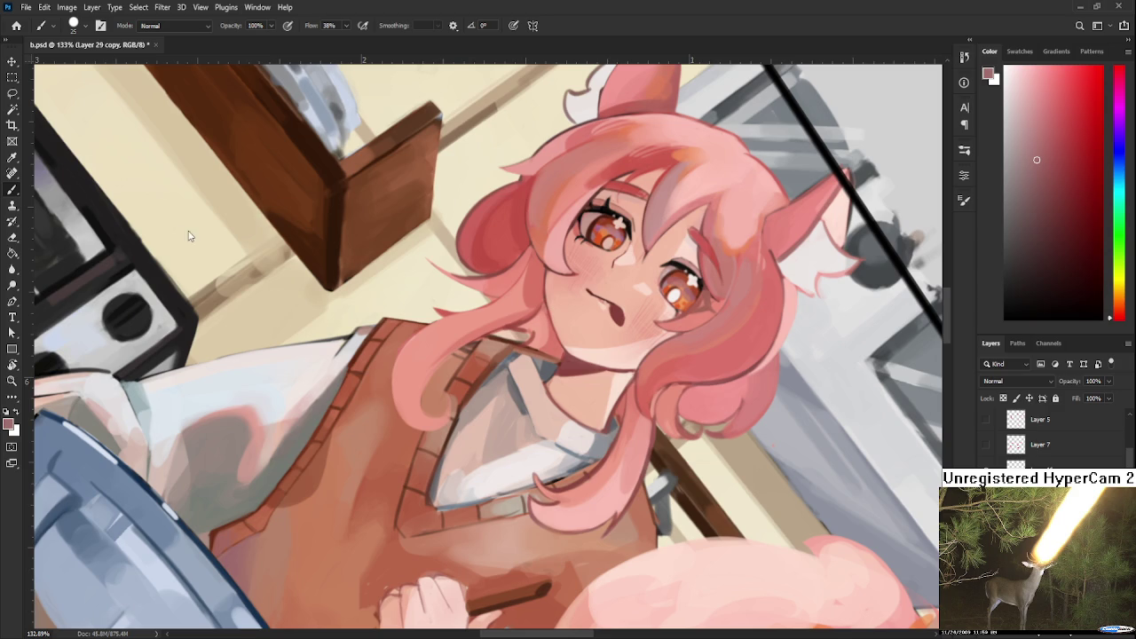
{"action": "key", "text": "x"}
{"action": "key", "text": "ctrl+plus"}
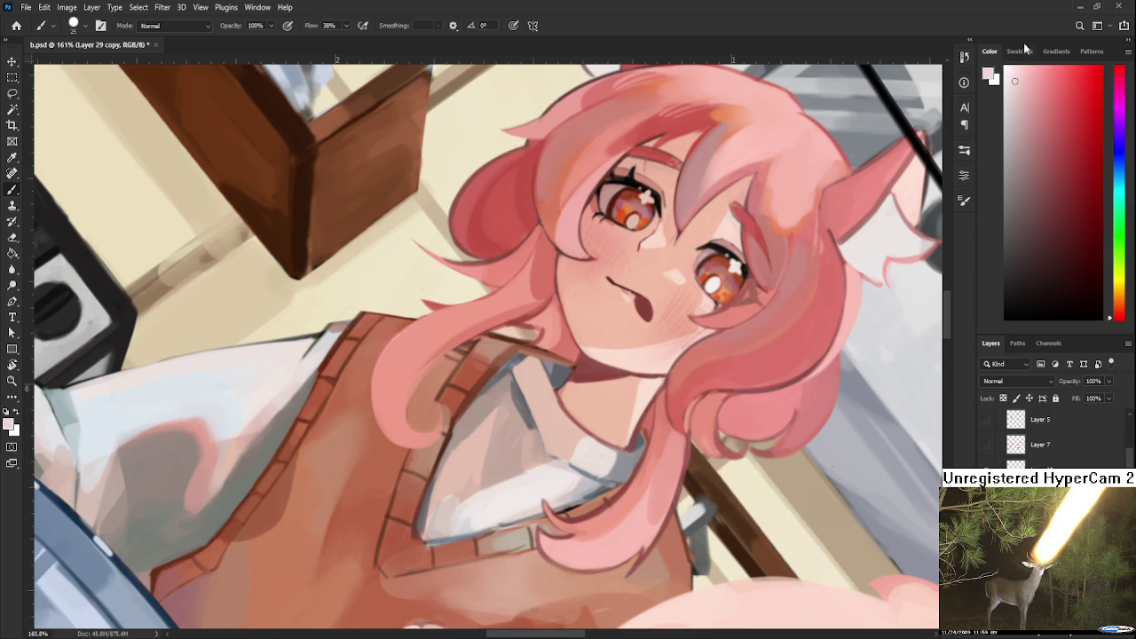
{"action": "left_click_drag", "start_coordinate": [1022, 88], "coordinate": [1032, 89]}
{"action": "left_click_drag", "start_coordinate": [416, 429], "coordinate": [389, 417]}
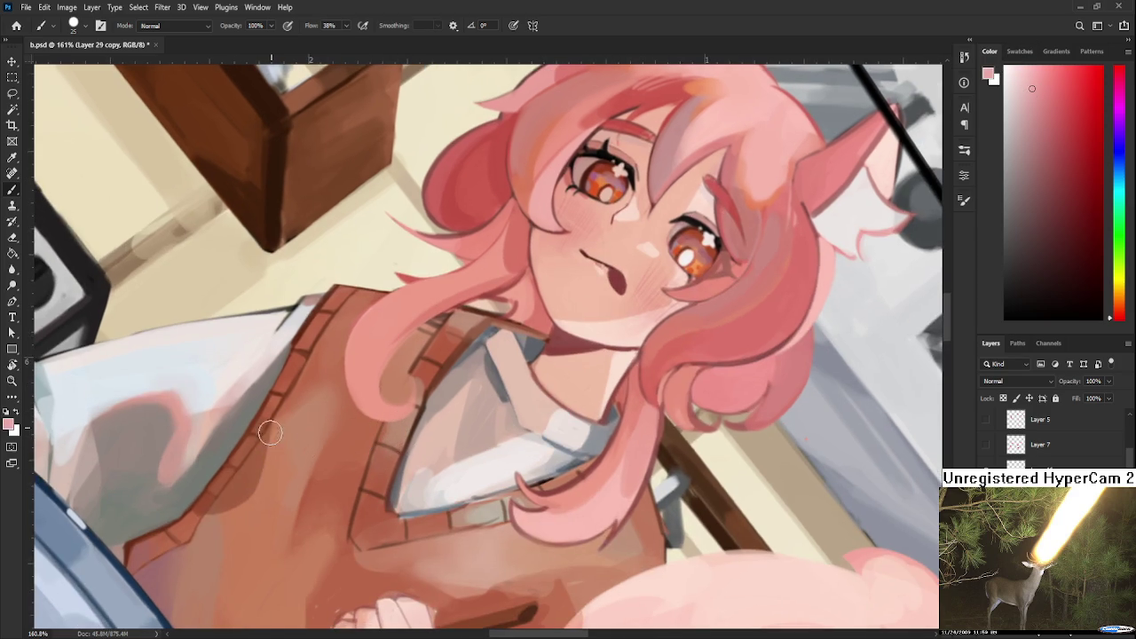
{"action": "left_click_drag", "start_coordinate": [272, 423], "coordinate": [258, 507]}
Sample the brownish-orange vest colour, zoom out and rotate the view to a new angle.
{"action": "left_click", "coordinate": [275, 484], "text": "alt"}
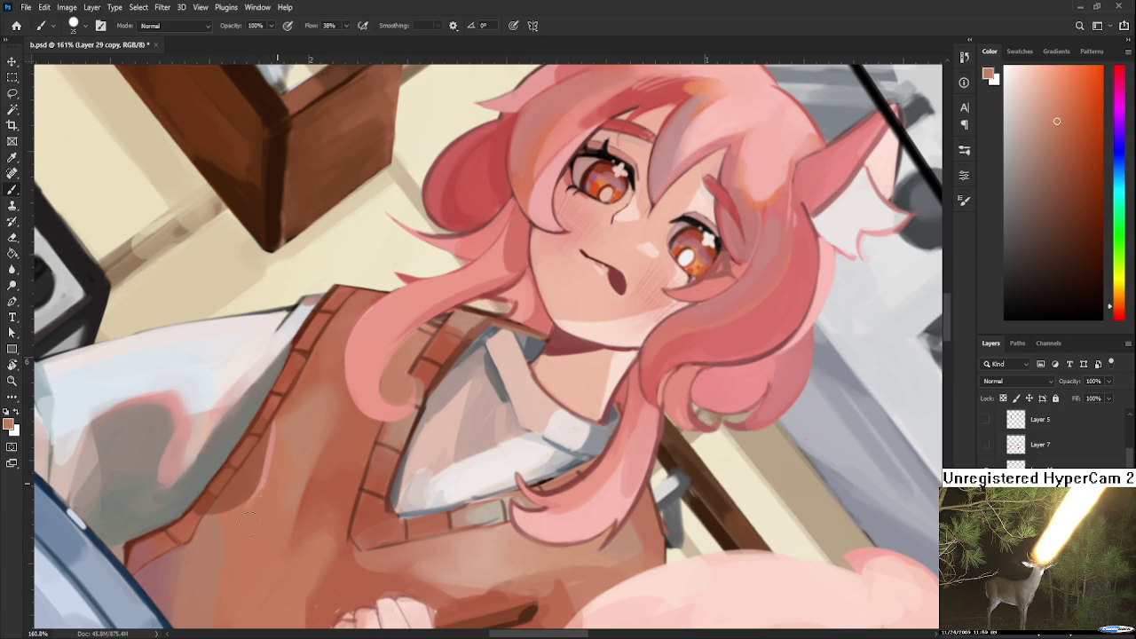
{"action": "key", "text": "r"}
{"action": "key", "text": "ctrl+minus"}
{"action": "left_click_drag", "start_coordinate": [416, 478], "coordinate": [435, 385]}
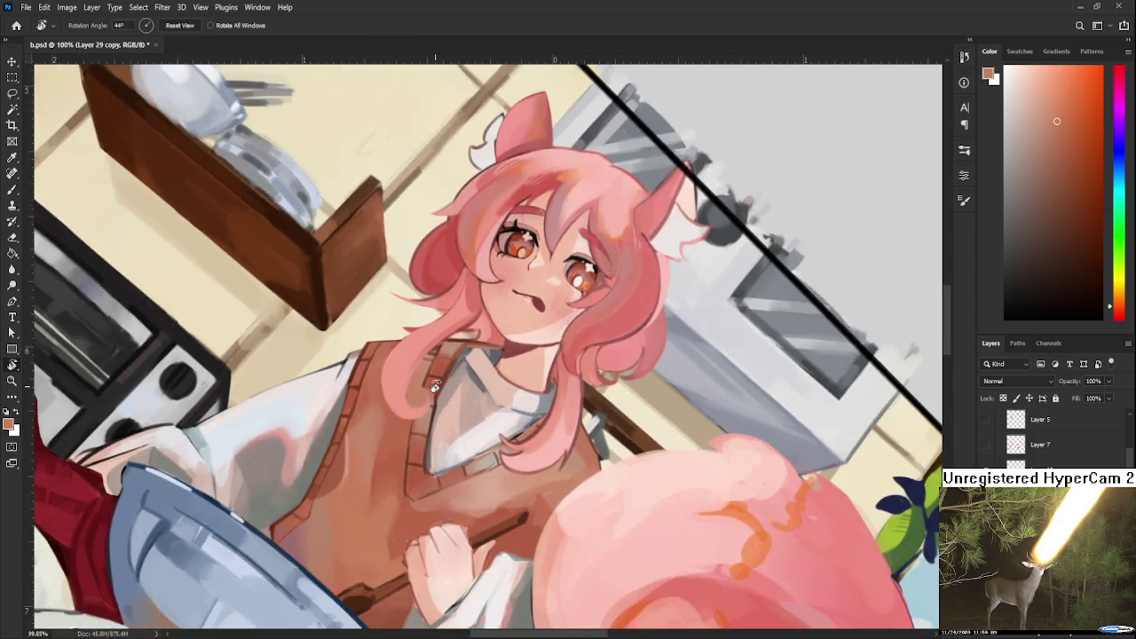
Rotate the view and resume brushing, sampling vest tones to start blending the shading.
{"action": "scroll", "coordinate": [435, 386], "scroll_direction": "down", "scroll_amount": 3}
{"action": "scroll", "coordinate": [408, 444], "scroll_direction": "up", "scroll_amount": 2}
{"action": "scroll", "coordinate": [408, 444], "scroll_direction": "up", "scroll_amount": 2}
{"action": "scroll", "coordinate": [408, 443], "scroll_direction": "up", "scroll_amount": 1}
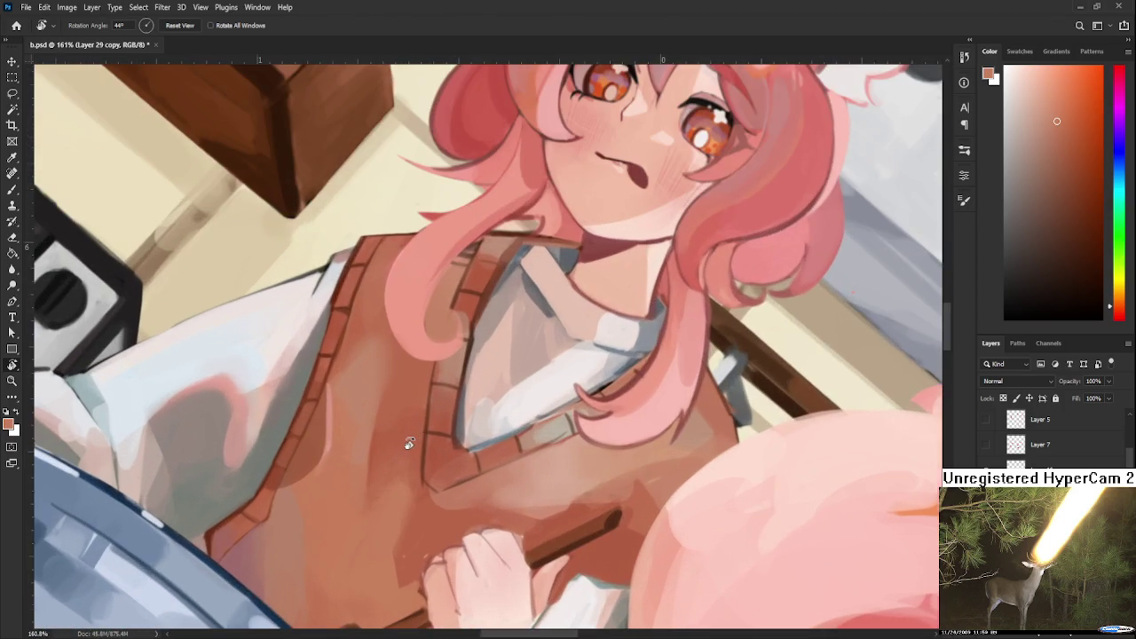
{"action": "left_click_drag", "start_coordinate": [408, 400], "coordinate": [413, 505]}
{"action": "key", "text": "b"}
{"action": "left_click", "coordinate": [353, 408], "text": "alt"}
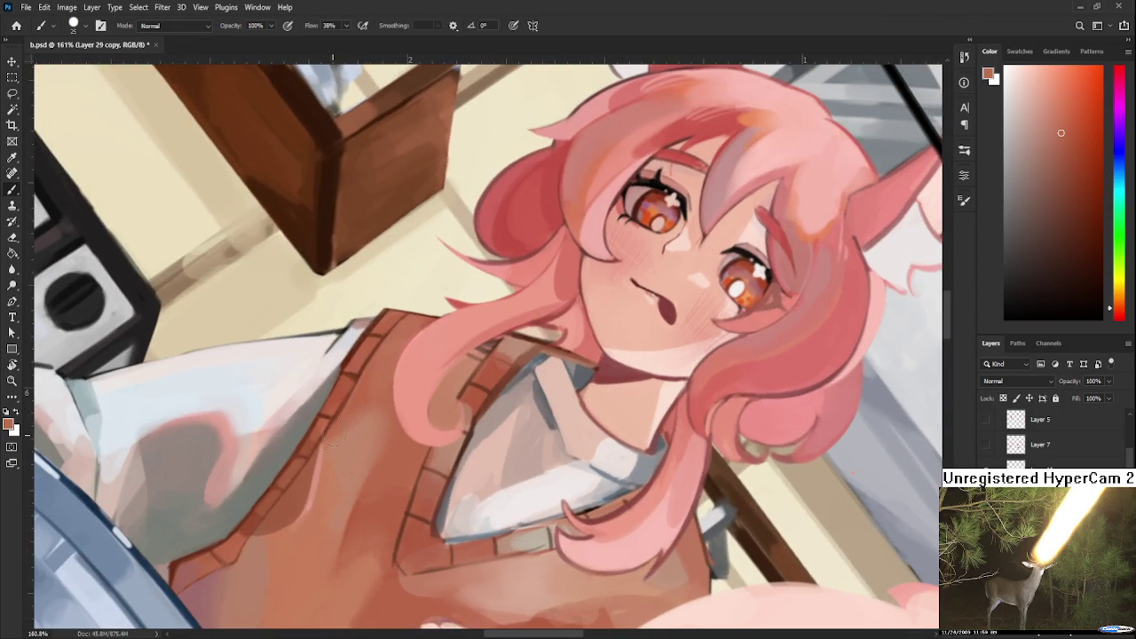
{"action": "left_click", "coordinate": [373, 402], "text": "alt"}
{"action": "left_click", "coordinate": [391, 460], "text": "alt"}
Blend the lower vest near the hands, alternating lighter and darker sampled tones.
{"action": "left_click_drag", "start_coordinate": [369, 533], "coordinate": [408, 423]}
{"action": "left_click", "coordinate": [385, 461], "text": "alt"}
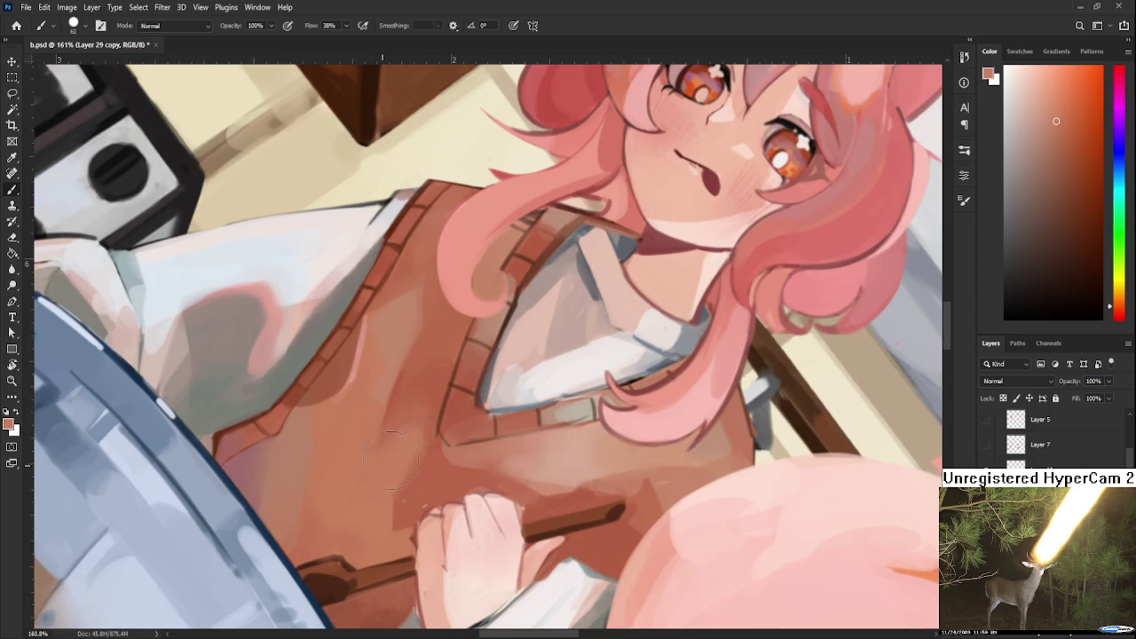
{"action": "left_click", "coordinate": [410, 444], "text": "alt"}
{"action": "left_click", "coordinate": [422, 439], "text": "alt"}
{"action": "left_click", "coordinate": [424, 463], "text": "alt"}
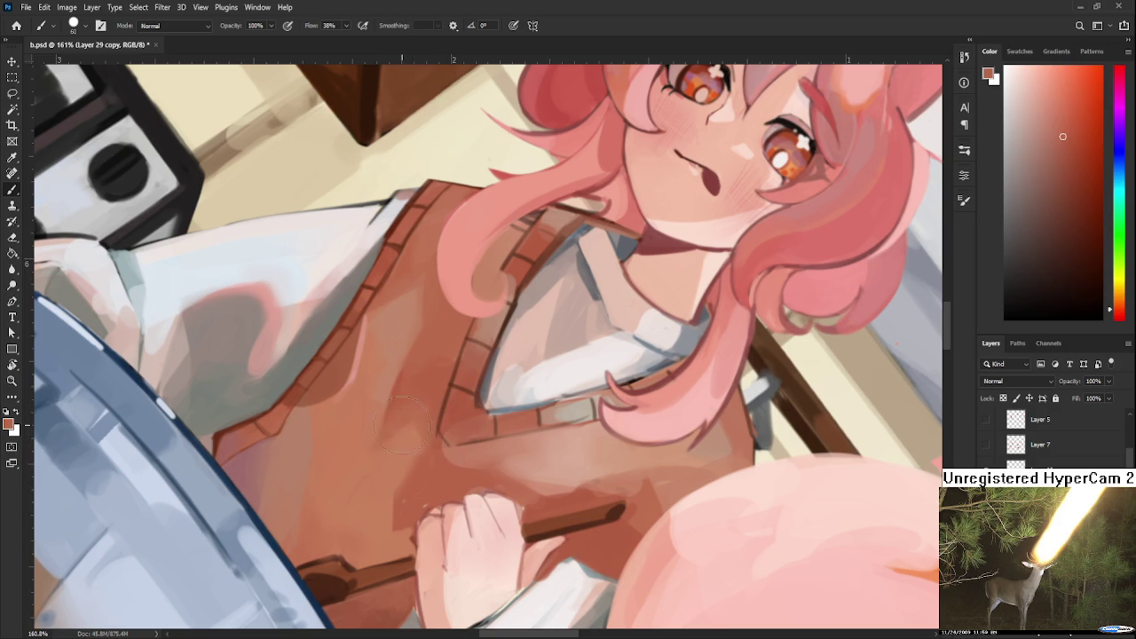
{"action": "left_click", "coordinate": [422, 488], "text": "alt"}
{"action": "left_click", "coordinate": [427, 485], "text": "alt"}
{"action": "left_click_drag", "start_coordinate": [418, 454], "coordinate": [459, 446]}
Smooth the vest fold above the hands with freshly sampled mid and dark tones.
{"action": "left_click", "coordinate": [347, 451], "text": "alt"}
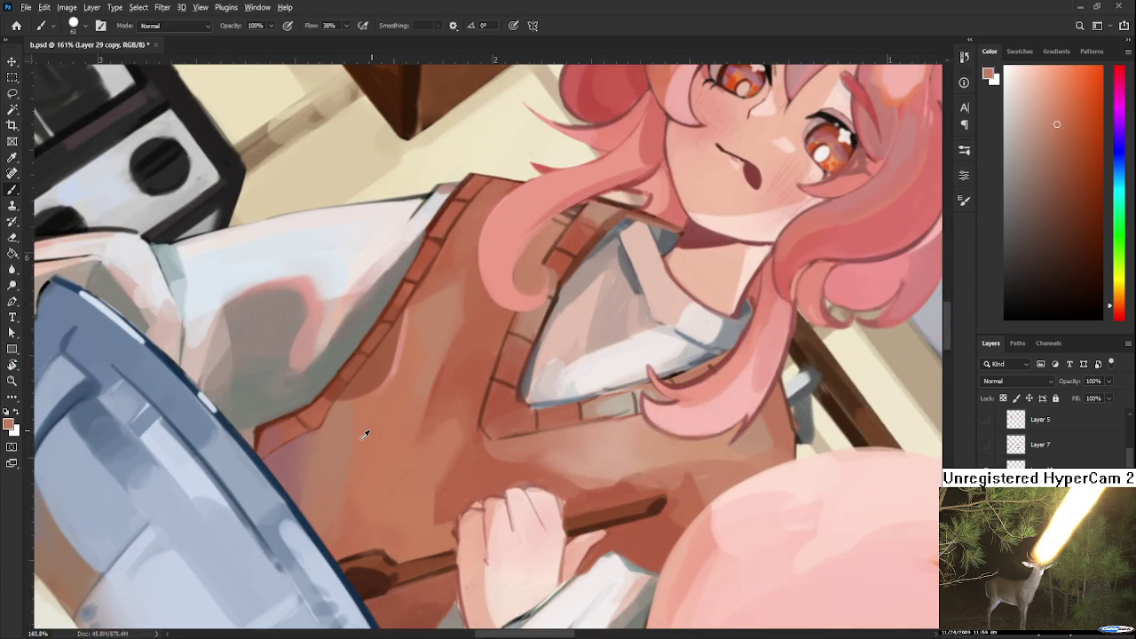
{"action": "left_click", "coordinate": [340, 435], "text": "alt"}
{"action": "left_click_drag", "start_coordinate": [340, 436], "coordinate": [273, 458]}
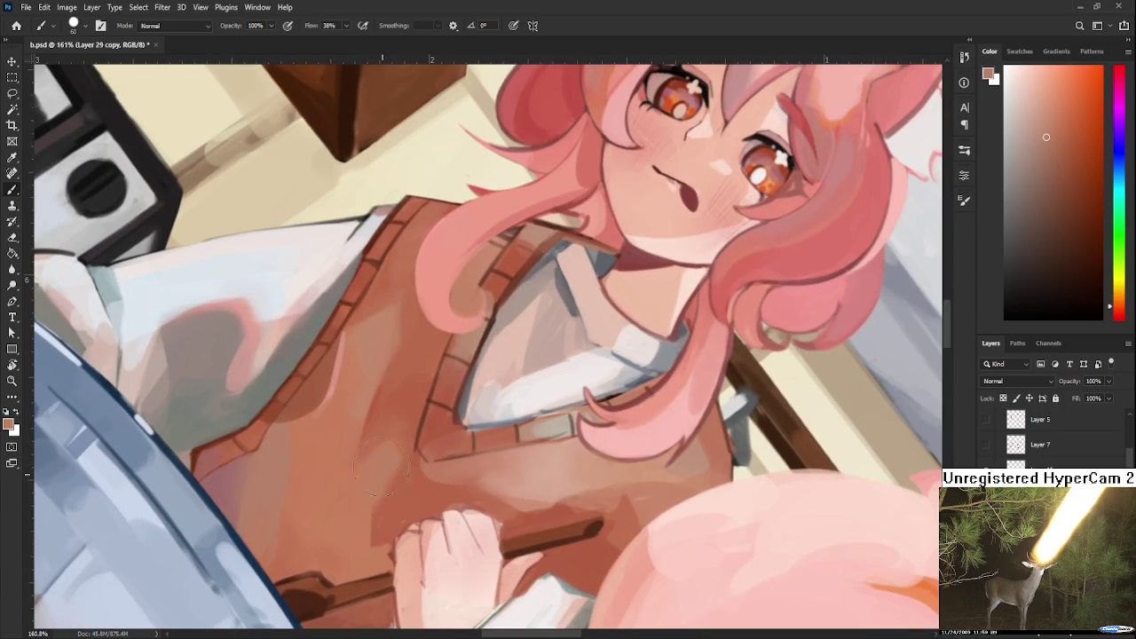
{"action": "left_click", "coordinate": [373, 490], "text": "alt"}
{"action": "left_click", "coordinate": [374, 491], "text": "alt"}
{"action": "left_click", "coordinate": [369, 472], "text": "alt"}
{"action": "left_click", "coordinate": [372, 477], "text": "alt"}
{"action": "left_click", "coordinate": [402, 430], "text": "alt"}
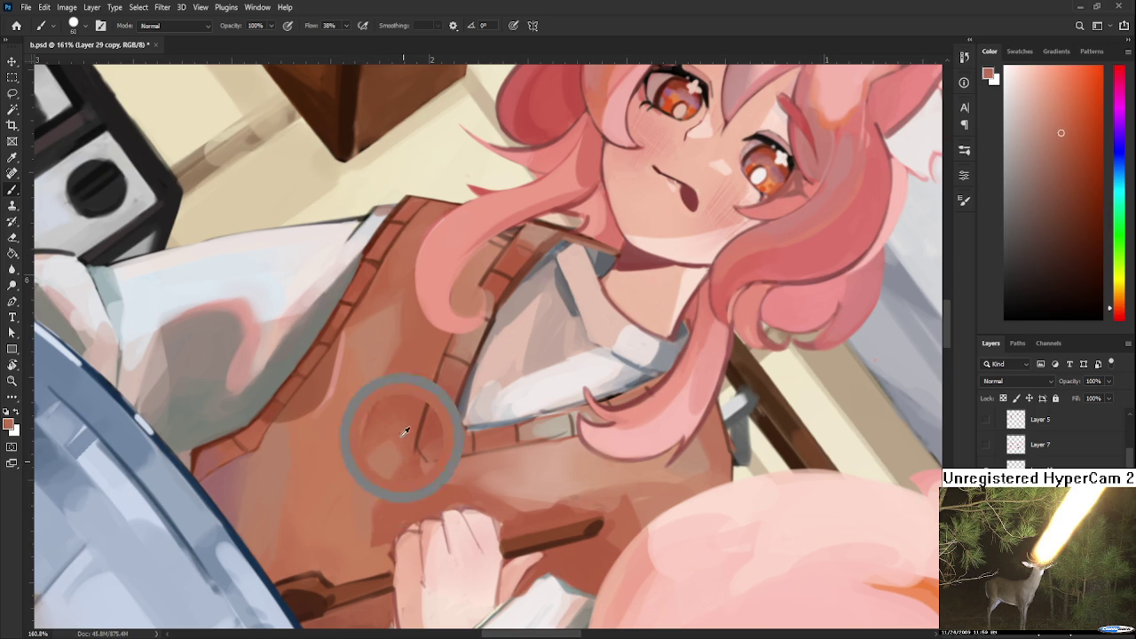
{"action": "left_click", "coordinate": [405, 435], "text": "alt"}
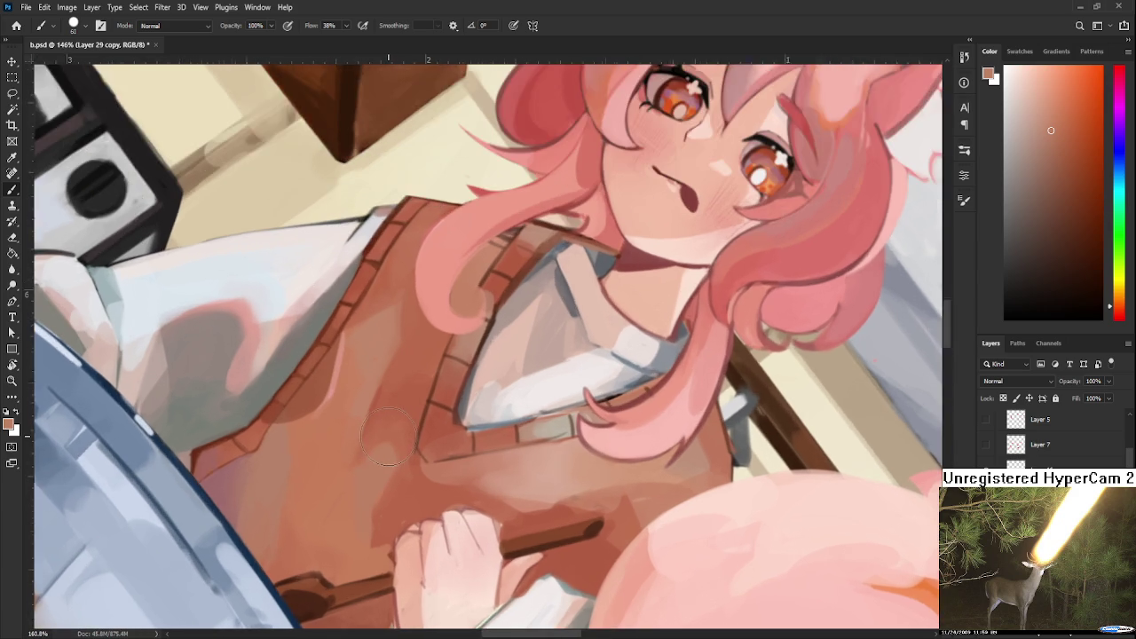
{"action": "left_click_drag", "start_coordinate": [388, 468], "coordinate": [396, 404]}
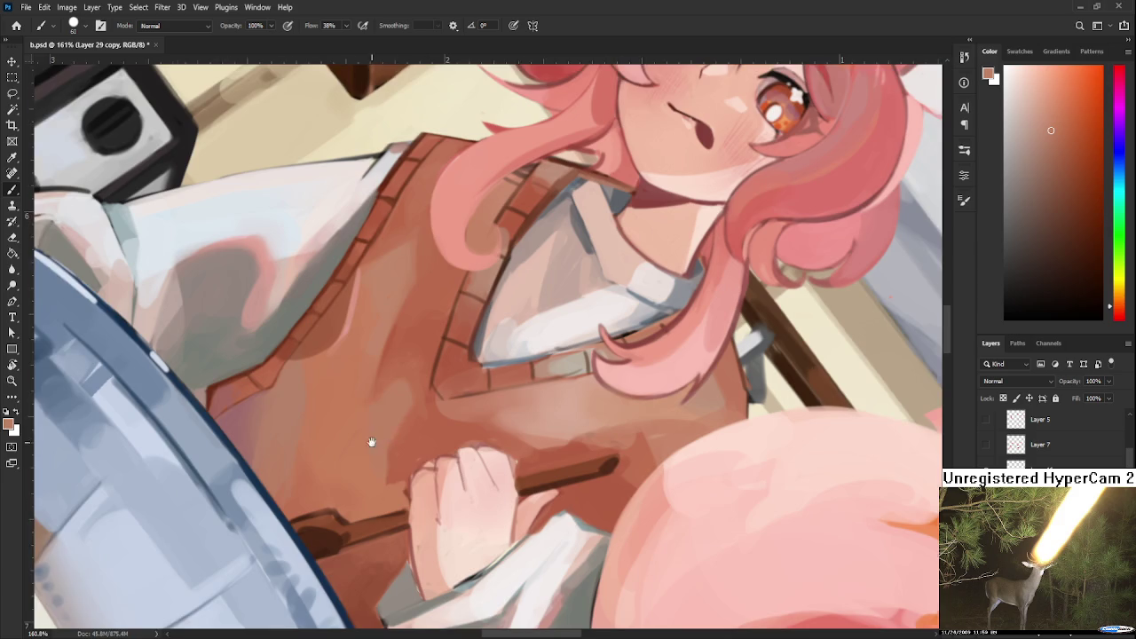
Shrink the brush and blend vest colours near the hand below the V-neck.
{"action": "left_click_drag", "start_coordinate": [381, 443], "coordinate": [346, 419]}
{"action": "left_click", "coordinate": [376, 439], "text": "alt"}
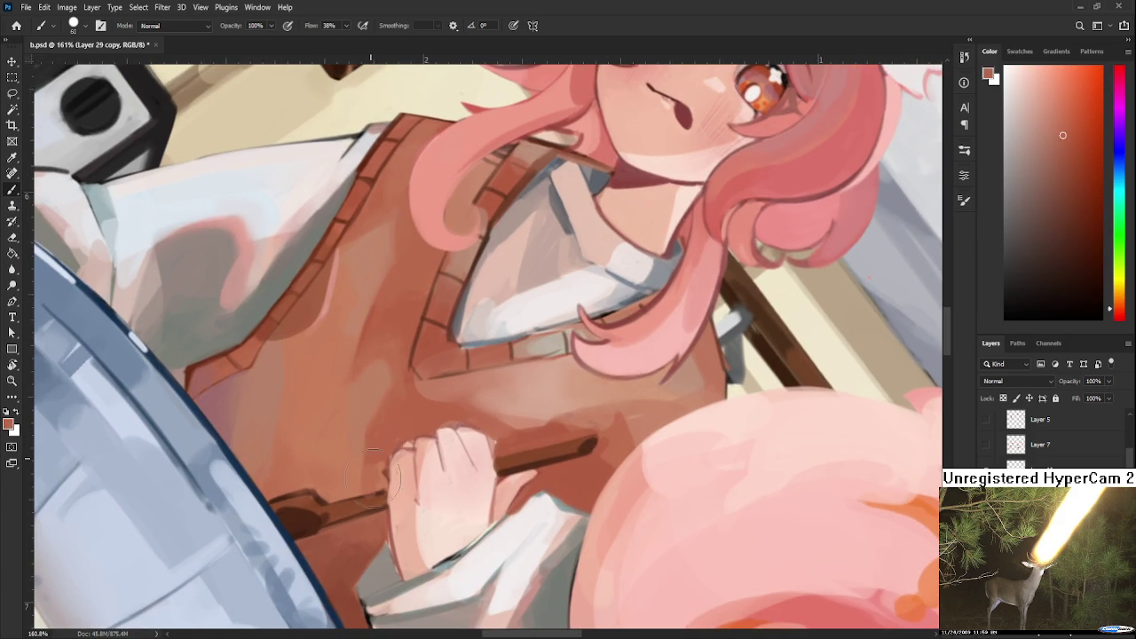
{"action": "right_click", "coordinate": [378, 446], "text": "alt"}
{"action": "right_click", "coordinate": [378, 435], "text": "alt"}
{"action": "right_click", "coordinate": [360, 444], "text": "alt"}
{"action": "left_click", "coordinate": [382, 446], "text": "alt"}
{"action": "left_click", "coordinate": [355, 475], "text": "alt"}
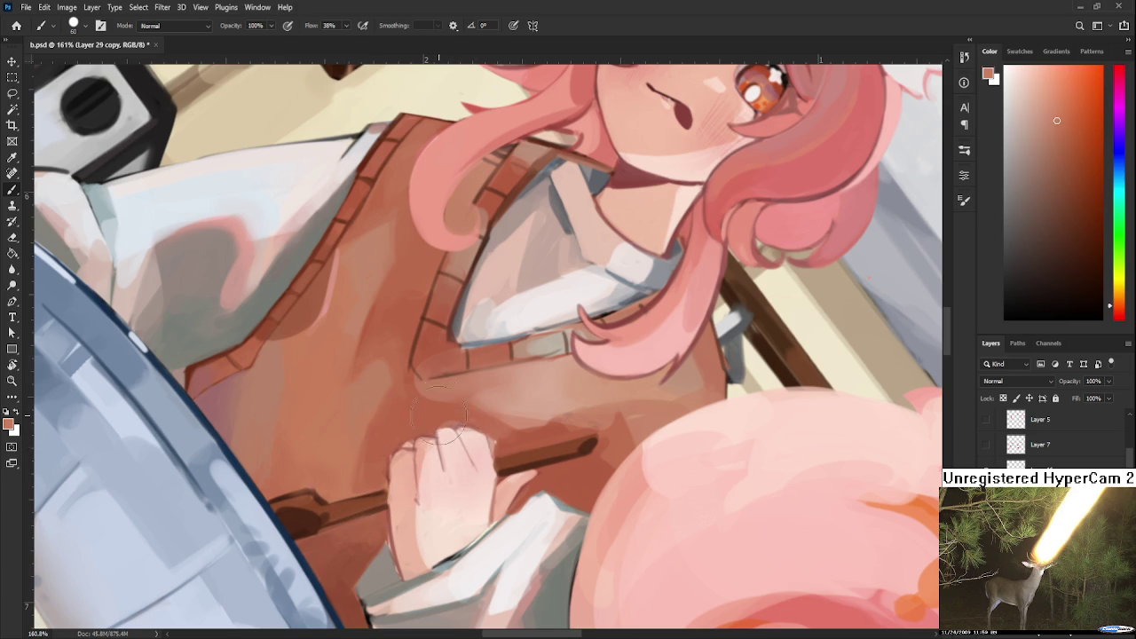
{"action": "left_click", "coordinate": [399, 412], "text": "alt"}
Smooth the vest shading under the V-neck fold with resampled brown tones.
{"action": "left_click_drag", "start_coordinate": [398, 412], "coordinate": [417, 479]}
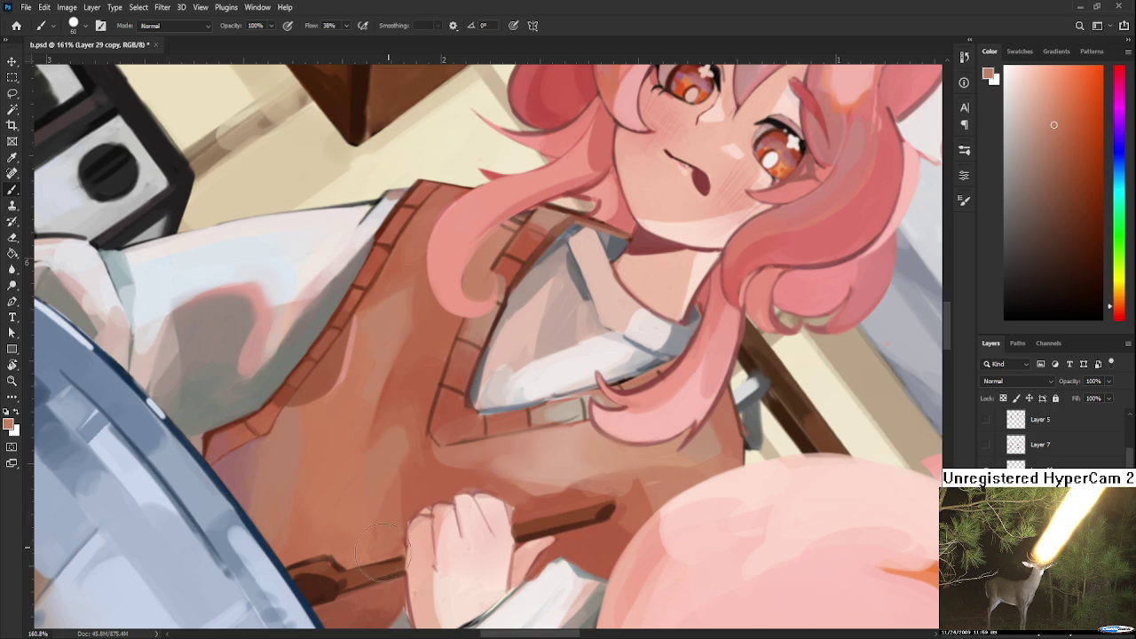
{"action": "left_click", "coordinate": [414, 479], "text": "alt"}
{"action": "left_click", "coordinate": [399, 411], "text": "alt"}
{"action": "left_click", "coordinate": [407, 402], "text": "alt"}
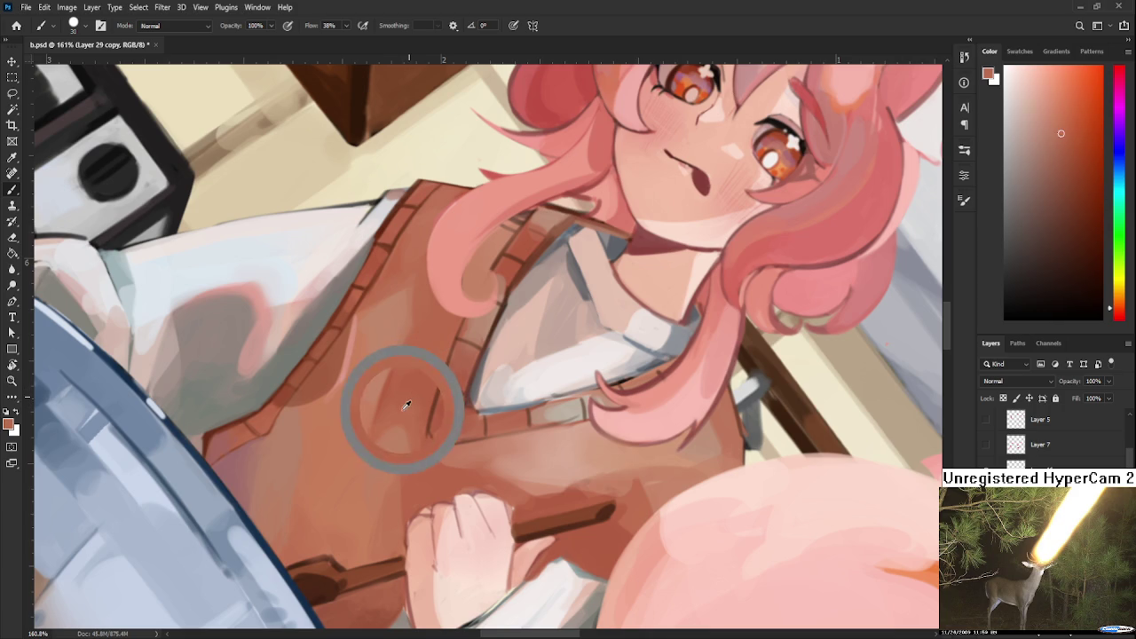
{"action": "left_click", "coordinate": [406, 422], "text": "alt"}
{"action": "left_click", "coordinate": [401, 416], "text": "alt"}
{"action": "left_click", "coordinate": [417, 448], "text": "alt"}
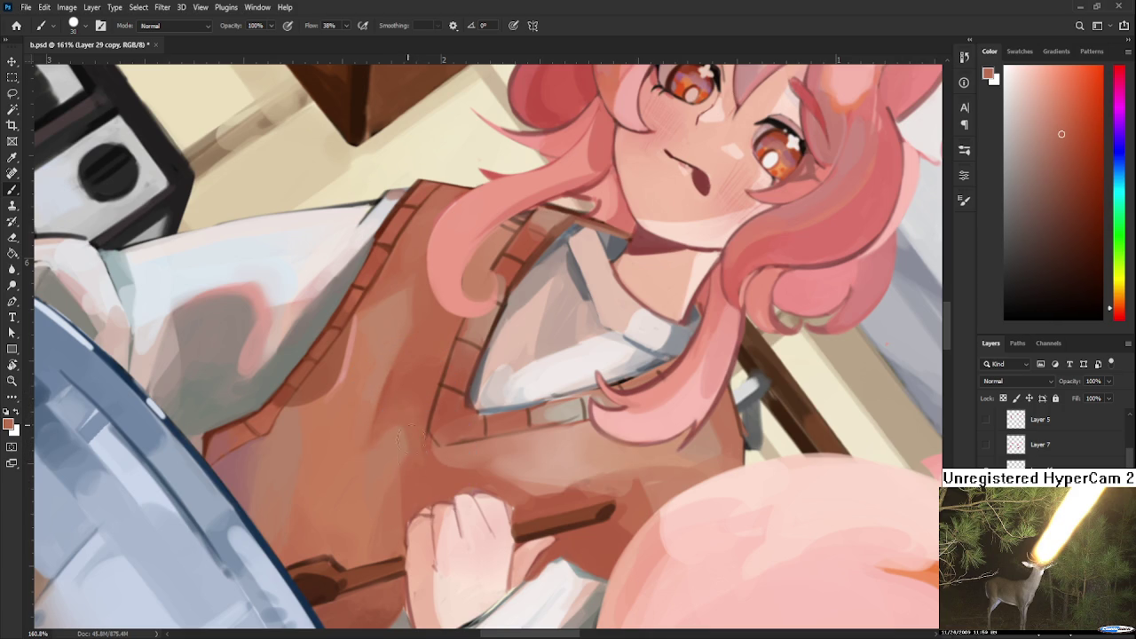
{"action": "left_click", "coordinate": [405, 400], "text": "alt"}
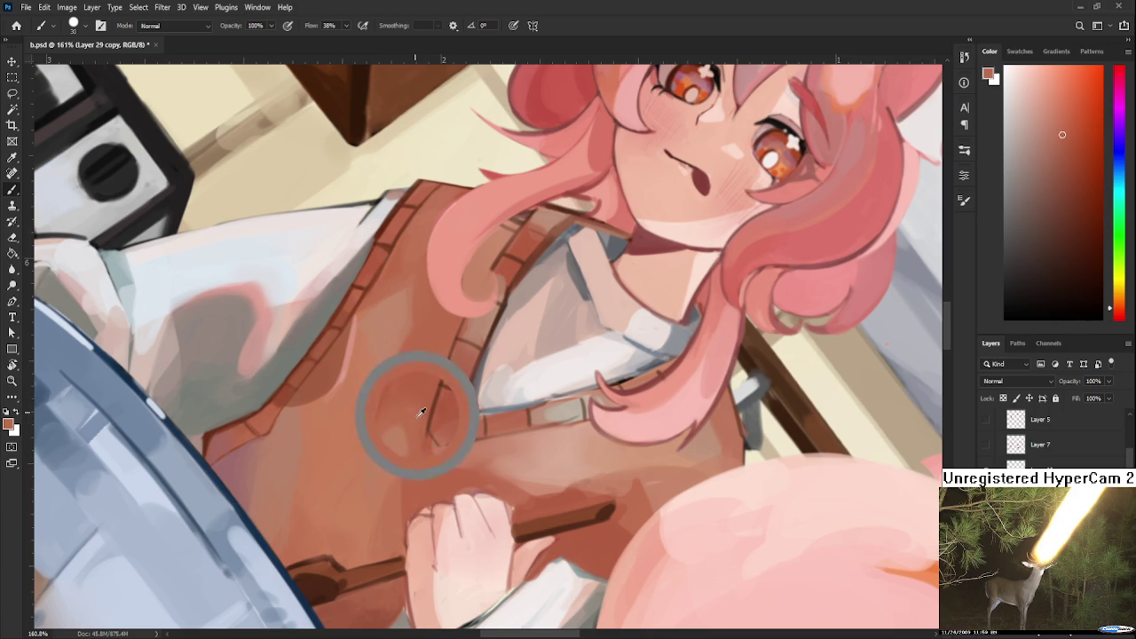
Continue blending the vest and reduce the brush size to 8 for fine lines.
{"action": "left_click_drag", "start_coordinate": [426, 400], "coordinate": [419, 427]}
{"action": "left_click", "coordinate": [408, 437], "text": "alt"}
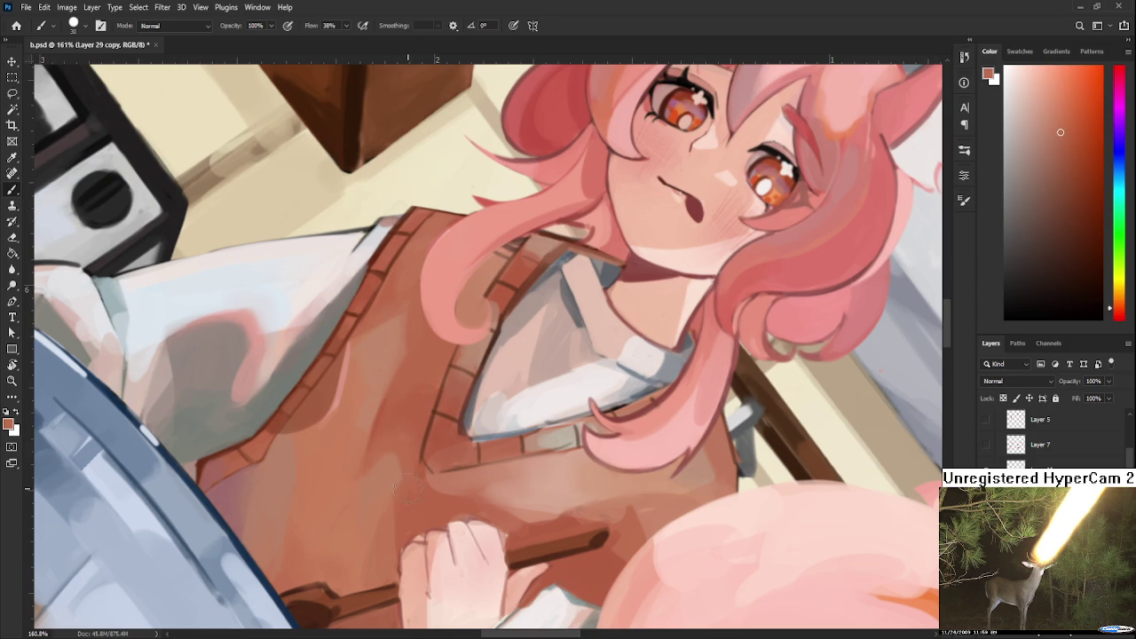
{"action": "left_click", "coordinate": [413, 475], "text": "alt"}
{"action": "mouse_move", "coordinate": [439, 392]}
{"action": "left_mouse_down"}
{"action": "mouse_move", "coordinate": [408, 435]}
{"action": "mouse_move", "coordinate": [413, 410]}
{"action": "left_mouse_up"}
{"action": "left_click", "coordinate": [399, 435], "text": "alt"}
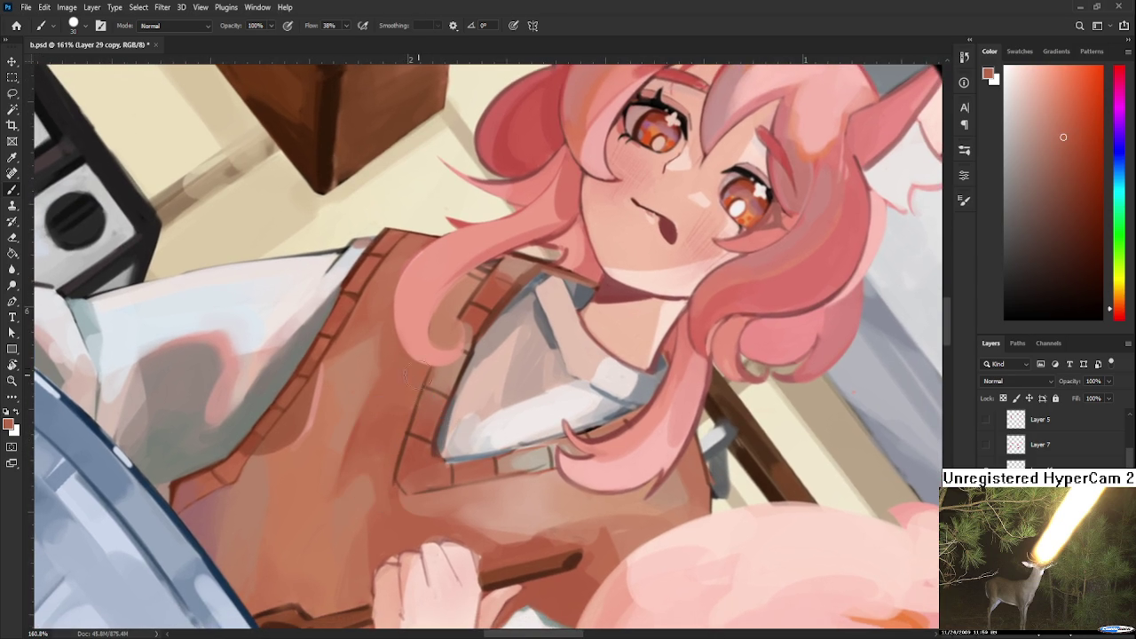
{"action": "key", "text": "bracketleft"}
{"action": "key", "text": "bracketleft"}
{"action": "key", "text": "bracketleft"}
Paint dark fold lines along the vest neckline with sampled dark browns.
{"action": "left_click_drag", "start_coordinate": [408, 456], "coordinate": [378, 456]}
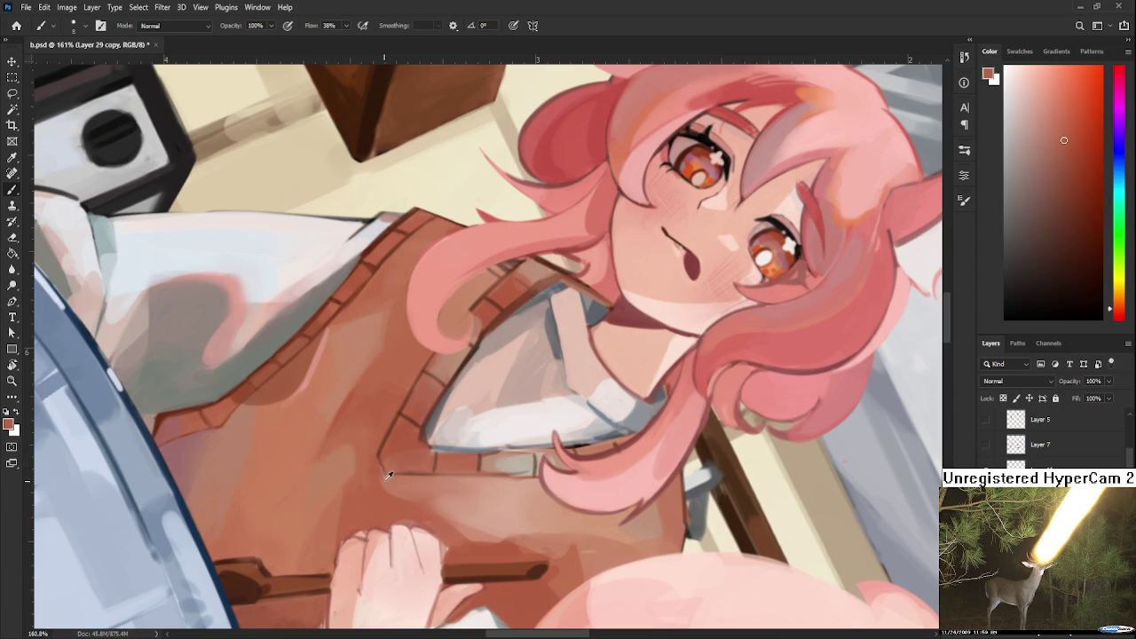
{"action": "left_click", "coordinate": [376, 466], "text": "alt"}
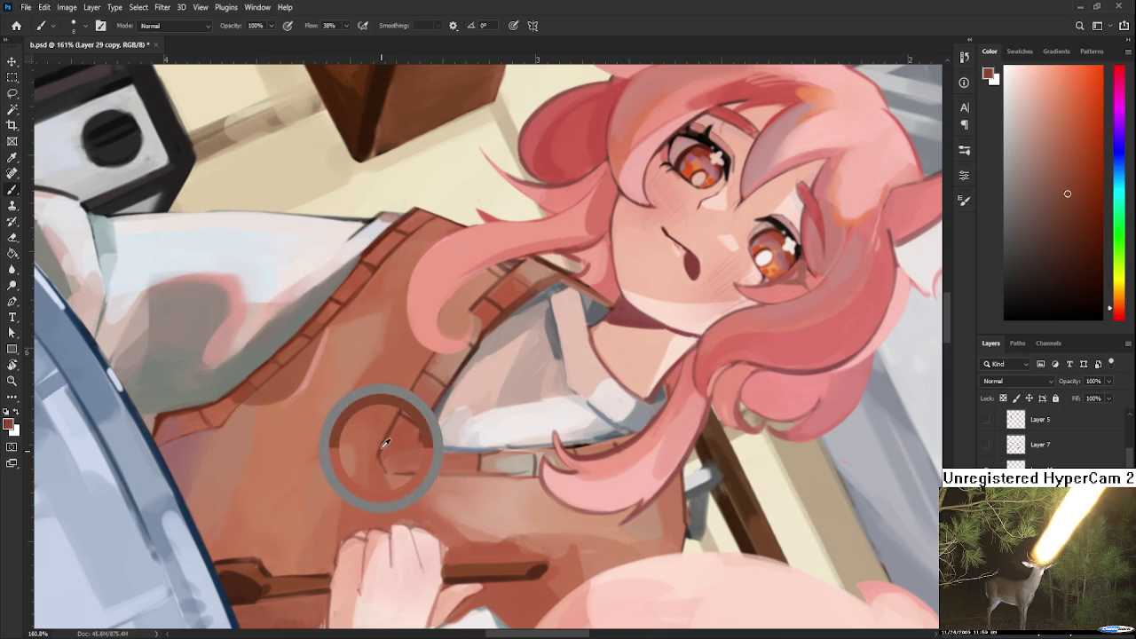
{"action": "left_click", "coordinate": [378, 451], "text": "alt"}
{"action": "left_click", "coordinate": [377, 426], "text": "alt"}
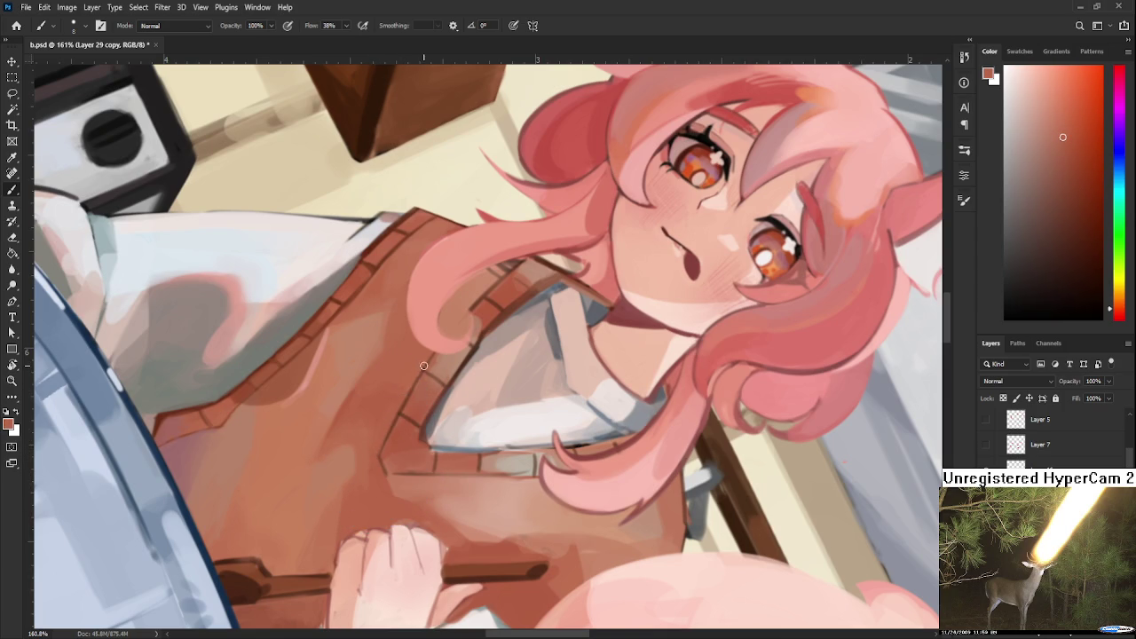
{"action": "mouse_move", "coordinate": [375, 457]}
{"action": "left_mouse_down"}
{"action": "mouse_move", "coordinate": [512, 419]}
{"action": "mouse_move", "coordinate": [370, 428]}
{"action": "left_mouse_up"}
{"action": "key", "text": "r"}
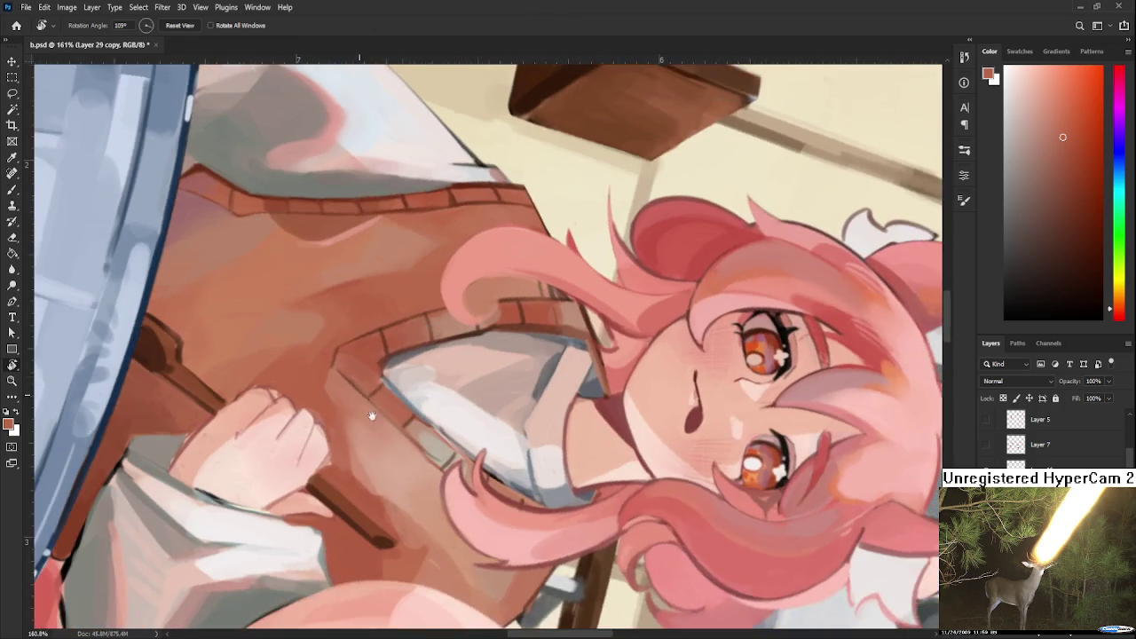
Tilt the canvas and paint the V-neck with sampled vest browns.
{"action": "key", "text": "b"}
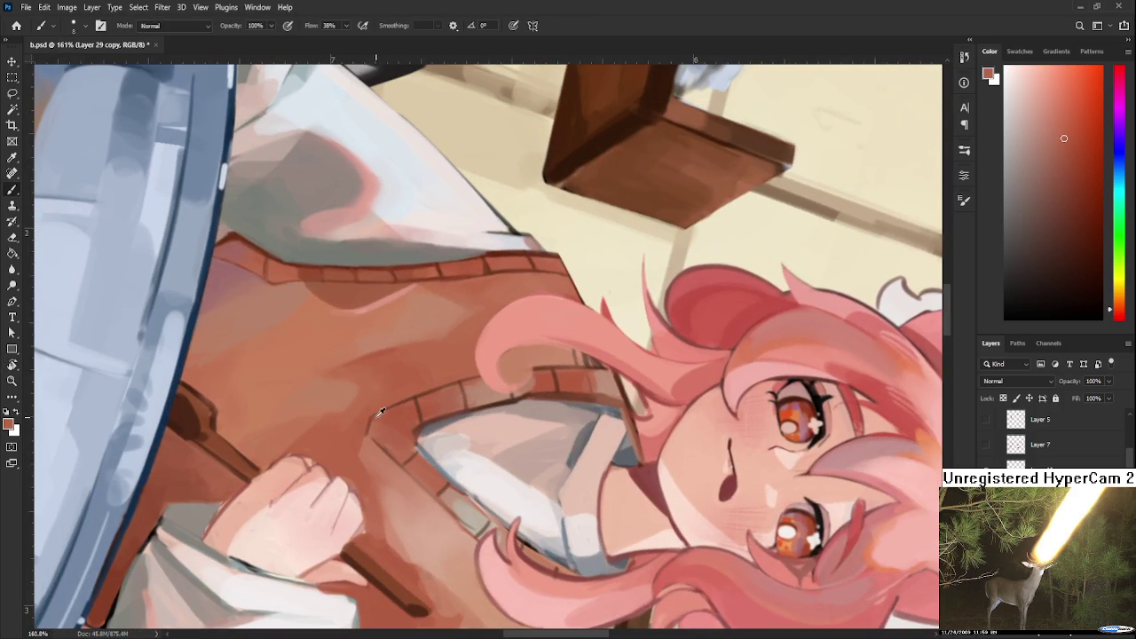
{"action": "key", "text": "r"}
{"action": "mouse_move", "coordinate": [376, 414]}
{"action": "left_mouse_down"}
{"action": "mouse_move", "coordinate": [422, 458]}
{"action": "mouse_move", "coordinate": [444, 431]}
{"action": "left_mouse_up"}
{"action": "key", "text": "b"}
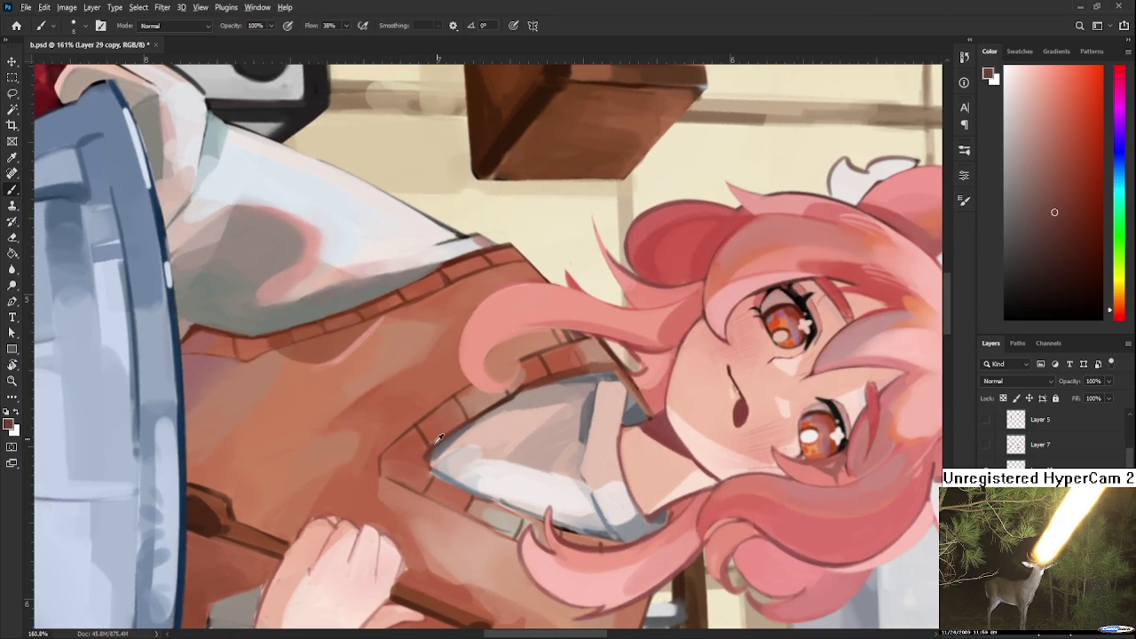
{"action": "left_click", "coordinate": [432, 449], "text": "alt"}
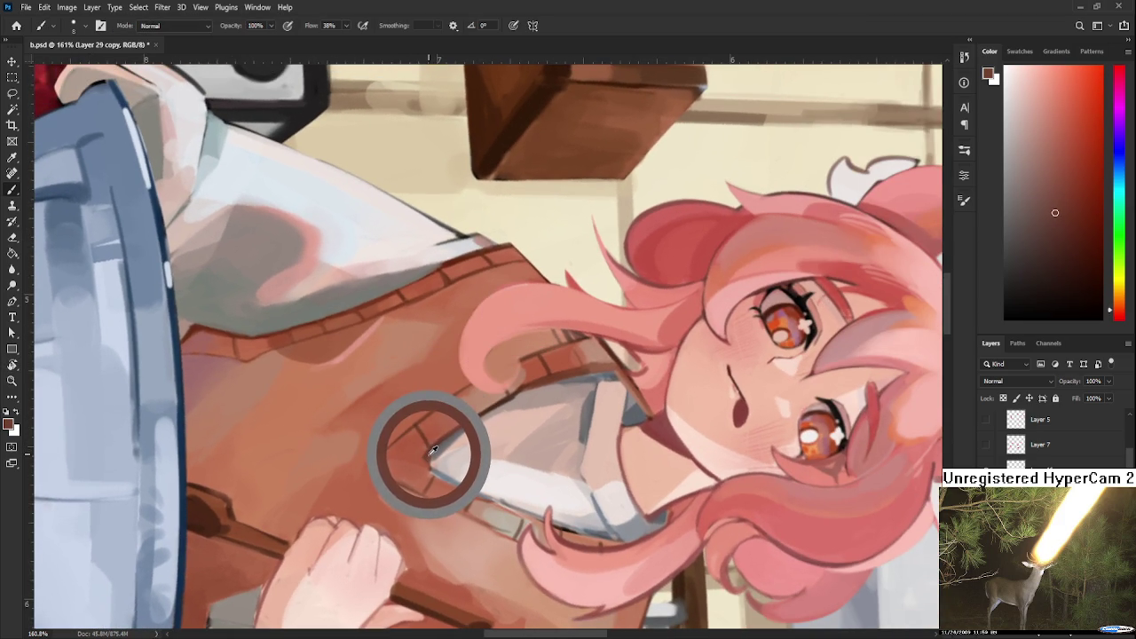
{"action": "left_click", "coordinate": [432, 449], "text": "alt"}
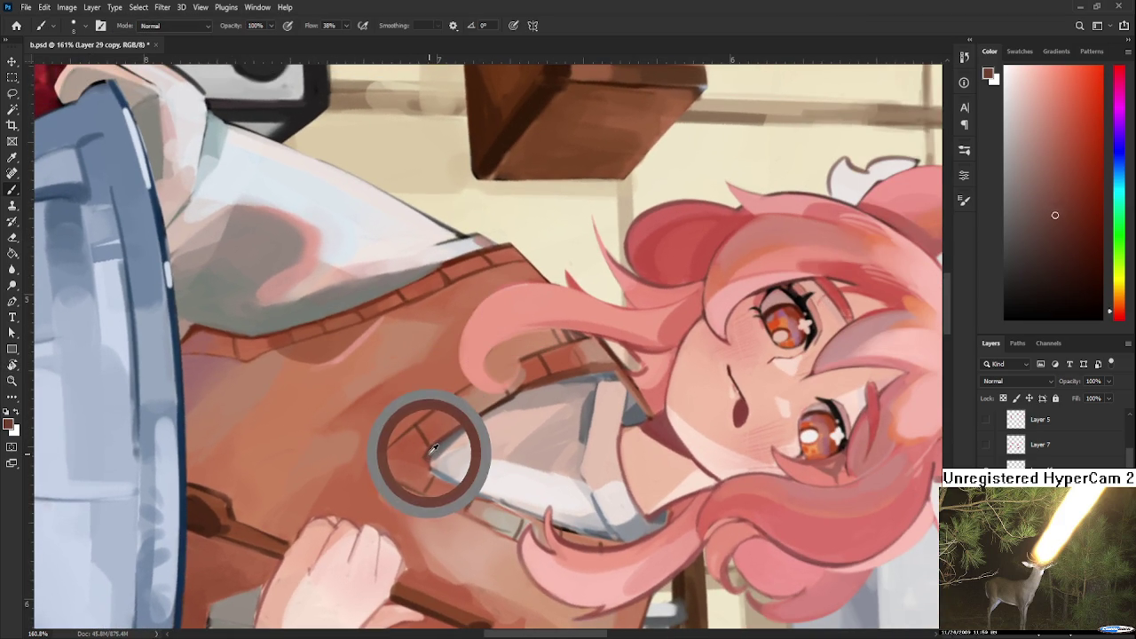
{"action": "left_click", "coordinate": [418, 452], "text": "alt"}
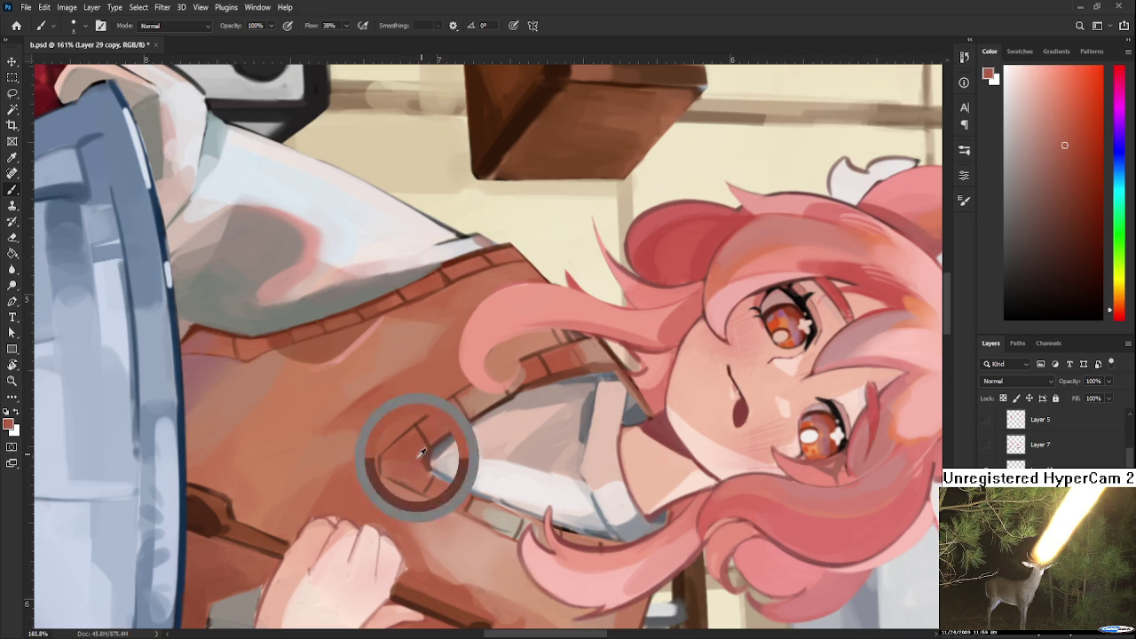
{"action": "left_click", "coordinate": [435, 468], "text": "alt"}
Sharpen the neckline ribbing with lighter and darker sampled browns.
{"action": "left_click_drag", "start_coordinate": [435, 468], "coordinate": [423, 458]}
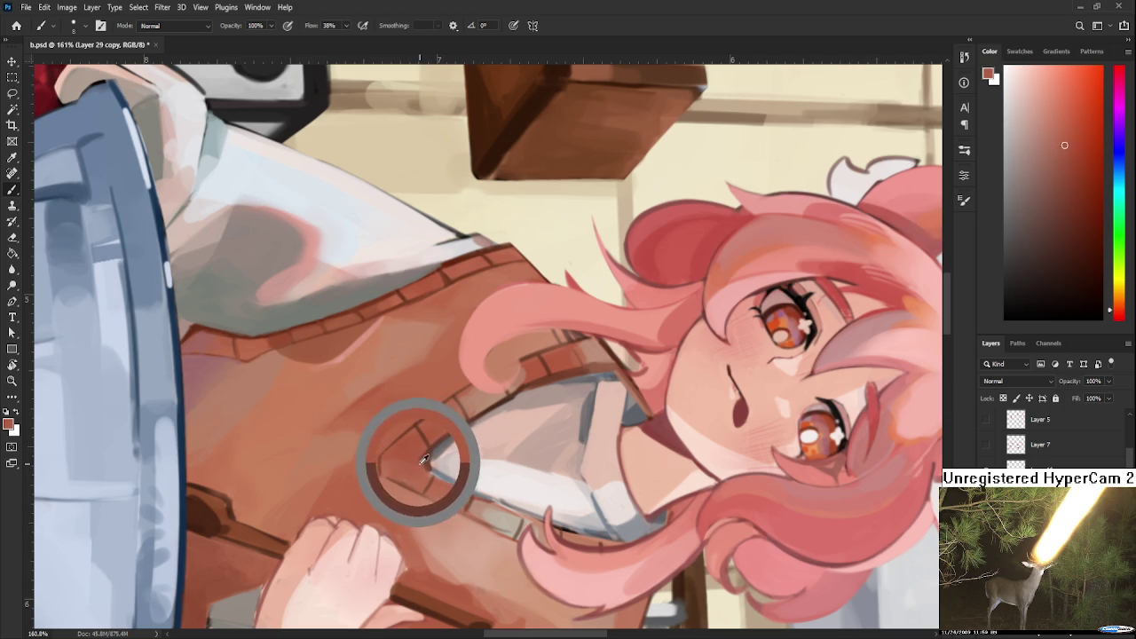
{"action": "left_click_drag", "start_coordinate": [426, 463], "coordinate": [416, 463]}
{"action": "left_click", "coordinate": [416, 463], "text": "alt"}
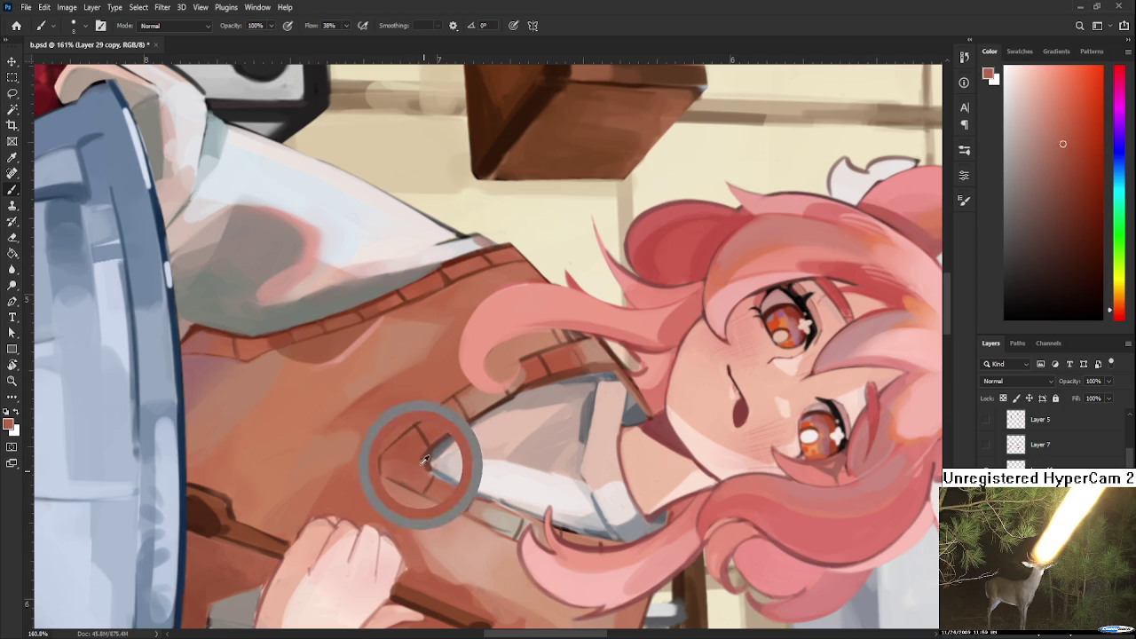
{"action": "left_click", "coordinate": [427, 463], "text": "alt"}
{"action": "left_click_drag", "start_coordinate": [428, 463], "coordinate": [420, 457]}
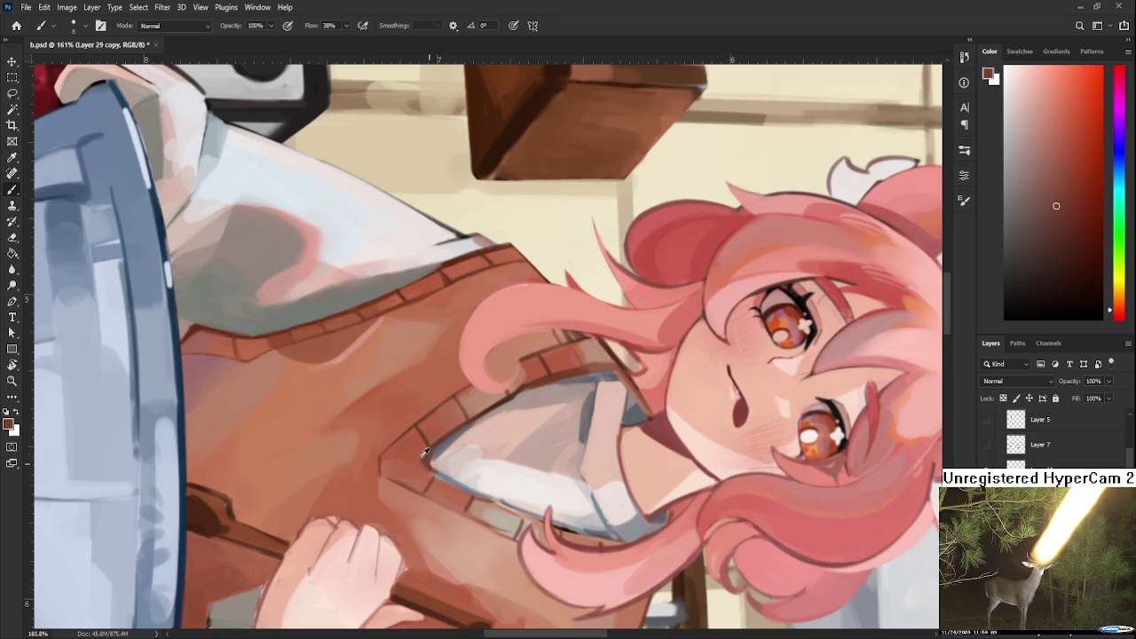
{"action": "left_click", "coordinate": [431, 445], "text": "alt"}
{"action": "scroll", "coordinate": [522, 386], "scroll_direction": "down", "scroll_amount": 3}
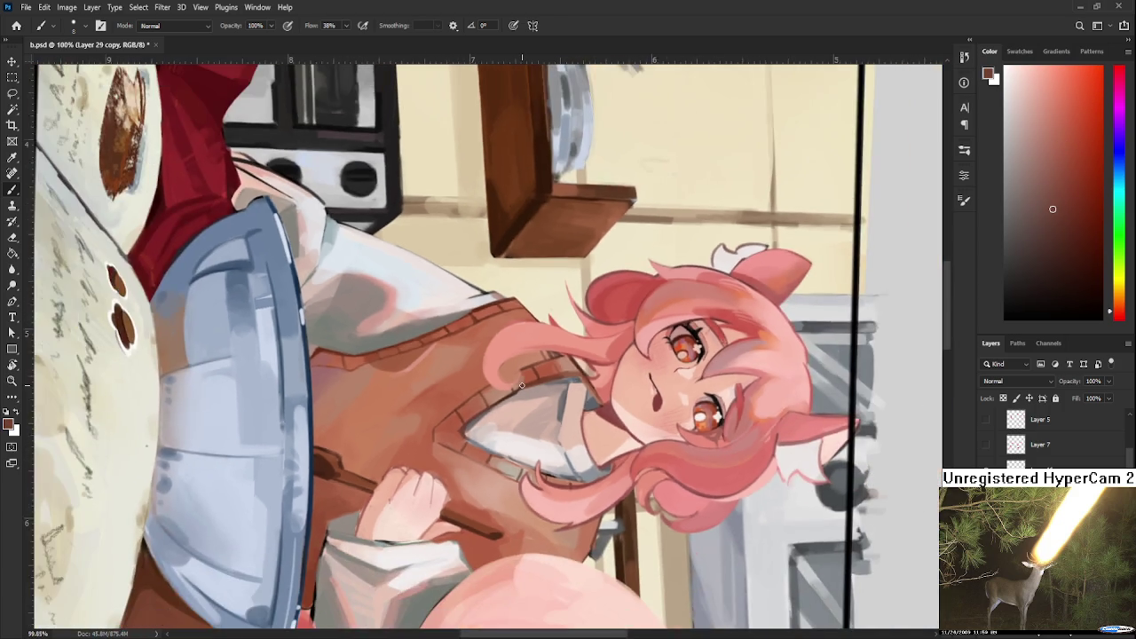
{"action": "scroll", "coordinate": [510, 443], "scroll_direction": "up", "scroll_amount": 3}
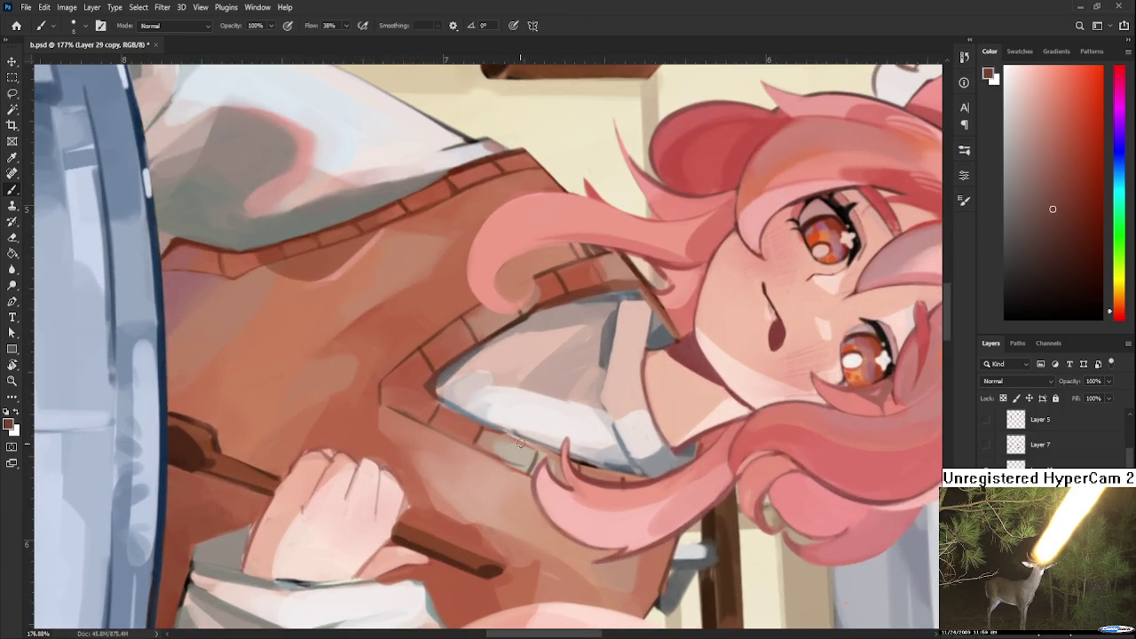
Rotate the canvas nearly upside down and sample the ribbing colour.
{"action": "key", "text": "r"}
{"action": "left_click_drag", "start_coordinate": [510, 443], "coordinate": [410, 477]}
{"action": "scroll", "coordinate": [411, 477], "scroll_direction": "up", "scroll_amount": 1}
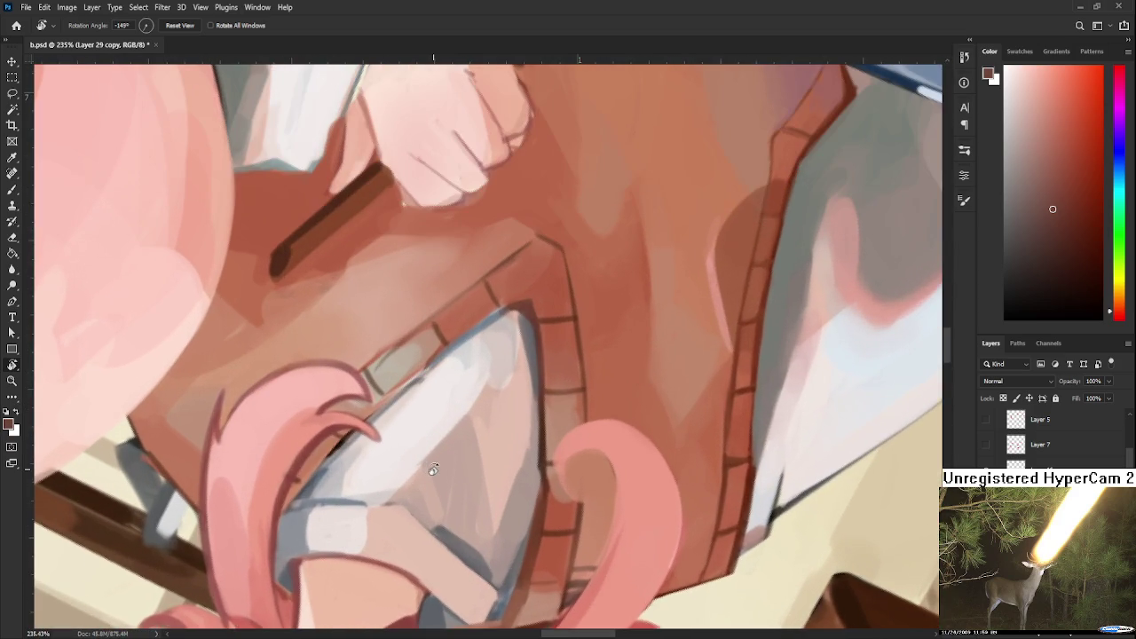
{"action": "scroll", "coordinate": [456, 418], "scroll_direction": "up", "scroll_amount": 1}
{"action": "key", "text": "b"}
{"action": "left_click", "coordinate": [495, 434], "text": "alt"}
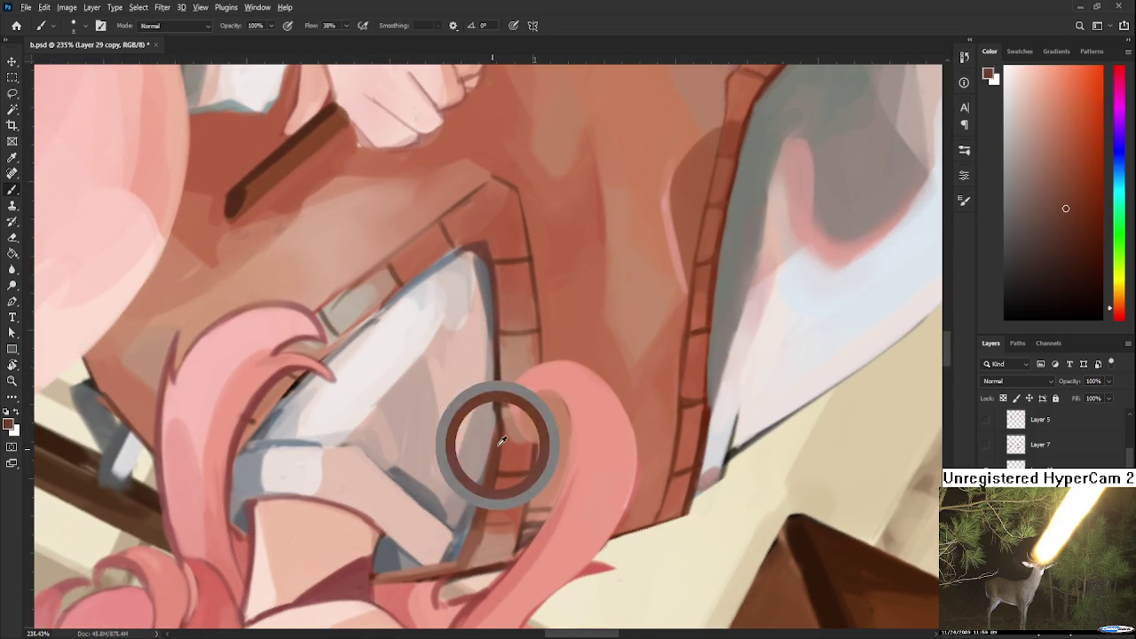
{"action": "scroll", "coordinate": [486, 408], "scroll_direction": "up", "scroll_amount": 1}
{"action": "scroll", "coordinate": [487, 407], "scroll_direction": "up", "scroll_amount": 1}
{"action": "scroll", "coordinate": [475, 390], "scroll_direction": "up", "scroll_amount": 1}
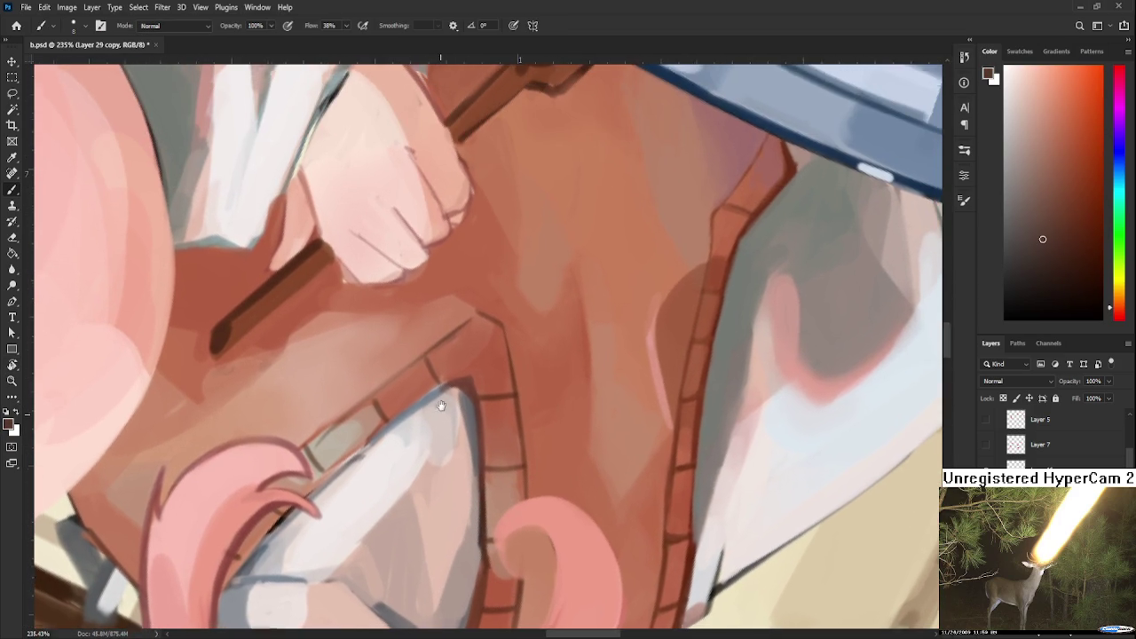
Brighten the upper-left collar edge, then rotate back upright and paint the neckline.
{"action": "left_click_drag", "start_coordinate": [466, 369], "coordinate": [430, 393]}
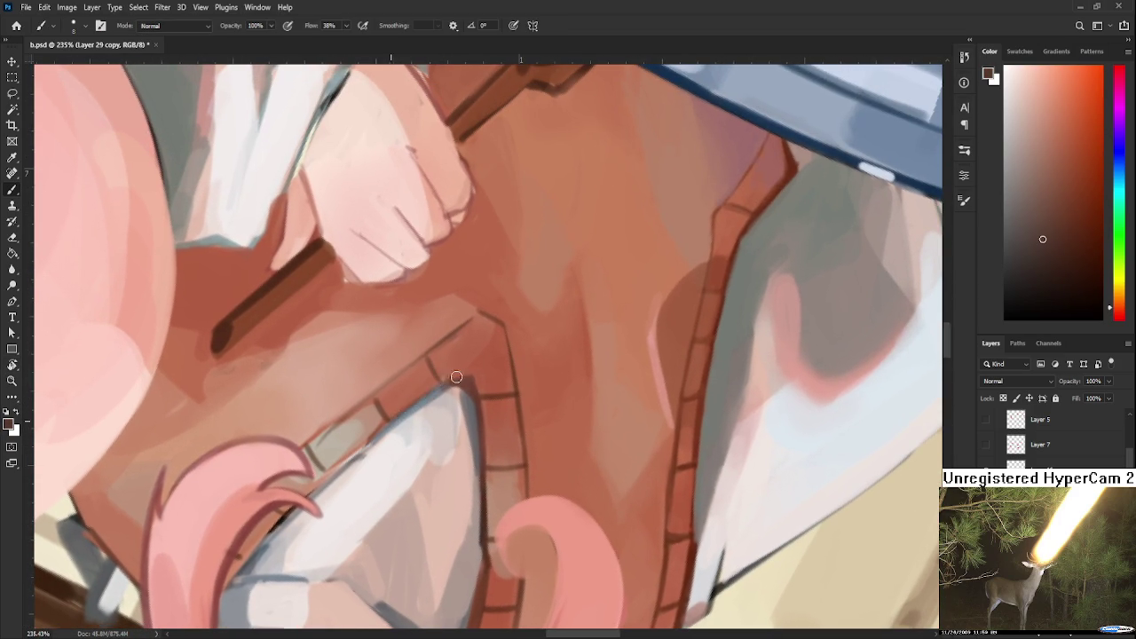
{"action": "left_click", "coordinate": [459, 377], "text": "alt"}
{"action": "left_click", "coordinate": [468, 364], "text": "alt"}
{"action": "key", "text": "r"}
{"action": "mouse_move", "coordinate": [541, 381]}
{"action": "left_mouse_down"}
{"action": "mouse_move", "coordinate": [440, 423]}
{"action": "mouse_move", "coordinate": [514, 439]}
{"action": "mouse_move", "coordinate": [506, 489]}
{"action": "mouse_move", "coordinate": [430, 440]}
{"action": "mouse_move", "coordinate": [487, 456]}
{"action": "mouse_move", "coordinate": [450, 413]}
{"action": "mouse_move", "coordinate": [454, 385]}
{"action": "mouse_move", "coordinate": [412, 444]}
{"action": "left_mouse_up"}
{"action": "key", "text": "b"}
{"action": "key", "text": "r"}
{"action": "key", "text": "b"}
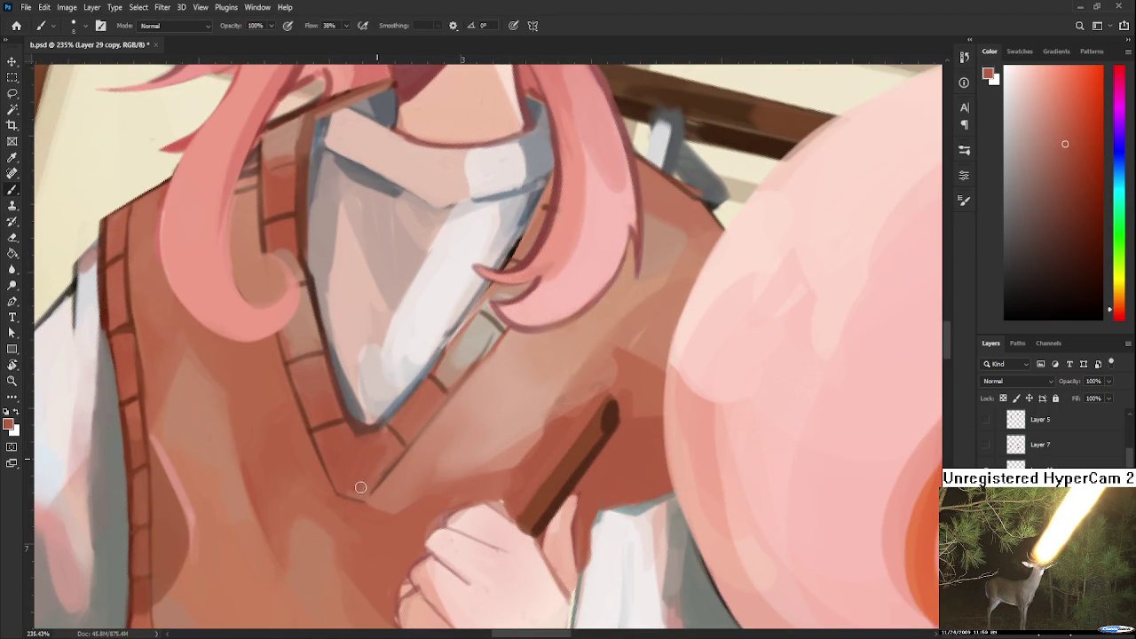
{"action": "left_click_drag", "start_coordinate": [340, 489], "coordinate": [372, 481]}
Zoom out, sample vest tones, and settle on a pale collar tone for the shirt front.
{"action": "scroll", "coordinate": [417, 457], "scroll_direction": "down", "scroll_amount": 3}
{"action": "scroll", "coordinate": [415, 457], "scroll_direction": "down", "scroll_amount": 3}
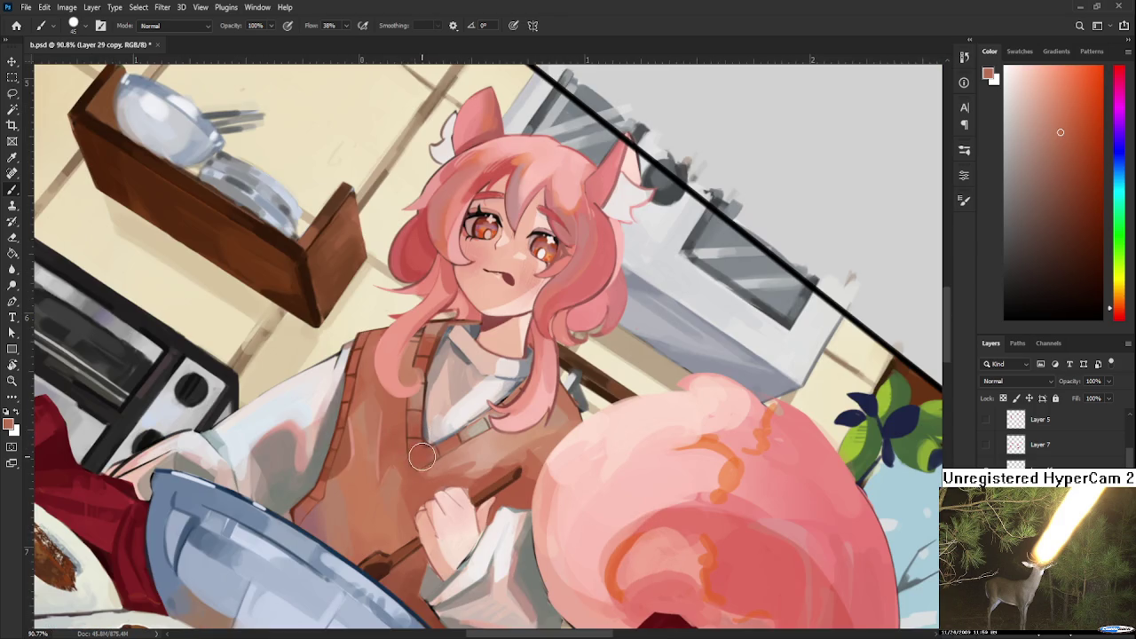
{"action": "left_click", "coordinate": [394, 458], "text": "alt"}
{"action": "left_click", "coordinate": [411, 476], "text": "alt"}
{"action": "scroll", "coordinate": [544, 470], "scroll_direction": "up", "scroll_amount": 1}
{"action": "scroll", "coordinate": [544, 471], "scroll_direction": "up", "scroll_amount": 1}
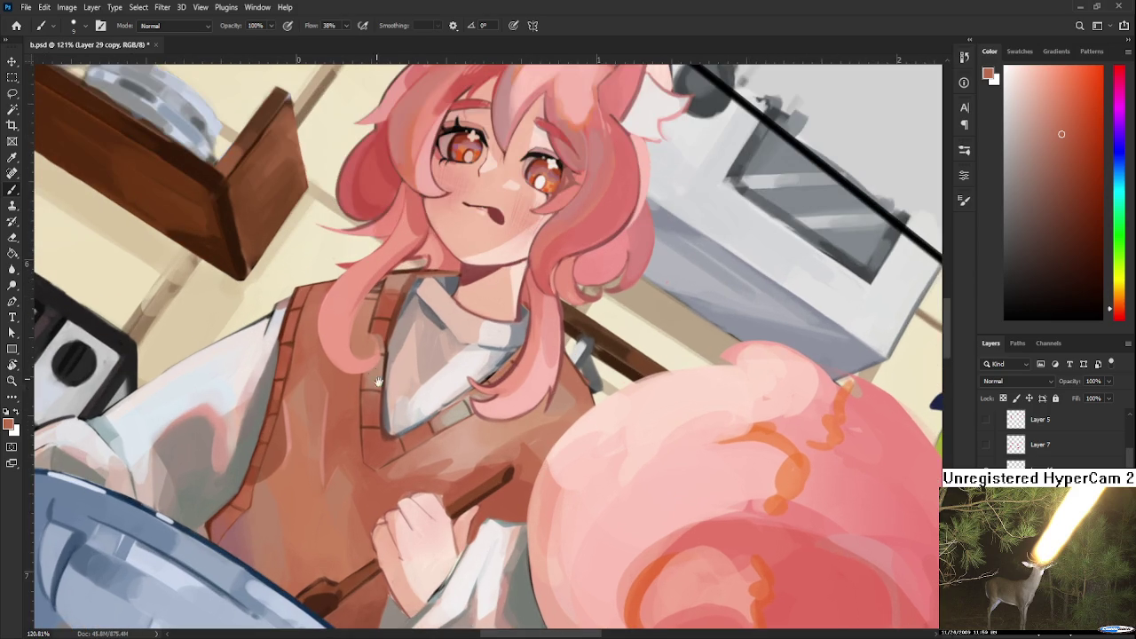
{"action": "scroll", "coordinate": [408, 408], "scroll_direction": "up", "scroll_amount": 2}
{"action": "left_click", "coordinate": [389, 424], "text": "alt"}
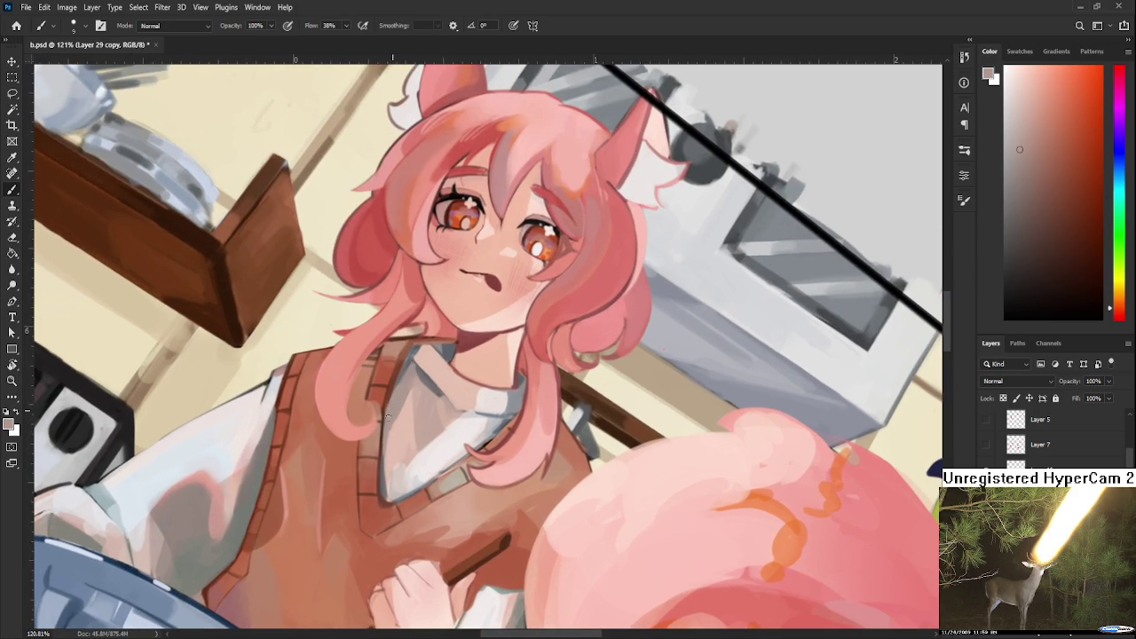
{"action": "left_click", "coordinate": [378, 405], "text": "alt"}
{"action": "left_click", "coordinate": [418, 400], "text": "alt"}
{"action": "scroll", "coordinate": [448, 357], "scroll_direction": "up", "scroll_amount": 4}
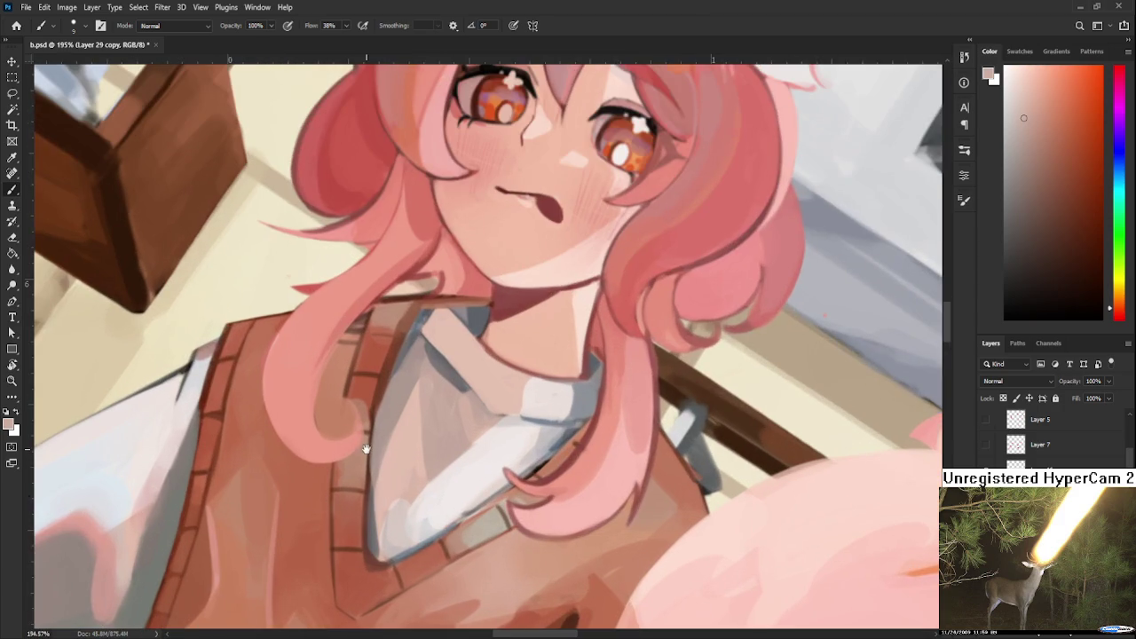
Rotate the canvas and touch up the sweater with sampled dark brown and tan tones.
{"action": "left_click_drag", "start_coordinate": [366, 449], "coordinate": [384, 455]}
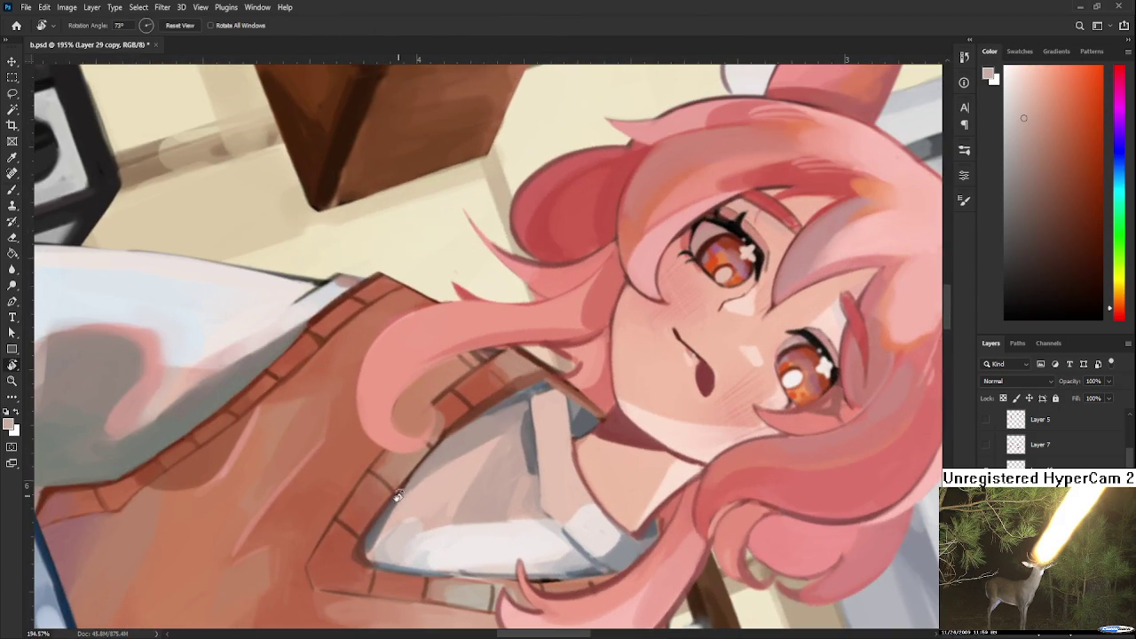
{"action": "left_click", "coordinate": [383, 455], "text": "alt"}
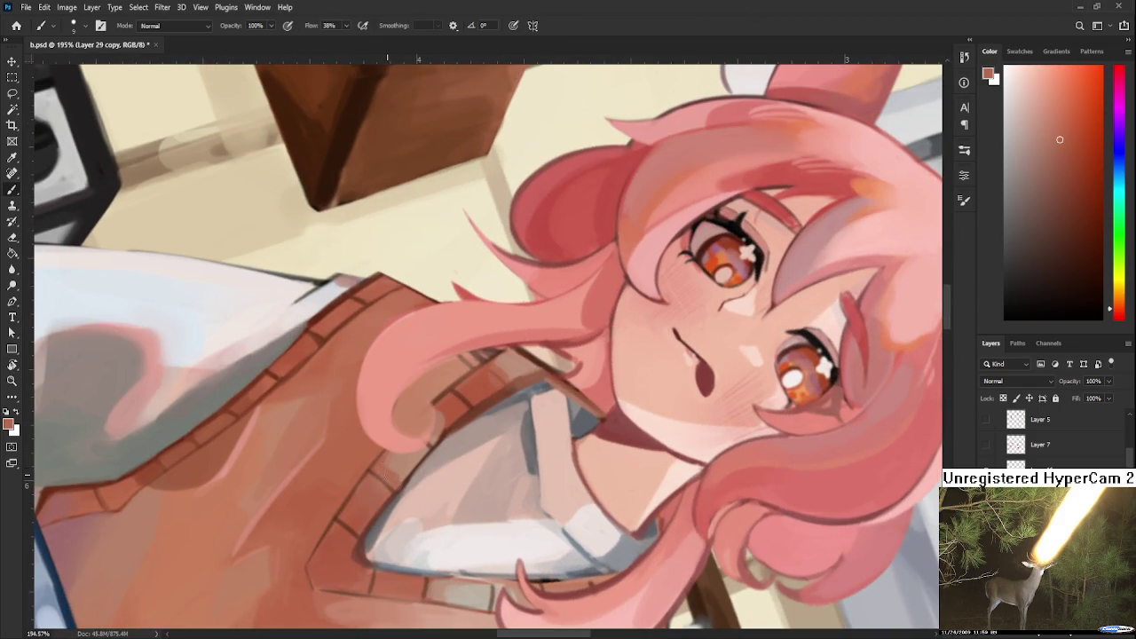
{"action": "left_click", "coordinate": [405, 461], "text": "alt"}
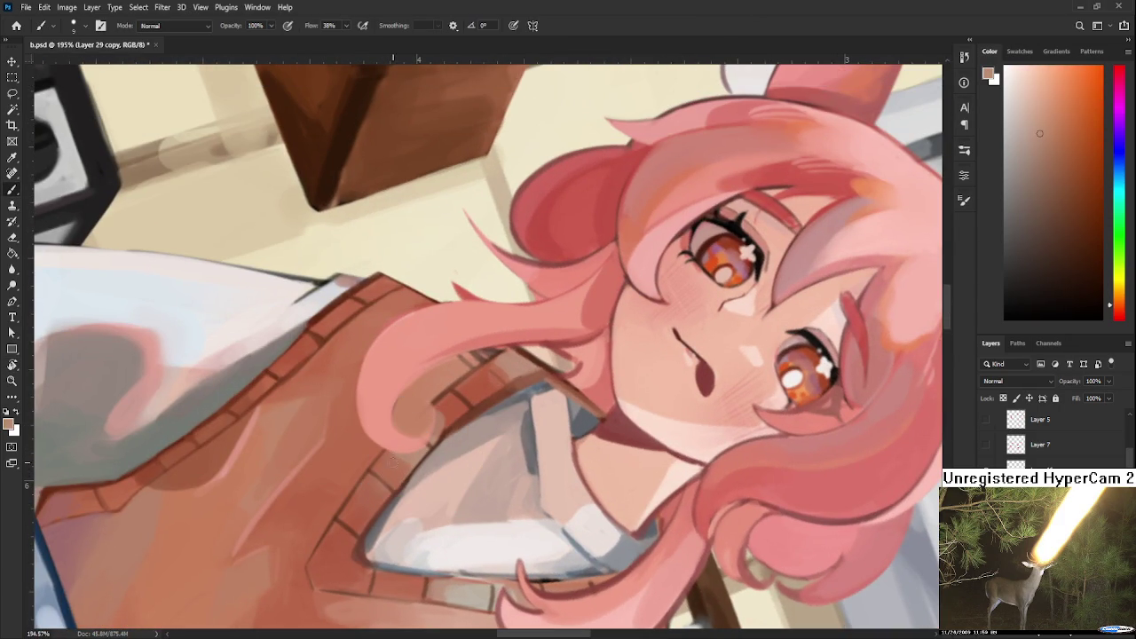
{"action": "left_click", "coordinate": [404, 453], "text": "alt"}
{"action": "left_click", "coordinate": [391, 457], "text": "alt"}
{"action": "left_click", "coordinate": [383, 471], "text": "alt"}
{"action": "left_click", "coordinate": [382, 469], "text": "alt"}
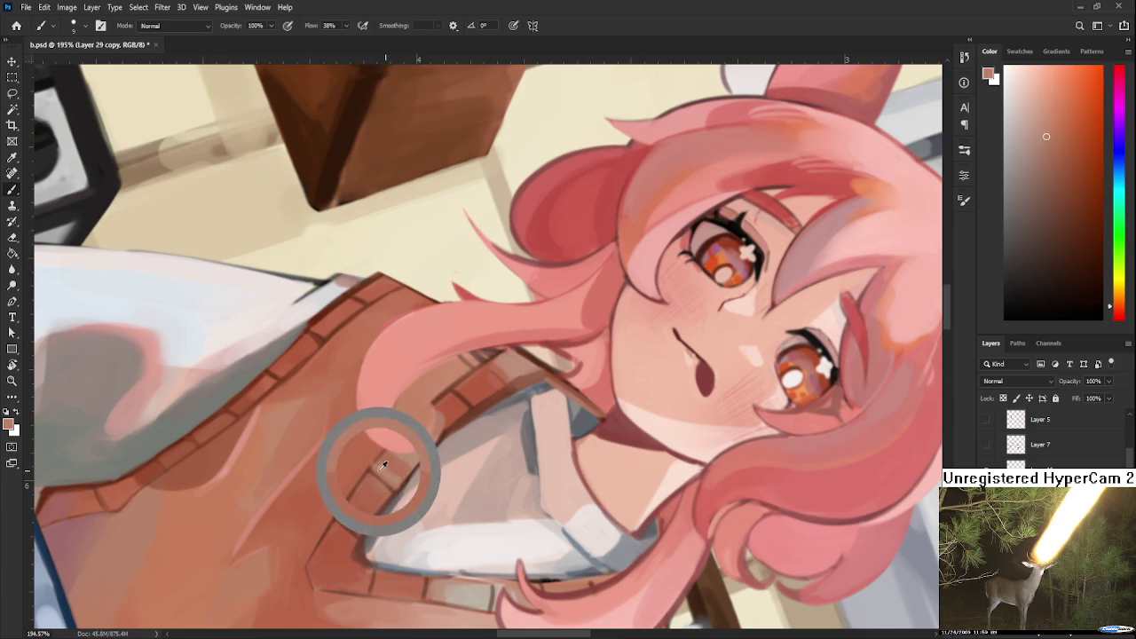
{"action": "left_click", "coordinate": [383, 466], "text": "alt"}
Define the vest's V-neck edge near the hair with newly sampled colours.
{"action": "left_click_drag", "start_coordinate": [445, 432], "coordinate": [409, 476]}
{"action": "left_click", "coordinate": [411, 454], "text": "alt"}
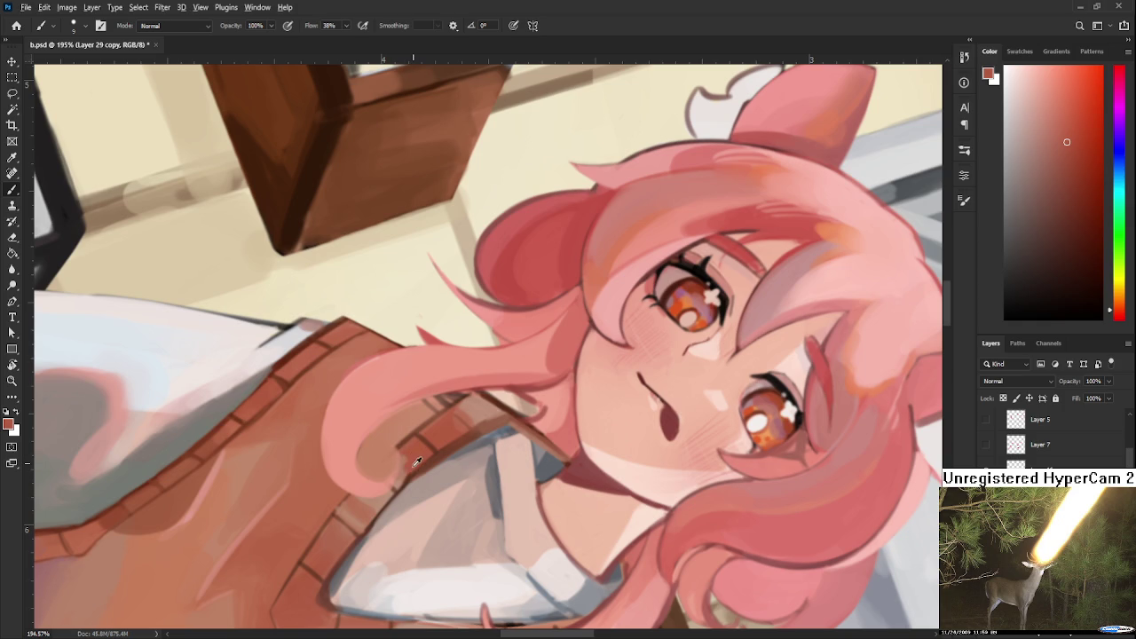
{"action": "left_click", "coordinate": [405, 463], "text": "alt"}
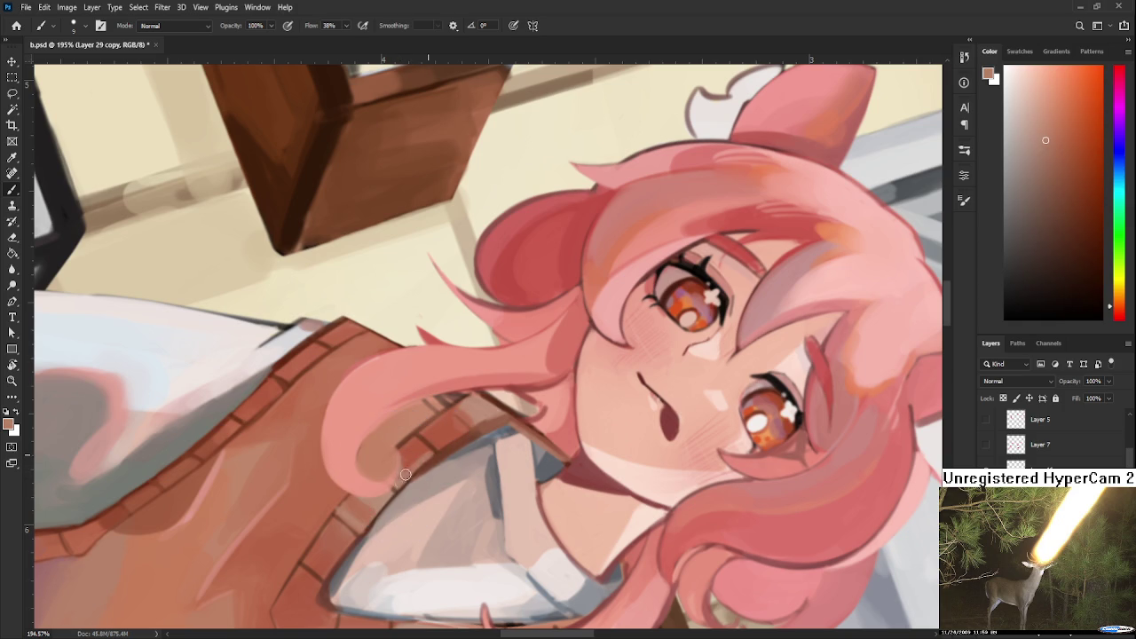
{"action": "left_click", "coordinate": [400, 482], "text": "alt"}
{"action": "left_click", "coordinate": [425, 447], "text": "alt"}
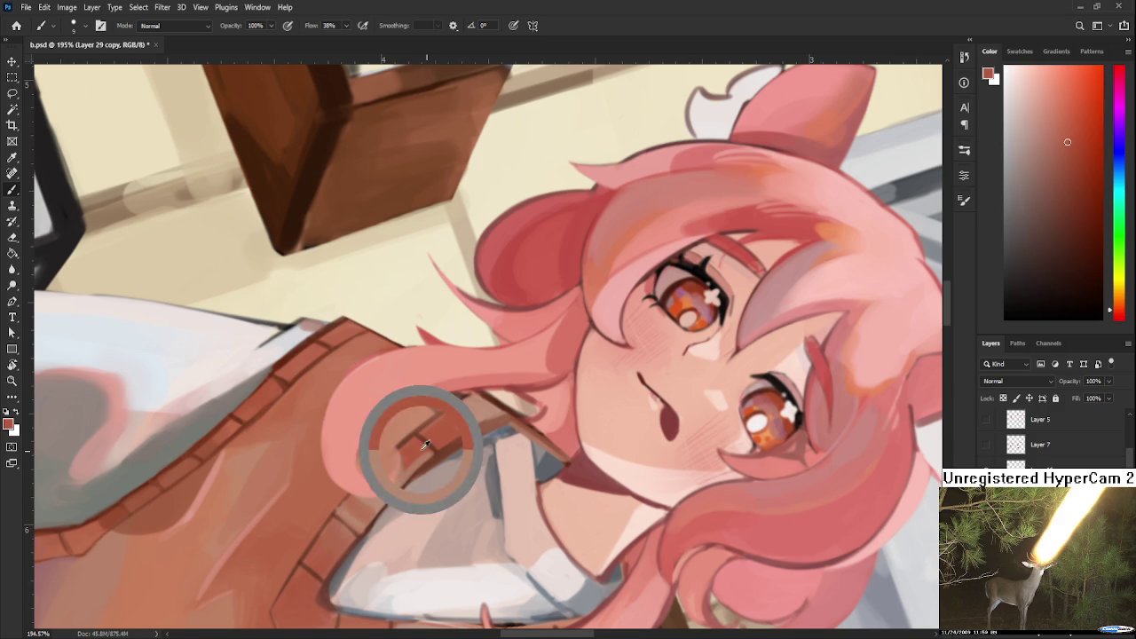
{"action": "left_click", "coordinate": [424, 461], "text": "alt"}
Paint redder ribbing and peach highlights along the neckline, tilting the girl nearly upright.
{"action": "left_click_drag", "start_coordinate": [488, 418], "coordinate": [462, 467]}
{"action": "left_click", "coordinate": [449, 452], "text": "alt"}
{"action": "left_click", "coordinate": [436, 463], "text": "alt"}
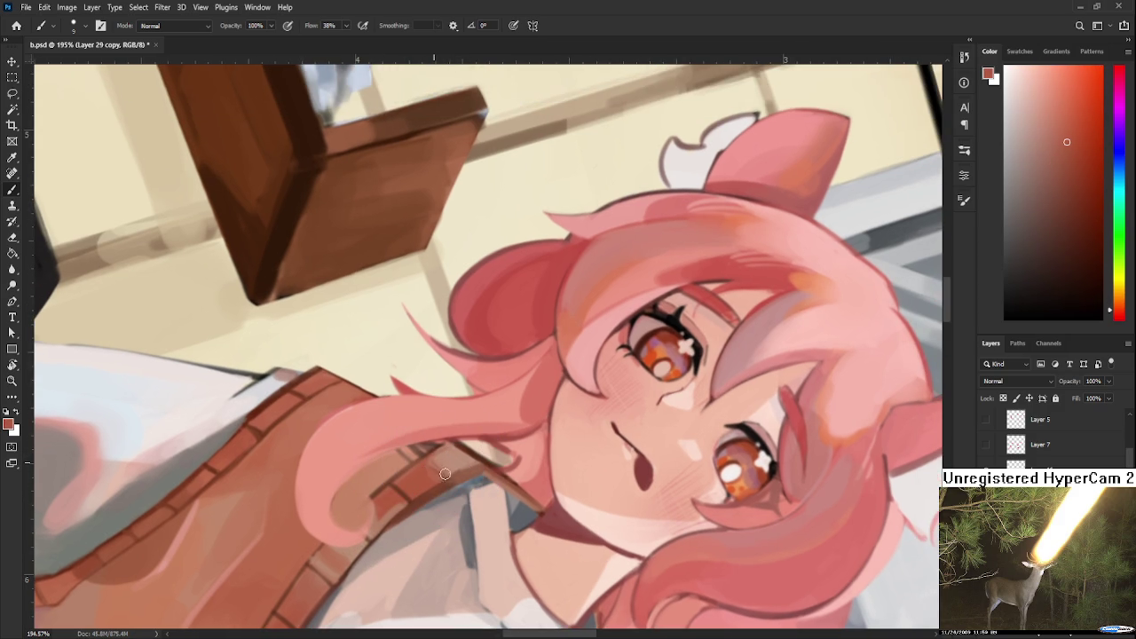
{"action": "left_click", "coordinate": [454, 456], "text": "alt"}
{"action": "left_click", "coordinate": [427, 462], "text": "alt"}
{"action": "left_click", "coordinate": [443, 452], "text": "alt"}
{"action": "left_click_drag", "start_coordinate": [462, 457], "coordinate": [473, 436]}
{"action": "left_click", "coordinate": [435, 442], "text": "alt"}
Paint pale blue-grey highlights on the shirt collar under the chin, sampling collar and hair tones.
{"action": "left_click", "coordinate": [430, 448], "text": "alt"}
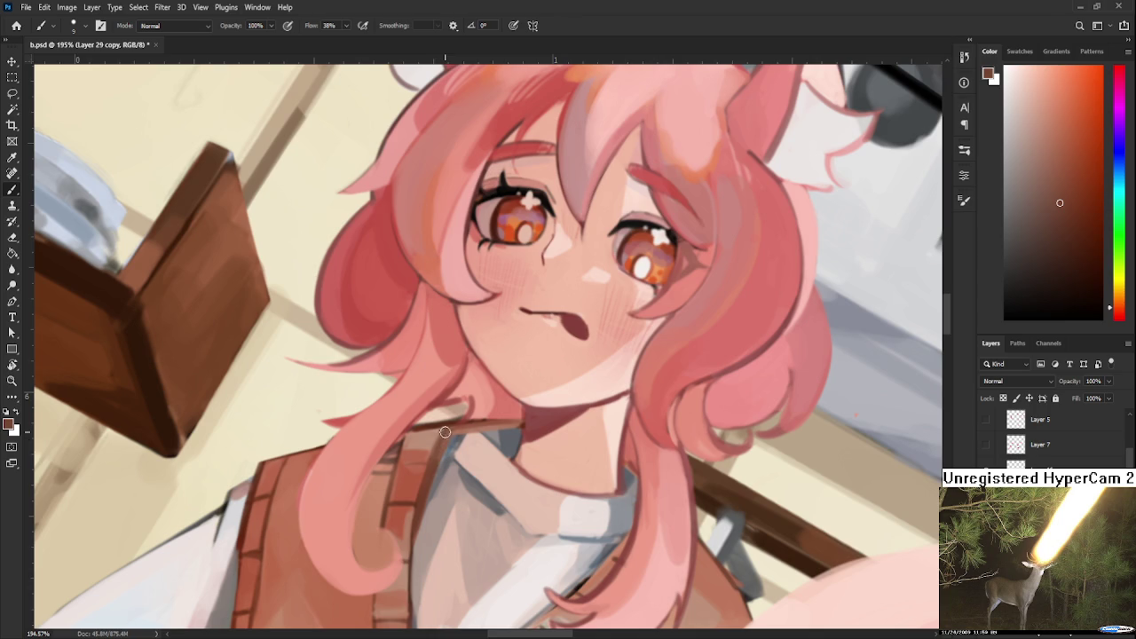
{"action": "left_click", "coordinate": [430, 504], "text": "alt"}
{"action": "left_click", "coordinate": [458, 435], "text": "alt"}
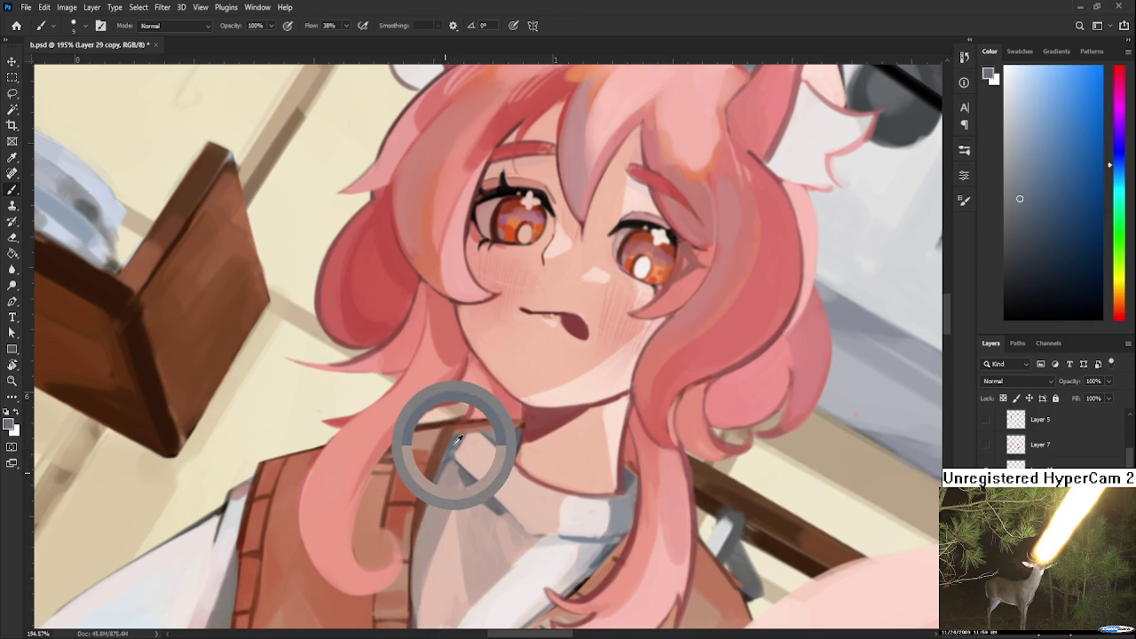
{"action": "left_click", "coordinate": [447, 470], "text": "alt"}
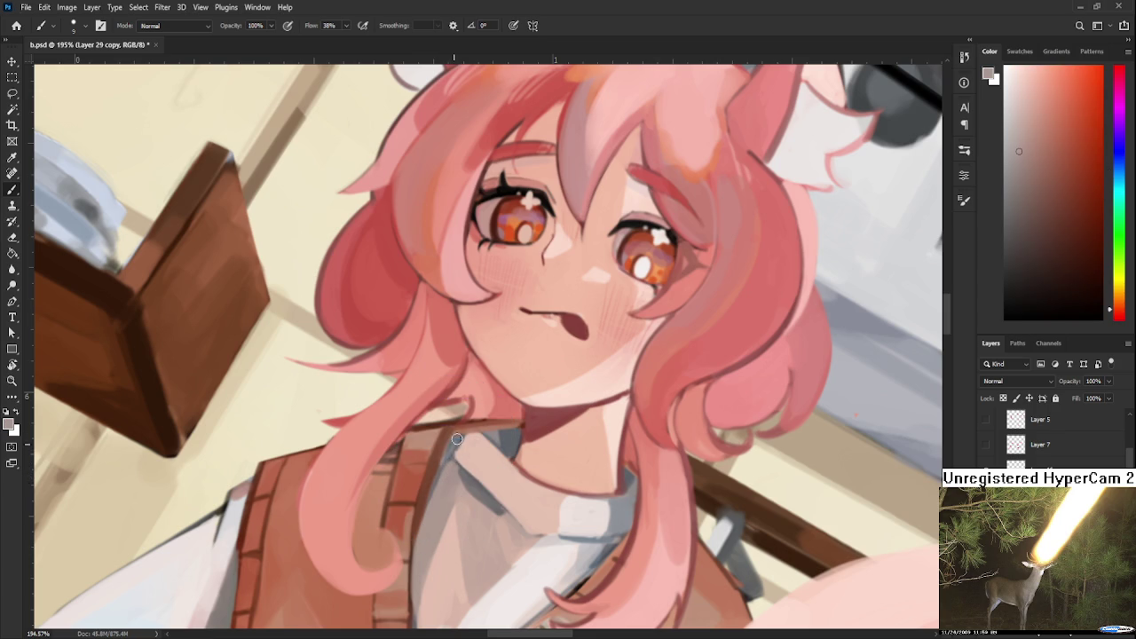
{"action": "left_click", "coordinate": [456, 438], "text": "alt"}
{"action": "left_click", "coordinate": [455, 444], "text": "alt"}
{"action": "mouse_move", "coordinate": [533, 578]}
{"action": "left_mouse_down"}
{"action": "mouse_move", "coordinate": [541, 554]}
{"action": "mouse_move", "coordinate": [410, 480]}
{"action": "left_mouse_up"}
{"action": "key", "text": "r"}
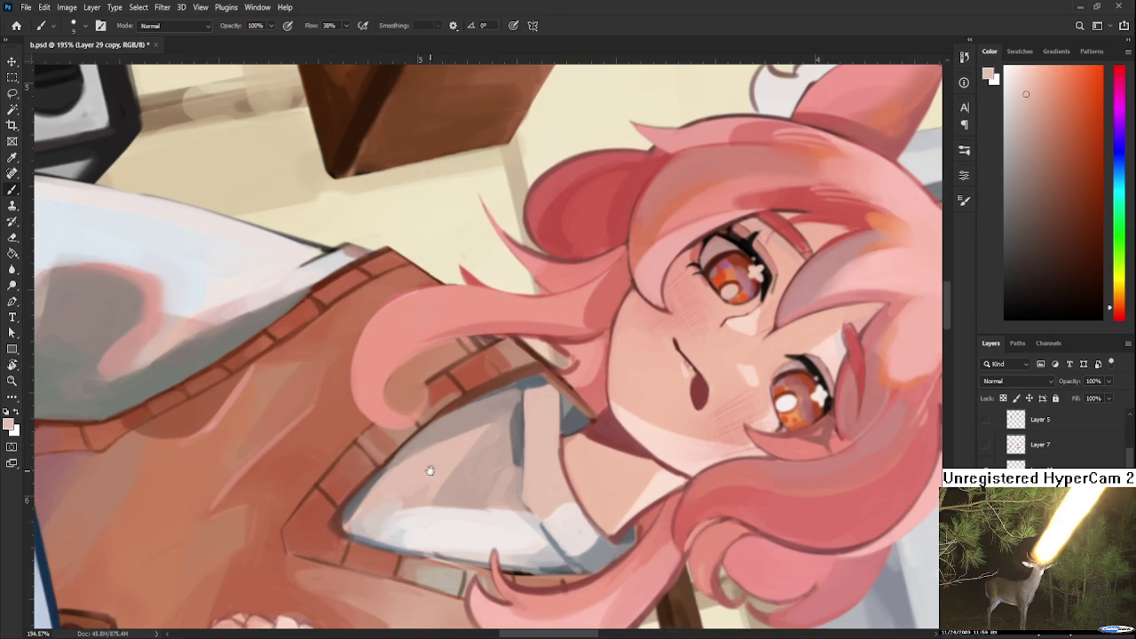
Pan to the vest and paint muted tones along the shirt collar.
{"action": "scroll", "coordinate": [435, 462], "scroll_direction": "down", "scroll_amount": 1}
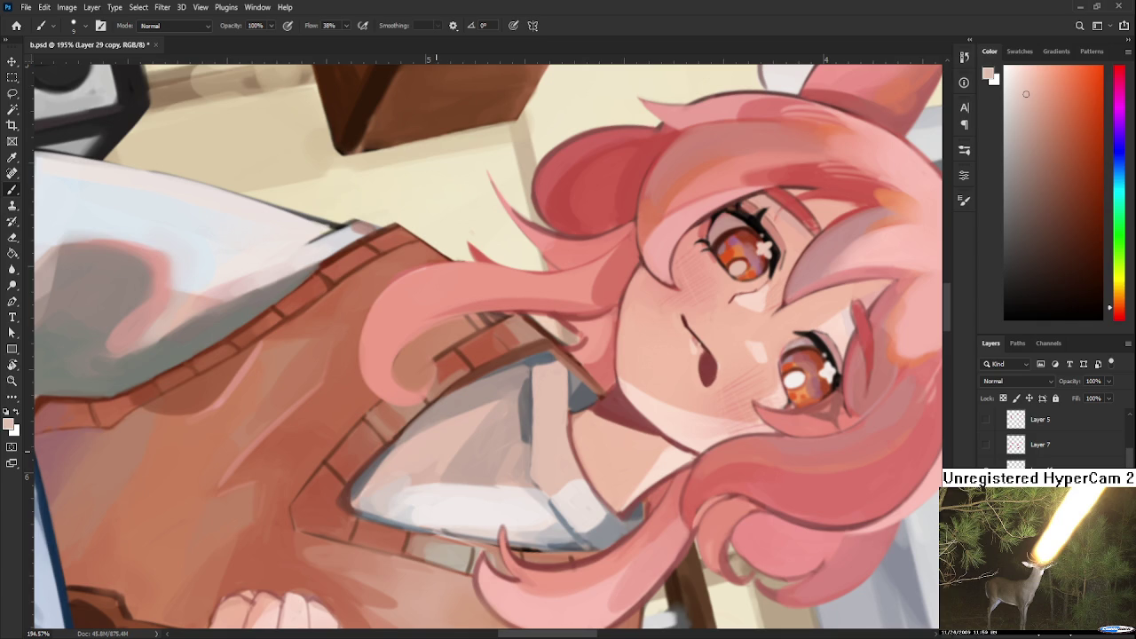
{"action": "mouse_move", "coordinate": [396, 460]}
{"action": "left_mouse_down"}
{"action": "mouse_move", "coordinate": [550, 418]}
{"action": "mouse_move", "coordinate": [596, 431]}
{"action": "mouse_move", "coordinate": [558, 452]}
{"action": "mouse_move", "coordinate": [514, 434]}
{"action": "left_mouse_up"}
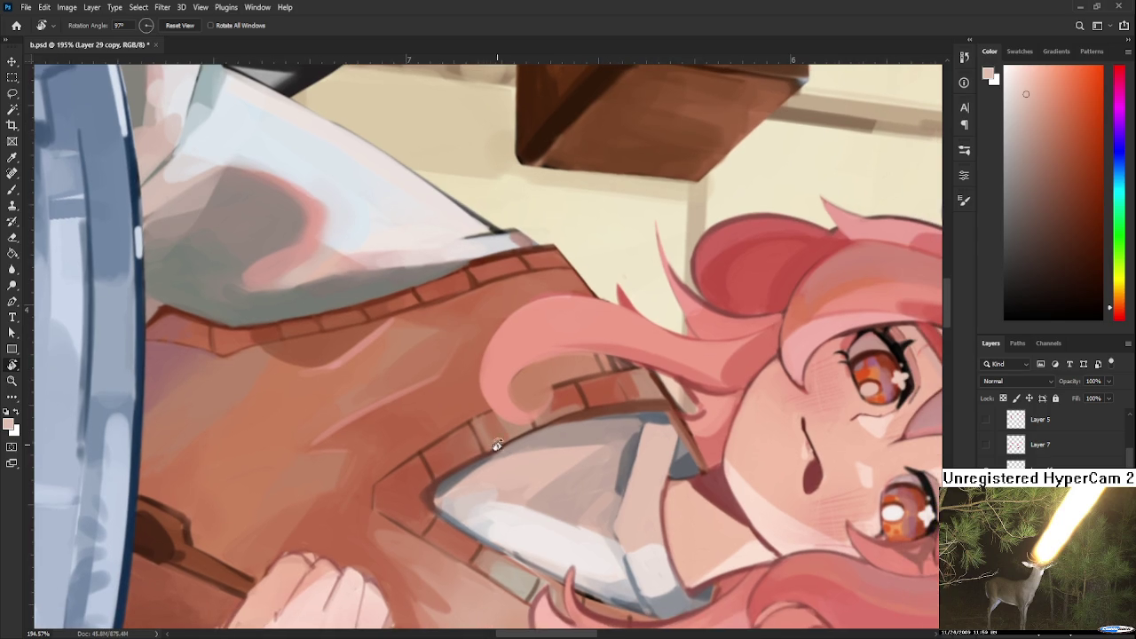
{"action": "key", "text": "b"}
{"action": "left_click", "coordinate": [472, 464], "text": "alt"}
{"action": "mouse_move", "coordinate": [472, 464]}
{"action": "left_mouse_down"}
{"action": "mouse_move", "coordinate": [507, 431]}
{"action": "mouse_move", "coordinate": [469, 452]}
{"action": "mouse_move", "coordinate": [486, 459]}
{"action": "left_mouse_up"}
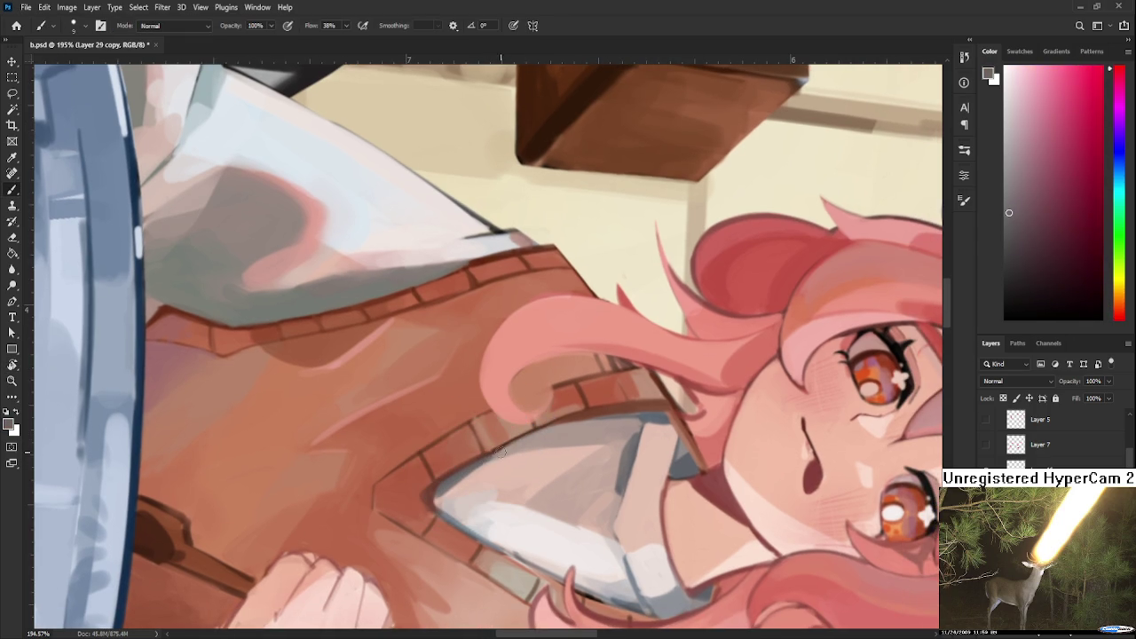
Work reddish-brown tones into the vest's V-neck trim.
{"action": "left_click", "coordinate": [563, 418], "text": "alt"}
{"action": "left_click", "coordinate": [572, 401], "text": "alt"}
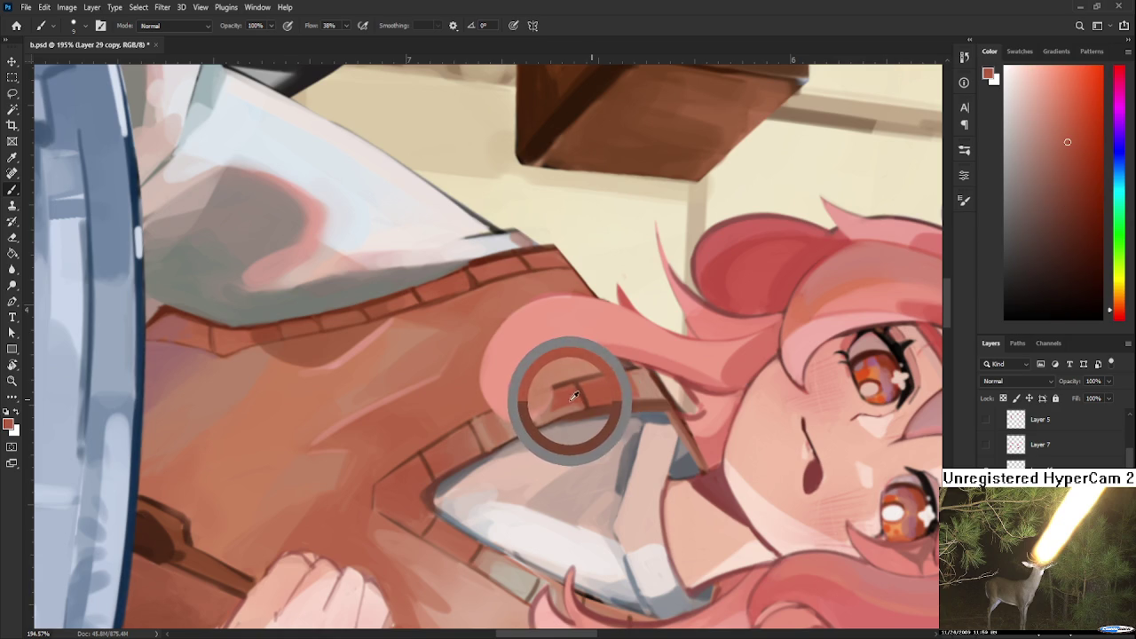
{"action": "left_click", "coordinate": [609, 387], "text": "alt"}
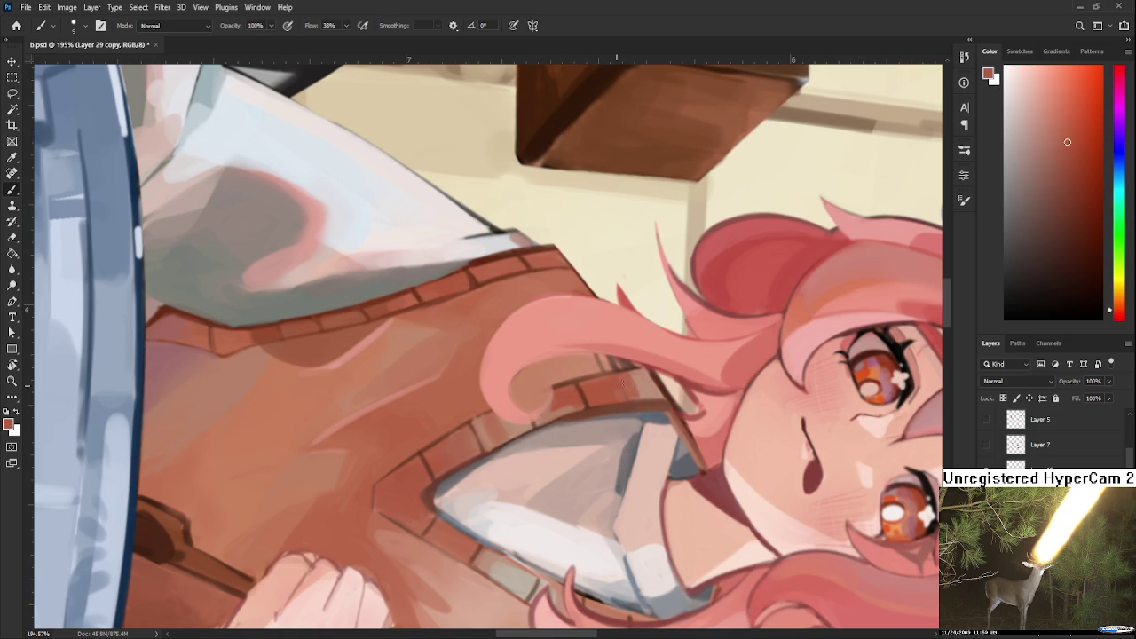
{"action": "left_click_drag", "start_coordinate": [617, 399], "coordinate": [639, 398]}
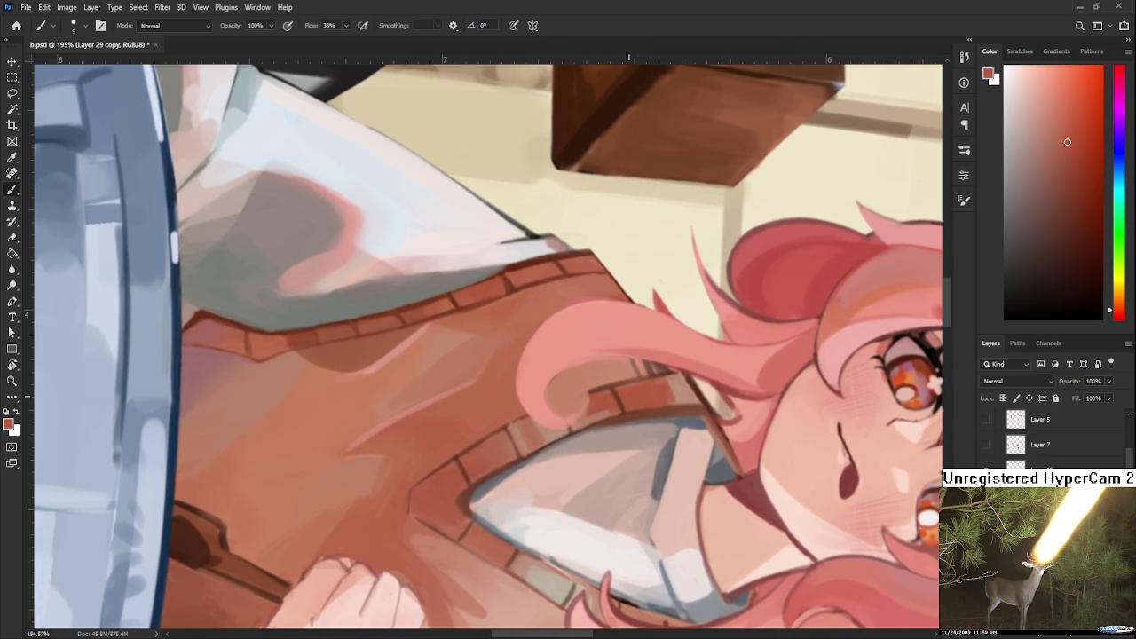
{"action": "mouse_move", "coordinate": [513, 416]}
{"action": "left_mouse_down"}
{"action": "mouse_move", "coordinate": [416, 435]}
{"action": "mouse_move", "coordinate": [408, 464]}
{"action": "left_mouse_up"}
Refine the V-neck ribbing with darker and brighter vest reds.
{"action": "left_click", "coordinate": [400, 464], "text": "alt"}
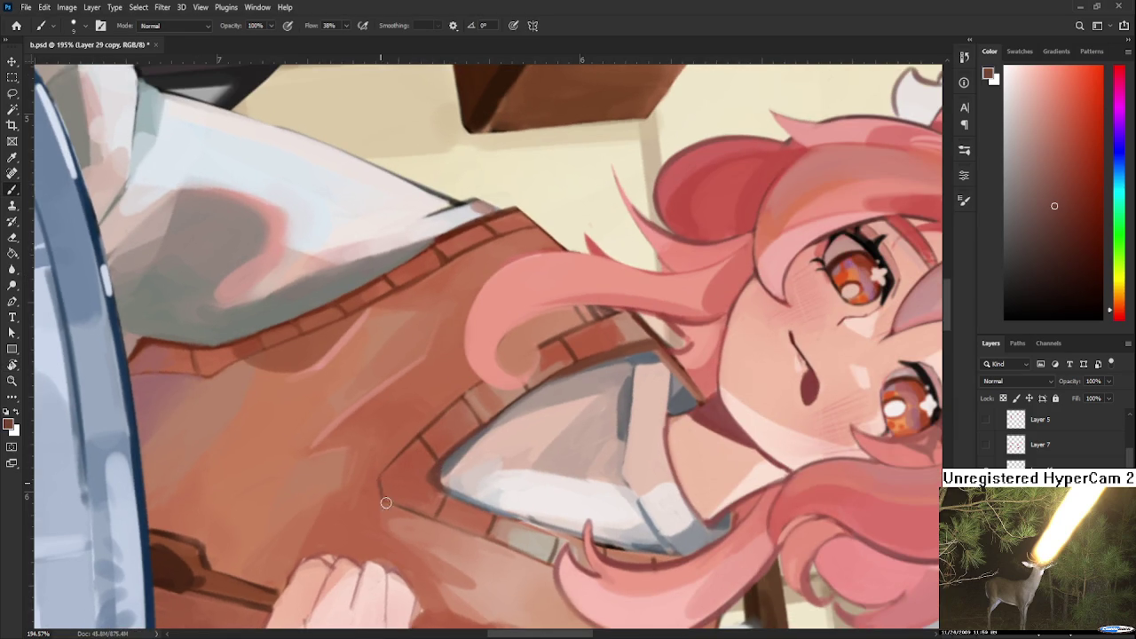
{"action": "left_click", "coordinate": [374, 473], "text": "alt"}
{"action": "left_click", "coordinate": [393, 471], "text": "alt"}
{"action": "left_click", "coordinate": [389, 511], "text": "alt"}
{"action": "left_click_drag", "start_coordinate": [388, 510], "coordinate": [380, 500]}
{"action": "left_click", "coordinate": [372, 488], "text": "alt"}
{"action": "left_click", "coordinate": [413, 479], "text": "alt"}
Sharpen the brown trim edge where it meets the pale collar.
{"action": "left_click", "coordinate": [431, 465], "text": "alt"}
{"action": "left_click", "coordinate": [434, 470], "text": "alt"}
{"action": "left_click", "coordinate": [420, 490], "text": "alt"}
{"action": "left_click", "coordinate": [444, 483], "text": "alt"}
{"action": "left_click", "coordinate": [430, 463], "text": "alt"}
{"action": "scroll", "coordinate": [429, 463], "scroll_direction": "down", "scroll_amount": 5}
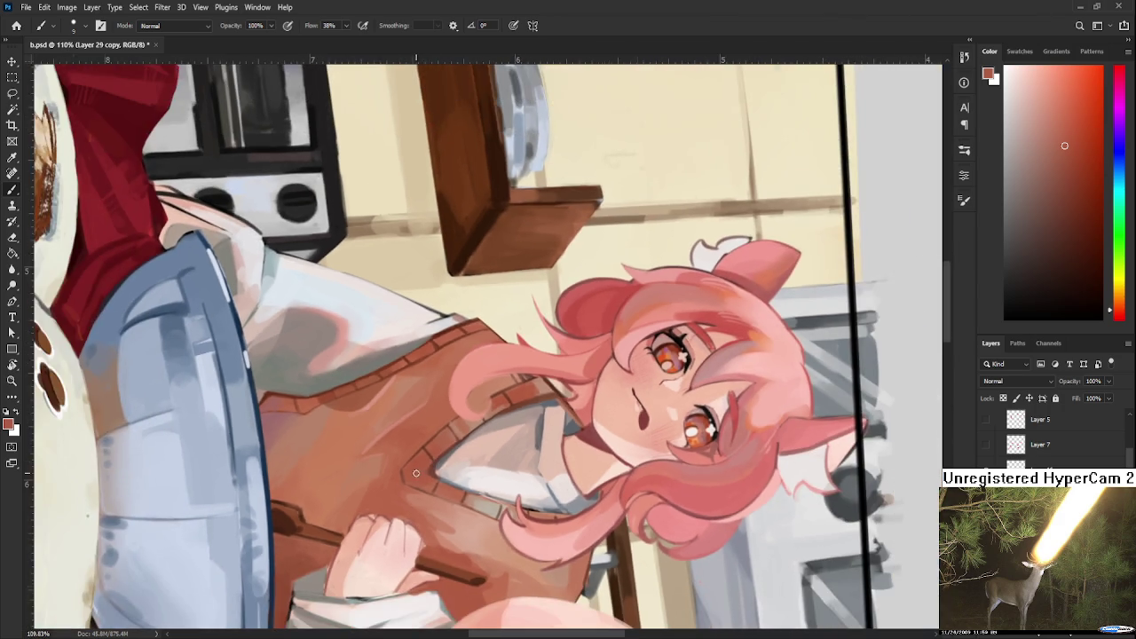
{"action": "scroll", "coordinate": [416, 473], "scroll_direction": "up", "scroll_amount": 5}
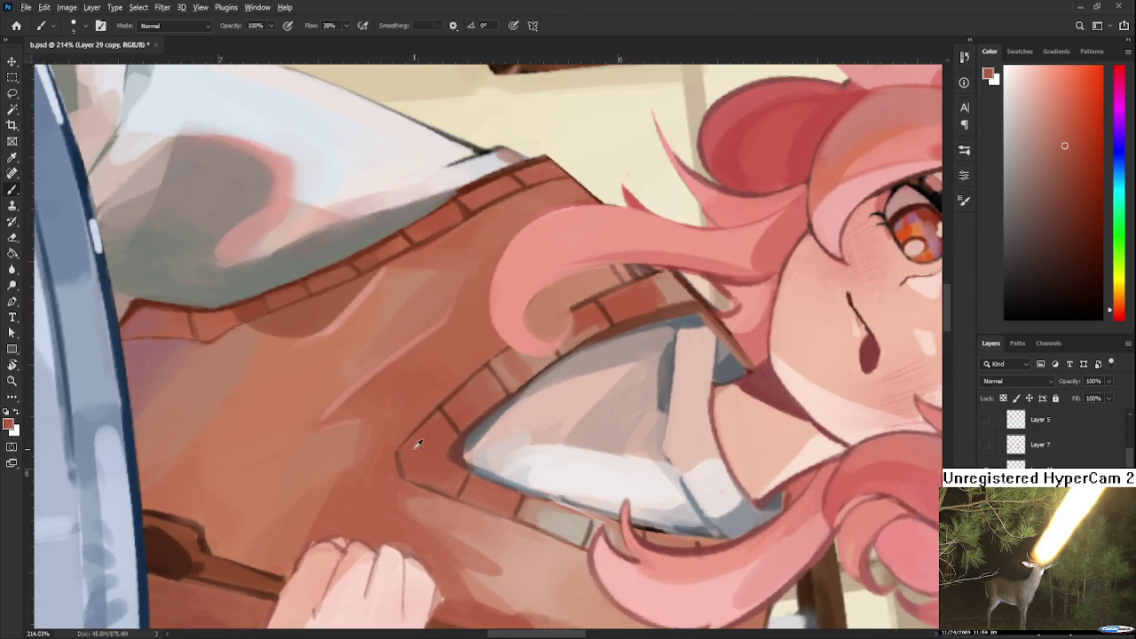
{"action": "left_click", "coordinate": [408, 457], "text": "alt"}
{"action": "left_click_drag", "start_coordinate": [408, 457], "coordinate": [403, 463]}
Touch in a greyer tone by the collar and rotate the view onto the spoon hand.
{"action": "mouse_move", "coordinate": [489, 430]}
{"action": "left_mouse_down"}
{"action": "mouse_move", "coordinate": [449, 453]}
{"action": "mouse_move", "coordinate": [558, 402]}
{"action": "left_mouse_up"}
{"action": "left_click", "coordinate": [434, 456], "text": "alt"}
{"action": "key", "text": "r"}
{"action": "left_click_drag", "start_coordinate": [476, 506], "coordinate": [447, 493]}
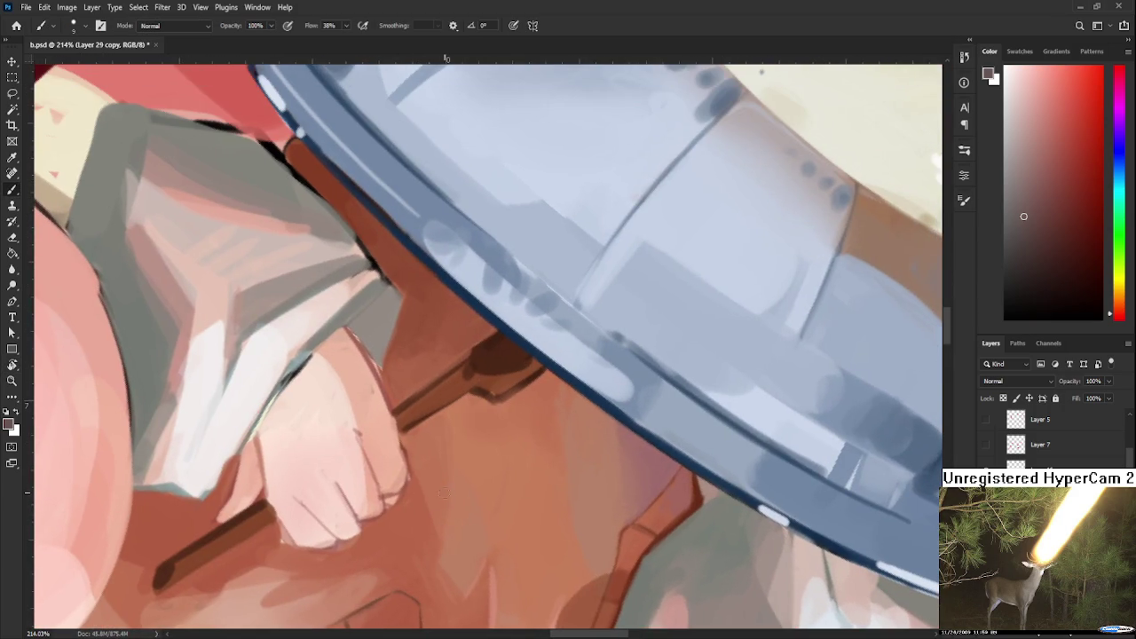
Paint reddish-brown vest tones around the fist.
{"action": "left_click", "coordinate": [423, 502], "text": "alt"}
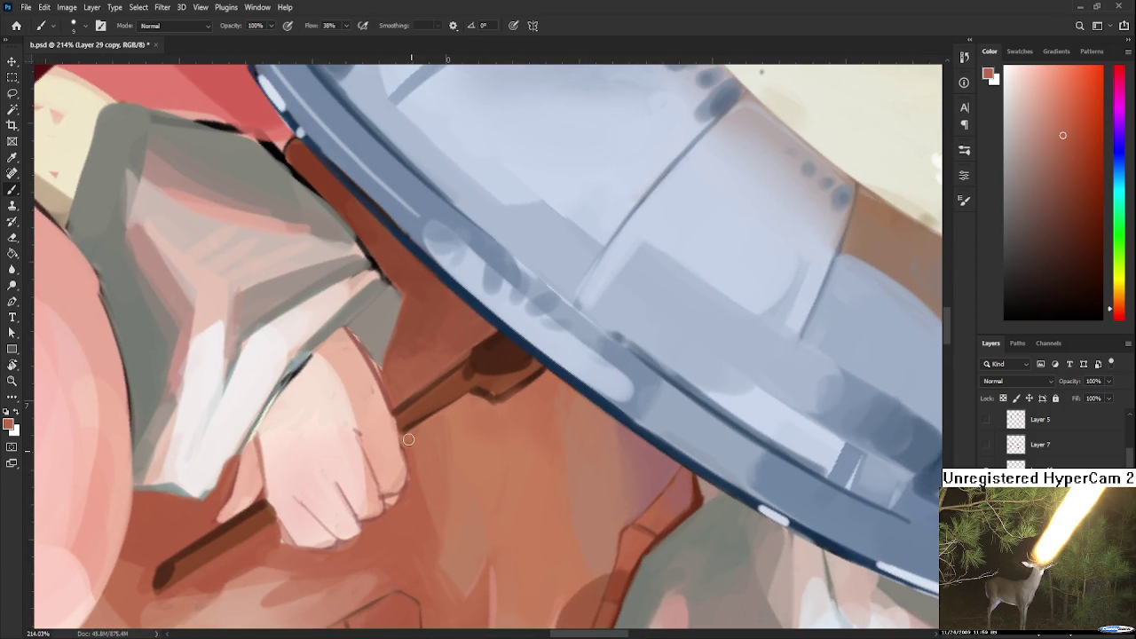
{"action": "left_click", "coordinate": [442, 446], "text": "alt"}
{"action": "left_click", "coordinate": [444, 449], "text": "alt"}
{"action": "left_click_drag", "start_coordinate": [438, 456], "coordinate": [426, 440]}
{"action": "left_click", "coordinate": [435, 432], "text": "alt"}
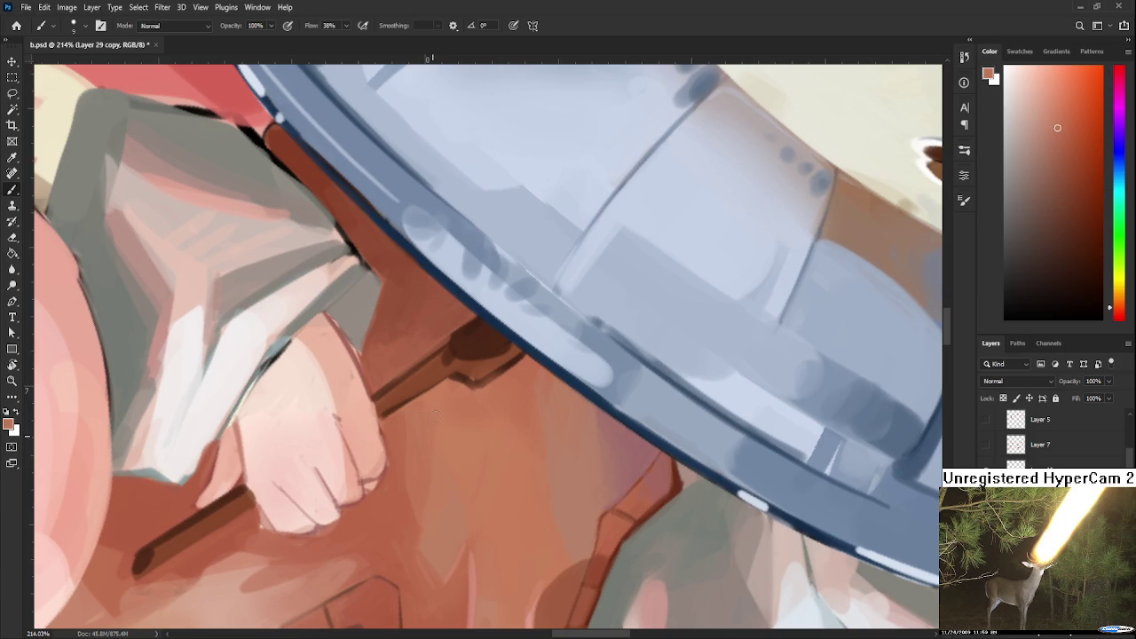
{"action": "left_click", "coordinate": [420, 462], "text": "alt"}
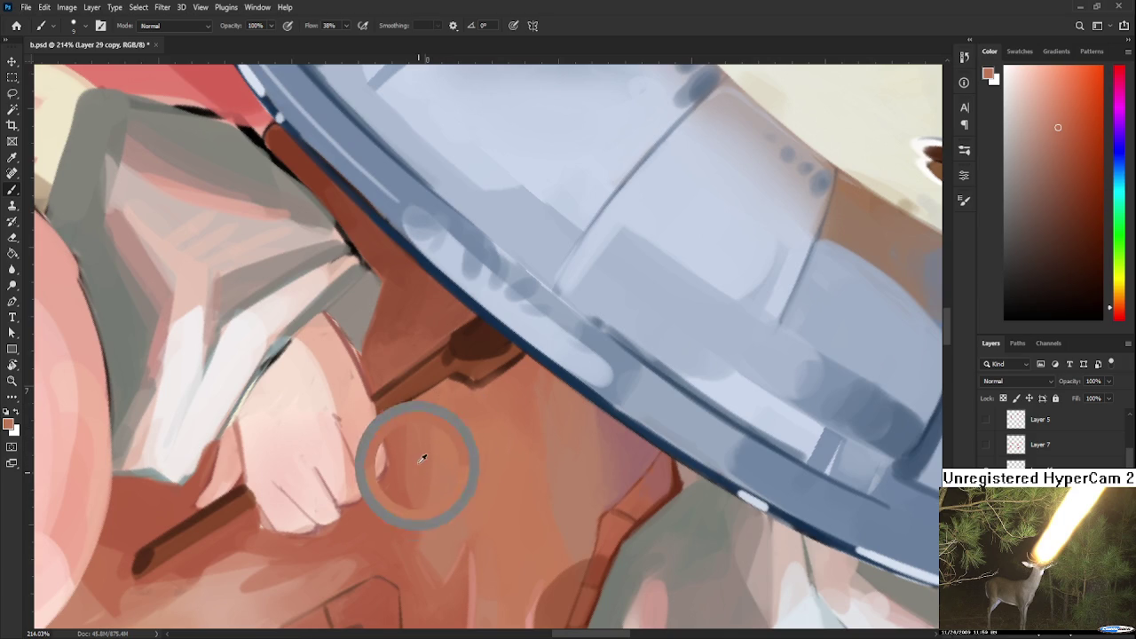
{"action": "left_click_drag", "start_coordinate": [434, 435], "coordinate": [406, 485]}
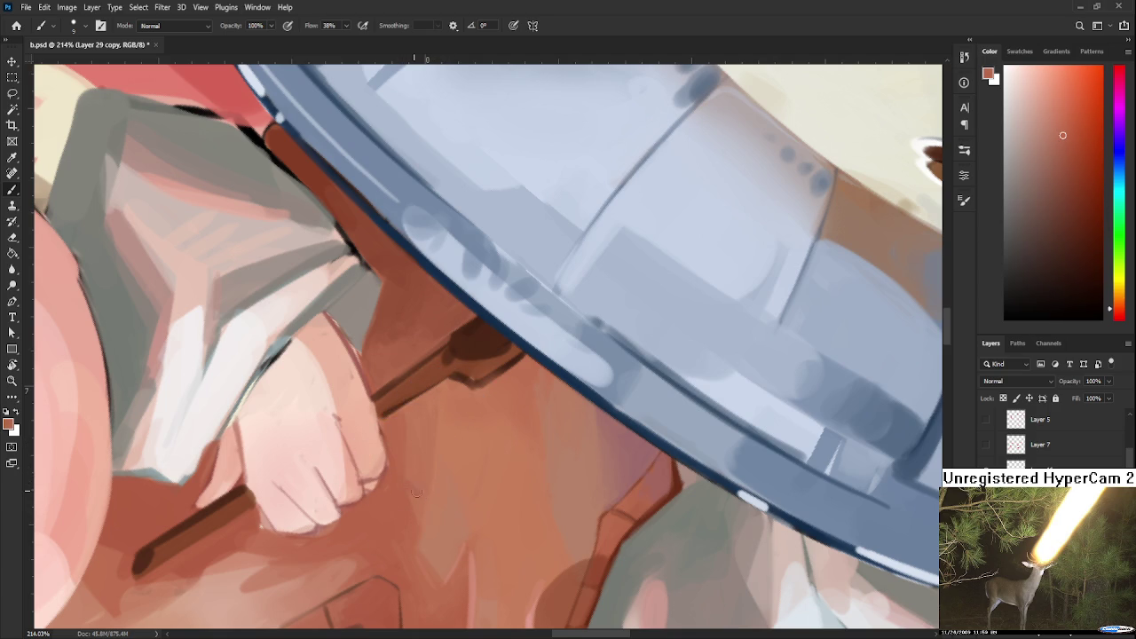
Paint skin tones along the fist's lower-right edge and knuckles.
{"action": "left_click", "coordinate": [427, 475], "text": "alt"}
{"action": "left_click", "coordinate": [411, 471], "text": "alt"}
{"action": "left_click", "coordinate": [412, 444], "text": "alt"}
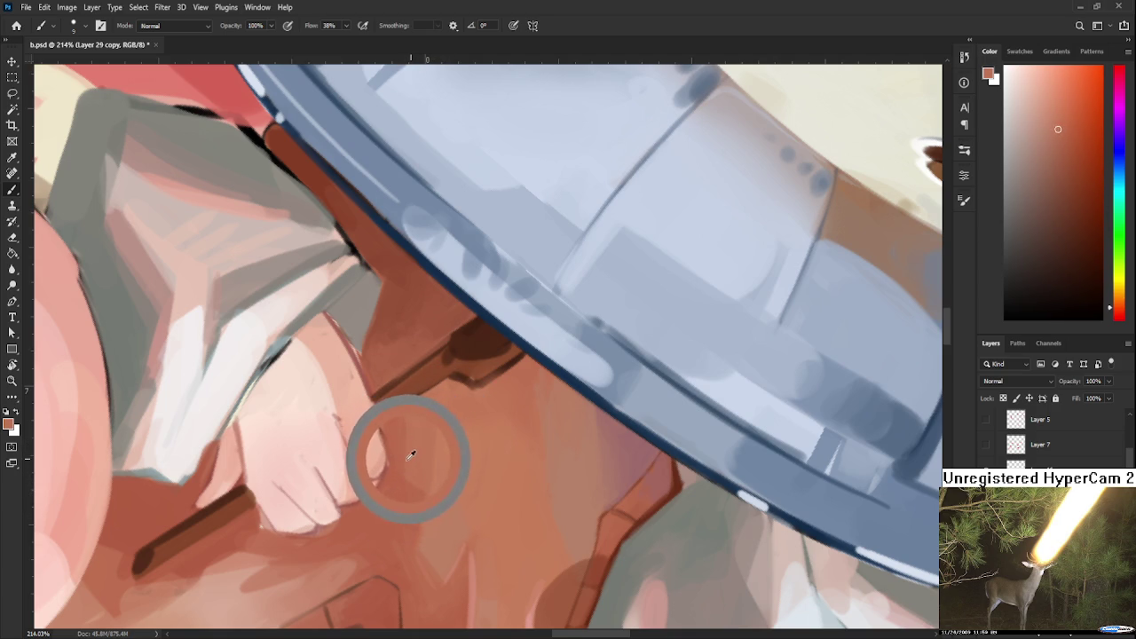
{"action": "left_click_drag", "start_coordinate": [404, 444], "coordinate": [388, 470]}
{"action": "left_click", "coordinate": [393, 461], "text": "alt"}
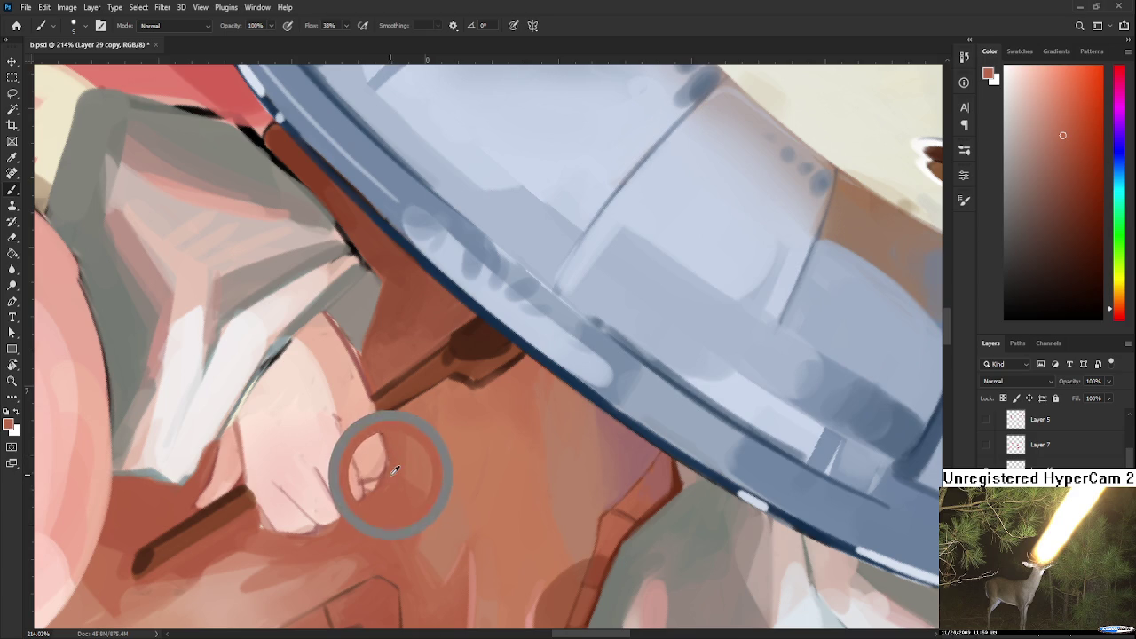
{"action": "left_click", "coordinate": [383, 448], "text": "alt"}
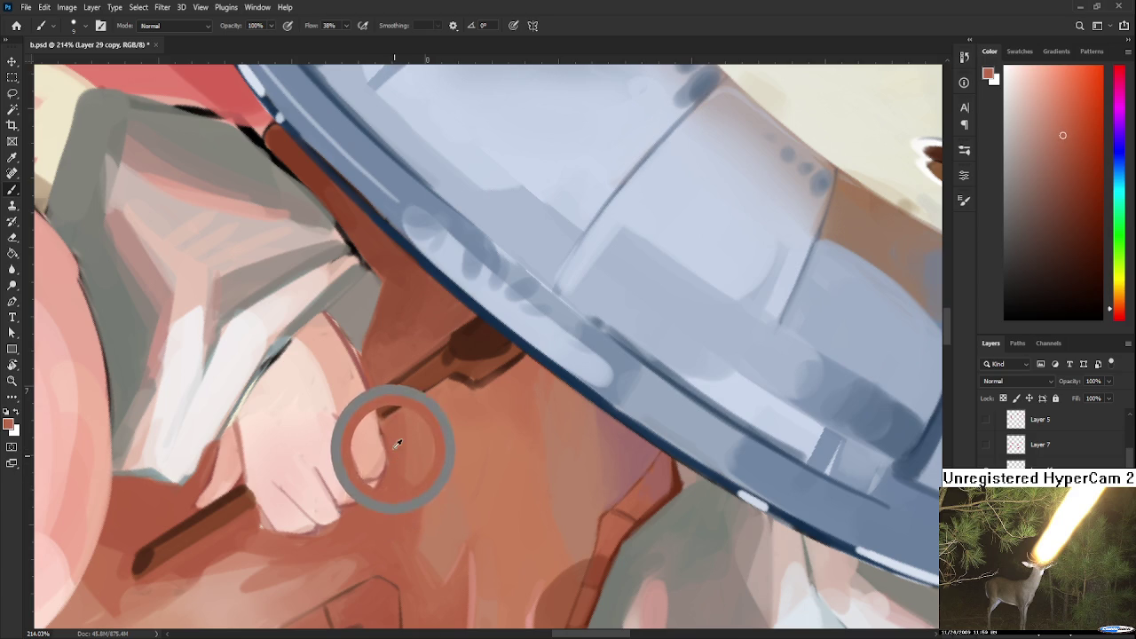
{"action": "left_click", "coordinate": [394, 430], "text": "alt"}
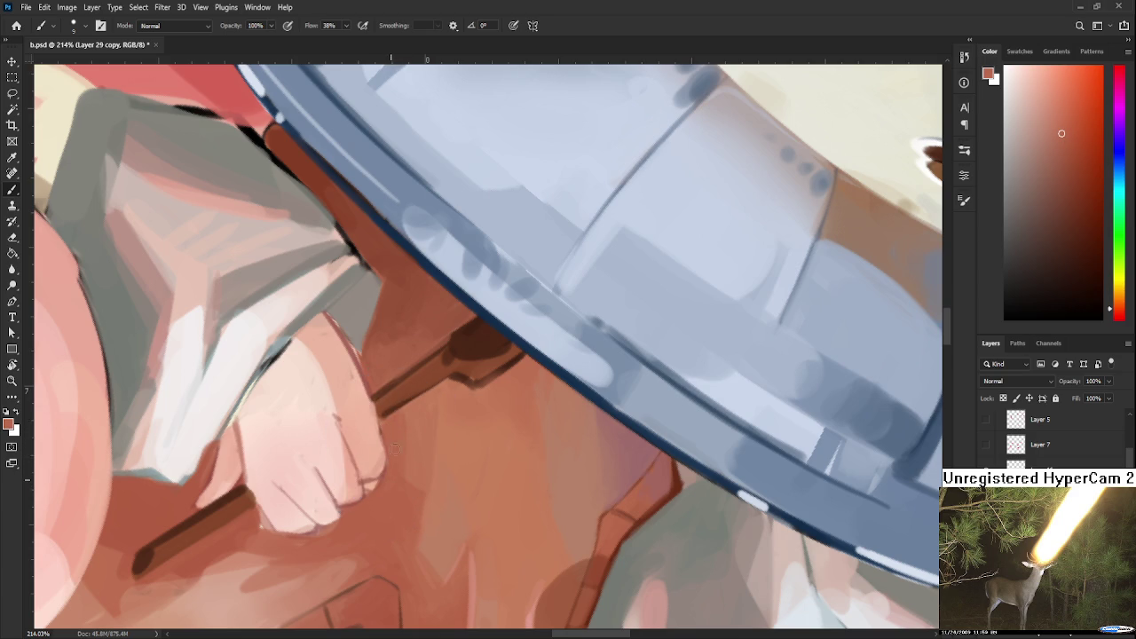
Tidy colours beside the fist and rotate the view so the spoon lies horizontal.
{"action": "left_click", "coordinate": [389, 431], "text": "alt"}
{"action": "left_click", "coordinate": [385, 439], "text": "alt"}
{"action": "left_click", "coordinate": [410, 438], "text": "alt"}
{"action": "scroll", "coordinate": [376, 435], "scroll_direction": "up", "scroll_amount": 3}
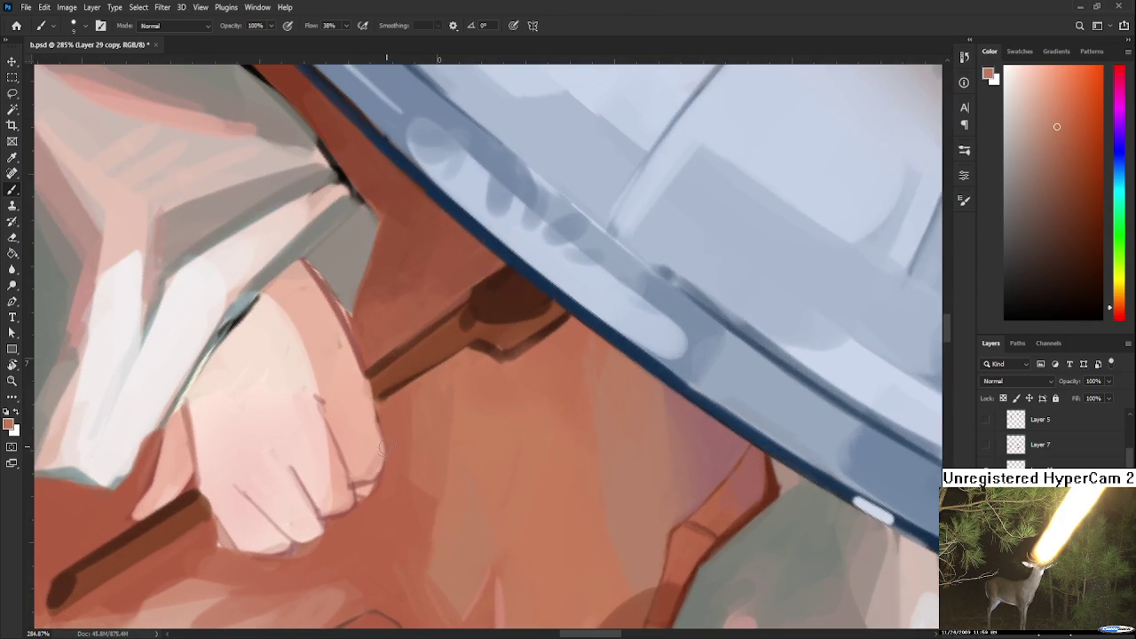
{"action": "key", "text": "r"}
{"action": "mouse_move", "coordinate": [382, 448]}
{"action": "left_mouse_down"}
{"action": "mouse_move", "coordinate": [441, 452]}
{"action": "mouse_move", "coordinate": [423, 426]}
{"action": "left_mouse_up"}
{"action": "key", "text": "b"}
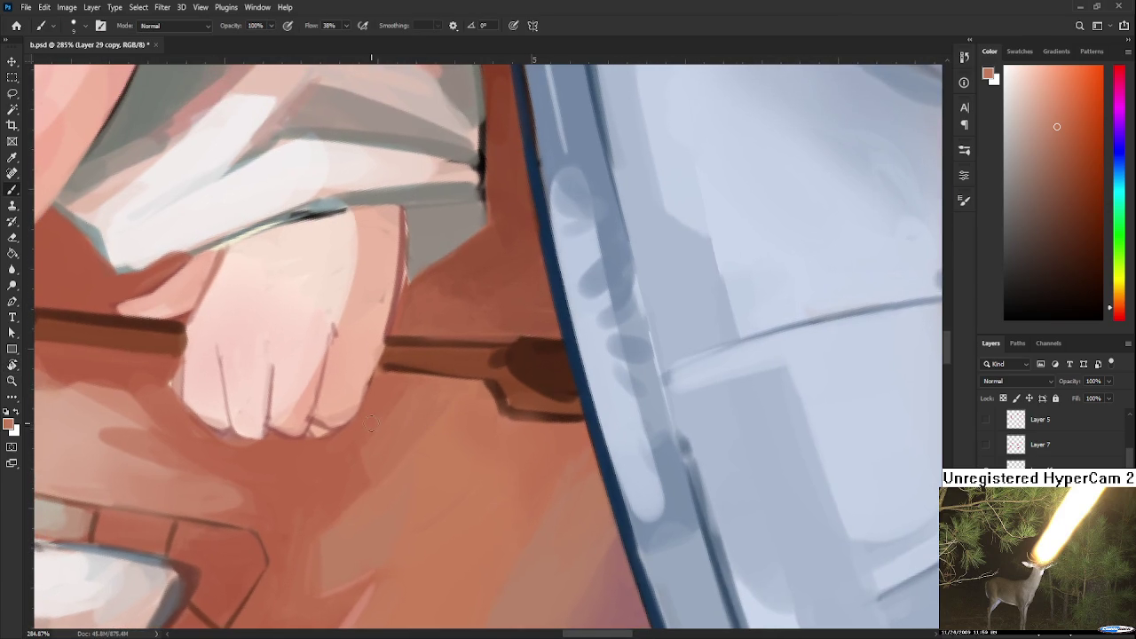
Paint sampled vest colours around the spoon hand.
{"action": "left_click", "coordinate": [355, 431], "text": "alt"}
{"action": "left_click", "coordinate": [380, 446], "text": "alt"}
{"action": "left_click", "coordinate": [393, 439], "text": "alt"}
{"action": "left_click", "coordinate": [376, 424], "text": "alt"}
{"action": "scroll", "coordinate": [415, 353], "scroll_direction": "down", "scroll_amount": 2}
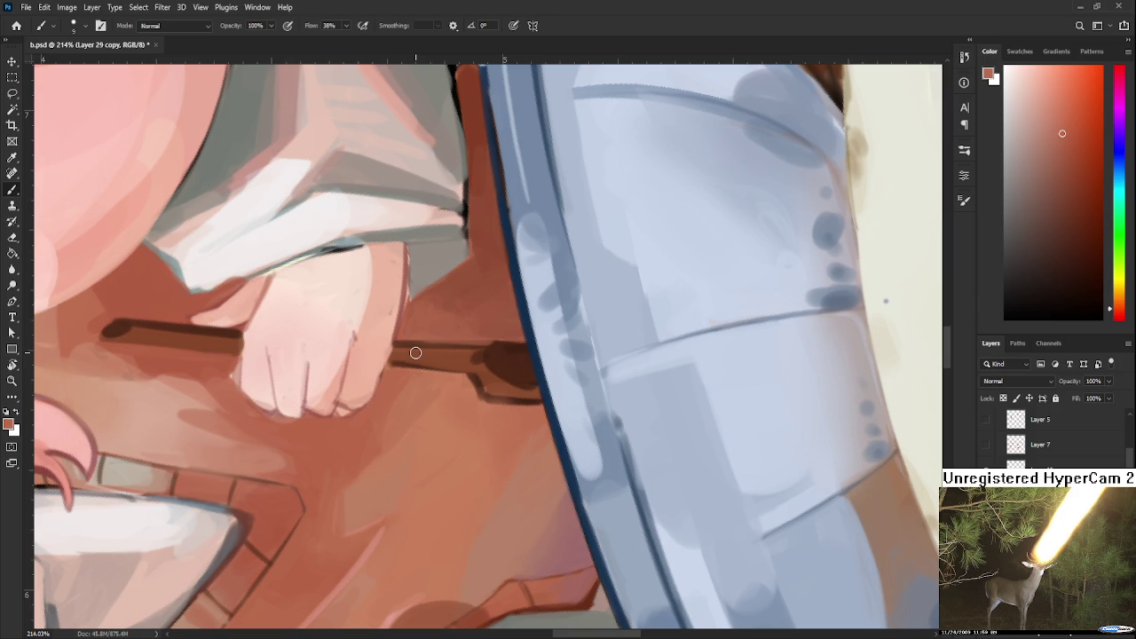
{"action": "scroll", "coordinate": [415, 352], "scroll_direction": "up", "scroll_amount": 1}
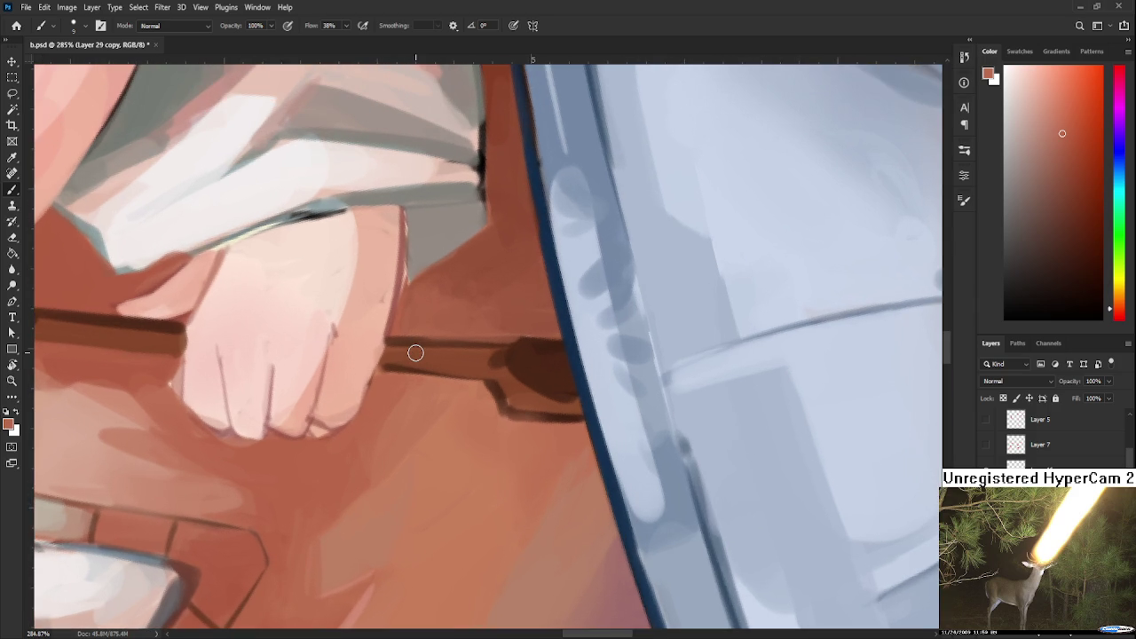
{"action": "scroll", "coordinate": [393, 354], "scroll_direction": "up", "scroll_amount": 2}
{"action": "scroll", "coordinate": [382, 434], "scroll_direction": "up", "scroll_amount": 1}
Add light pink skin highlights along the hand's right edge.
{"action": "left_click", "coordinate": [391, 428], "text": "alt"}
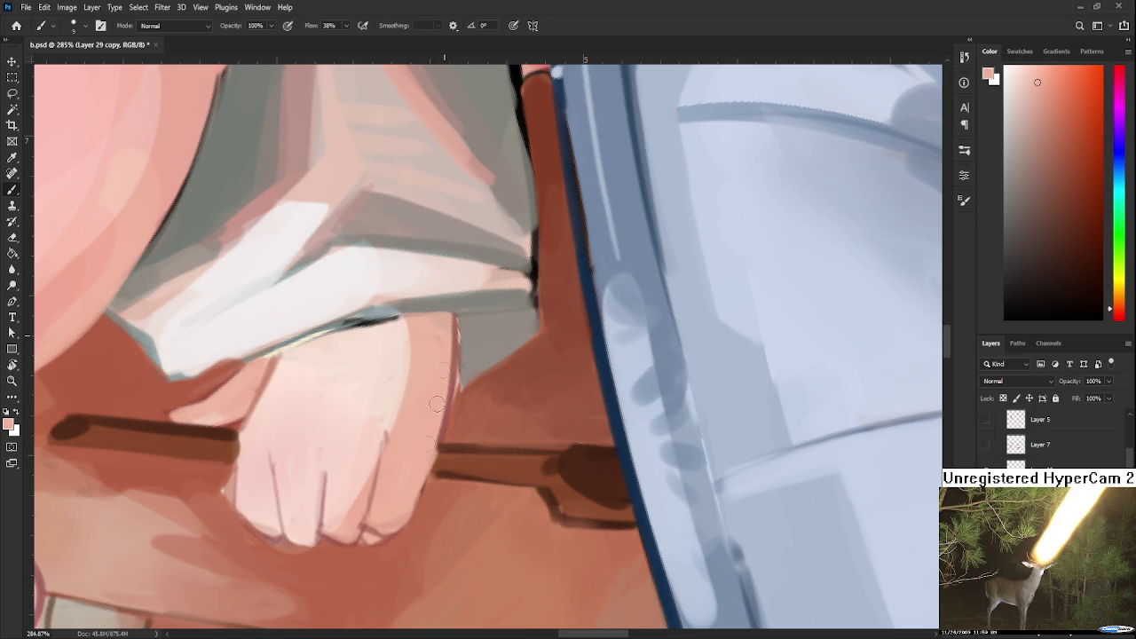
{"action": "left_click_drag", "start_coordinate": [439, 352], "coordinate": [420, 436]}
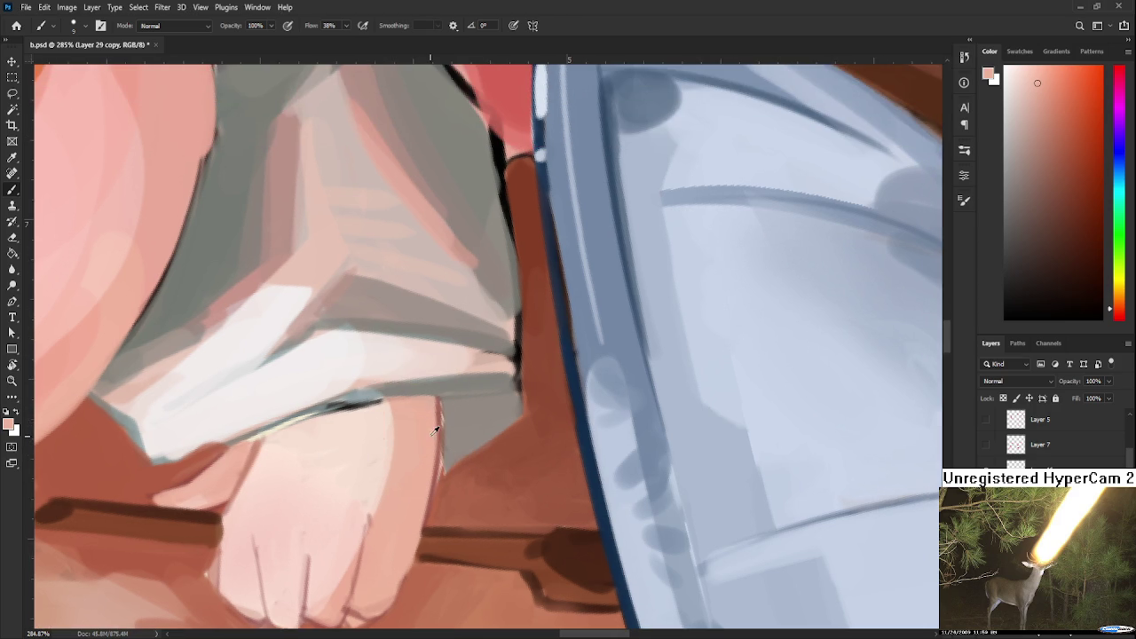
{"action": "mouse_move", "coordinate": [435, 401]}
{"action": "left_mouse_down"}
{"action": "mouse_move", "coordinate": [420, 493]}
{"action": "mouse_move", "coordinate": [424, 431]}
{"action": "left_mouse_up"}
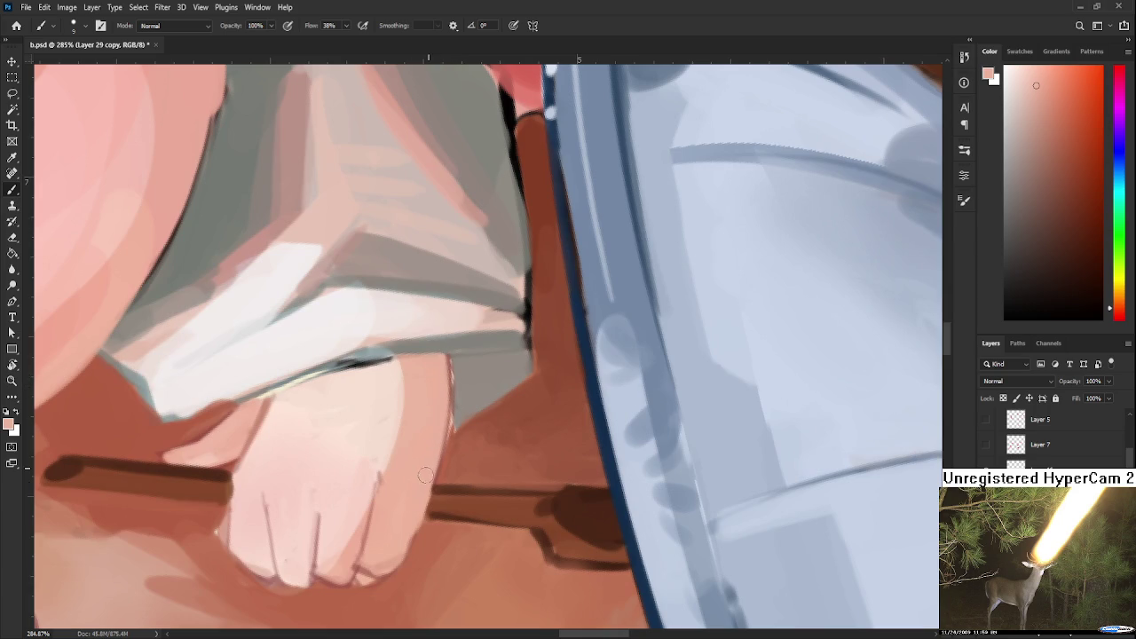
{"action": "key", "text": "r"}
{"action": "mouse_move", "coordinate": [432, 409]}
{"action": "left_mouse_down"}
{"action": "mouse_move", "coordinate": [367, 440]}
{"action": "mouse_move", "coordinate": [434, 517]}
{"action": "mouse_move", "coordinate": [380, 452]}
{"action": "mouse_move", "coordinate": [398, 423]}
{"action": "left_mouse_up"}
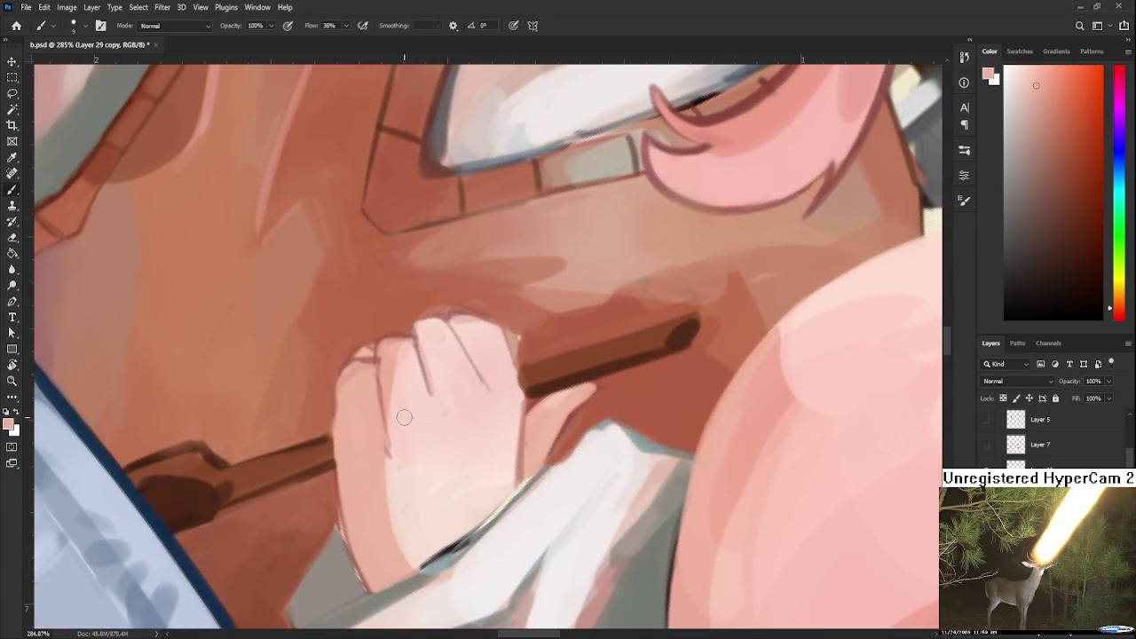
{"action": "left_click", "coordinate": [401, 427], "text": "alt"}
Extend the grey cuff shape upward using sampled cuff greys.
{"action": "scroll", "coordinate": [392, 439], "scroll_direction": "down", "scroll_amount": 3}
{"action": "left_click", "coordinate": [350, 482], "text": "alt"}
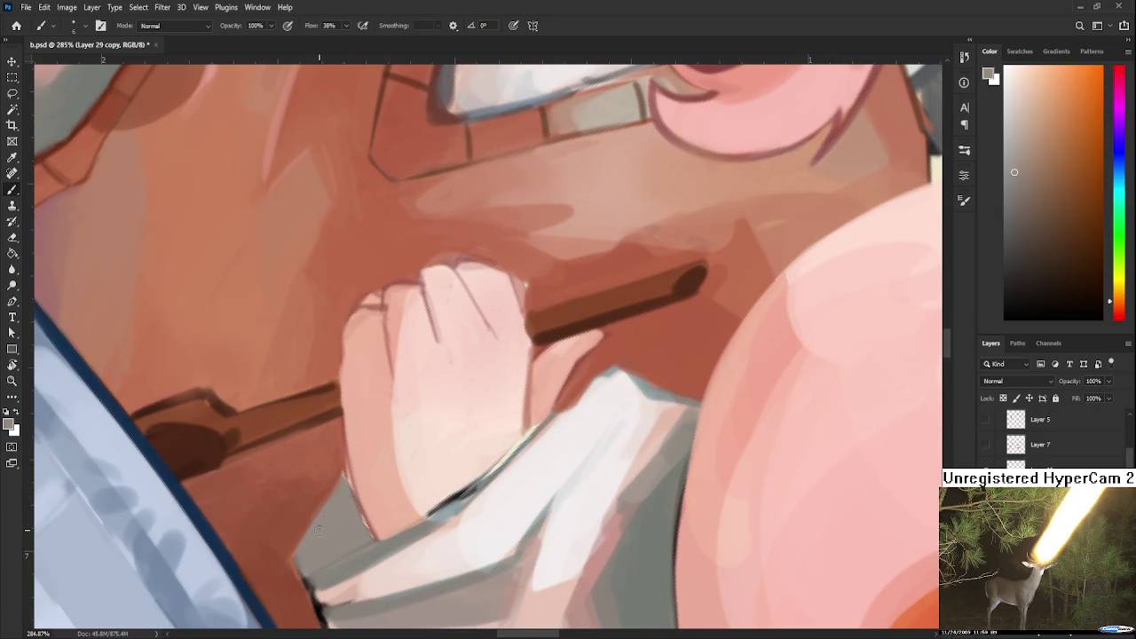
{"action": "scroll", "coordinate": [320, 529], "scroll_direction": "down", "scroll_amount": 3}
{"action": "left_click", "coordinate": [327, 456], "text": "alt"}
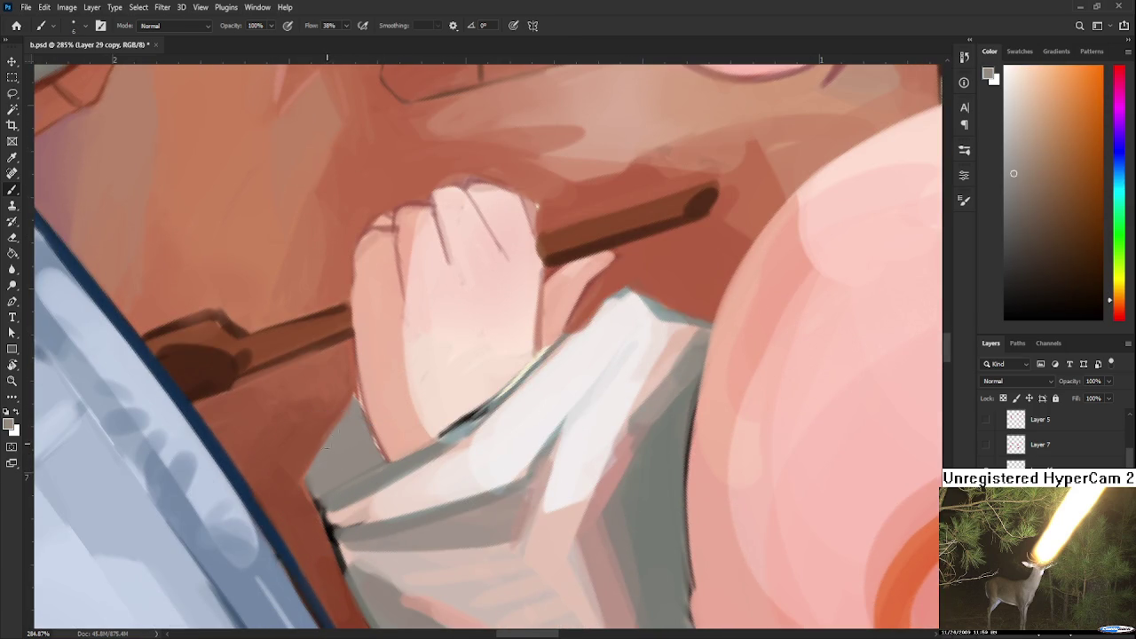
{"action": "left_click_drag", "start_coordinate": [340, 406], "coordinate": [338, 399]}
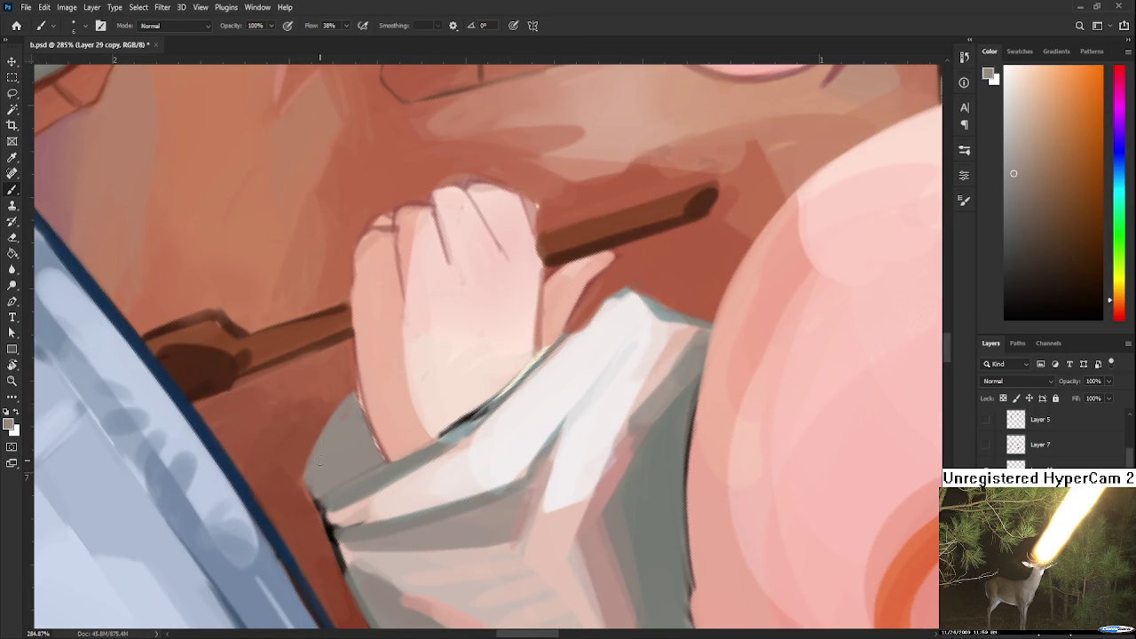
Trim the cuff's left edge with the reddish-brown background and dark outline colours.
{"action": "left_click", "coordinate": [304, 431], "text": "alt"}
{"action": "left_click_drag", "start_coordinate": [309, 450], "coordinate": [310, 495]}
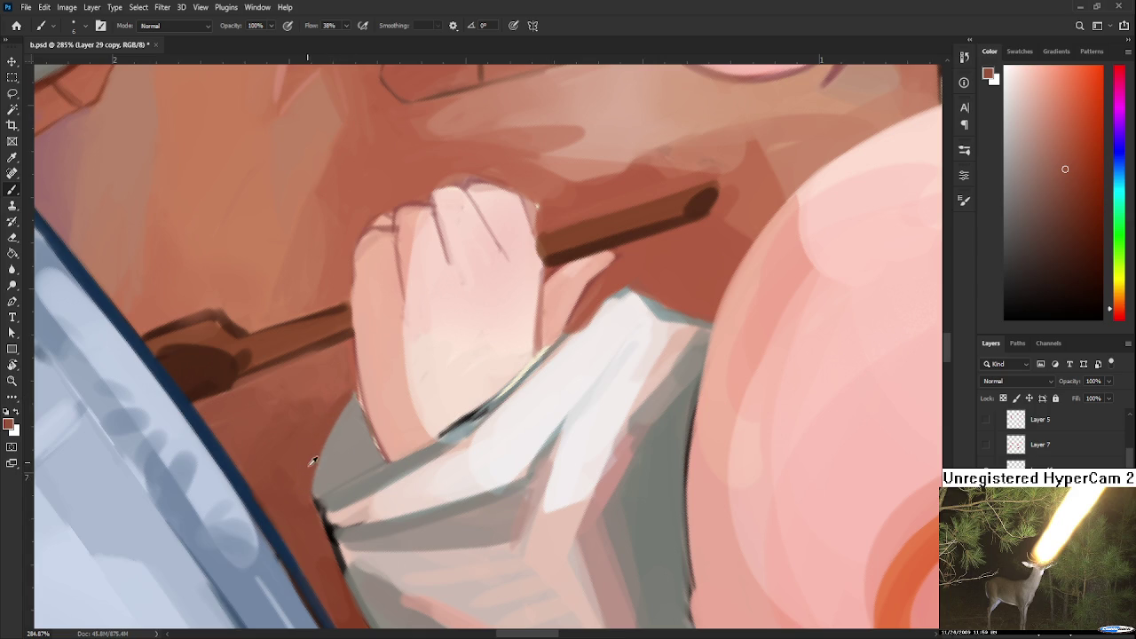
{"action": "left_click", "coordinate": [284, 476], "text": "alt"}
{"action": "left_click", "coordinate": [330, 528], "text": "alt"}
Sample tones from the white shirt collar near the head.
{"action": "scroll", "coordinate": [533, 448], "scroll_direction": "down", "scroll_amount": 3}
{"action": "scroll", "coordinate": [533, 448], "scroll_direction": "down", "scroll_amount": 2}
{"action": "scroll", "coordinate": [533, 448], "scroll_direction": "down", "scroll_amount": 2}
{"action": "scroll", "coordinate": [532, 446], "scroll_direction": "up", "scroll_amount": 2}
{"action": "scroll", "coordinate": [497, 448], "scroll_direction": "up", "scroll_amount": 2}
{"action": "left_click_drag", "start_coordinate": [479, 451], "coordinate": [485, 454]}
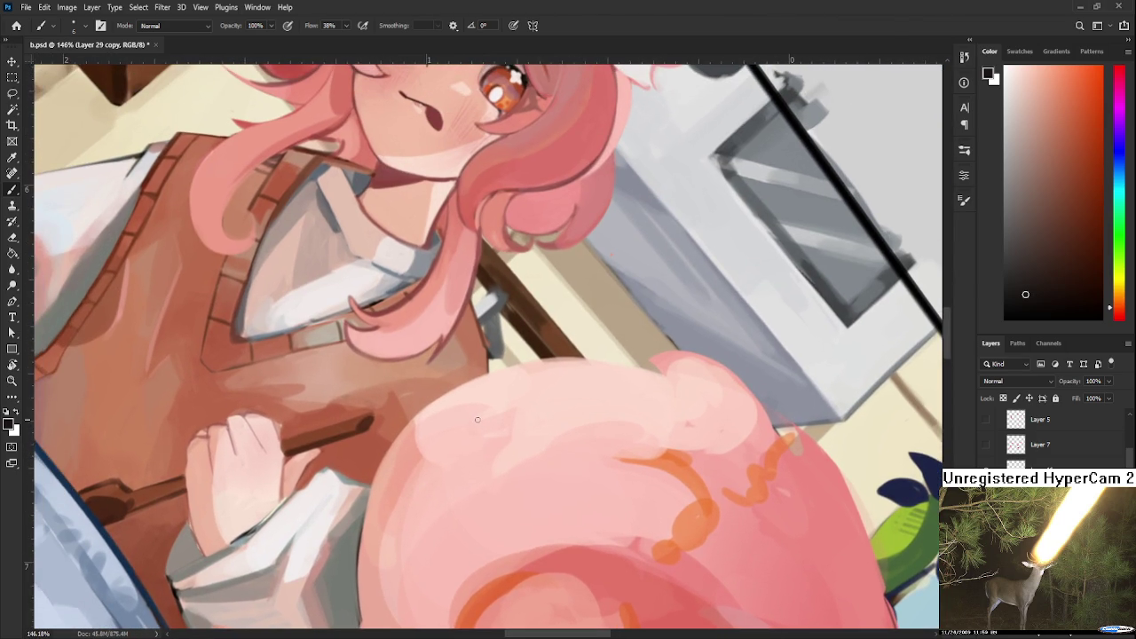
{"action": "scroll", "coordinate": [430, 397], "scroll_direction": "up", "scroll_amount": 2}
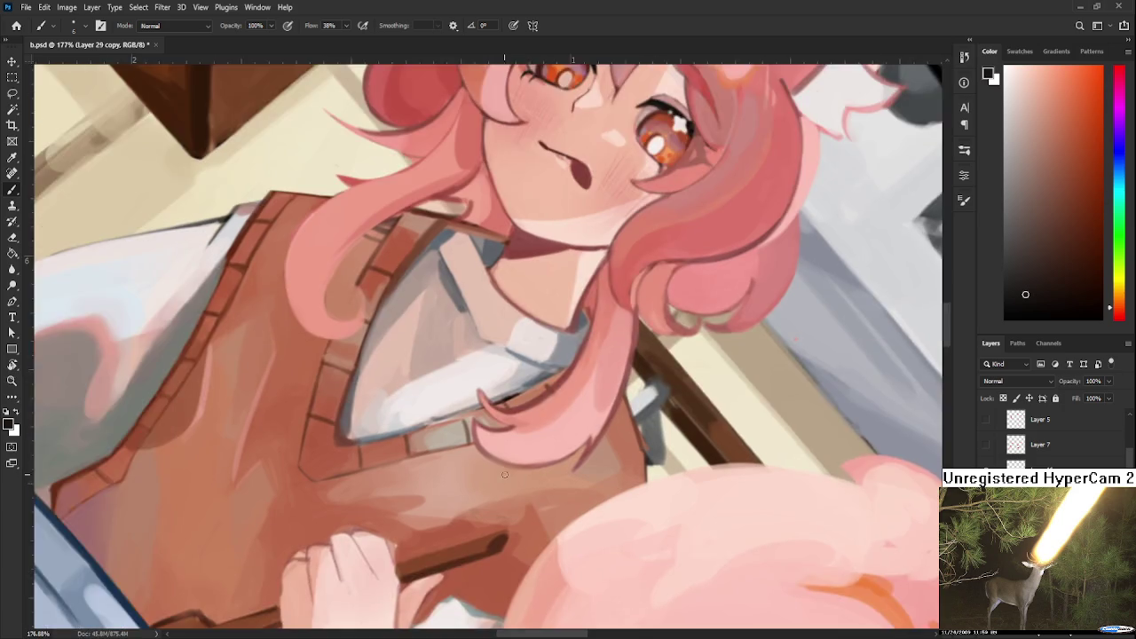
{"action": "scroll", "coordinate": [497, 373], "scroll_direction": "up", "scroll_amount": 3}
{"action": "left_click", "coordinate": [546, 333], "text": "alt"}
{"action": "left_click_drag", "start_coordinate": [546, 333], "coordinate": [629, 461]}
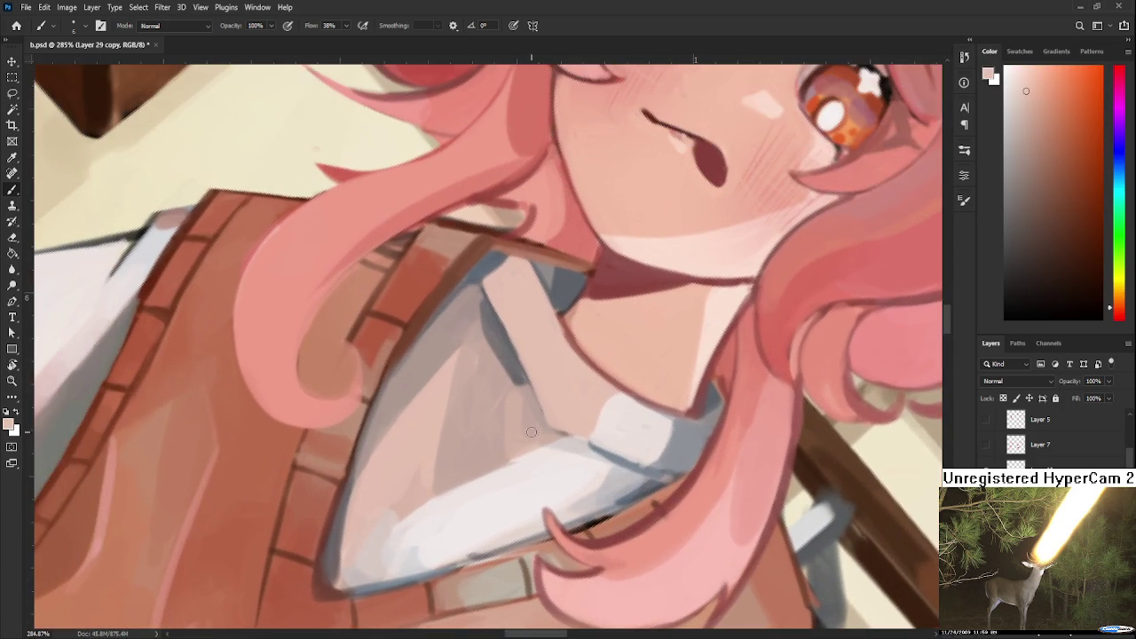
{"action": "left_click", "coordinate": [486, 319], "text": "alt"}
Repaint and clean up the cuff's left edge below the fist.
{"action": "scroll", "coordinate": [376, 415], "scroll_direction": "down", "scroll_amount": 3}
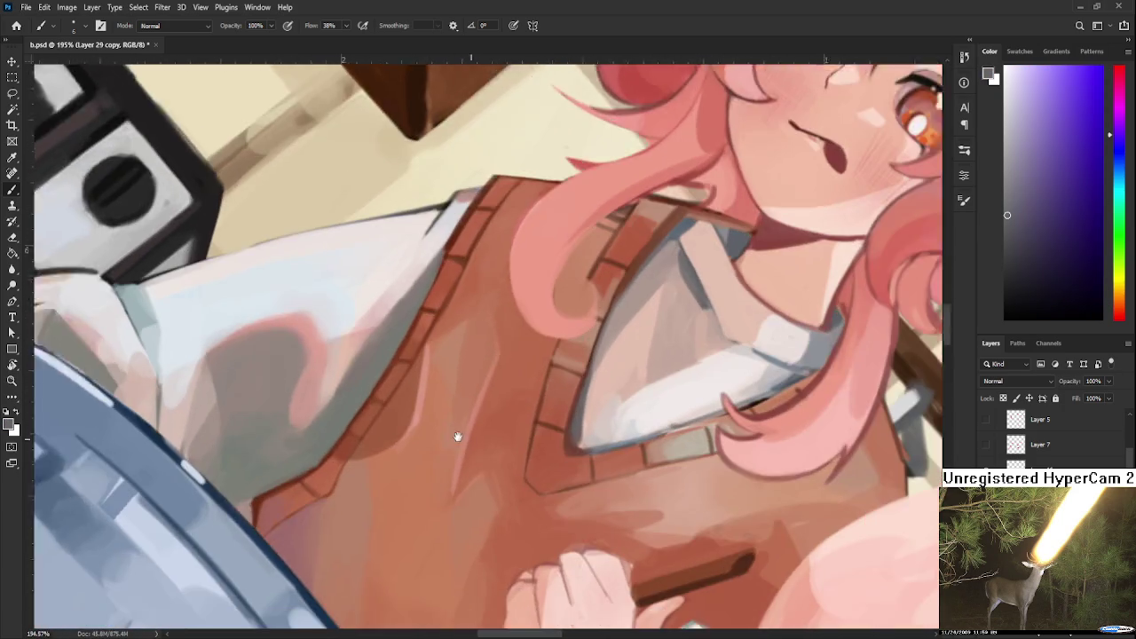
{"action": "left_click_drag", "start_coordinate": [456, 436], "coordinate": [397, 308]}
{"action": "scroll", "coordinate": [398, 308], "scroll_direction": "down", "scroll_amount": 5}
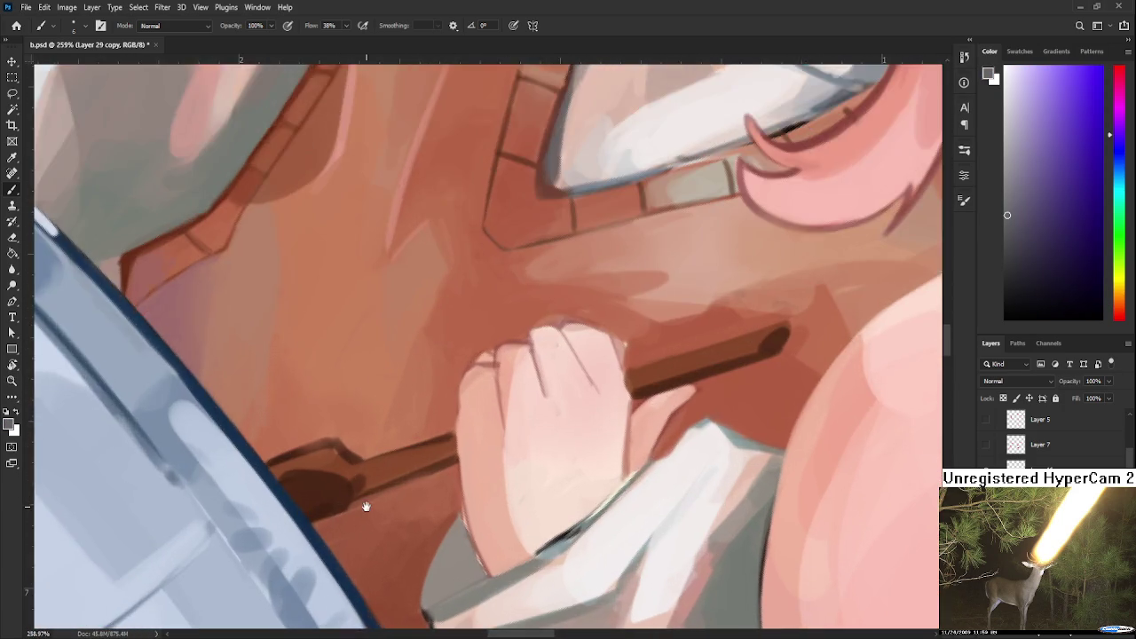
{"action": "scroll", "coordinate": [385, 420], "scroll_direction": "up", "scroll_amount": 1}
{"action": "scroll", "coordinate": [448, 451], "scroll_direction": "up", "scroll_amount": 1}
{"action": "scroll", "coordinate": [449, 446], "scroll_direction": "down", "scroll_amount": 1}
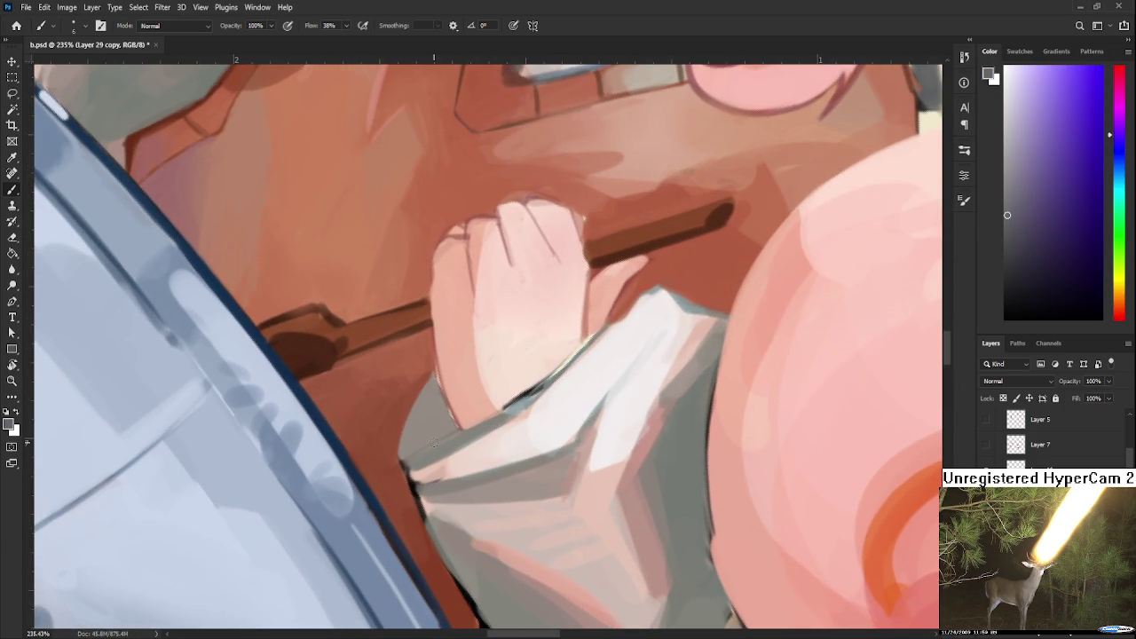
{"action": "left_click_drag", "start_coordinate": [434, 374], "coordinate": [399, 454]}
{"action": "mouse_move", "coordinate": [421, 399]}
{"action": "left_mouse_down"}
{"action": "mouse_move", "coordinate": [394, 462]}
{"action": "mouse_move", "coordinate": [586, 309]}
{"action": "left_mouse_up"}
{"action": "key", "text": "r"}
{"action": "scroll", "coordinate": [470, 484], "scroll_direction": "up", "scroll_amount": 2}
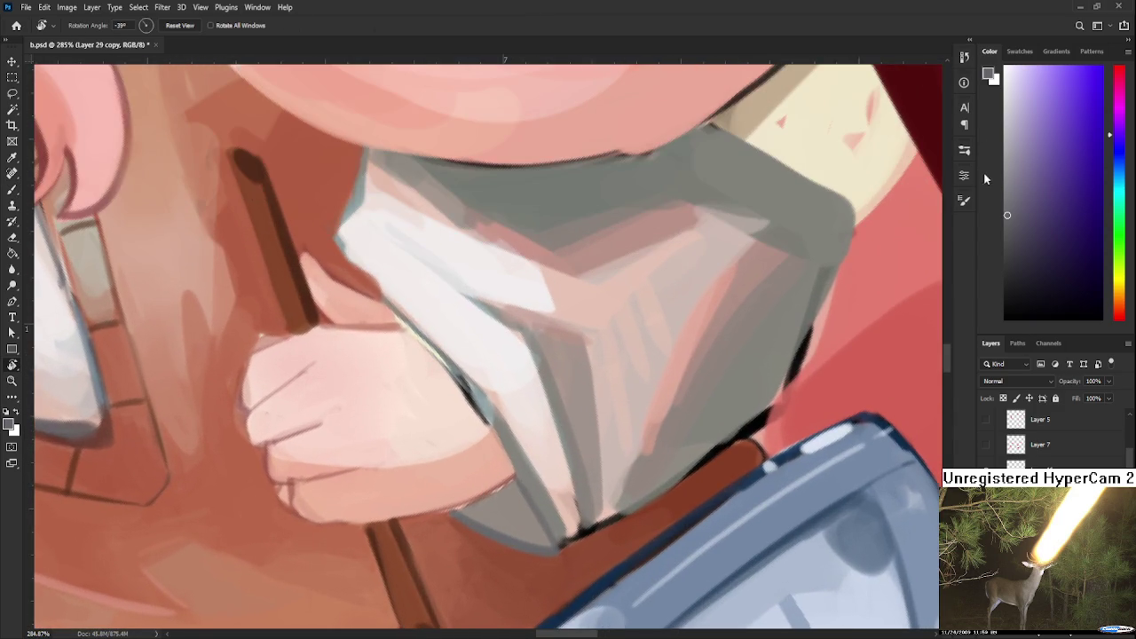
Paint a dark blue-grey shadow beneath the sleeve cuff.
{"action": "key", "text": "b"}
{"action": "mouse_move", "coordinate": [457, 502]}
{"action": "left_mouse_down"}
{"action": "mouse_move", "coordinate": [439, 431]}
{"action": "mouse_move", "coordinate": [497, 420]}
{"action": "left_mouse_up"}
{"action": "mouse_move", "coordinate": [440, 444]}
{"action": "left_mouse_down"}
{"action": "mouse_move", "coordinate": [498, 462]}
{"action": "mouse_move", "coordinate": [469, 448]}
{"action": "mouse_move", "coordinate": [506, 417]}
{"action": "mouse_move", "coordinate": [526, 468]}
{"action": "mouse_move", "coordinate": [495, 444]}
{"action": "mouse_move", "coordinate": [478, 453]}
{"action": "mouse_move", "coordinate": [519, 481]}
{"action": "mouse_move", "coordinate": [502, 437]}
{"action": "mouse_move", "coordinate": [532, 479]}
{"action": "left_mouse_up"}
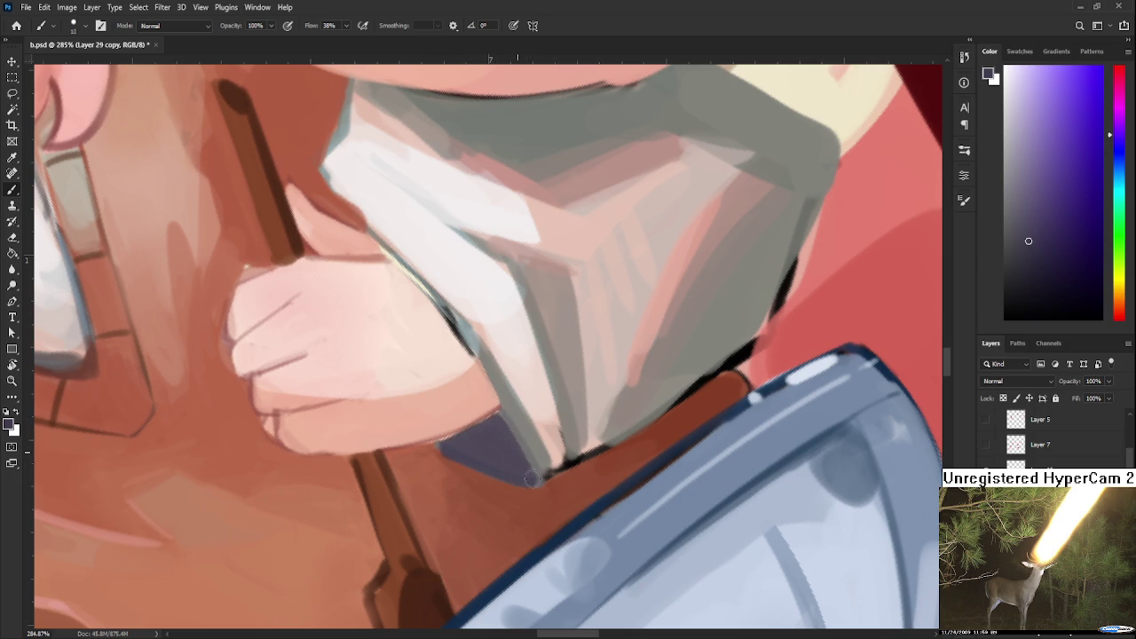
{"action": "left_click", "coordinate": [533, 451], "text": "alt"}
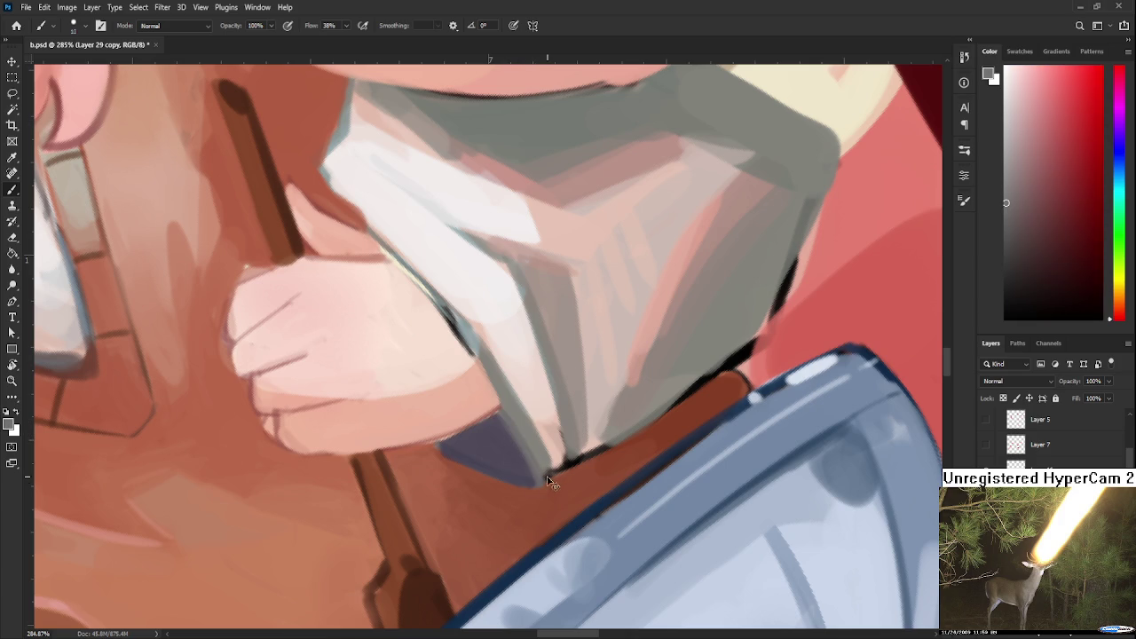
{"action": "scroll", "coordinate": [544, 483], "scroll_direction": "down", "scroll_amount": 3}
Rotate the canvas to about 63° and extend the purple-grey shadow along the fingers.
{"action": "key", "text": "r"}
{"action": "left_click_drag", "start_coordinate": [544, 483], "coordinate": [390, 343]}
{"action": "scroll", "coordinate": [390, 344], "scroll_direction": "up", "scroll_amount": 4}
{"action": "key", "text": "b"}
{"action": "left_click", "coordinate": [376, 391], "text": "alt"}
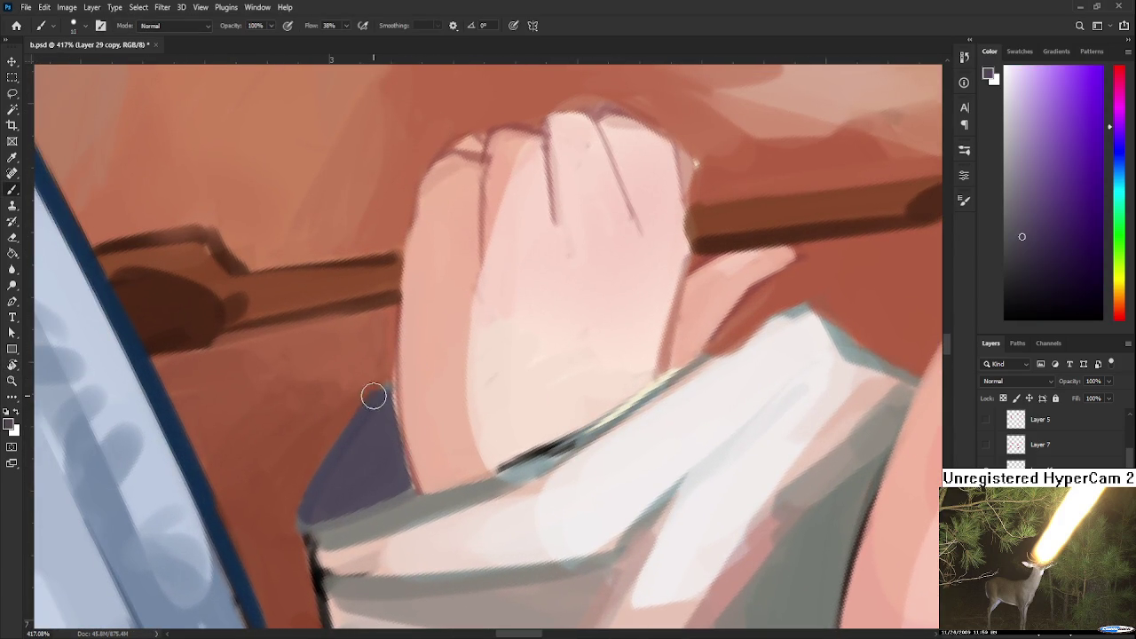
{"action": "mouse_move", "coordinate": [379, 392]}
{"action": "left_mouse_down"}
{"action": "mouse_move", "coordinate": [386, 383]}
{"action": "mouse_move", "coordinate": [406, 471]}
{"action": "left_mouse_up"}
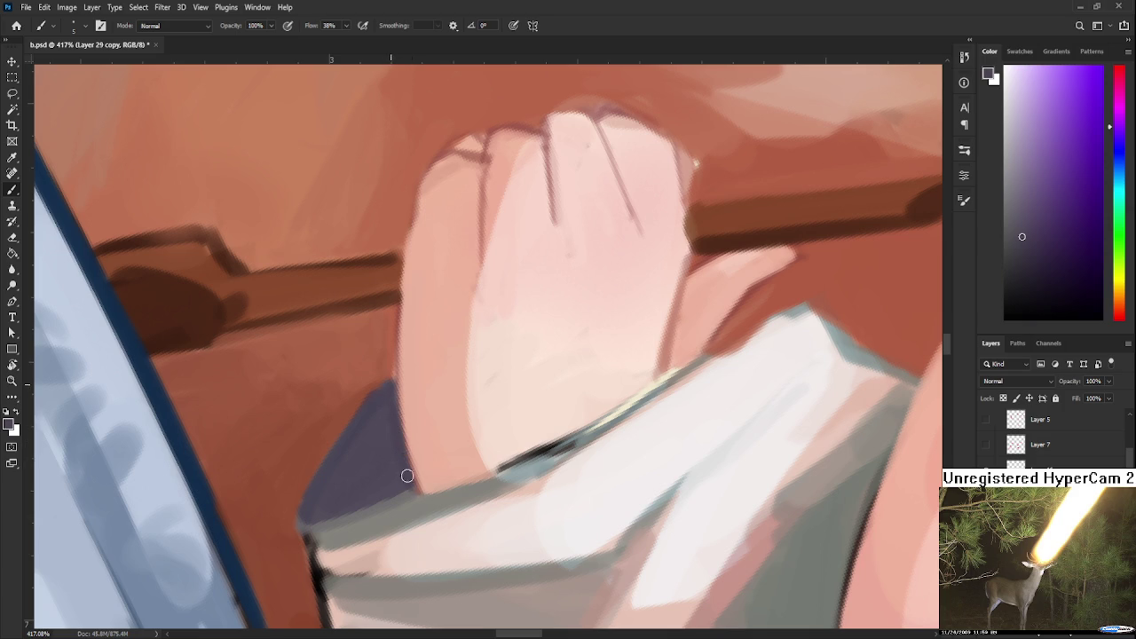
{"action": "left_click_drag", "start_coordinate": [388, 400], "coordinate": [393, 480]}
Blend the reddish-brown background around the hand with a larger brush.
{"action": "left_click", "coordinate": [391, 421], "text": "alt"}
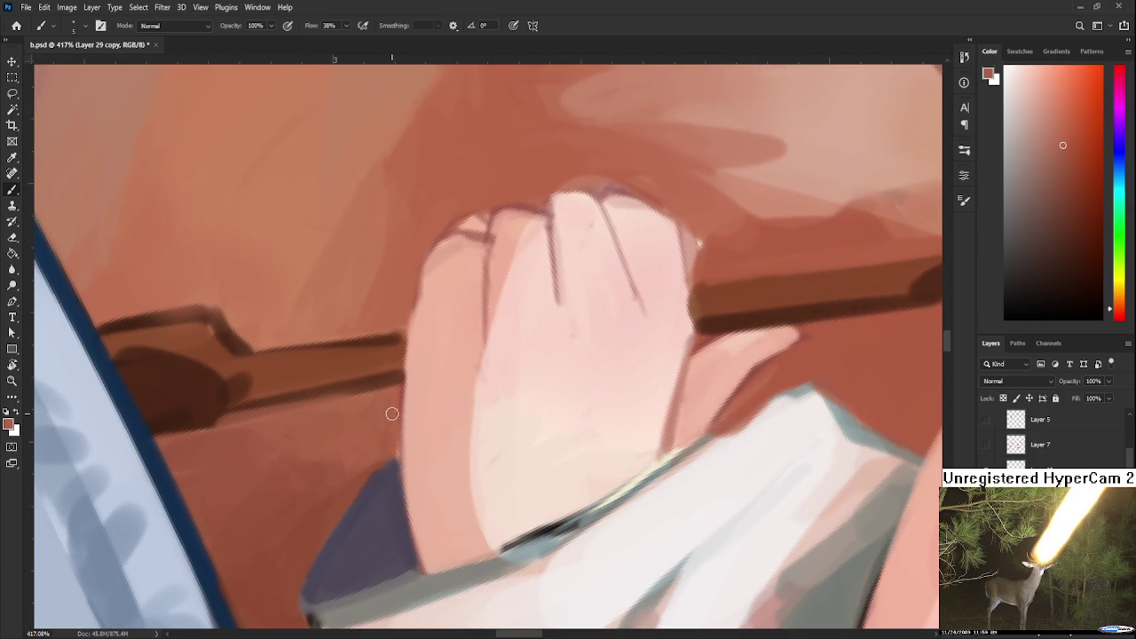
{"action": "left_click", "coordinate": [343, 437], "text": "alt"}
{"action": "key", "text": "bracketright"}
{"action": "key", "text": "bracketright"}
{"action": "key", "text": "bracketright"}
{"action": "left_click", "coordinate": [312, 490], "text": "alt"}
{"action": "left_click", "coordinate": [346, 435], "text": "alt"}
{"action": "left_click", "coordinate": [315, 428], "text": "alt"}
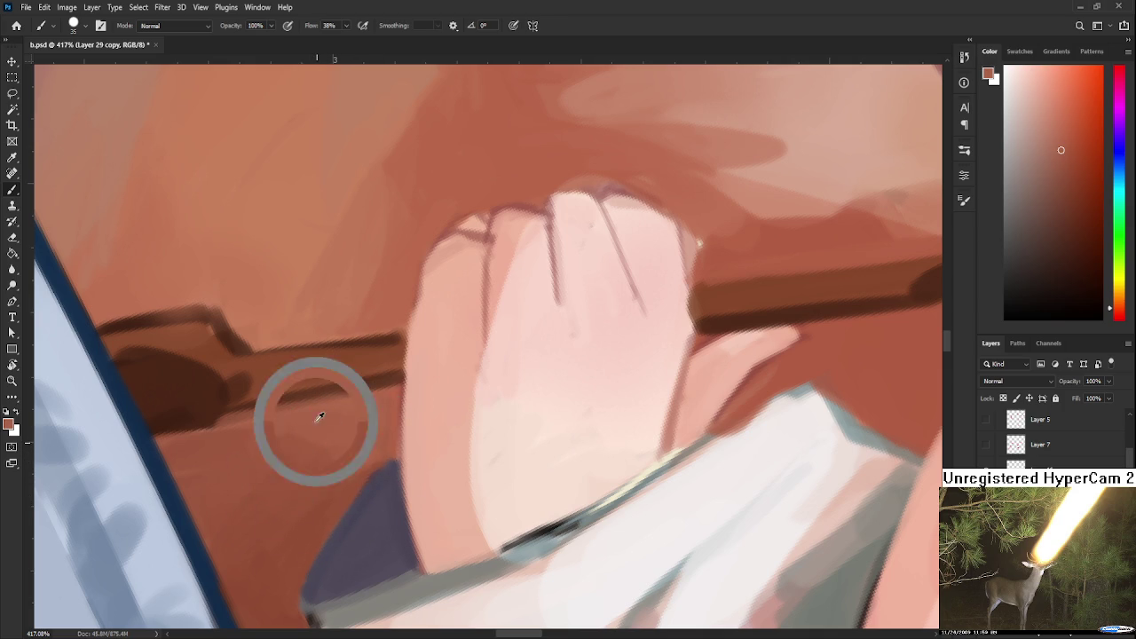
{"action": "left_click", "coordinate": [266, 481], "text": "alt"}
{"action": "left_click", "coordinate": [239, 452], "text": "alt"}
{"action": "left_click", "coordinate": [308, 434], "text": "alt"}
{"action": "left_click", "coordinate": [328, 442], "text": "alt"}
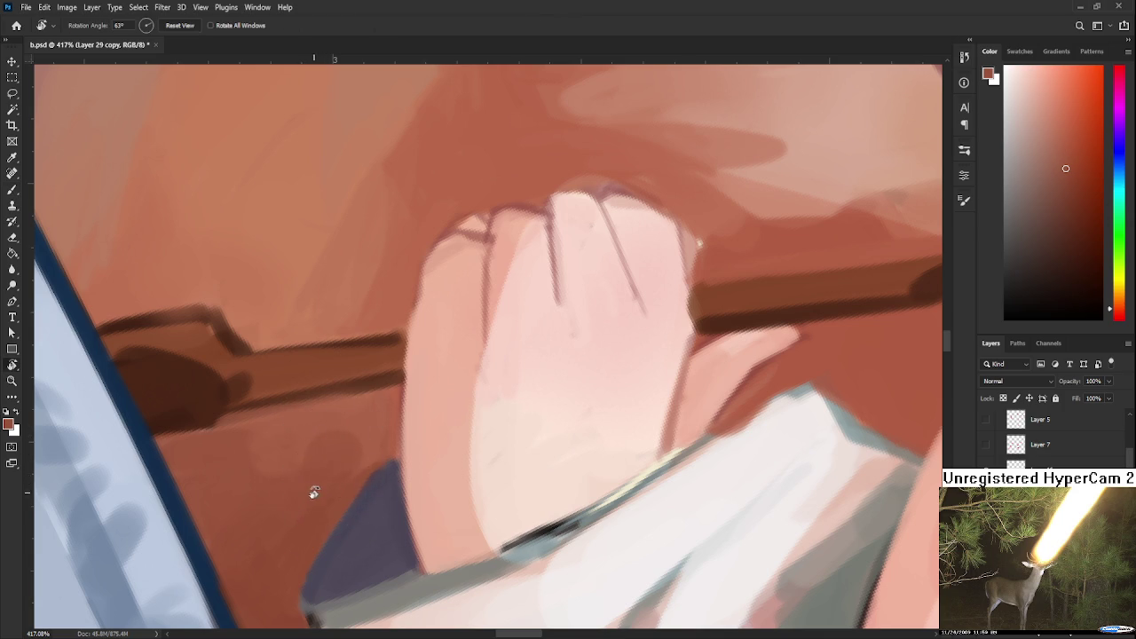
Rotate the canvas to about 49° and pick a brown near the cuff shadow.
{"action": "key", "text": "r"}
{"action": "left_click_drag", "start_coordinate": [317, 487], "coordinate": [400, 512]}
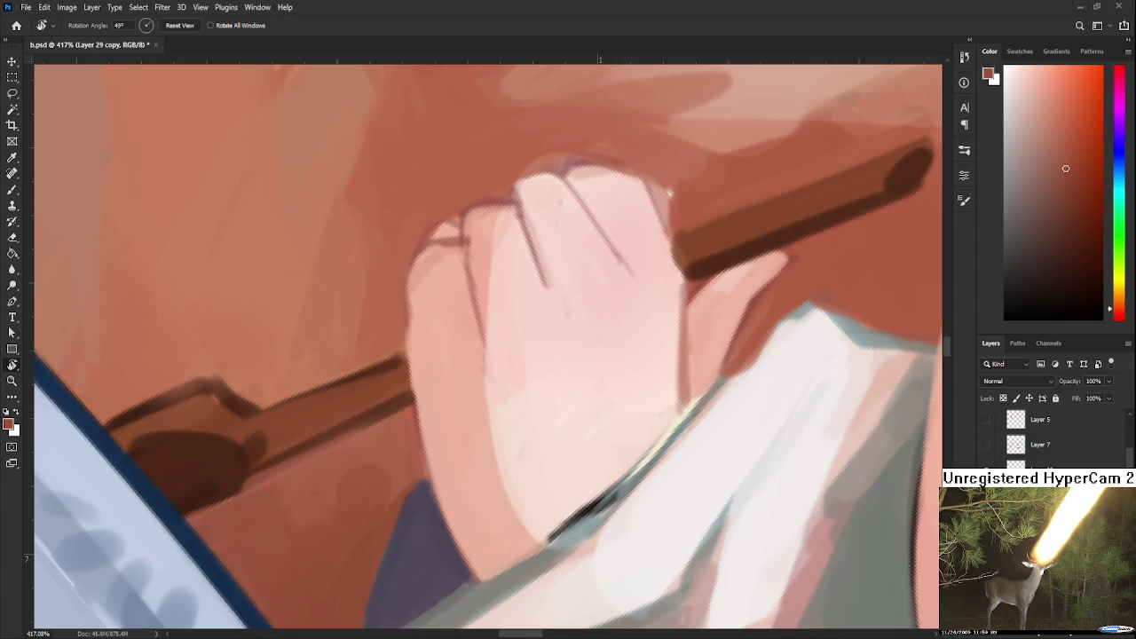
{"action": "key", "text": "b"}
{"action": "left_click", "coordinate": [362, 482], "text": "alt"}
{"action": "scroll", "coordinate": [382, 515], "scroll_direction": "down", "scroll_amount": 2}
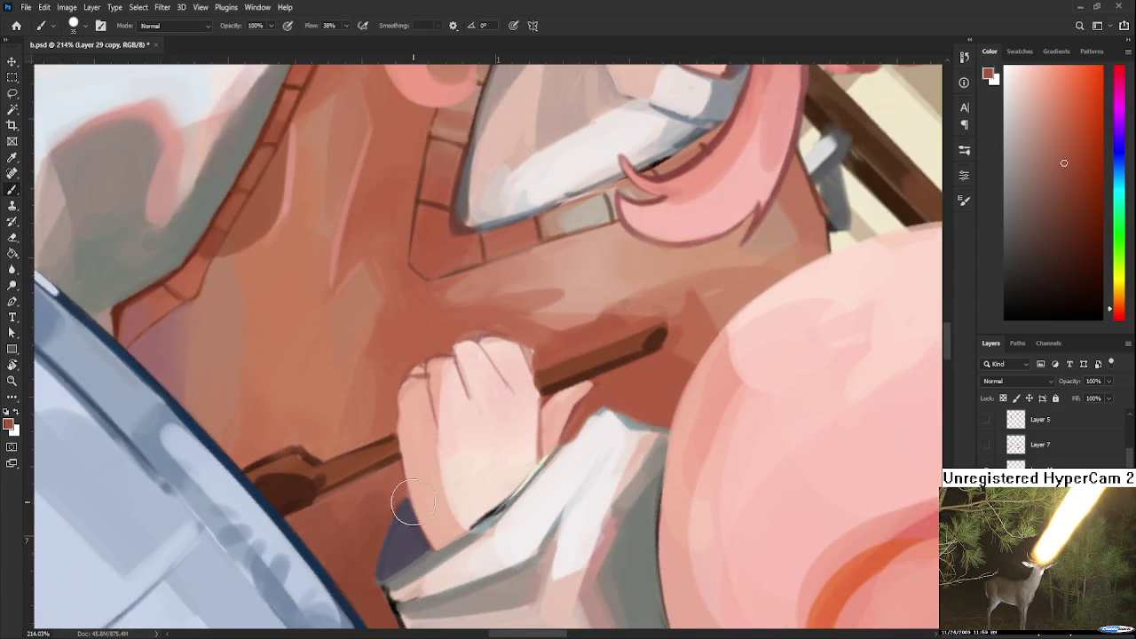
Shrink the brush and smooth the hand's left contour with sampled pink and red-brown.
{"action": "left_click_drag", "start_coordinate": [481, 428], "coordinate": [469, 500]}
{"action": "left_click", "coordinate": [410, 406], "text": "alt"}
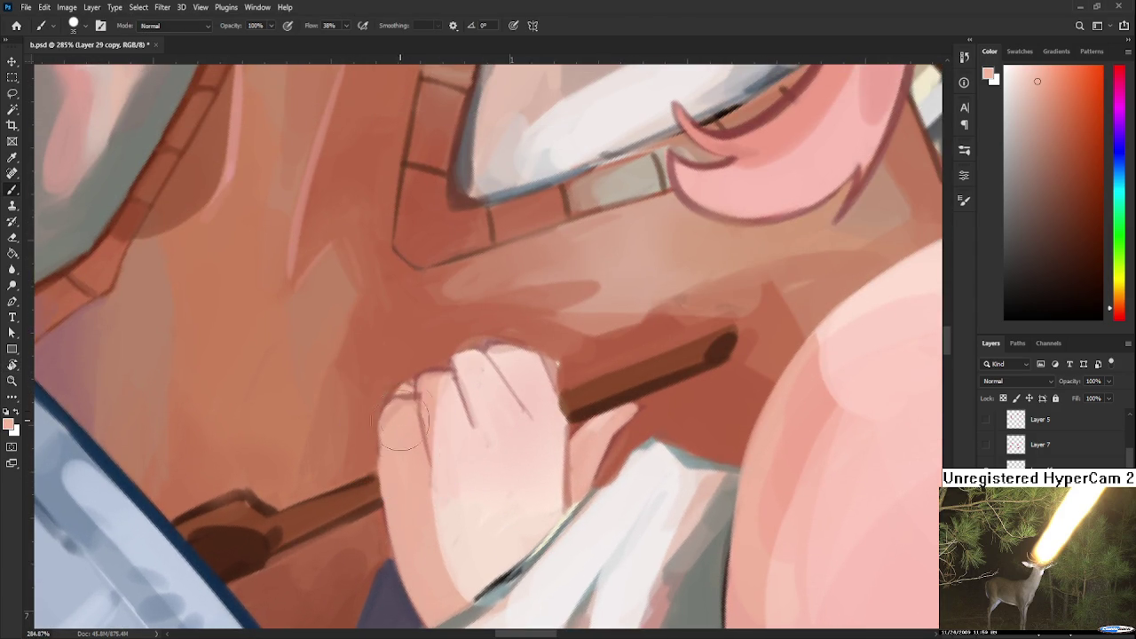
{"action": "left_click", "coordinate": [425, 377], "text": "alt"}
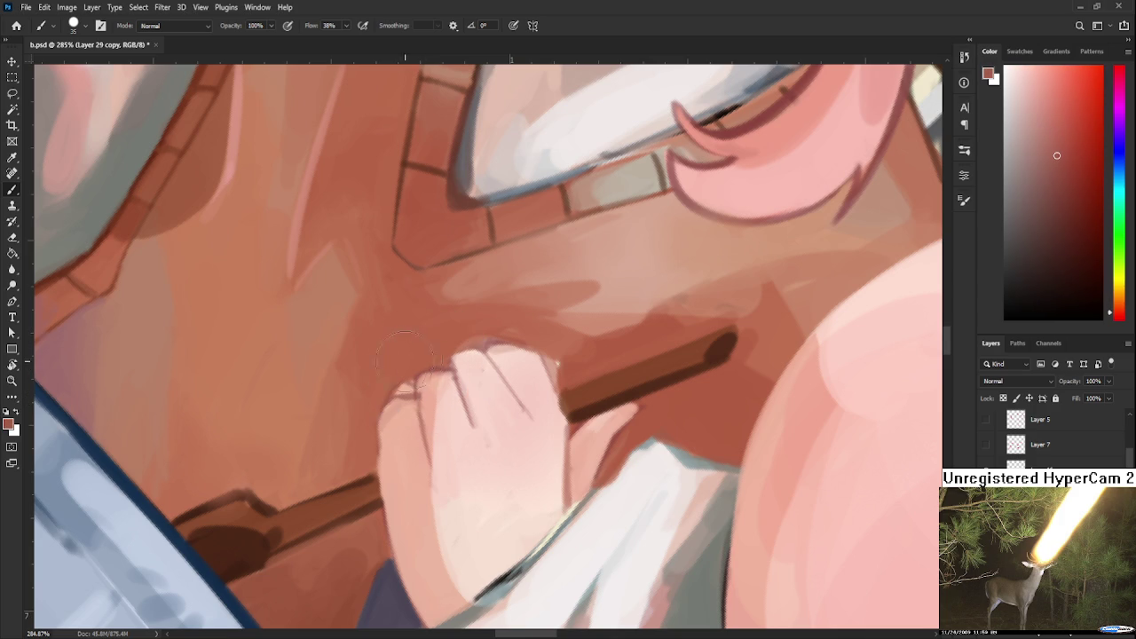
{"action": "key", "text": "bracketleft"}
{"action": "key", "text": "bracketleft"}
{"action": "key", "text": "bracketleft"}
{"action": "mouse_move", "coordinate": [380, 435]}
{"action": "left_mouse_down"}
{"action": "mouse_move", "coordinate": [387, 555]}
{"action": "mouse_move", "coordinate": [384, 488]}
{"action": "left_mouse_up"}
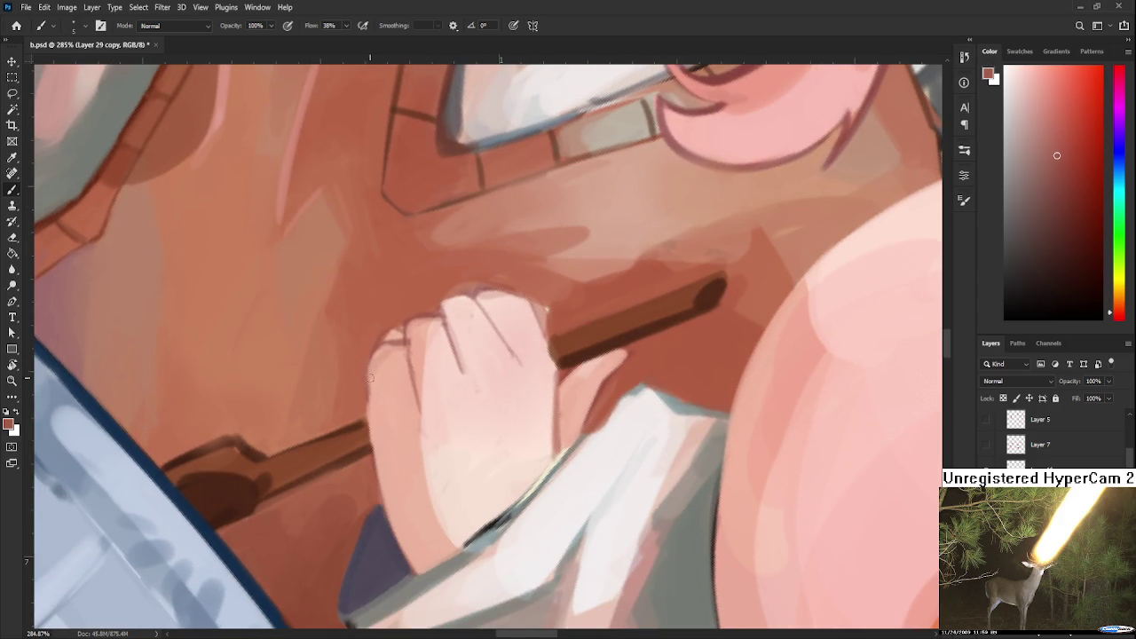
Paint light cream and grey-green strokes along the cuff edge beneath the hand.
{"action": "left_click_drag", "start_coordinate": [479, 476], "coordinate": [452, 383]}
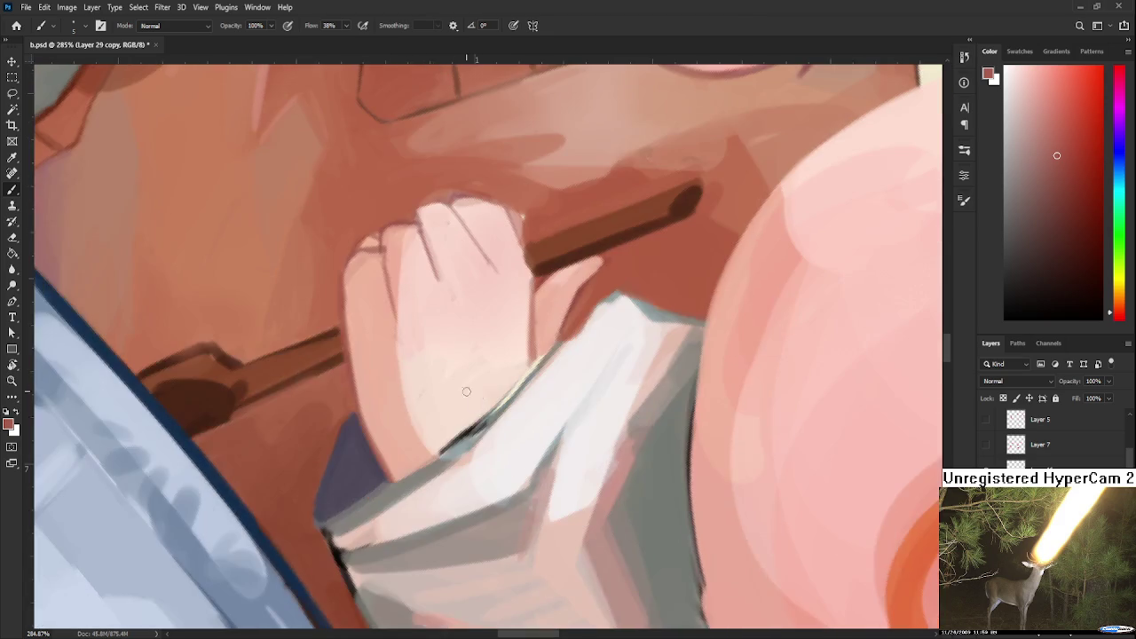
{"action": "left_click", "coordinate": [461, 433], "text": "alt"}
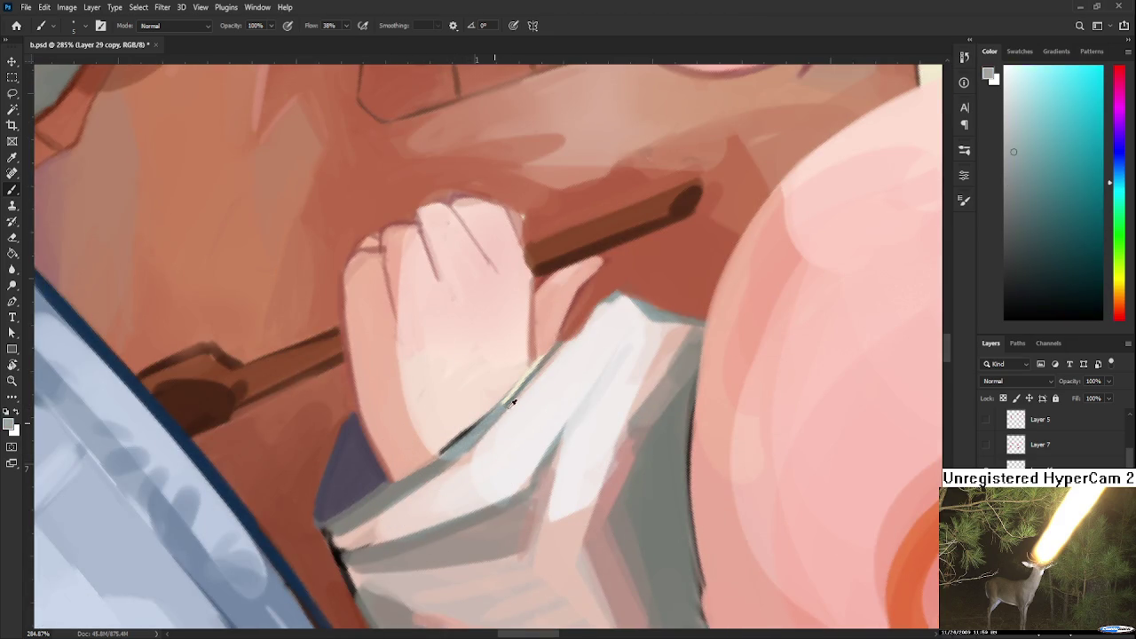
{"action": "left_click", "coordinate": [523, 369], "text": "alt"}
{"action": "left_click_drag", "start_coordinate": [537, 359], "coordinate": [463, 444]}
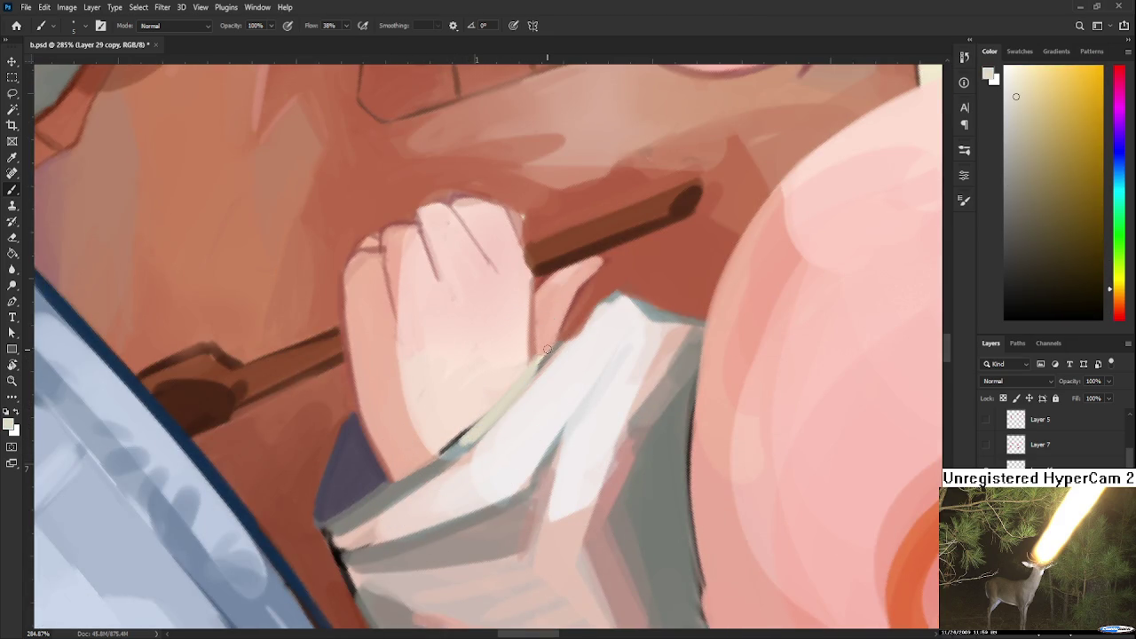
{"action": "left_click", "coordinate": [455, 428], "text": "alt"}
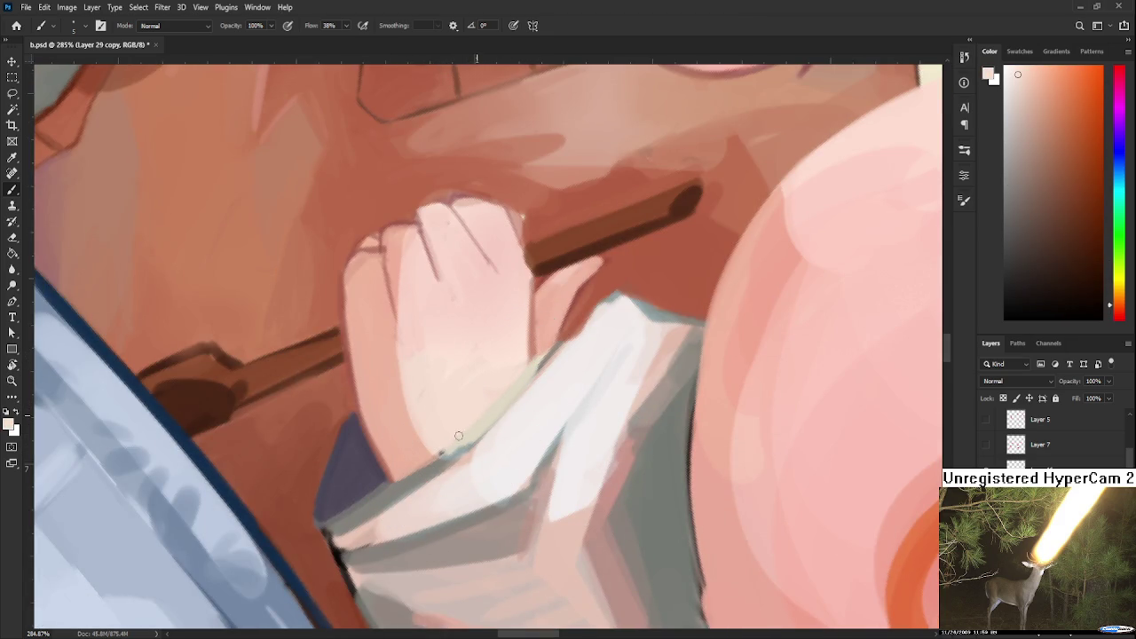
{"action": "left_click", "coordinate": [431, 464], "text": "alt"}
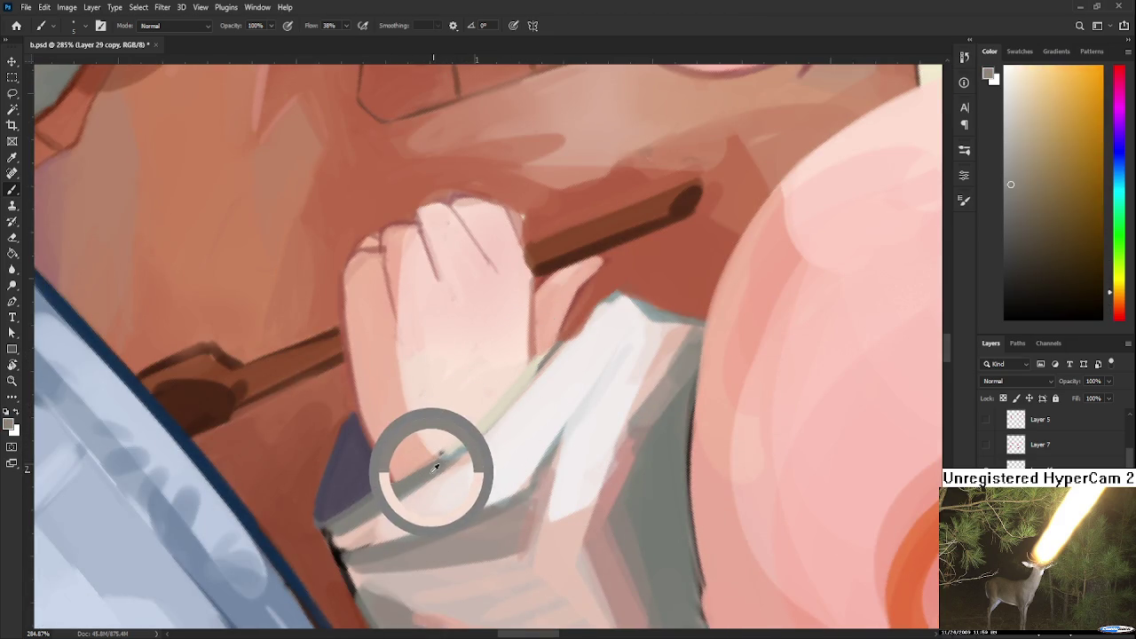
{"action": "left_click_drag", "start_coordinate": [532, 360], "coordinate": [451, 447]}
Sample pinks, cuff grey and darker reddish-browns from around the hand and knuckles.
{"action": "left_click", "coordinate": [502, 385], "text": "alt"}
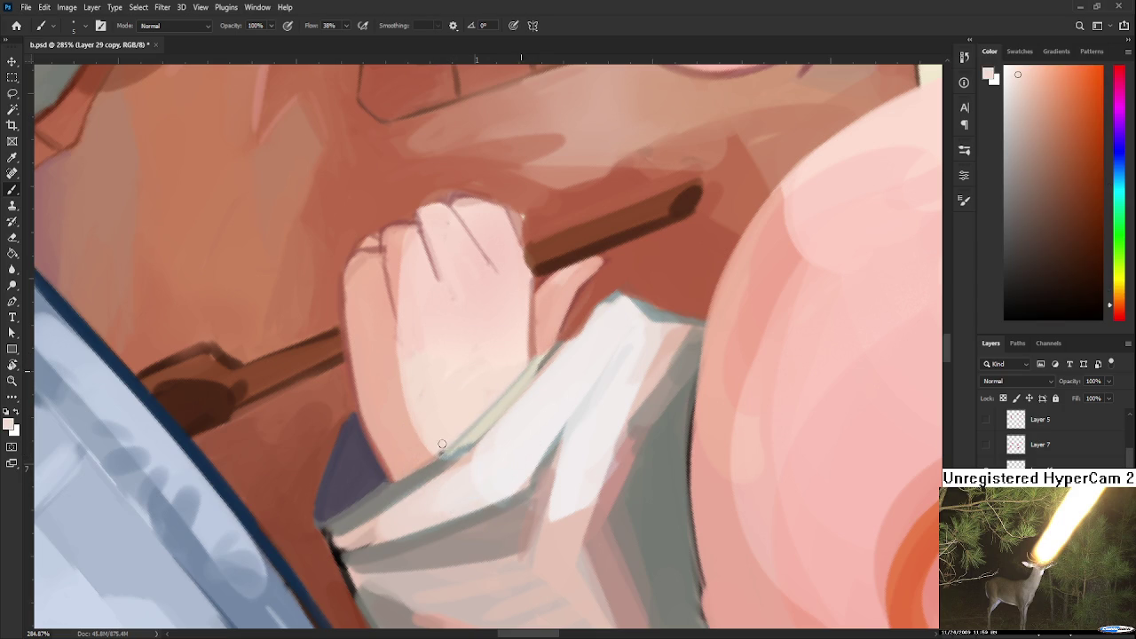
{"action": "left_click", "coordinate": [450, 455], "text": "alt"}
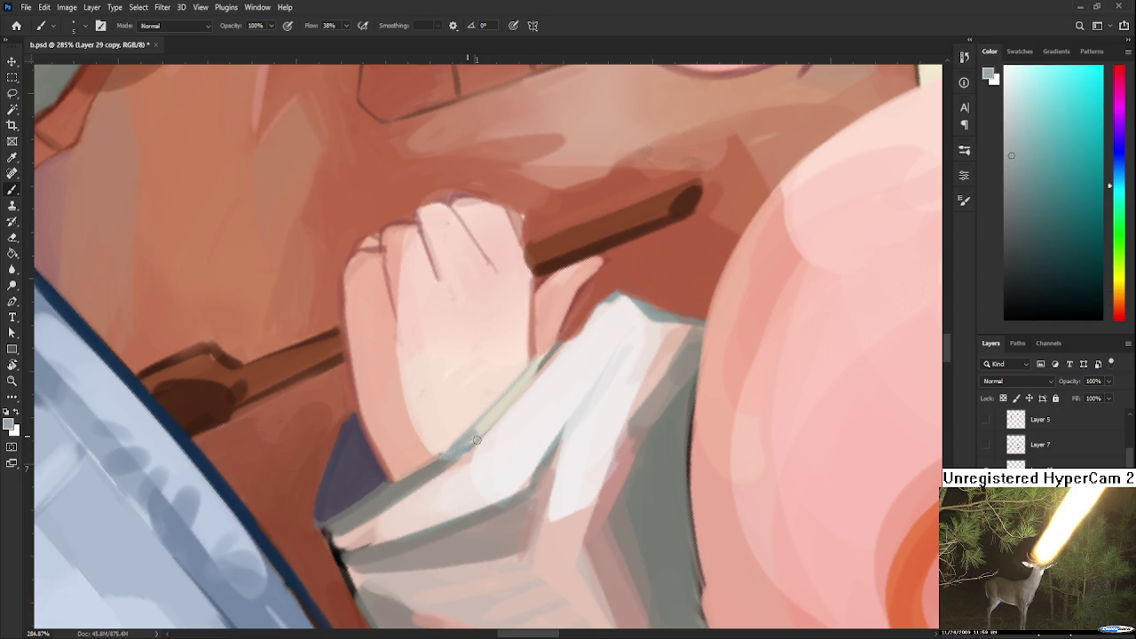
{"action": "left_click", "coordinate": [483, 427], "text": "alt"}
{"action": "left_click_drag", "start_coordinate": [549, 371], "coordinate": [465, 531]}
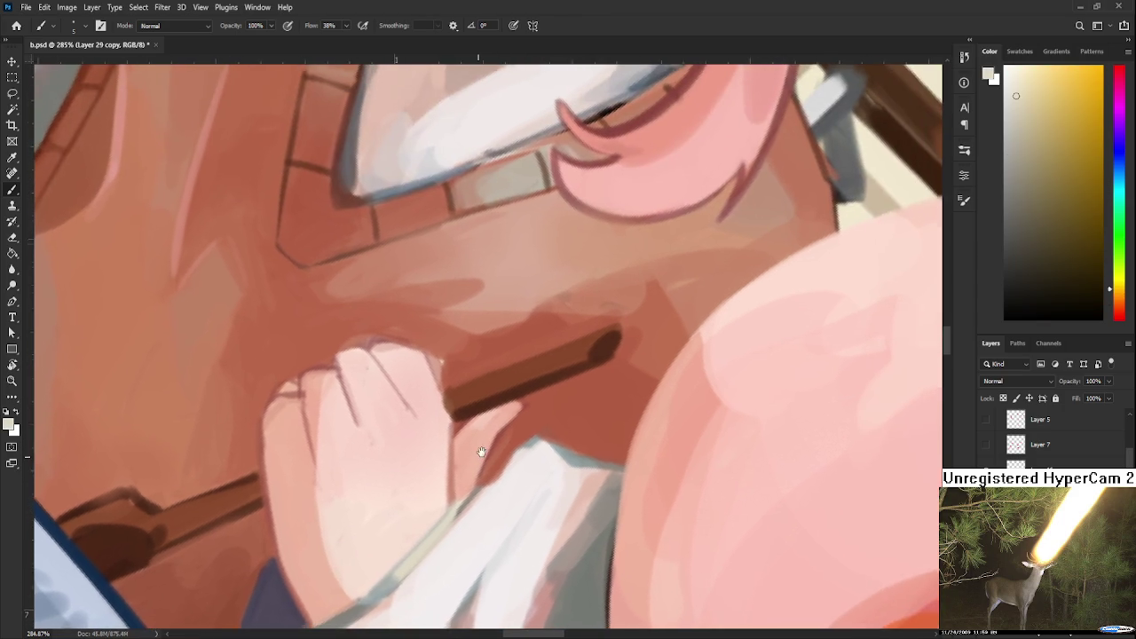
{"action": "left_click", "coordinate": [399, 450], "text": "alt"}
{"action": "left_click_drag", "start_coordinate": [385, 478], "coordinate": [394, 512]}
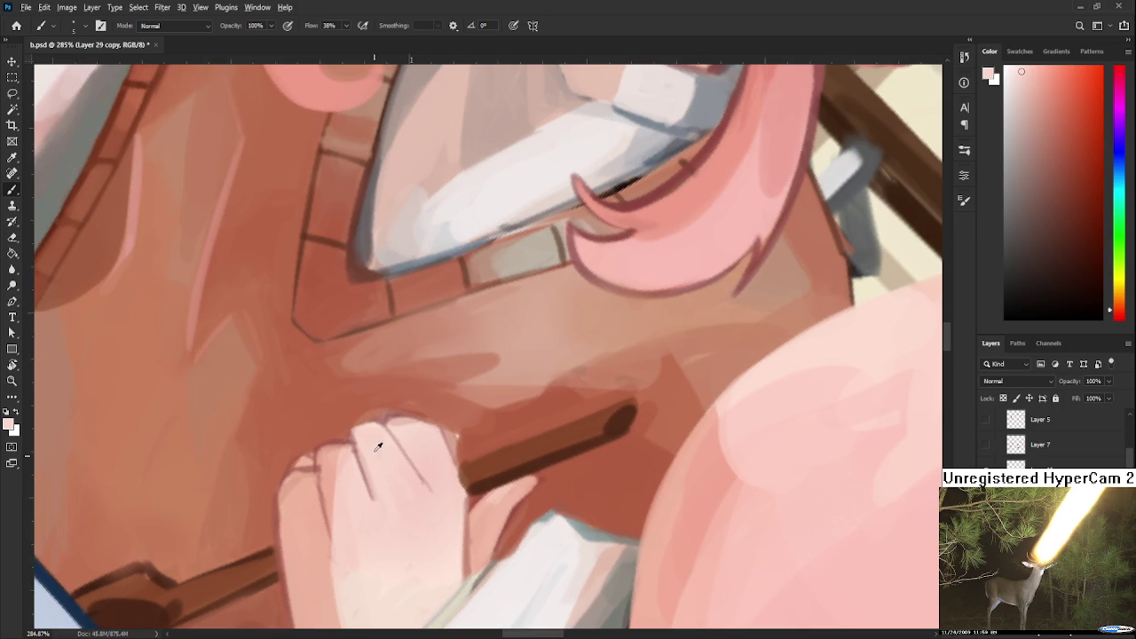
{"action": "left_click", "coordinate": [334, 460], "text": "alt"}
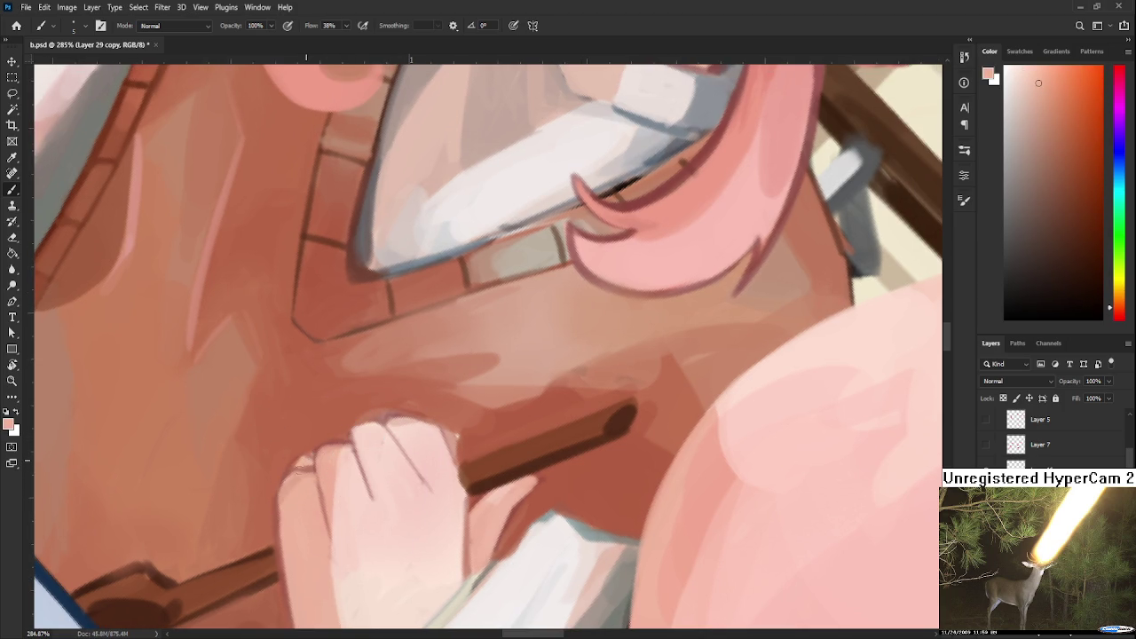
{"action": "left_click", "coordinate": [309, 461], "text": "alt"}
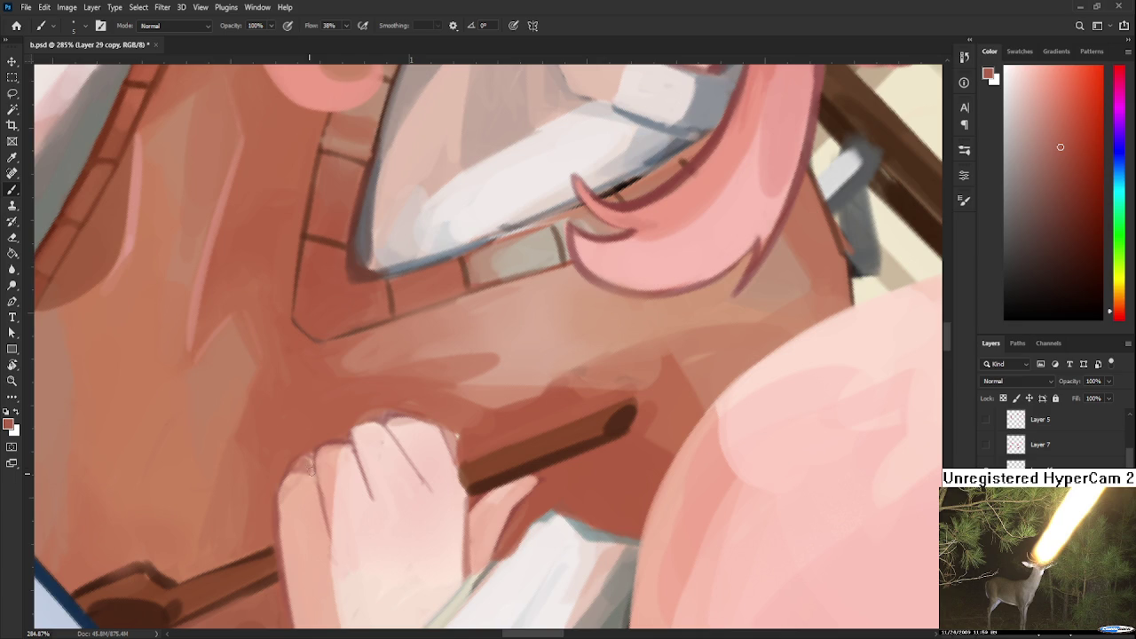
{"action": "left_click", "coordinate": [310, 460], "text": "alt"}
{"action": "left_click", "coordinate": [306, 468], "text": "alt"}
{"action": "left_click", "coordinate": [305, 439], "text": "alt"}
Tilt the canvas to a comfortable angle and soften the knuckle shadow with lighter pink.
{"action": "left_click_drag", "start_coordinate": [319, 428], "coordinate": [313, 409]}
{"action": "key", "text": "r"}
{"action": "mouse_move", "coordinate": [495, 396]}
{"action": "left_mouse_down"}
{"action": "mouse_move", "coordinate": [411, 477]}
{"action": "mouse_move", "coordinate": [500, 446]}
{"action": "mouse_move", "coordinate": [458, 491]}
{"action": "mouse_move", "coordinate": [483, 522]}
{"action": "left_mouse_up"}
{"action": "left_click", "coordinate": [469, 491], "text": "alt"}
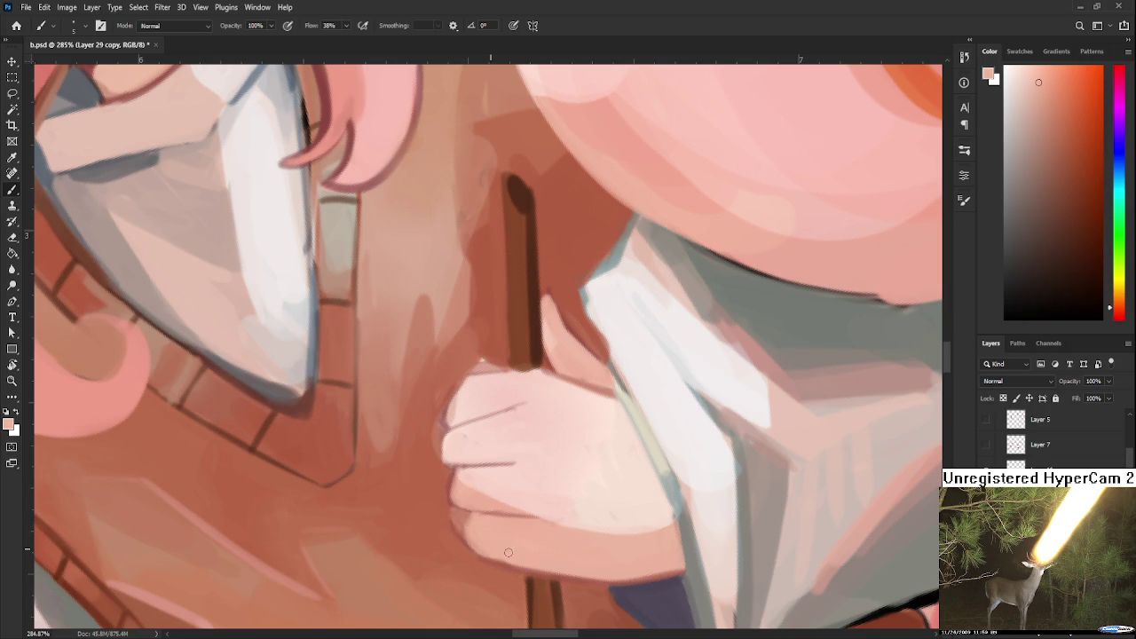
{"action": "left_click", "coordinate": [573, 508], "text": "alt"}
{"action": "left_click", "coordinate": [552, 528], "text": "alt"}
Sample darker red-brown and hand colours beside the knuckles for further blending.
{"action": "left_click_drag", "start_coordinate": [559, 444], "coordinate": [516, 444]}
{"action": "left_click", "coordinate": [386, 430], "text": "alt"}
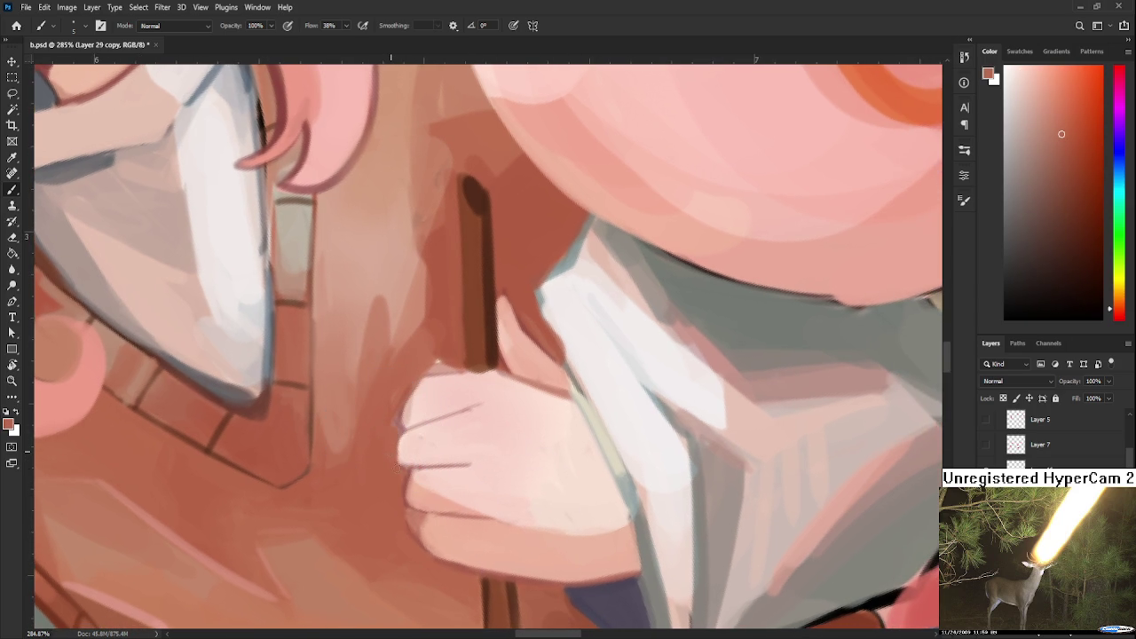
{"action": "left_click", "coordinate": [386, 410], "text": "alt"}
{"action": "left_click_drag", "start_coordinate": [403, 395], "coordinate": [382, 439]}
{"action": "left_click", "coordinate": [393, 417], "text": "alt"}
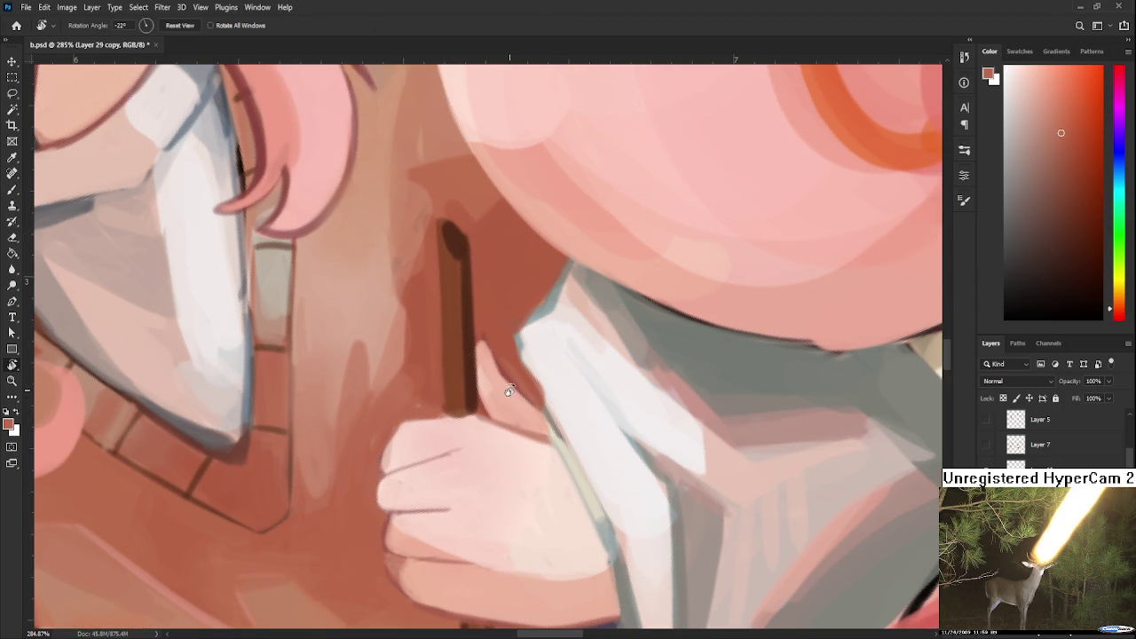
{"action": "left_click_drag", "start_coordinate": [499, 388], "coordinate": [429, 427]}
{"action": "left_click", "coordinate": [433, 417], "text": "alt"}
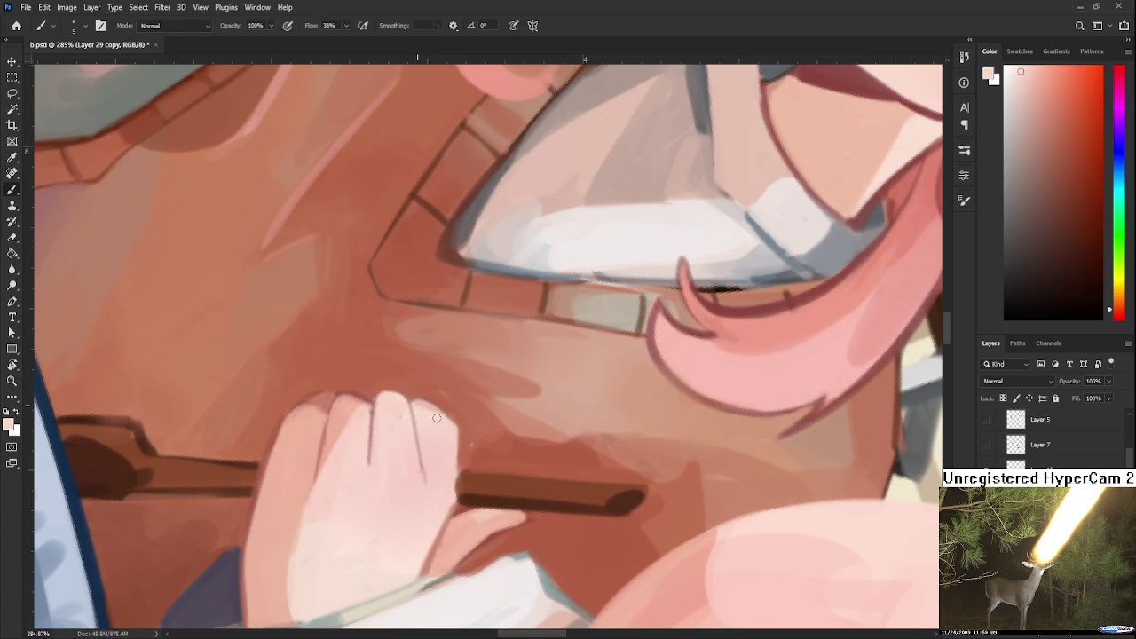
{"action": "left_click", "coordinate": [446, 399], "text": "alt"}
{"action": "left_click", "coordinate": [453, 448], "text": "alt"}
{"action": "mouse_move", "coordinate": [450, 465]}
{"action": "left_mouse_down"}
{"action": "mouse_move", "coordinate": [447, 391]}
{"action": "mouse_move", "coordinate": [568, 327]}
{"action": "mouse_move", "coordinate": [518, 351]}
{"action": "left_mouse_up"}
{"action": "key", "text": "r"}
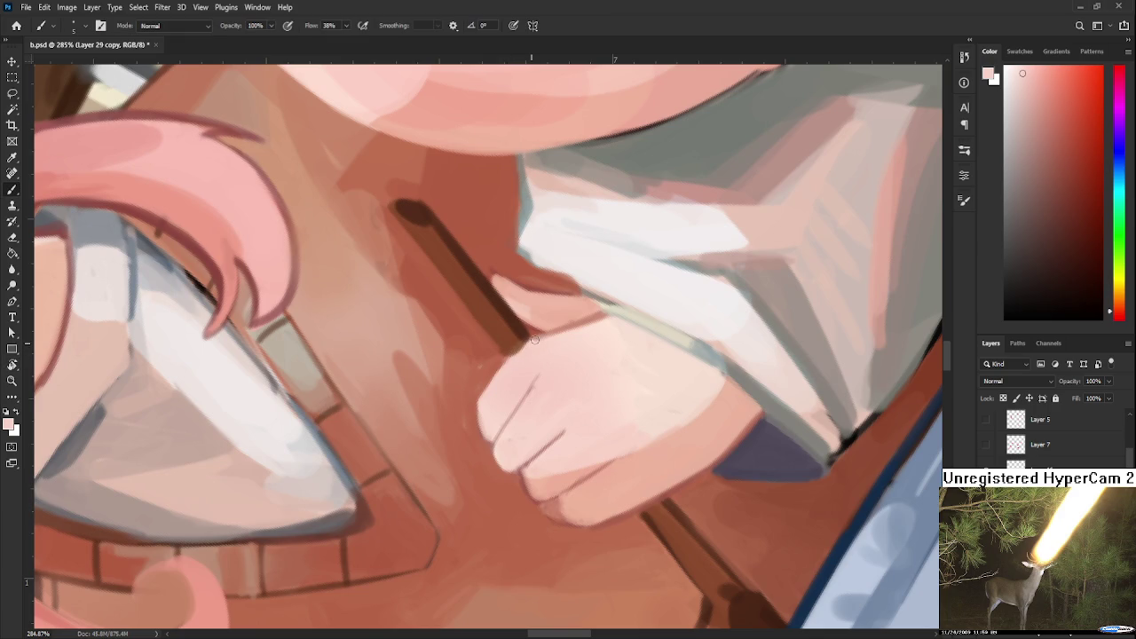
{"action": "left_click", "coordinate": [591, 316], "text": "alt"}
{"action": "mouse_move", "coordinate": [559, 371]}
{"action": "left_mouse_down"}
{"action": "mouse_move", "coordinate": [577, 443]}
{"action": "mouse_move", "coordinate": [464, 450]}
{"action": "mouse_move", "coordinate": [355, 398]}
{"action": "left_mouse_up"}
{"action": "left_click", "coordinate": [396, 419], "text": "alt"}
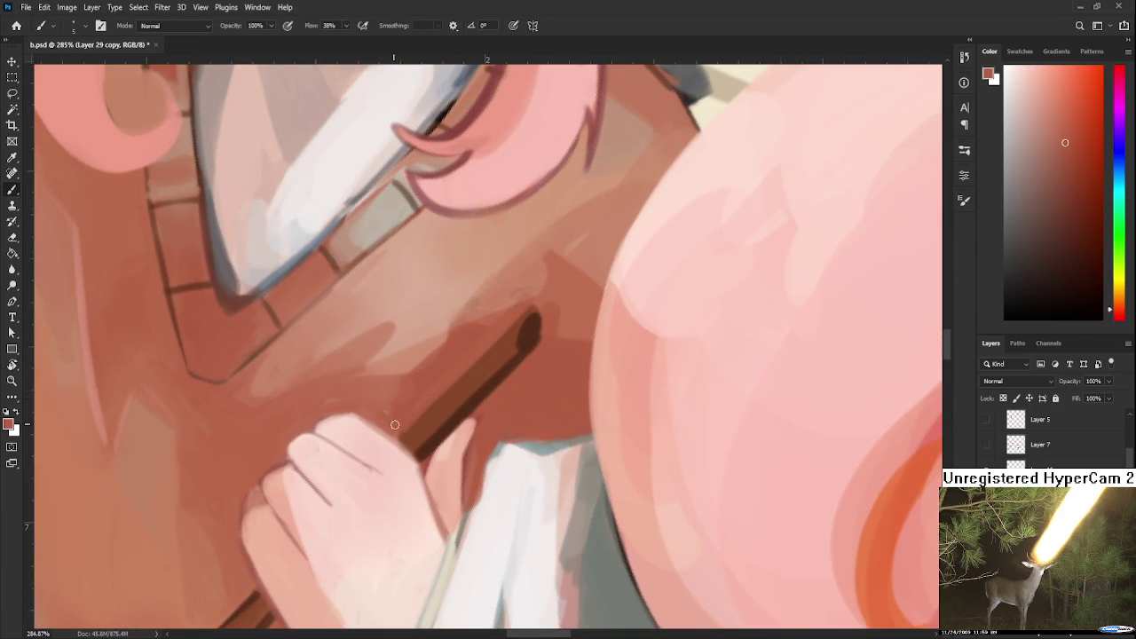
{"action": "left_click", "coordinate": [413, 398], "text": "alt"}
{"action": "left_click_drag", "start_coordinate": [433, 419], "coordinate": [418, 369]}
{"action": "left_click", "coordinate": [425, 401], "text": "alt"}
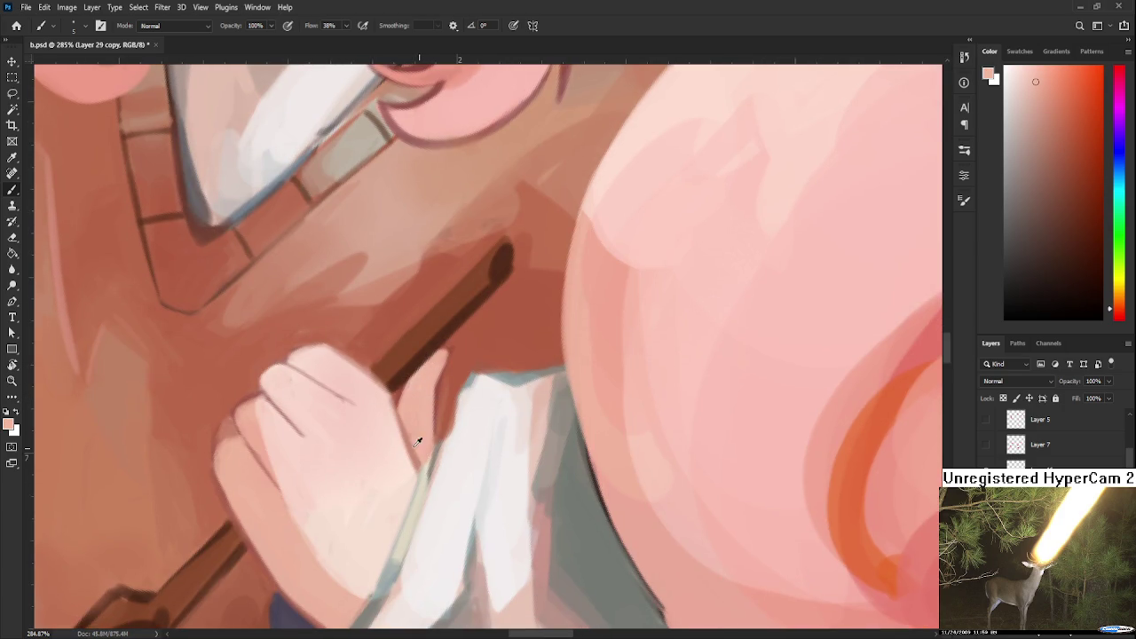
{"action": "left_click_drag", "start_coordinate": [425, 444], "coordinate": [357, 477]}
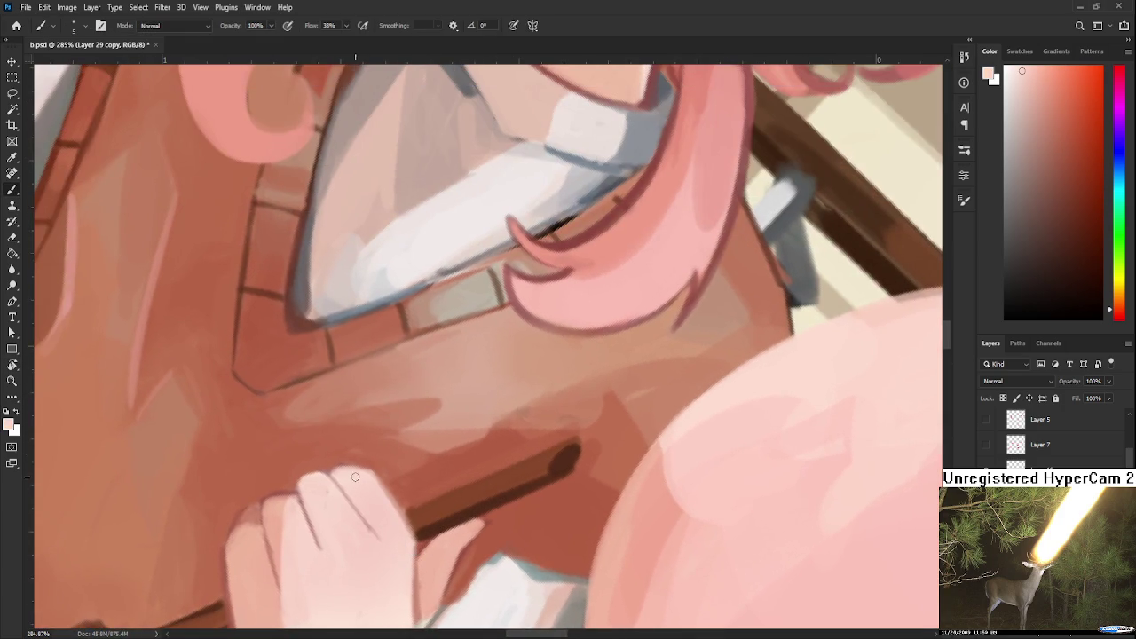
{"action": "left_click", "coordinate": [297, 530], "text": "alt"}
{"action": "left_click", "coordinate": [387, 530], "text": "alt"}
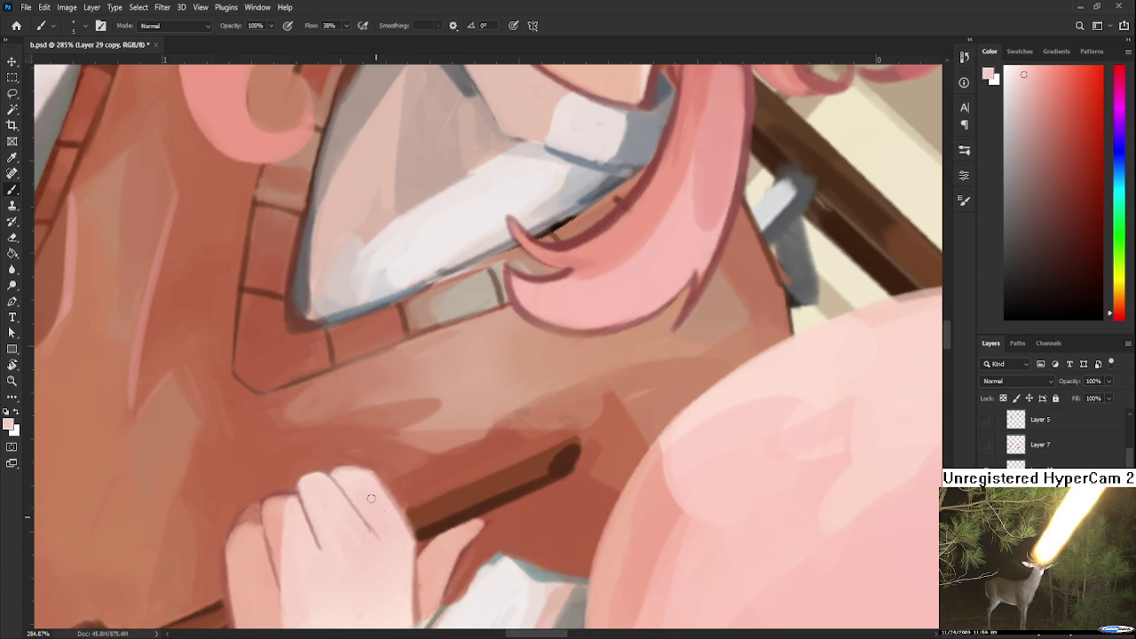
{"action": "left_click", "coordinate": [394, 502], "text": "alt"}
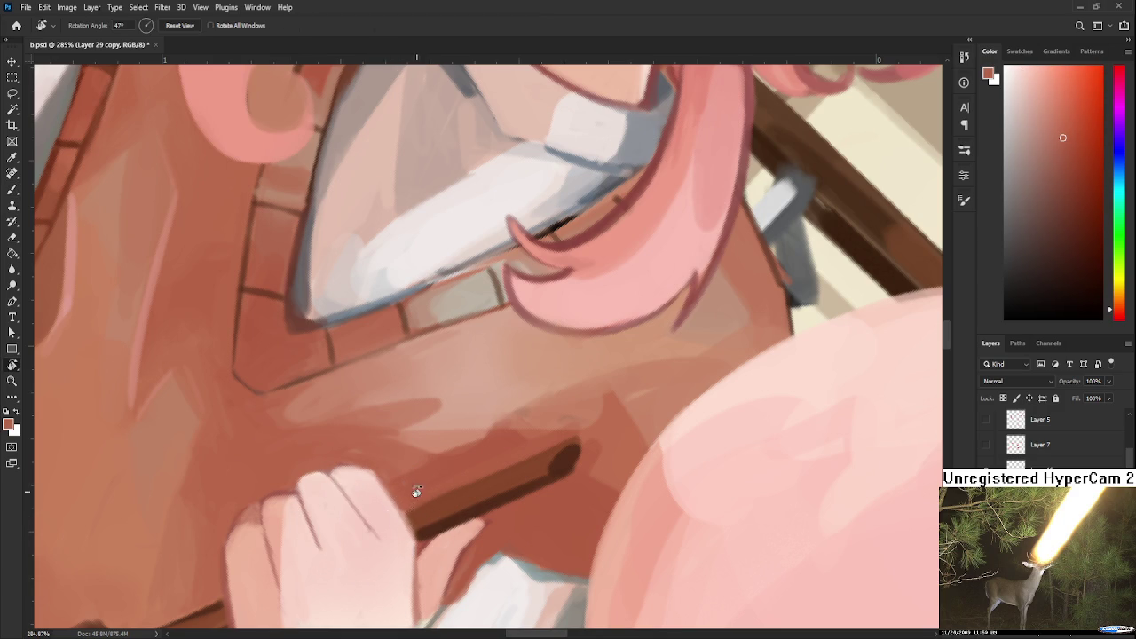
{"action": "key", "text": "r"}
{"action": "left_click_drag", "start_coordinate": [405, 496], "coordinate": [621, 459]}
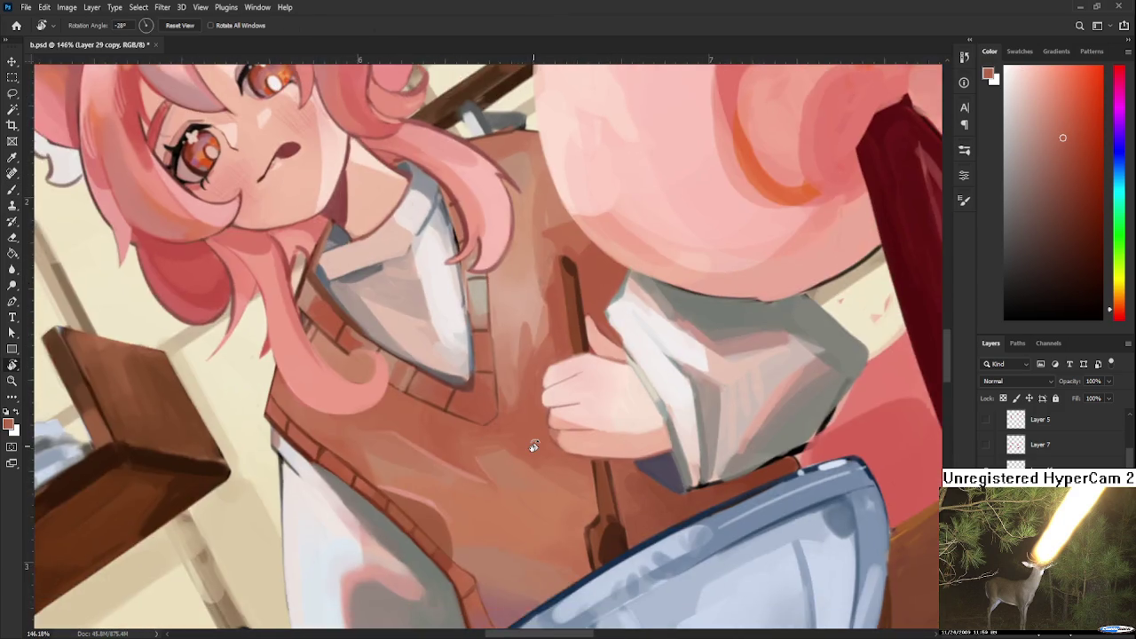
{"action": "left_click_drag", "start_coordinate": [583, 520], "coordinate": [534, 447]}
Paint pale lighter-pink strokes on the neck after rotating the view.
{"action": "left_click_drag", "start_coordinate": [552, 483], "coordinate": [381, 489]}
{"action": "key", "text": "b"}
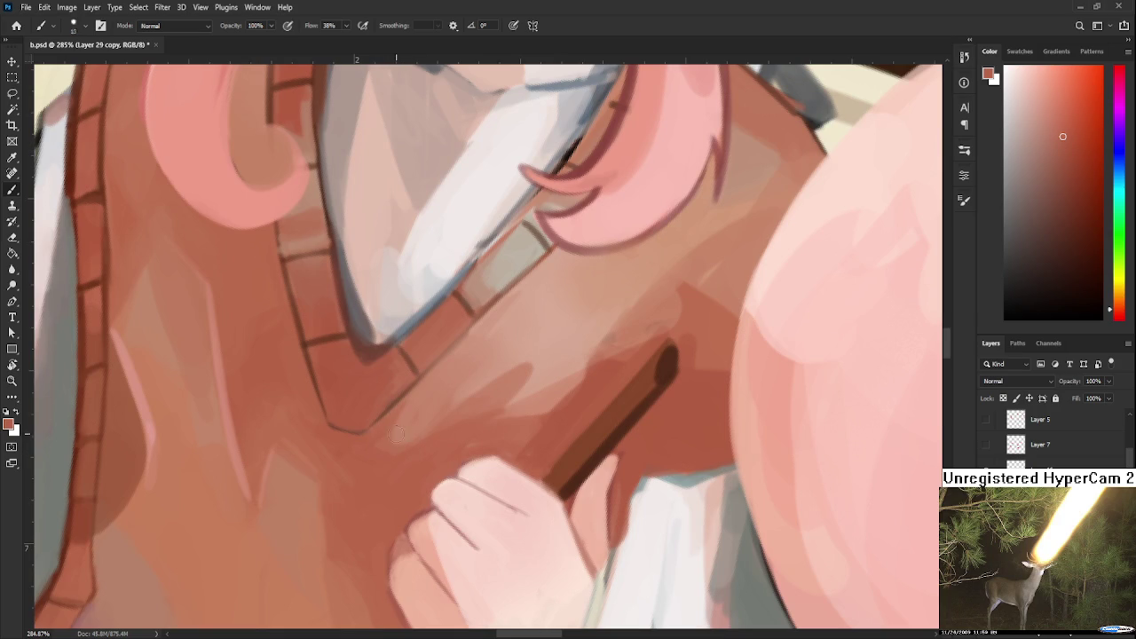
{"action": "left_click", "coordinate": [491, 354], "text": "alt"}
{"action": "left_click_drag", "start_coordinate": [444, 391], "coordinate": [510, 346]}
Sample neck and vest tones and add a small darker mark beside the spoon handle's end.
{"action": "left_click", "coordinate": [494, 360], "text": "alt"}
{"action": "left_click", "coordinate": [457, 374], "text": "alt"}
{"action": "left_click", "coordinate": [404, 415], "text": "alt"}
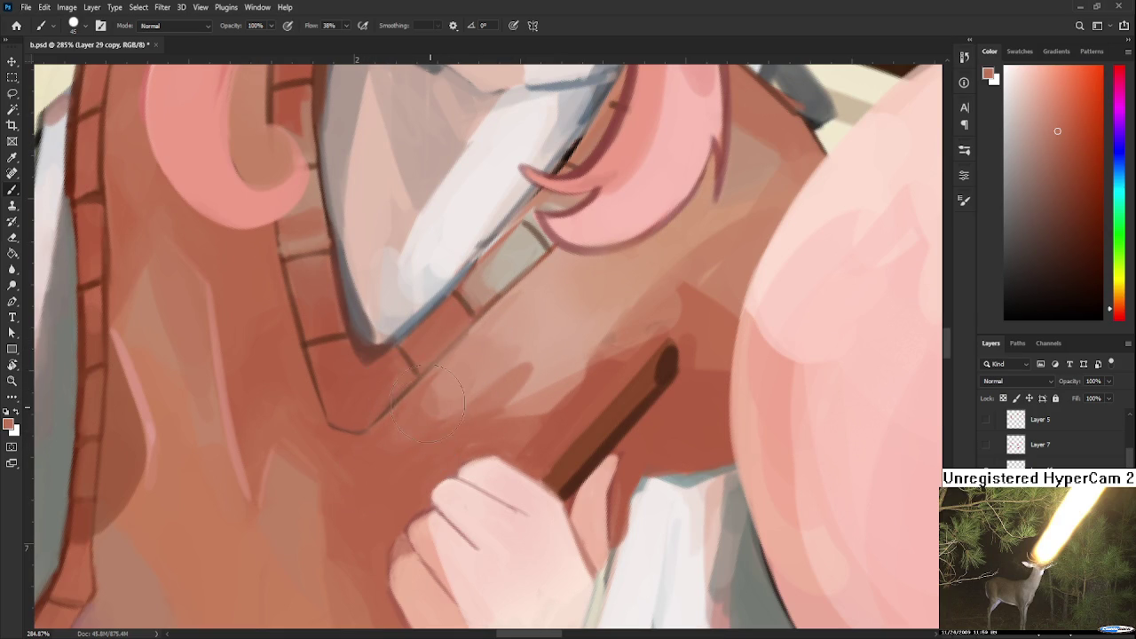
{"action": "left_click", "coordinate": [461, 370], "text": "alt"}
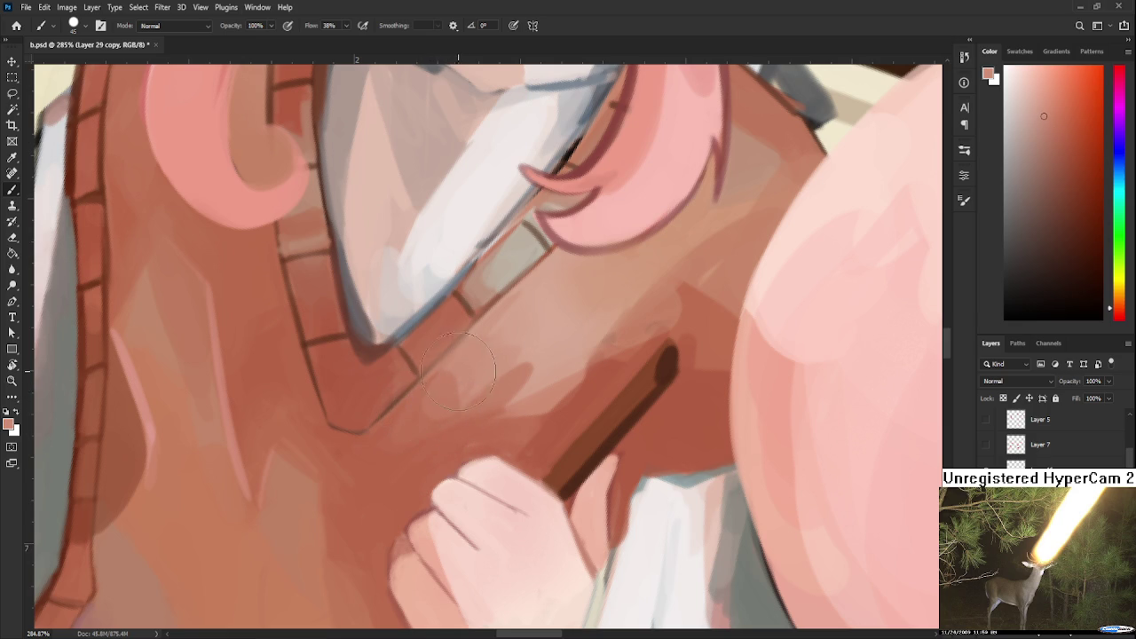
{"action": "left_click", "coordinate": [500, 357], "text": "alt"}
{"action": "left_click", "coordinate": [476, 399], "text": "alt"}
{"action": "left_click_drag", "start_coordinate": [553, 363], "coordinate": [485, 401]}
{"action": "left_click", "coordinate": [471, 399], "text": "alt"}
{"action": "left_click", "coordinate": [480, 410], "text": "alt"}
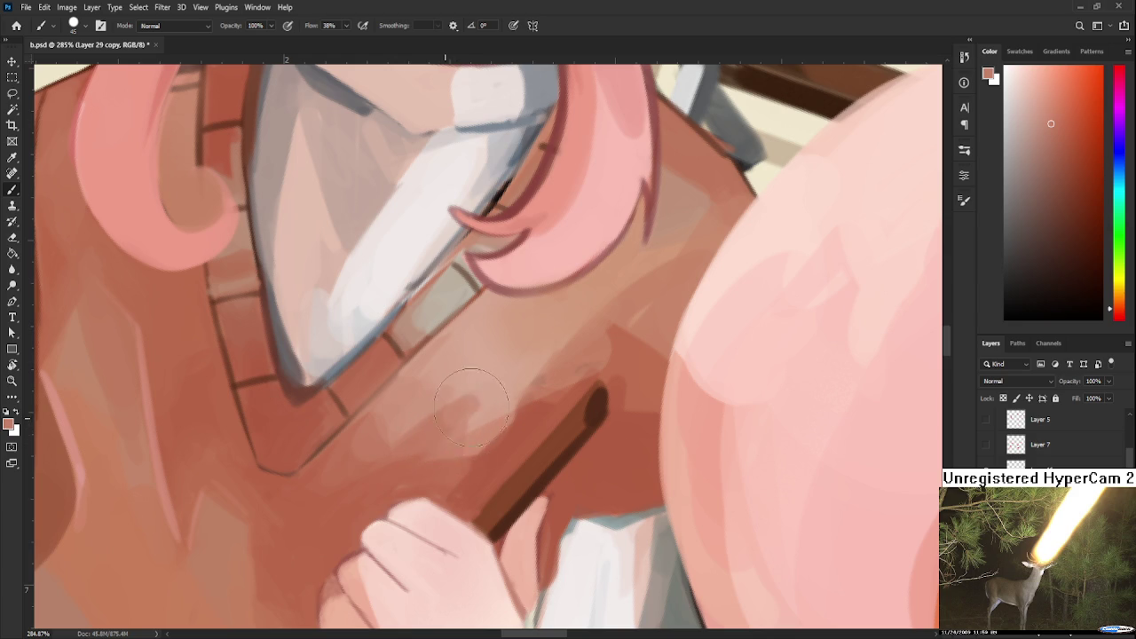
{"action": "left_click_drag", "start_coordinate": [480, 364], "coordinate": [482, 384]}
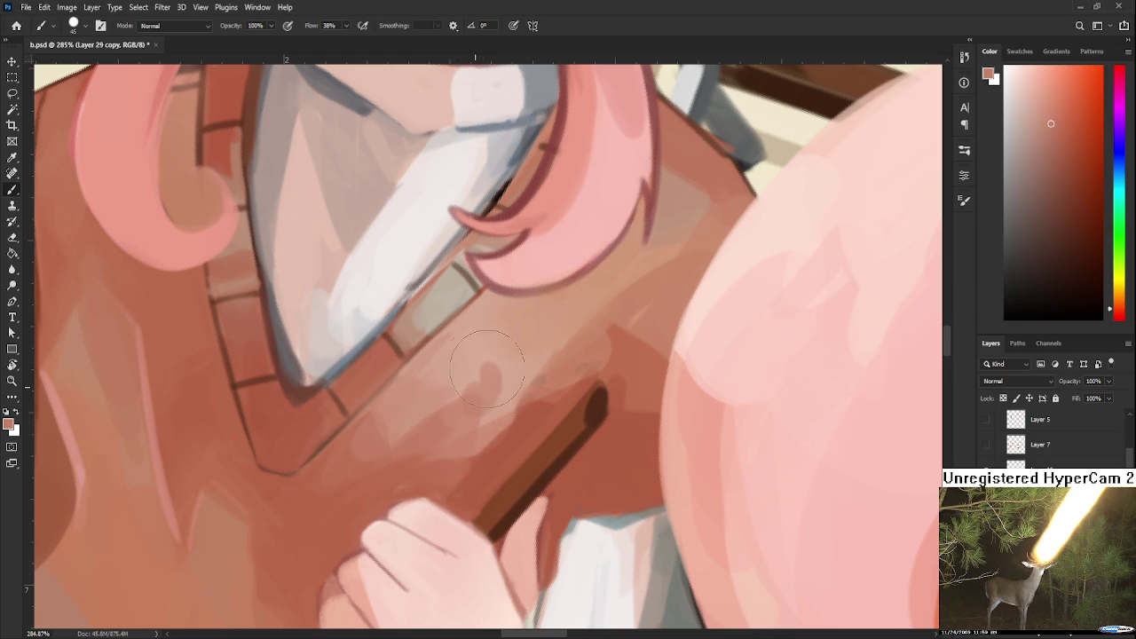
Lay a faint lighter pink glow on the vest above the fist, zooming to 285%.
{"action": "left_click", "coordinate": [495, 378], "text": "alt"}
{"action": "left_click", "coordinate": [489, 376], "text": "alt"}
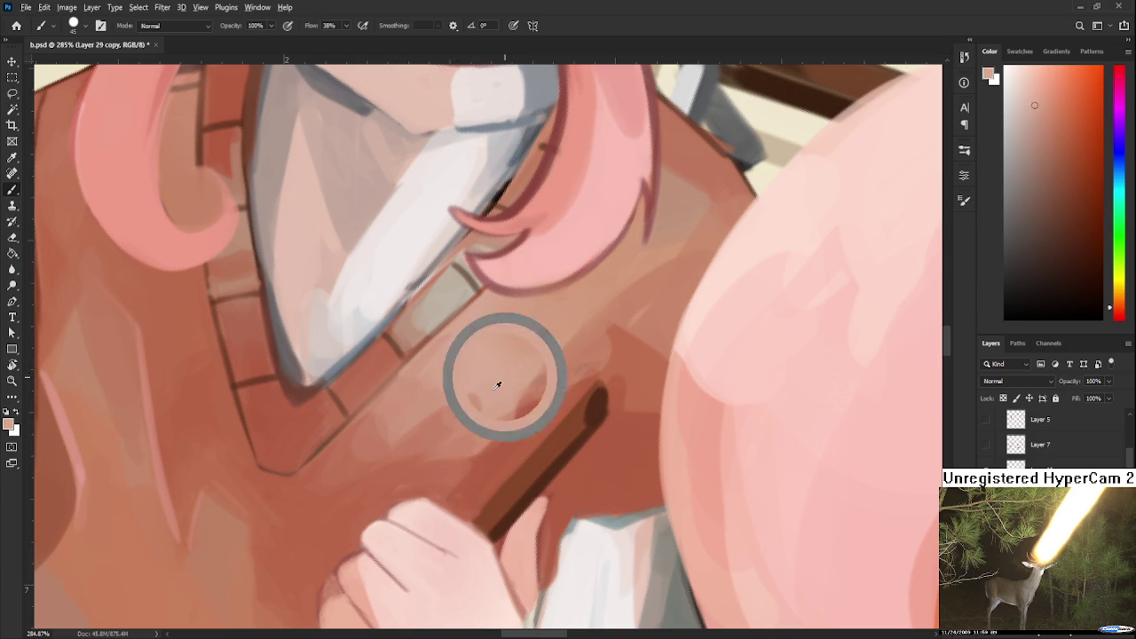
{"action": "left_click_drag", "start_coordinate": [484, 392], "coordinate": [474, 448]}
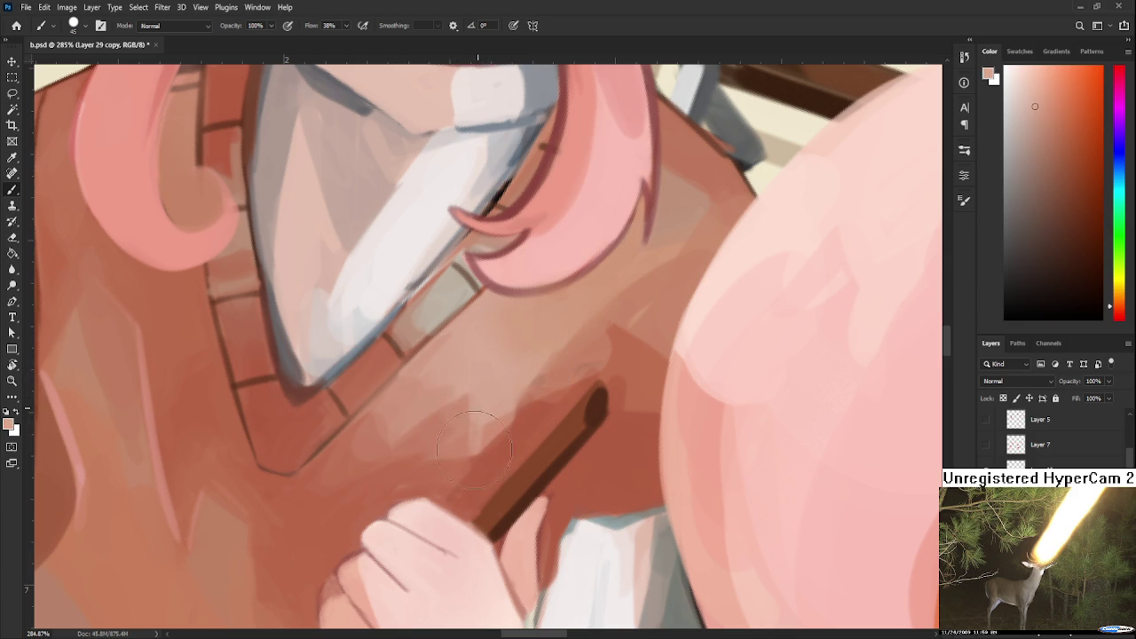
{"action": "scroll", "coordinate": [529, 421], "scroll_direction": "down", "scroll_amount": 2}
{"action": "scroll", "coordinate": [529, 421], "scroll_direction": "down", "scroll_amount": 3}
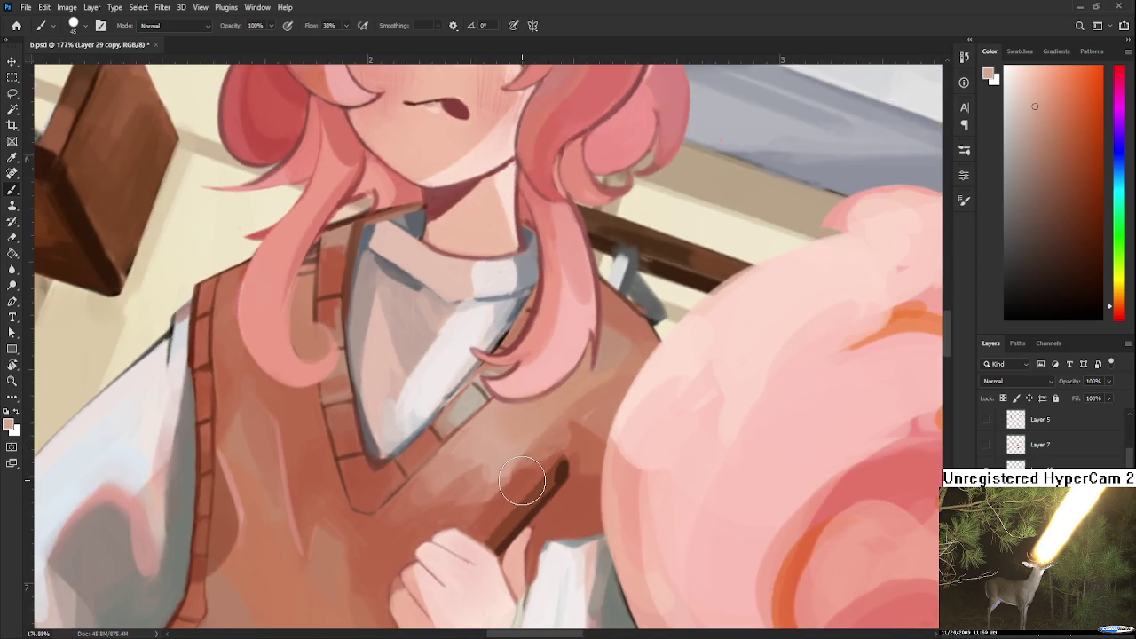
{"action": "scroll", "coordinate": [529, 421], "scroll_direction": "up", "scroll_amount": 2}
{"action": "scroll", "coordinate": [529, 420], "scroll_direction": "down", "scroll_amount": 1}
{"action": "scroll", "coordinate": [532, 426], "scroll_direction": "down", "scroll_amount": 2}
{"action": "scroll", "coordinate": [541, 496], "scroll_direction": "up", "scroll_amount": 4}
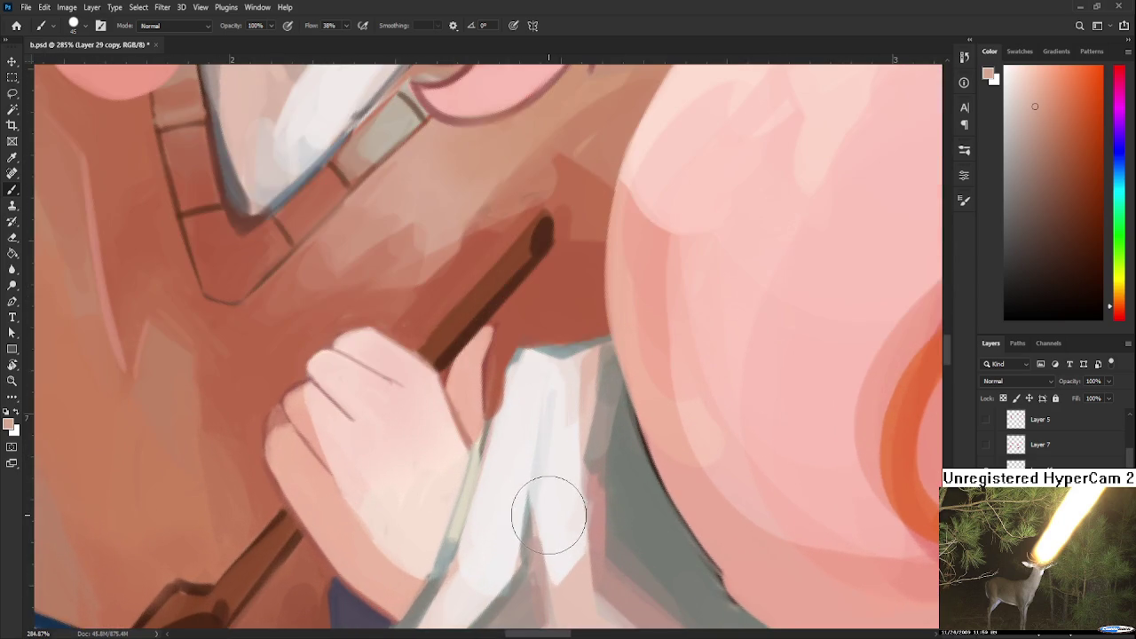
{"action": "key", "text": "r"}
{"action": "left_click_drag", "start_coordinate": [454, 397], "coordinate": [456, 391]}
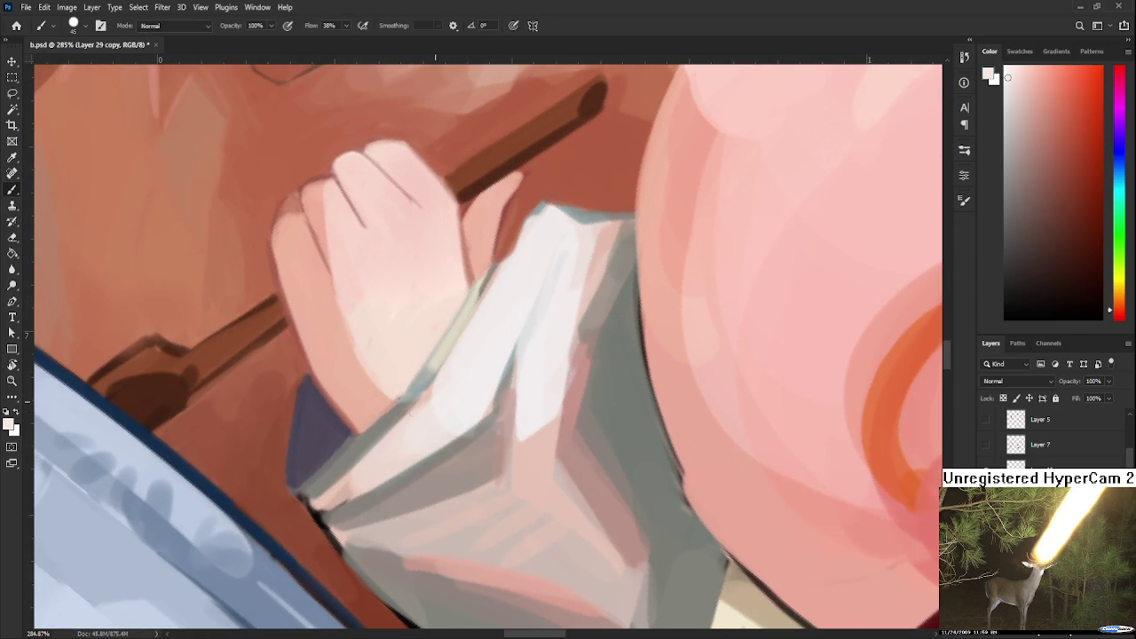
Set brush size 15, paint hand pink over the cuff's grey-green edge, and rotate to 65°.
{"action": "right_click", "coordinate": [440, 397], "text": "alt"}
{"action": "left_click", "coordinate": [344, 472], "text": "alt"}
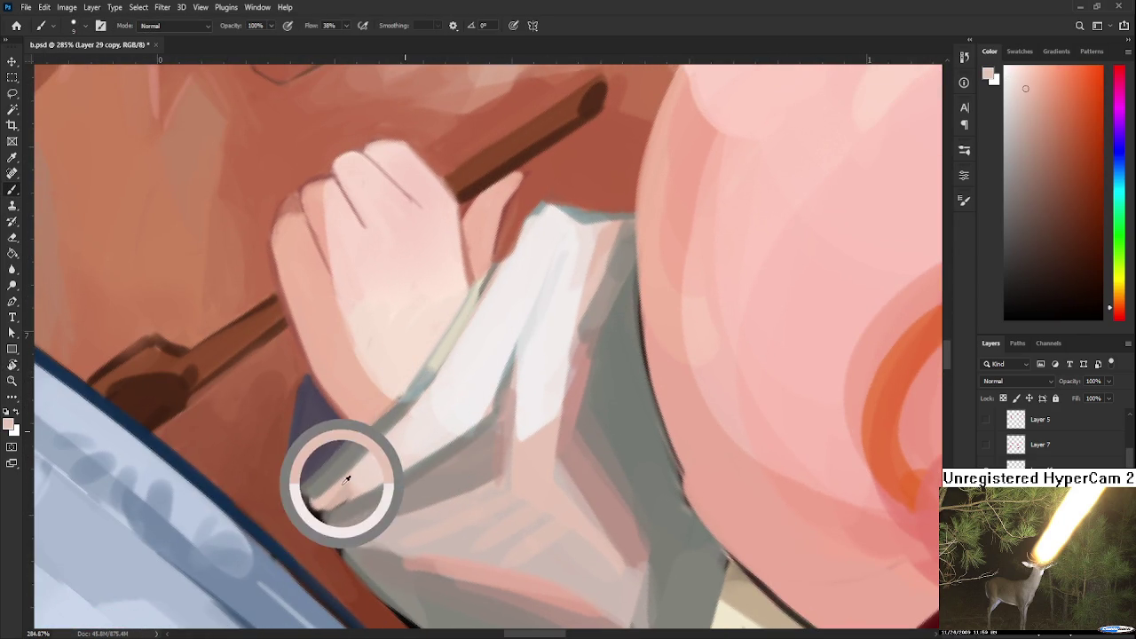
{"action": "left_click_drag", "start_coordinate": [342, 490], "coordinate": [428, 429]}
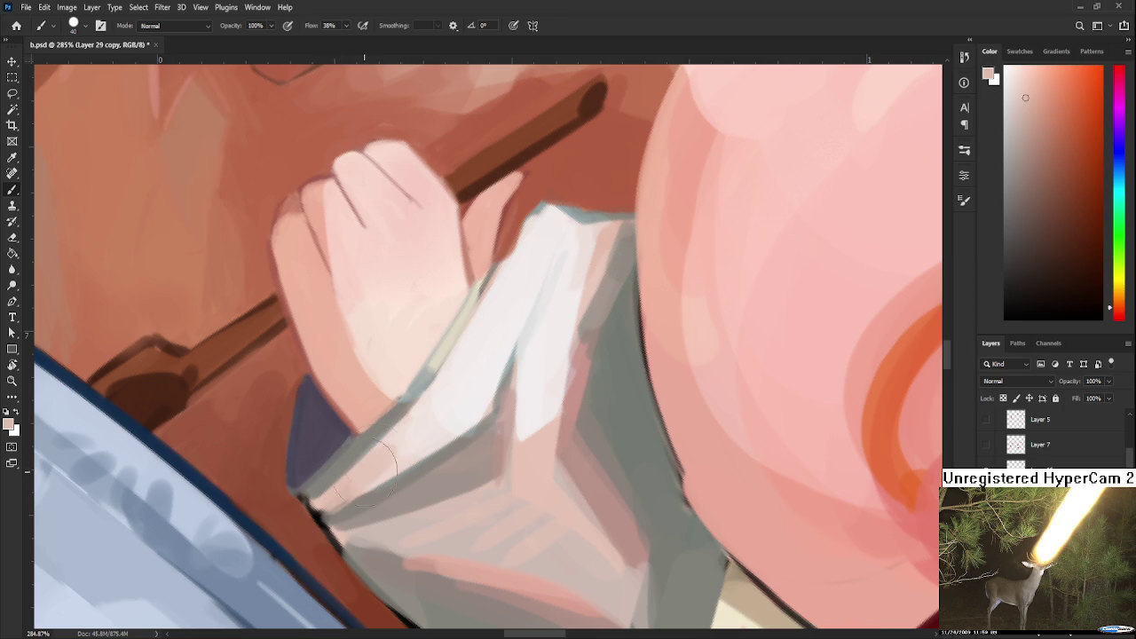
{"action": "key", "text": "x"}
{"action": "key", "text": "r"}
{"action": "mouse_move", "coordinate": [474, 431]}
{"action": "left_mouse_down"}
{"action": "mouse_move", "coordinate": [433, 413]}
{"action": "mouse_move", "coordinate": [395, 483]}
{"action": "left_mouse_up"}
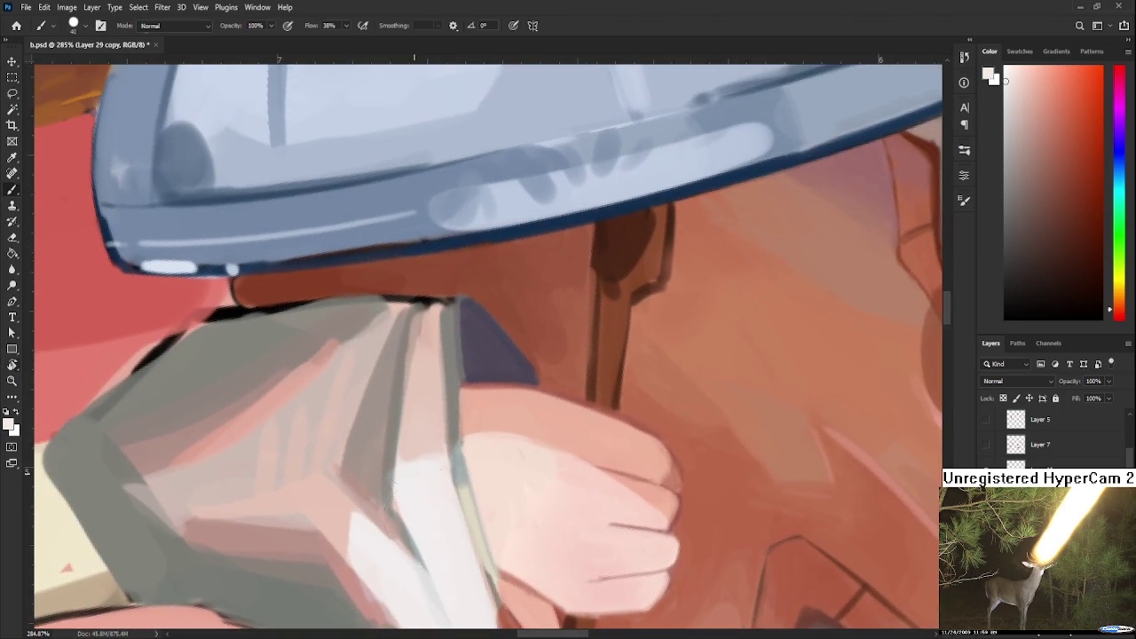
Sample sleeve greys, light pinks and dark purple around the cuff's upper end beside the stick.
{"action": "left_click", "coordinate": [405, 435], "text": "alt"}
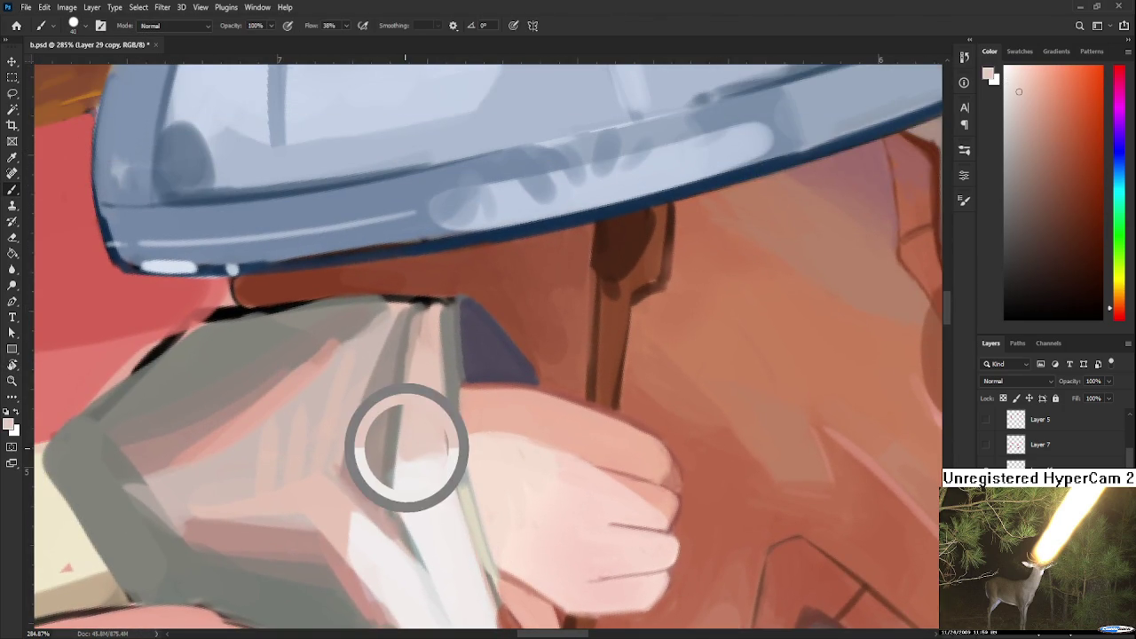
{"action": "left_click", "coordinate": [395, 407], "text": "alt"}
{"action": "scroll", "coordinate": [395, 417], "scroll_direction": "up", "scroll_amount": 3}
{"action": "left_click", "coordinate": [396, 428], "text": "alt"}
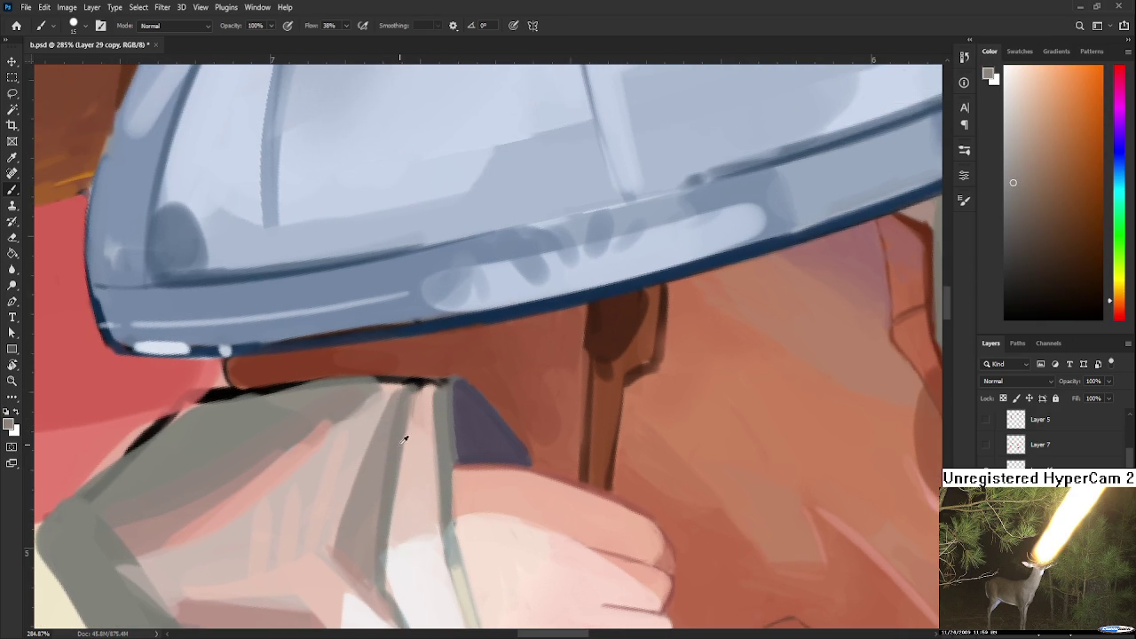
{"action": "left_click", "coordinate": [430, 395], "text": "alt"}
{"action": "left_click", "coordinate": [417, 393], "text": "alt"}
{"action": "left_click", "coordinate": [410, 379], "text": "alt"}
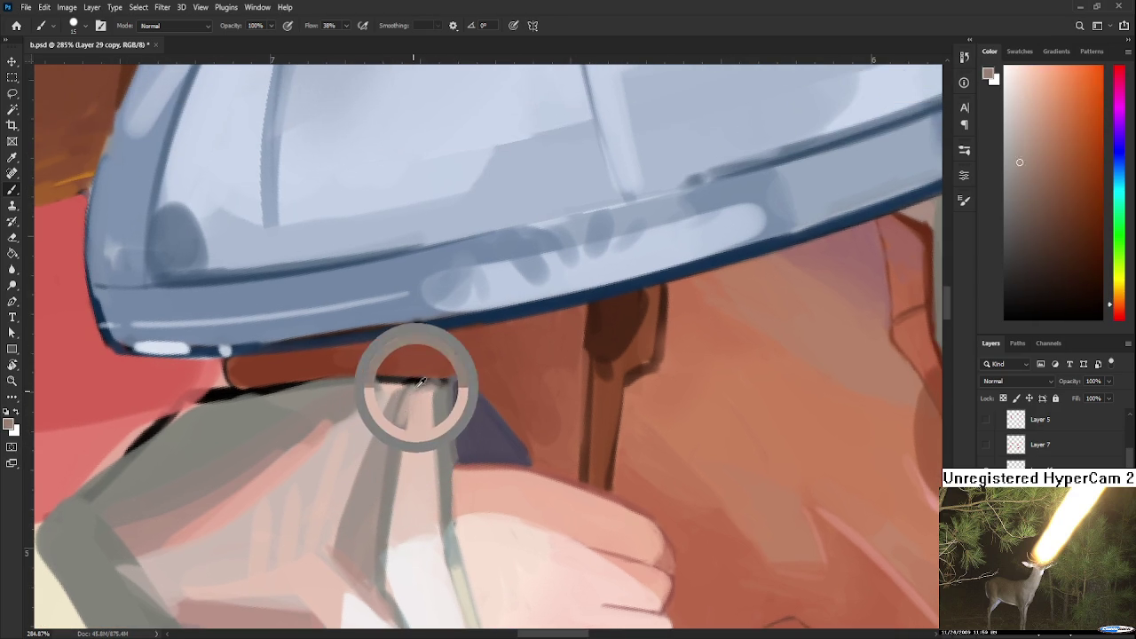
{"action": "left_click", "coordinate": [404, 382], "text": "alt"}
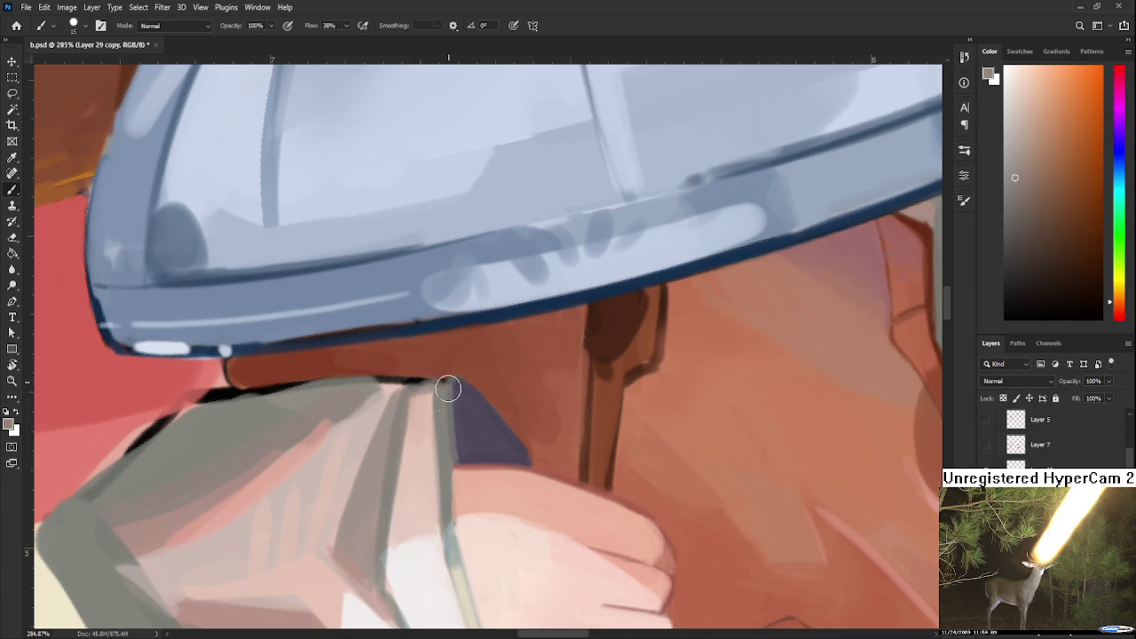
{"action": "left_click", "coordinate": [466, 415], "text": "alt"}
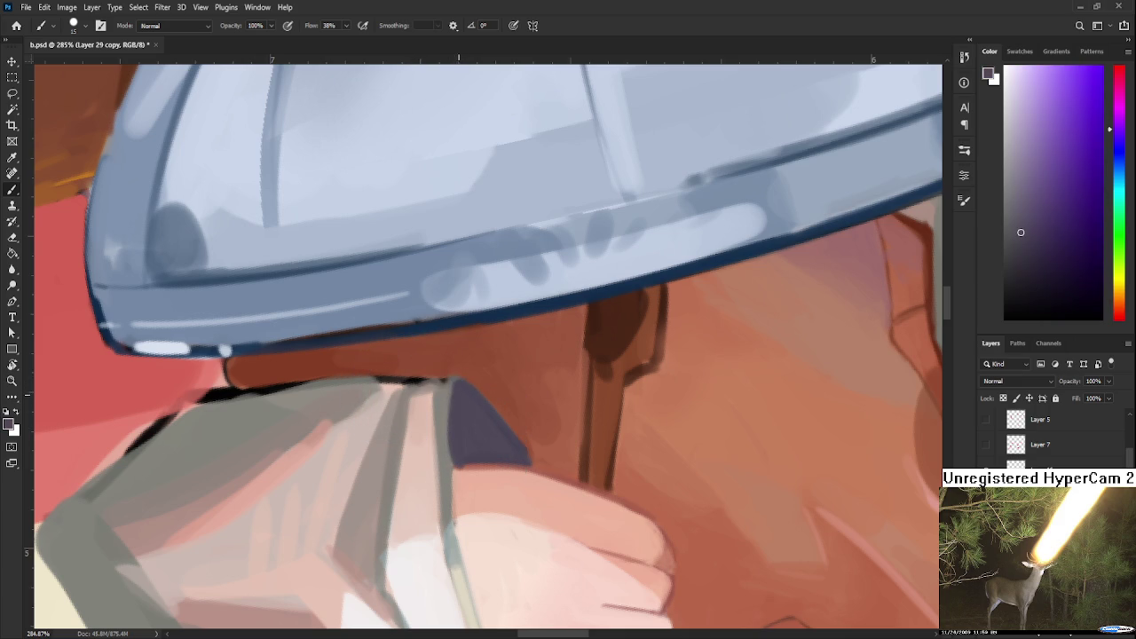
{"action": "left_click_drag", "start_coordinate": [518, 387], "coordinate": [443, 393]}
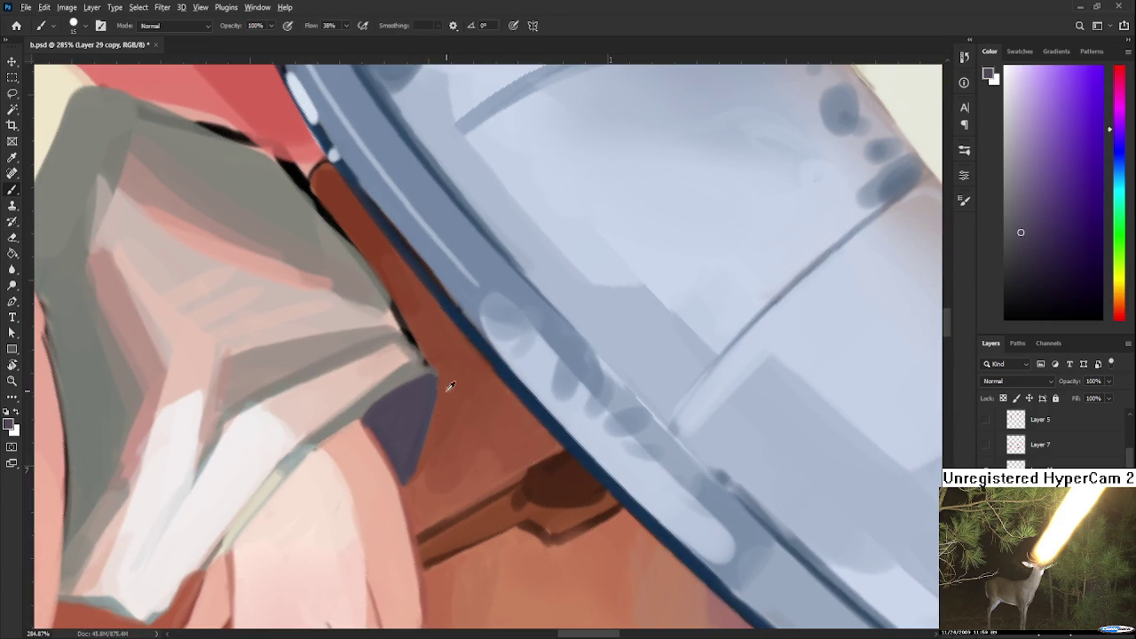
Rotate the view to -90° and paint a dark purplish line down the sleeve's right edge.
{"action": "left_click", "coordinate": [447, 414], "text": "alt"}
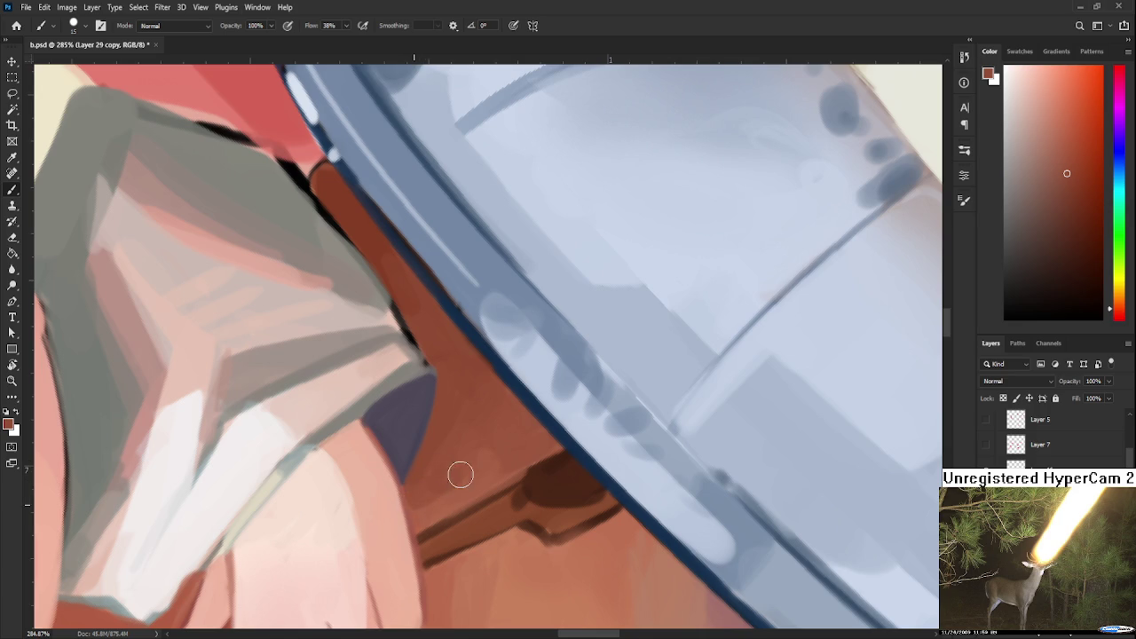
{"action": "key", "text": "r"}
{"action": "mouse_move", "coordinate": [464, 471]}
{"action": "left_mouse_down"}
{"action": "mouse_move", "coordinate": [406, 470]}
{"action": "mouse_move", "coordinate": [356, 439]}
{"action": "left_mouse_up"}
{"action": "key", "text": "b"}
{"action": "left_click", "coordinate": [342, 431], "text": "alt"}
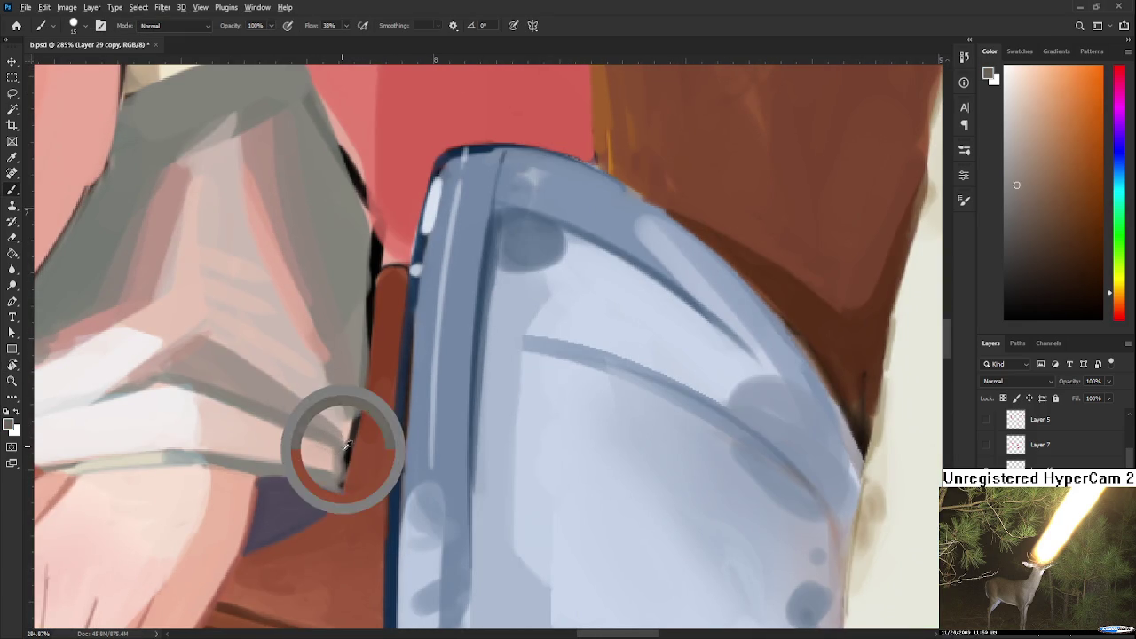
{"action": "left_click", "coordinate": [314, 524], "text": "alt"}
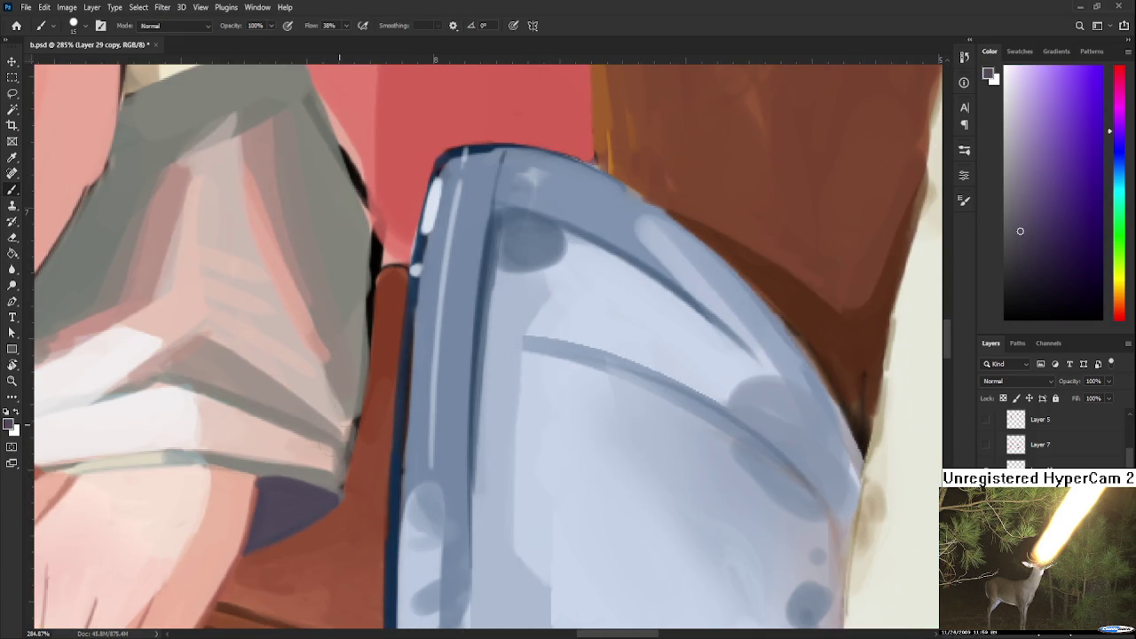
{"action": "mouse_move", "coordinate": [362, 399]}
{"action": "left_mouse_down"}
{"action": "mouse_move", "coordinate": [340, 488]}
{"action": "mouse_move", "coordinate": [357, 483]}
{"action": "mouse_move", "coordinate": [317, 602]}
{"action": "left_mouse_up"}
Repaint the stroke along the brown strip and lighten it with yellowish grey.
{"action": "key", "text": "r"}
{"action": "key", "text": "b"}
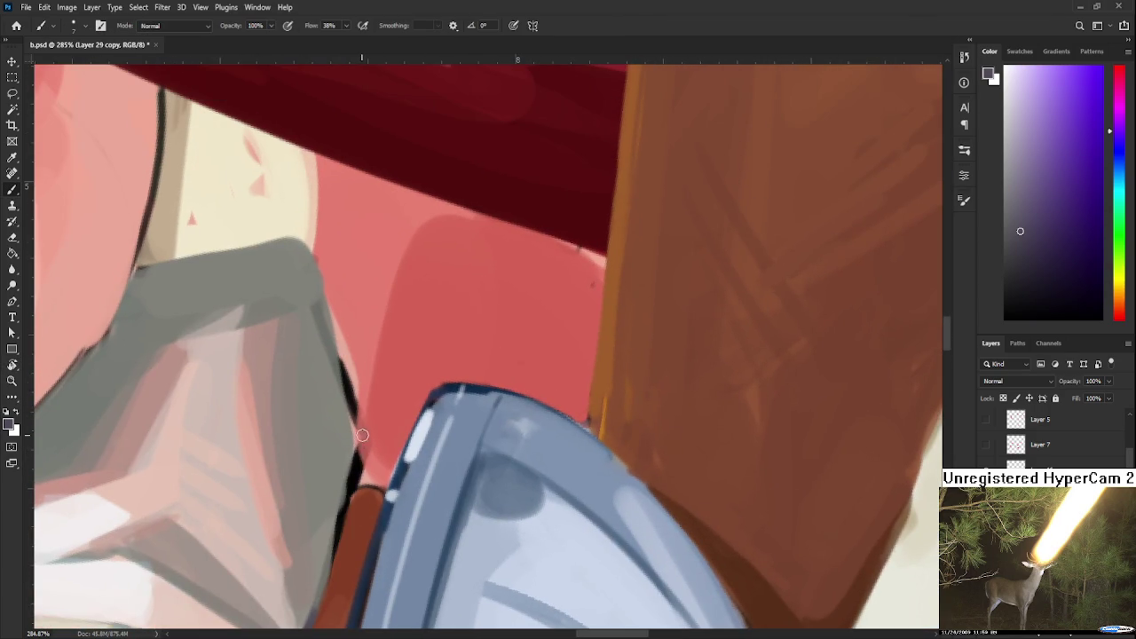
{"action": "left_click_drag", "start_coordinate": [355, 479], "coordinate": [317, 602]}
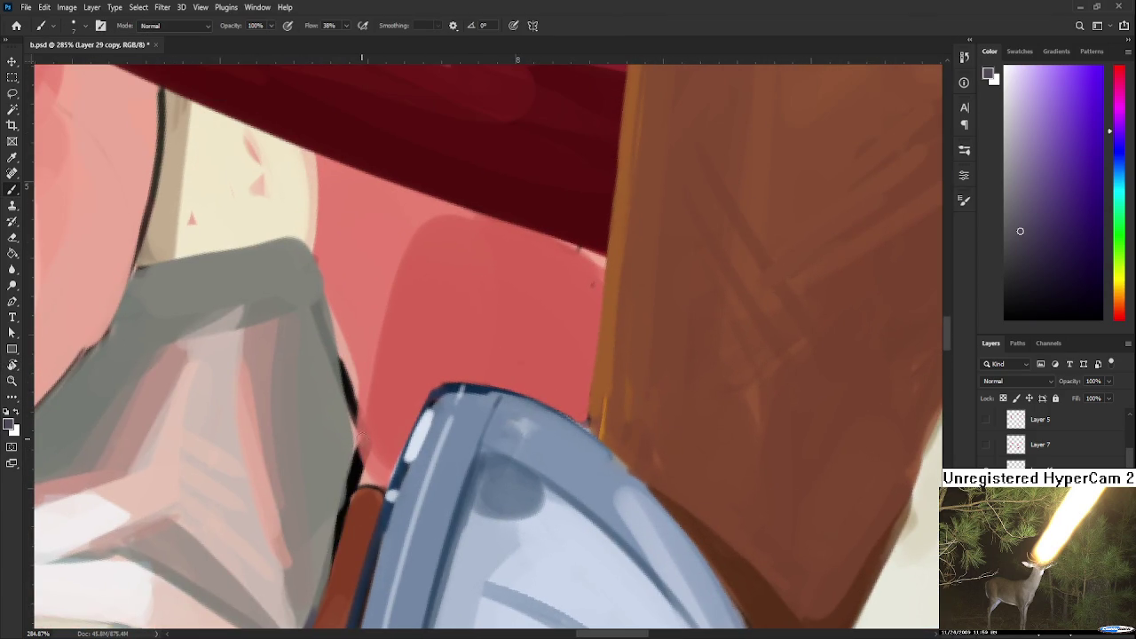
{"action": "left_click", "coordinate": [355, 482], "text": "alt"}
{"action": "left_click_drag", "start_coordinate": [348, 482], "coordinate": [317, 598]}
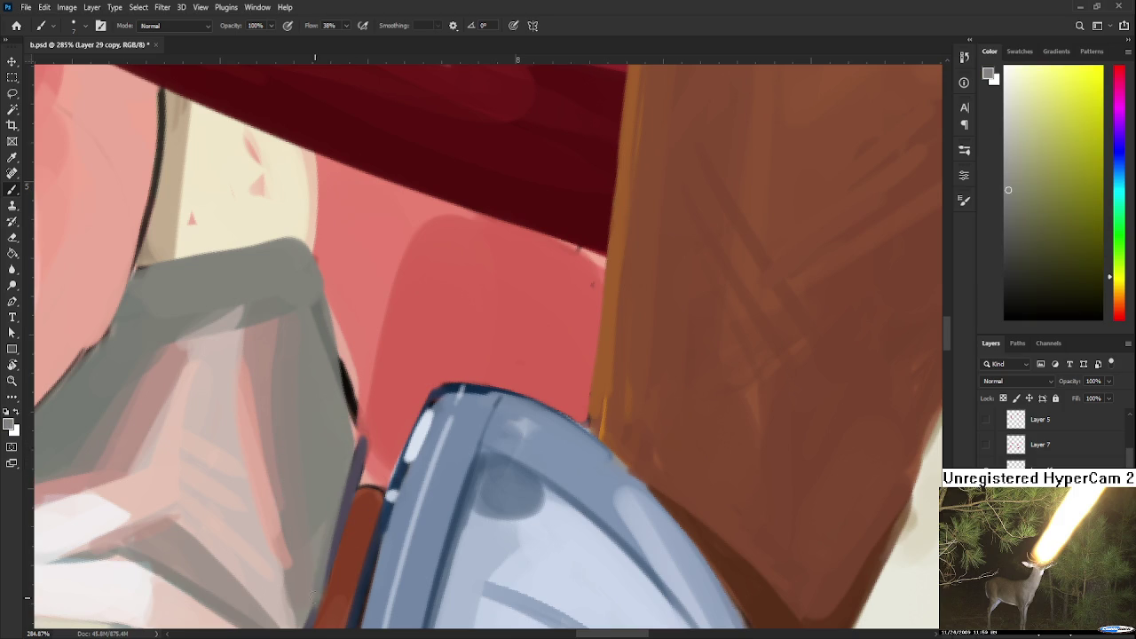
Try repainting the sleeve's lower edge in purplish grey, then undo it.
{"action": "key", "text": "r"}
{"action": "left_click_drag", "start_coordinate": [402, 464], "coordinate": [391, 470]}
{"action": "key", "text": "b"}
{"action": "left_click", "coordinate": [346, 423], "text": "alt"}
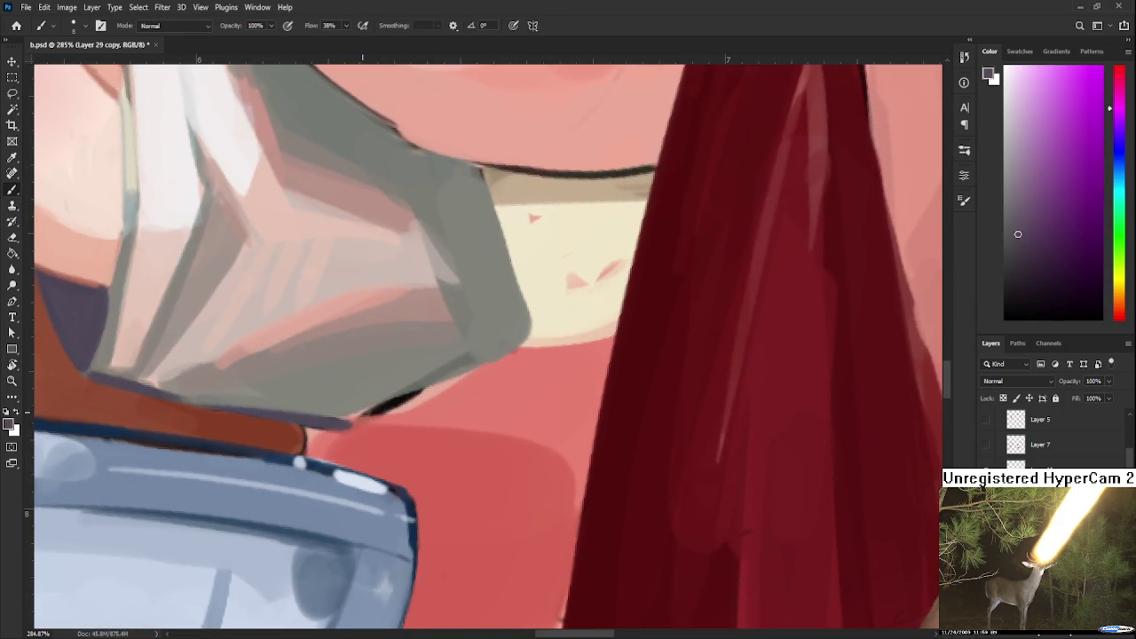
{"action": "mouse_move", "coordinate": [346, 423]}
{"action": "left_mouse_down"}
{"action": "mouse_move", "coordinate": [532, 330]}
{"action": "mouse_move", "coordinate": [394, 422]}
{"action": "left_mouse_up"}
{"action": "key", "text": "ctrl+z"}
{"action": "key", "text": "ctrl+z"}
Lighten the dark outline on the sleeve's left edge with sleeve grey, rotating to 128°.
{"action": "key", "text": "r"}
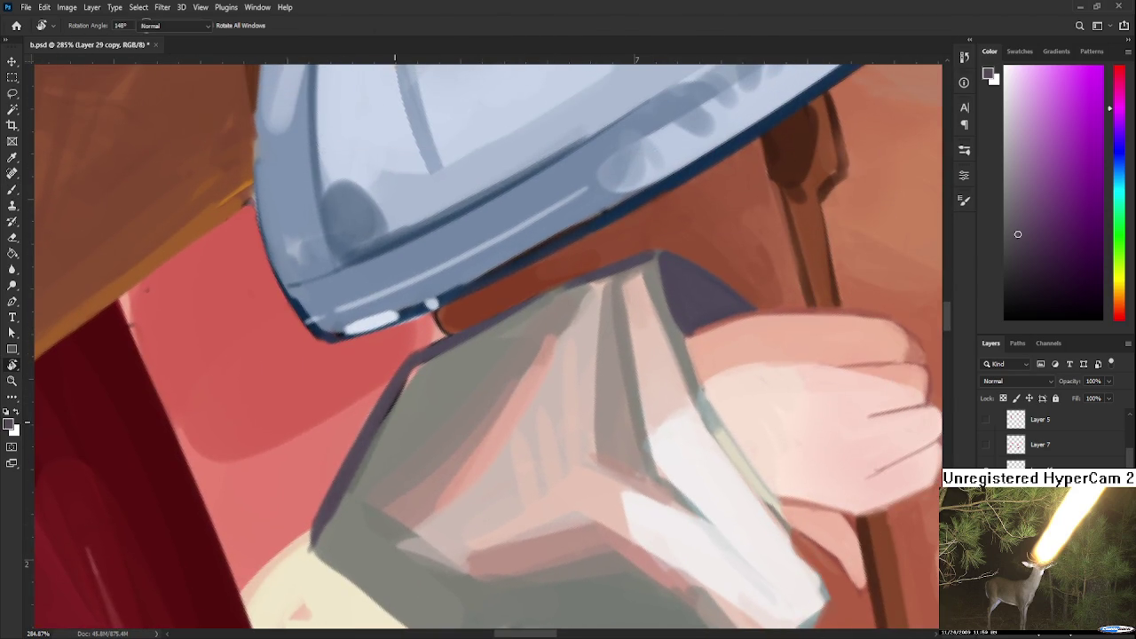
{"action": "left_click", "coordinate": [375, 452], "text": "alt"}
{"action": "left_click_drag", "start_coordinate": [383, 422], "coordinate": [428, 367]}
{"action": "key", "text": "r"}
{"action": "mouse_move", "coordinate": [522, 342]}
{"action": "left_mouse_down"}
{"action": "mouse_move", "coordinate": [447, 411]}
{"action": "mouse_move", "coordinate": [494, 378]}
{"action": "mouse_move", "coordinate": [468, 432]}
{"action": "left_mouse_up"}
{"action": "key", "text": "r"}
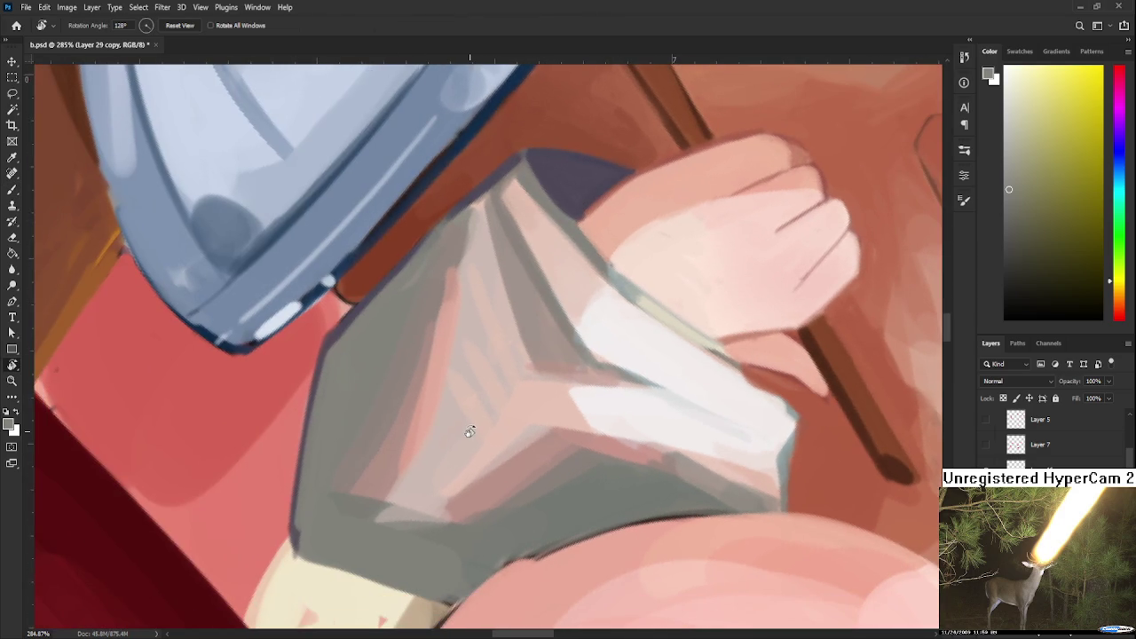
{"action": "key", "text": "b"}
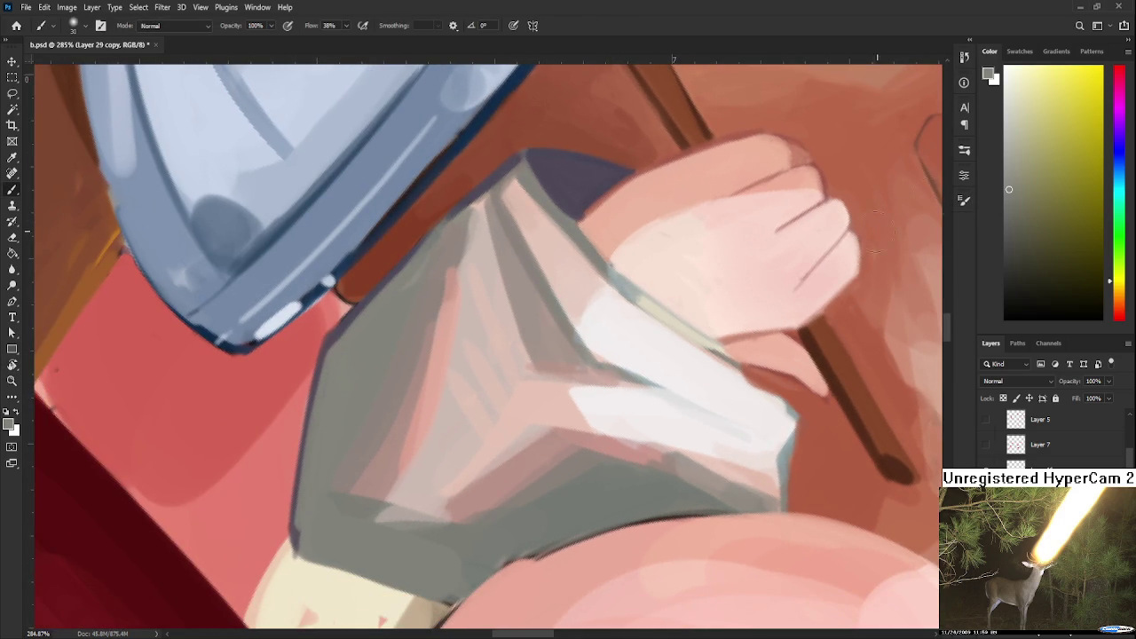
Sample grey-brown, lighter pink and grey tones from the sleeve.
{"action": "left_click", "coordinate": [393, 402], "text": "alt"}
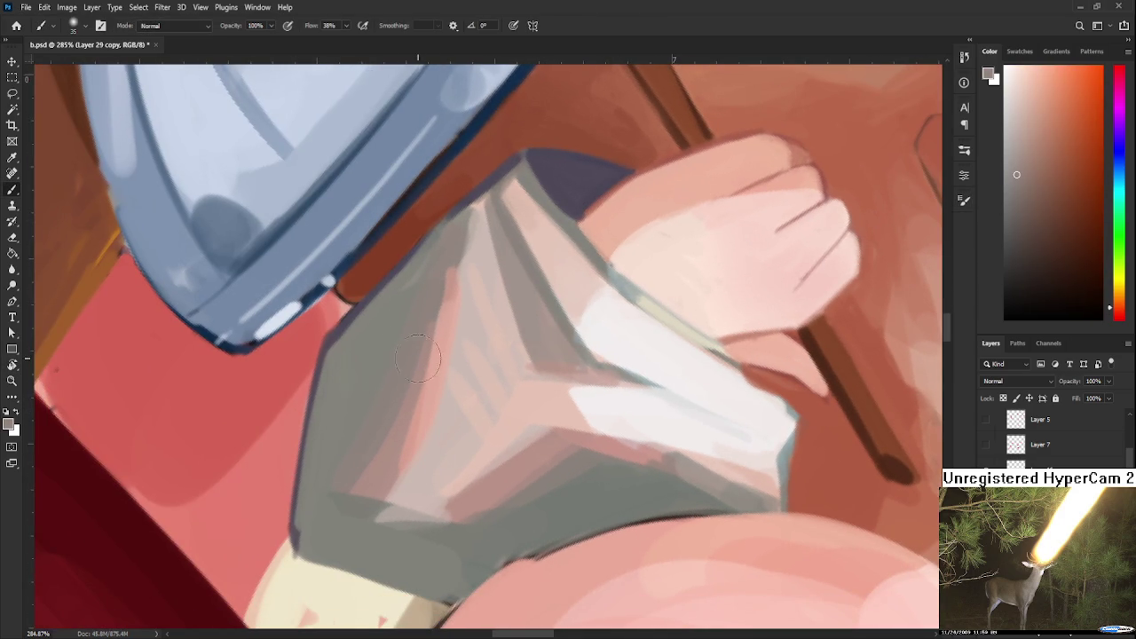
{"action": "left_click", "coordinate": [418, 406], "text": "alt"}
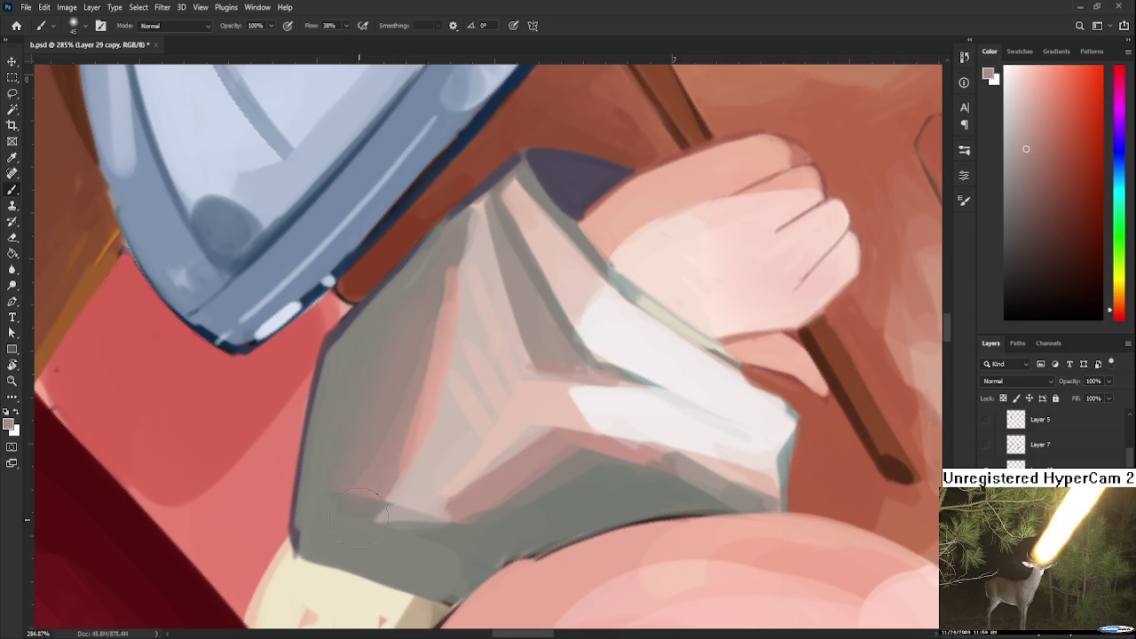
{"action": "left_click", "coordinate": [434, 362], "text": "alt"}
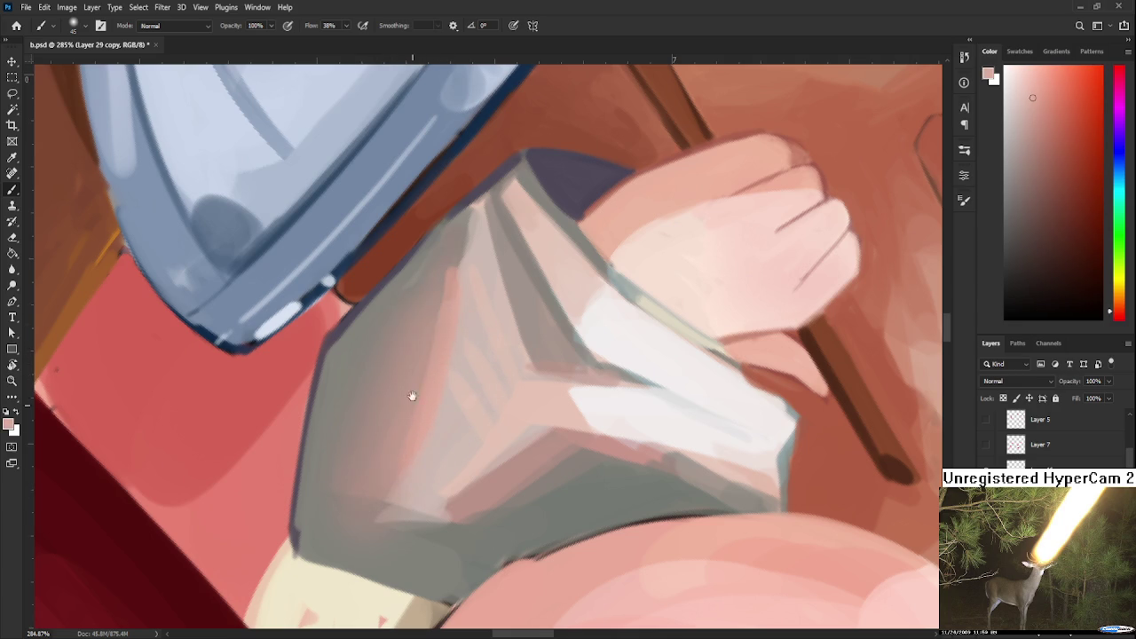
{"action": "scroll", "coordinate": [410, 405], "scroll_direction": "up", "scroll_amount": 3}
{"action": "left_click", "coordinate": [432, 371], "text": "alt"}
{"action": "scroll", "coordinate": [406, 426], "scroll_direction": "down", "scroll_amount": 3}
{"action": "scroll", "coordinate": [461, 418], "scroll_direction": "down", "scroll_amount": 3}
Smooth the pink-grey shading across the sleeve folds.
{"action": "left_click", "coordinate": [510, 406], "text": "alt"}
{"action": "left_click", "coordinate": [645, 361], "text": "alt"}
{"action": "left_click_drag", "start_coordinate": [645, 361], "coordinate": [609, 329]}
{"action": "left_click", "coordinate": [609, 329], "text": "alt"}
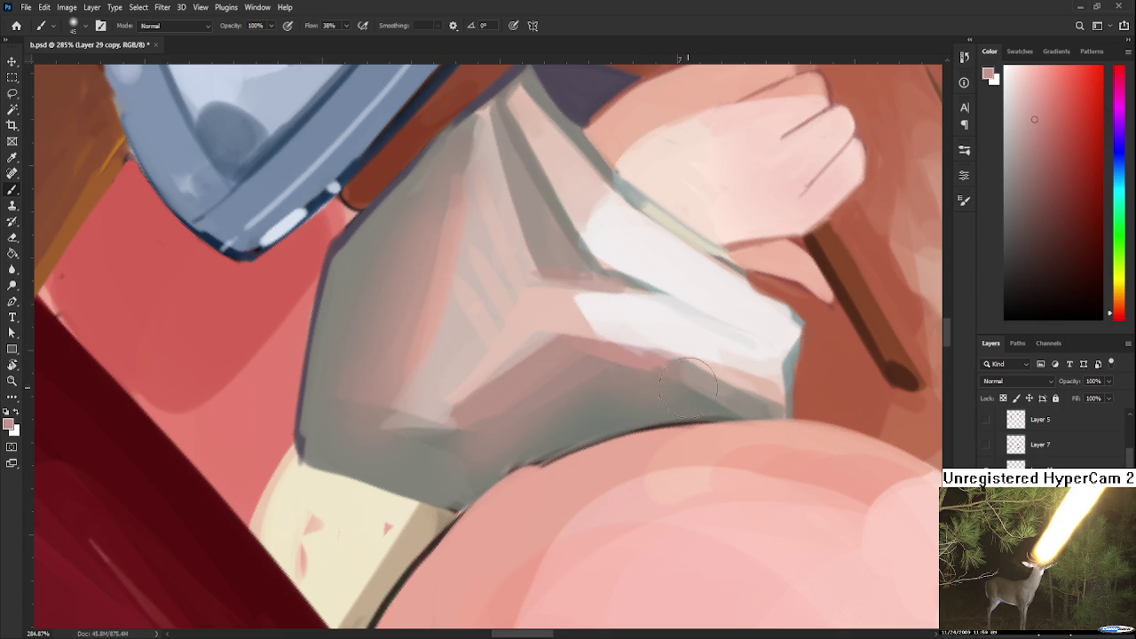
{"action": "scroll", "coordinate": [568, 411], "scroll_direction": "up", "scroll_amount": 3}
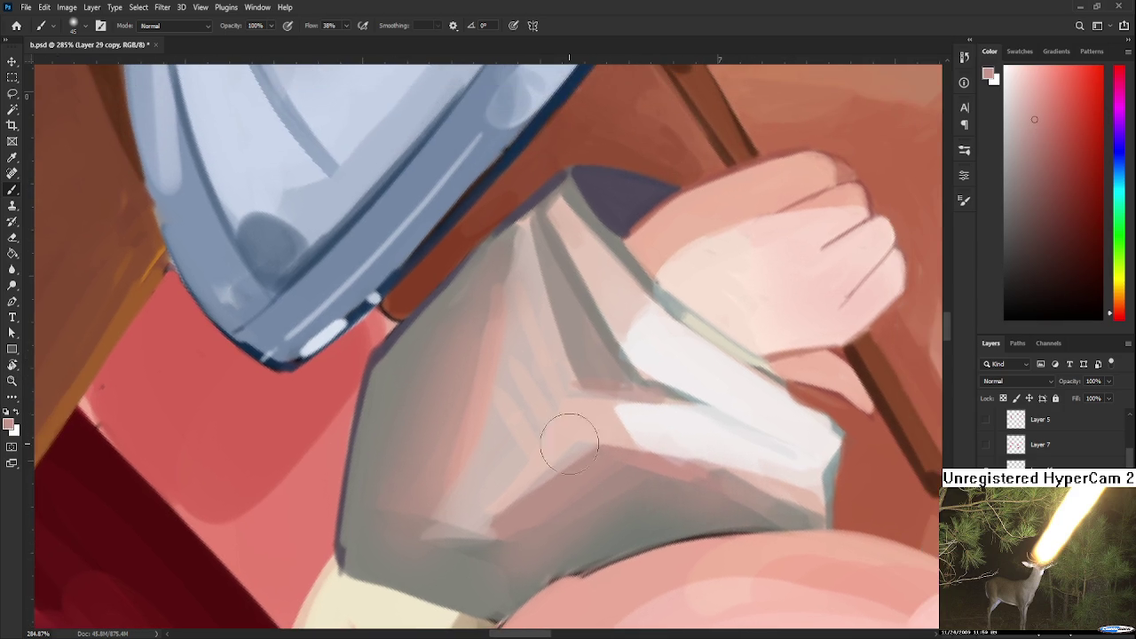
{"action": "left_click", "coordinate": [445, 531], "text": "alt"}
Rotate the canvas view to 55°, then to about 83°.
{"action": "key", "text": "r"}
{"action": "left_click_drag", "start_coordinate": [451, 558], "coordinate": [612, 373]}
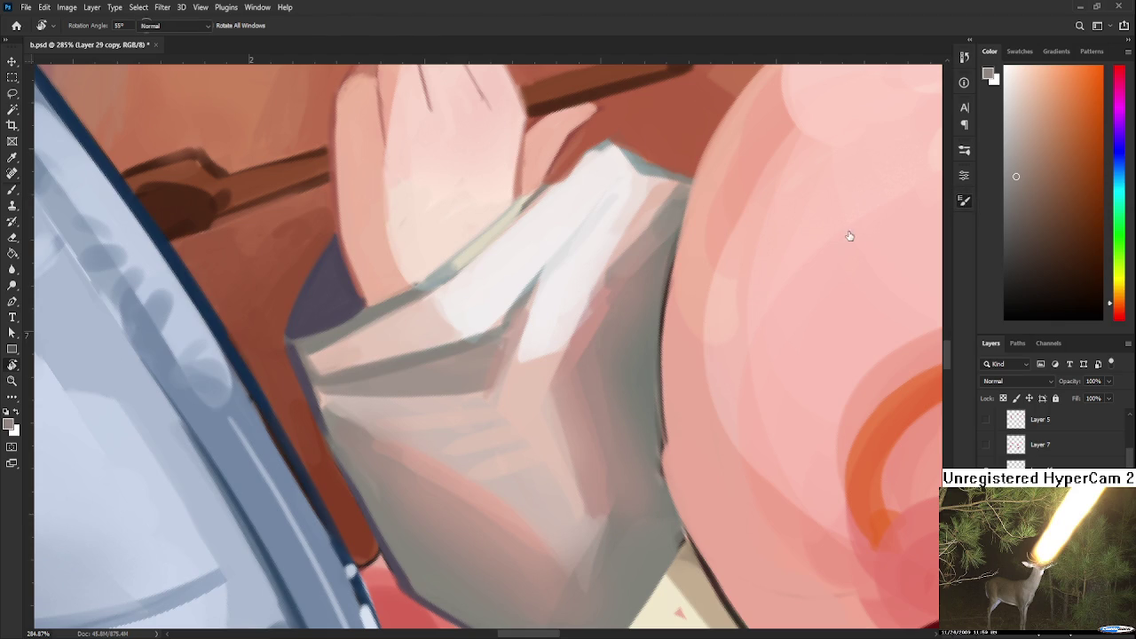
{"action": "key", "text": "b"}
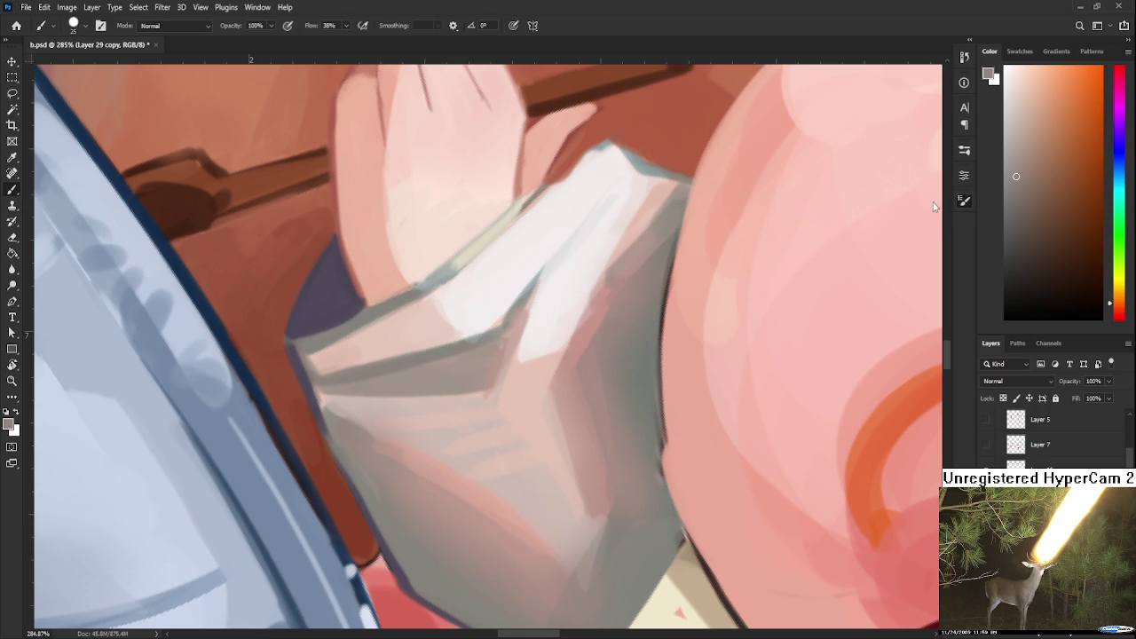
{"action": "key", "text": "r"}
{"action": "mouse_move", "coordinate": [789, 347]}
{"action": "left_mouse_down"}
{"action": "mouse_move", "coordinate": [572, 472]}
{"action": "mouse_move", "coordinate": [413, 393]}
{"action": "left_mouse_up"}
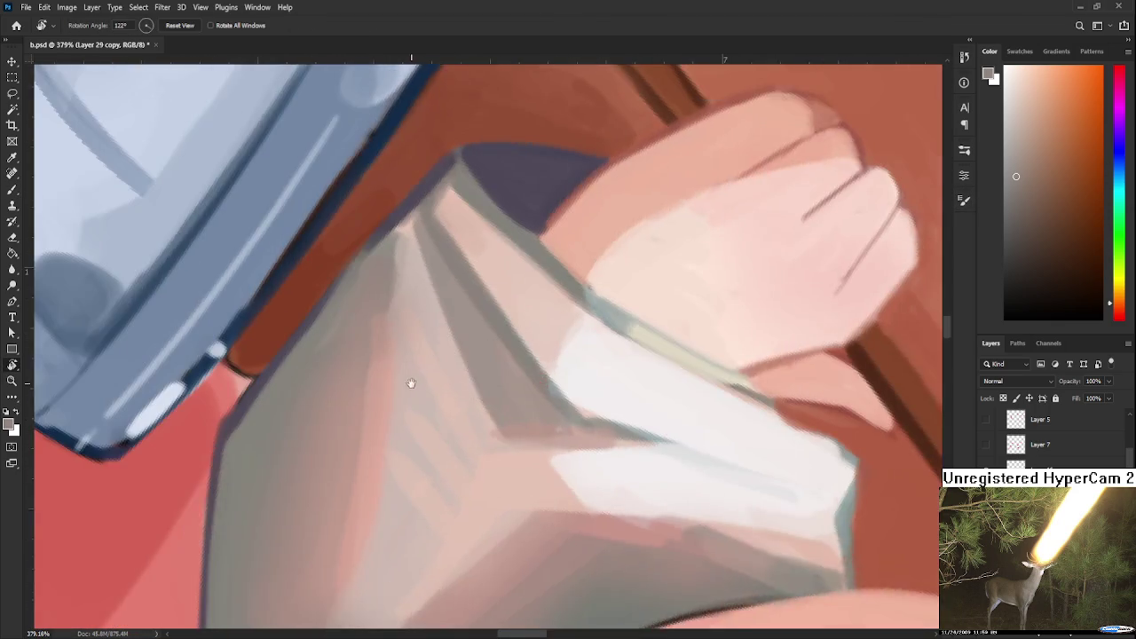
With the brush, sample the sleeve's brownish pink, orange-brown and dark purple-grey shadow tones.
{"action": "scroll", "coordinate": [414, 393], "scroll_direction": "up", "scroll_amount": 2}
{"action": "key", "text": "b"}
{"action": "left_click", "coordinate": [384, 432], "text": "alt"}
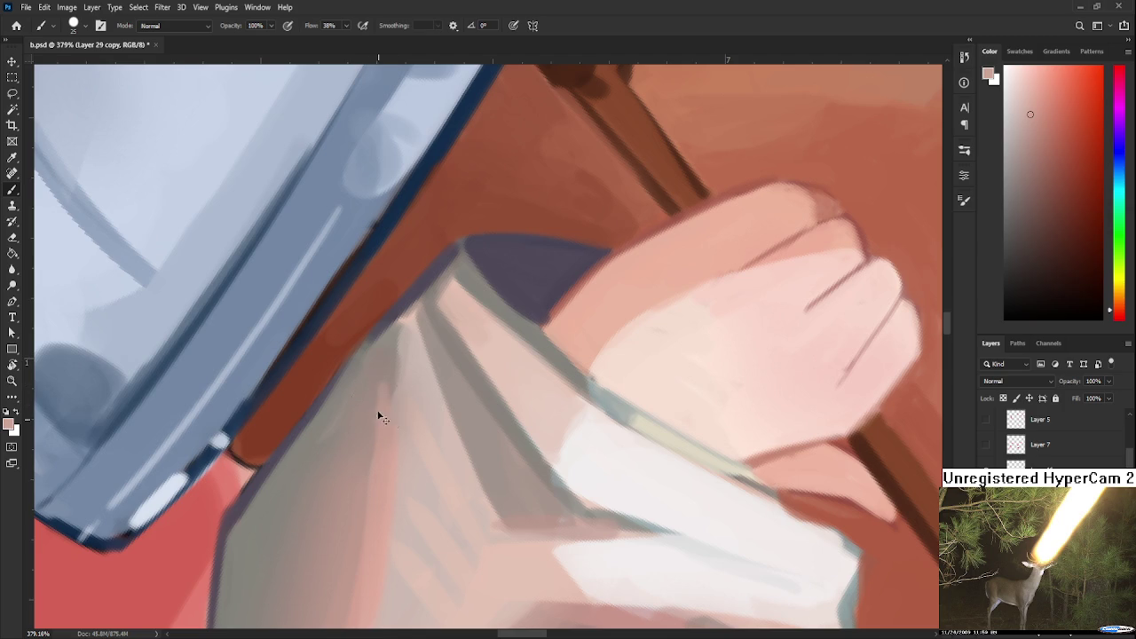
{"action": "left_click", "coordinate": [391, 364], "text": "alt"}
{"action": "left_click_drag", "start_coordinate": [380, 410], "coordinate": [418, 355]}
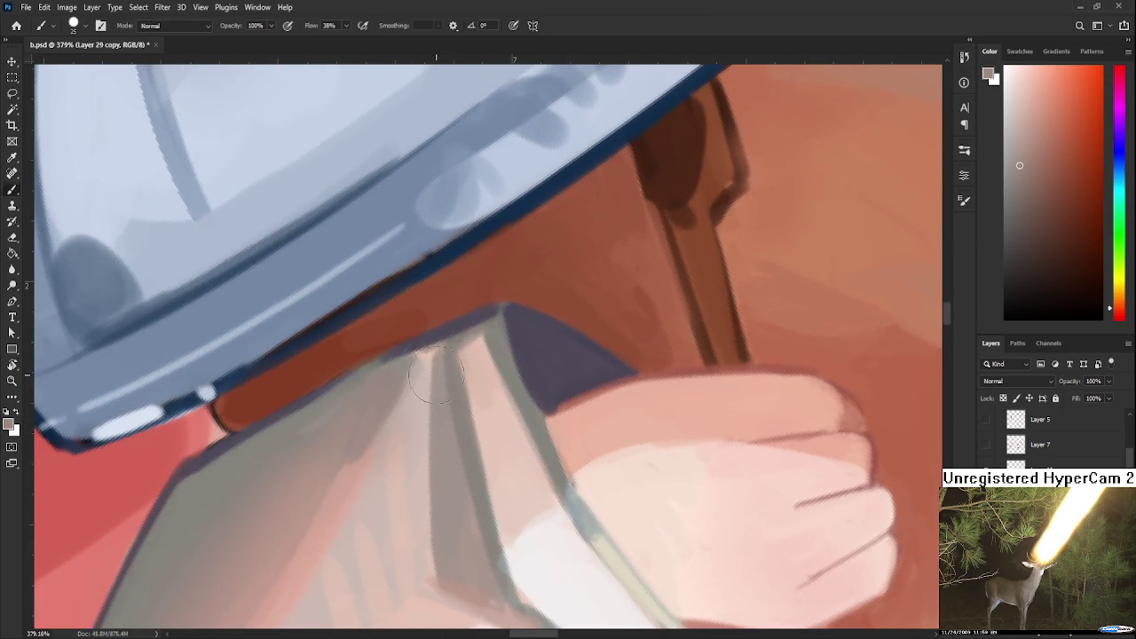
{"action": "left_click", "coordinate": [419, 359], "text": "alt"}
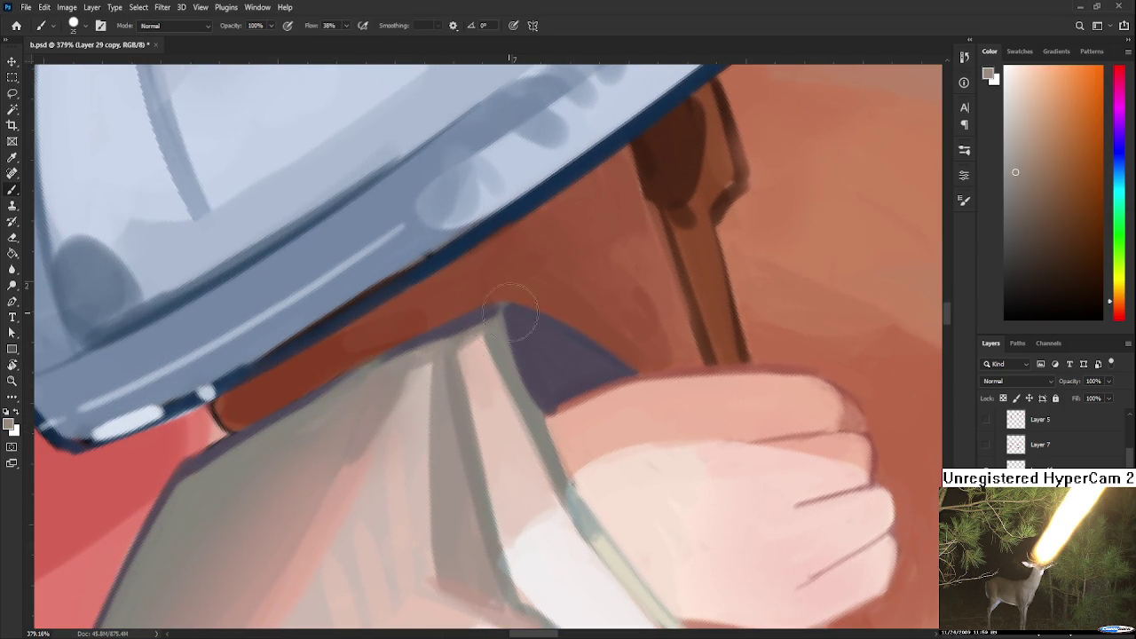
{"action": "left_click", "coordinate": [460, 323], "text": "alt"}
Rotate to the cuff and paint over the dark fold smudge with lighter grey-beige.
{"action": "key", "text": "r"}
{"action": "mouse_move", "coordinate": [562, 367]}
{"action": "left_mouse_down"}
{"action": "mouse_move", "coordinate": [464, 347]}
{"action": "mouse_move", "coordinate": [471, 431]}
{"action": "mouse_move", "coordinate": [612, 512]}
{"action": "mouse_move", "coordinate": [357, 456]}
{"action": "mouse_move", "coordinate": [373, 421]}
{"action": "left_mouse_up"}
{"action": "left_click", "coordinate": [390, 424], "text": "alt"}
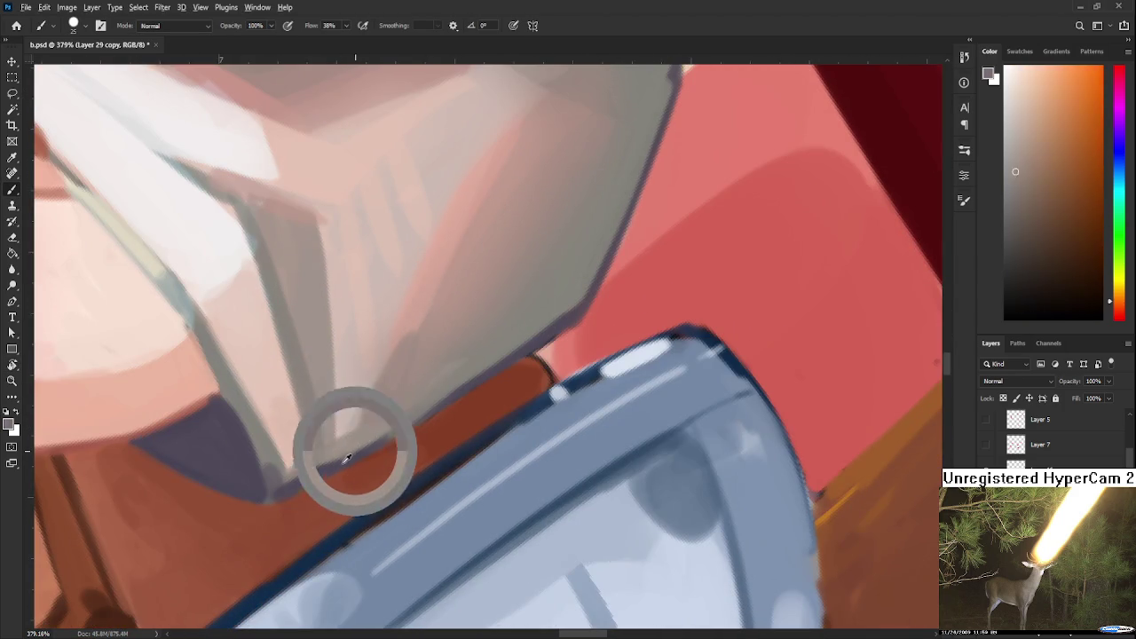
{"action": "left_click_drag", "start_coordinate": [364, 426], "coordinate": [372, 436]}
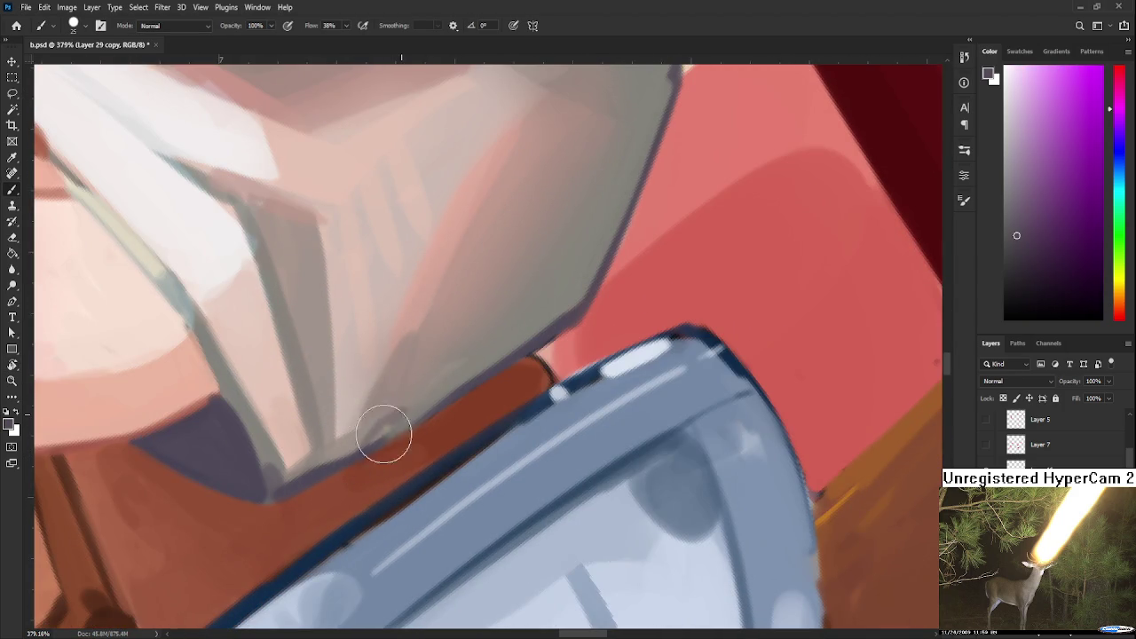
{"action": "left_click", "coordinate": [414, 393], "text": "alt"}
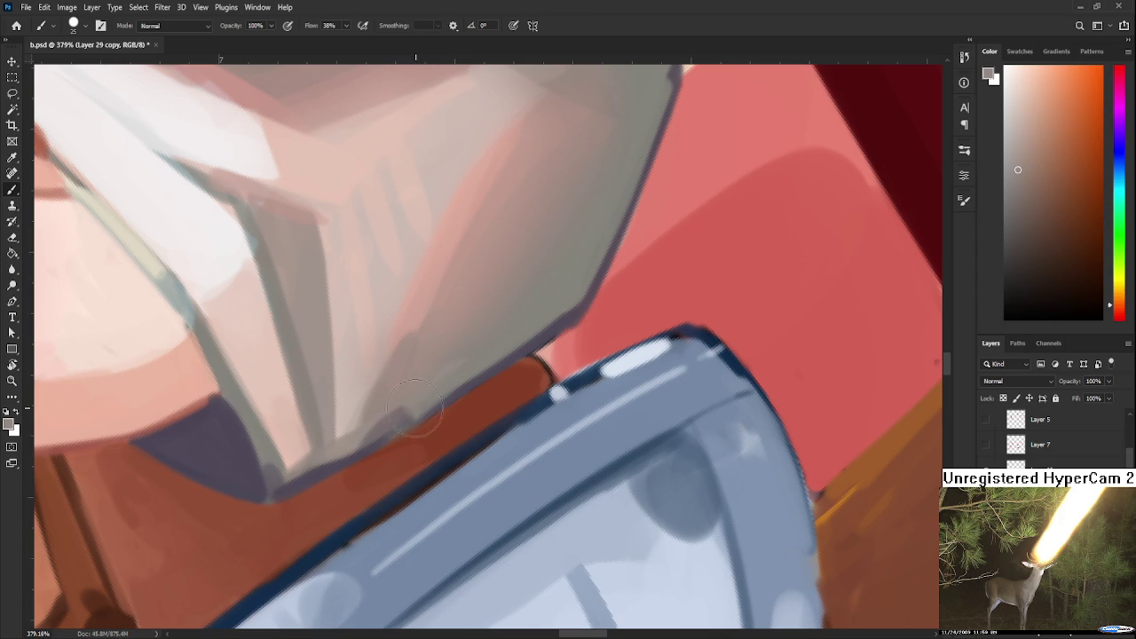
{"action": "left_click", "coordinate": [412, 411], "text": "alt"}
{"action": "left_click", "coordinate": [410, 406], "text": "alt"}
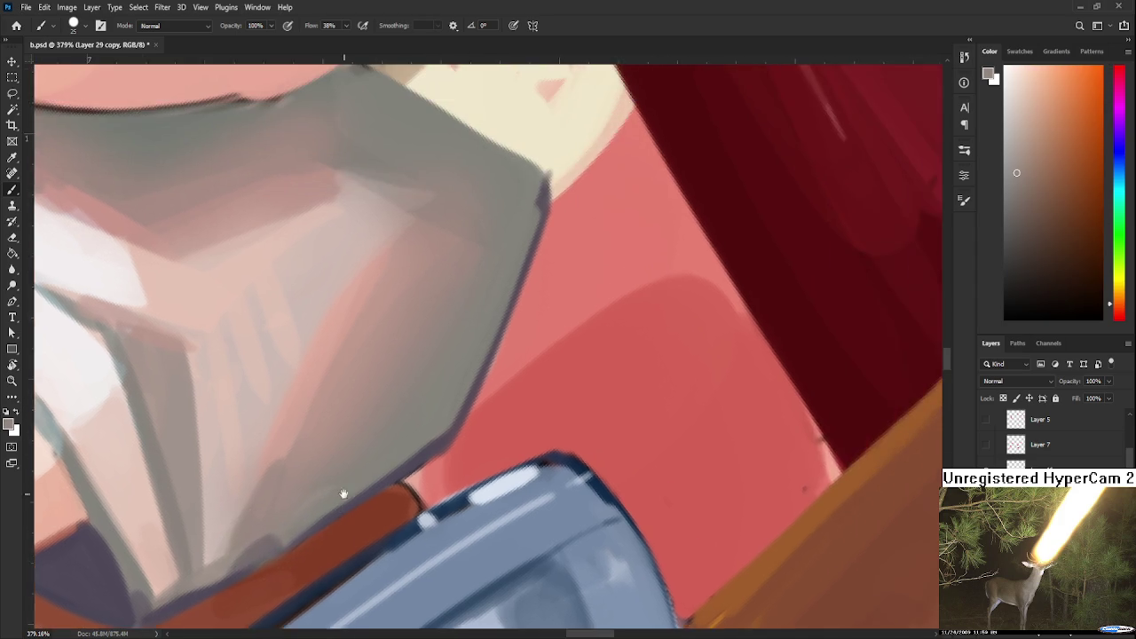
Pan to the cuff beside the hair and pick a refined pinkish-grey sleeve colour.
{"action": "left_click_drag", "start_coordinate": [462, 302], "coordinate": [333, 439]}
{"action": "left_click", "coordinate": [319, 427], "text": "alt"}
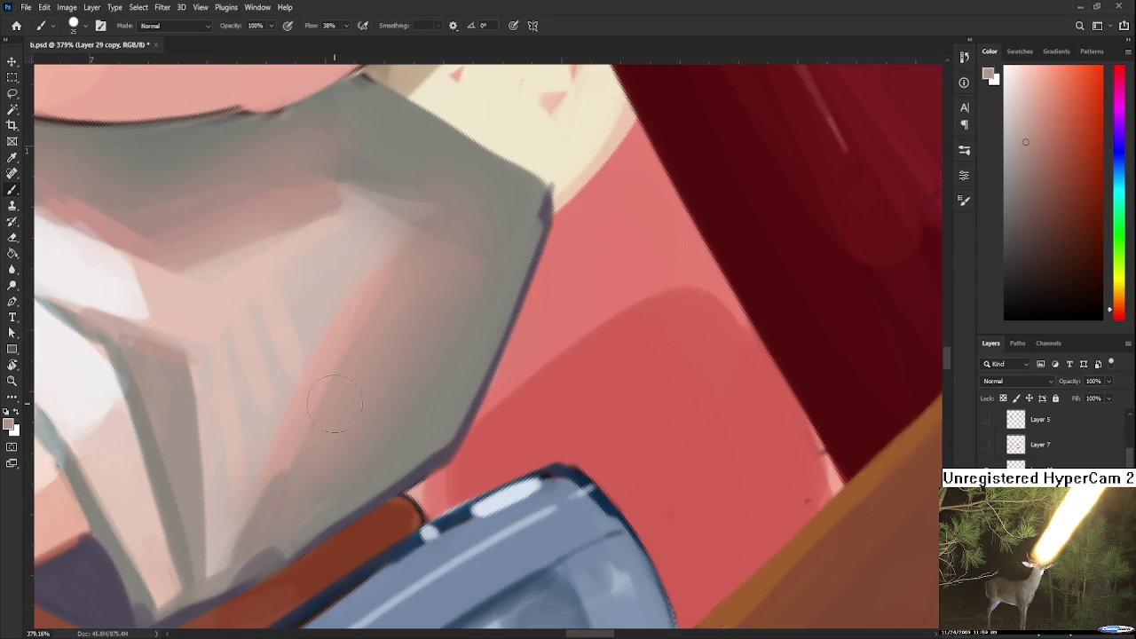
{"action": "scroll", "coordinate": [350, 406], "scroll_direction": "up", "scroll_amount": 2}
{"action": "scroll", "coordinate": [355, 400], "scroll_direction": "up", "scroll_amount": 3}
{"action": "left_click", "coordinate": [351, 404], "text": "alt"}
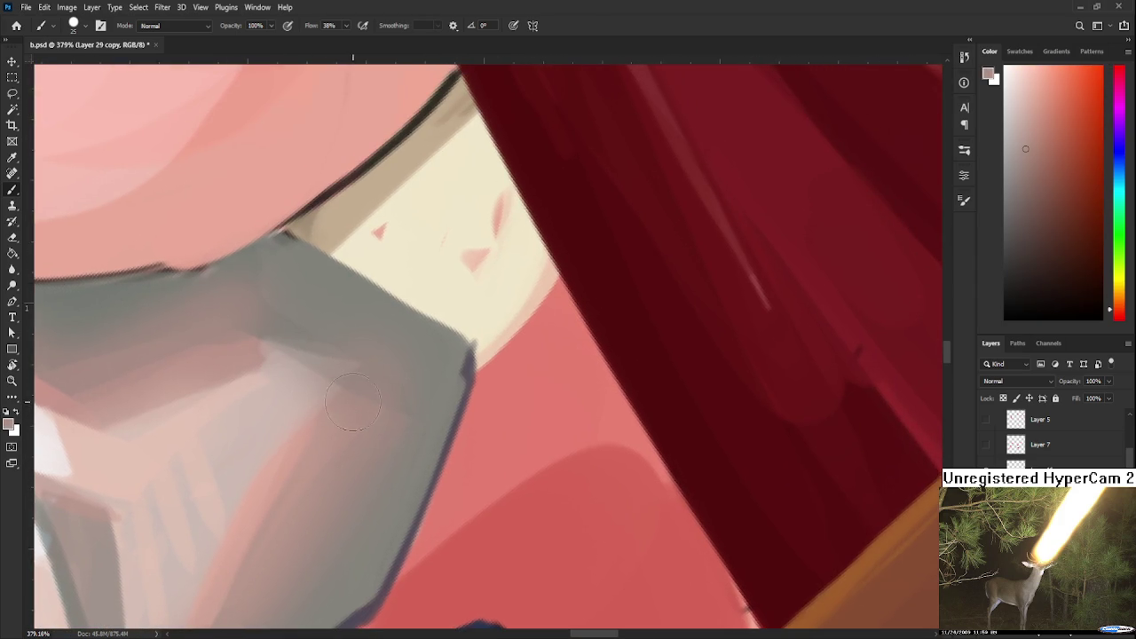
{"action": "left_click", "coordinate": [385, 375], "text": "alt"}
{"action": "scroll", "coordinate": [395, 364], "scroll_direction": "down", "scroll_amount": 2}
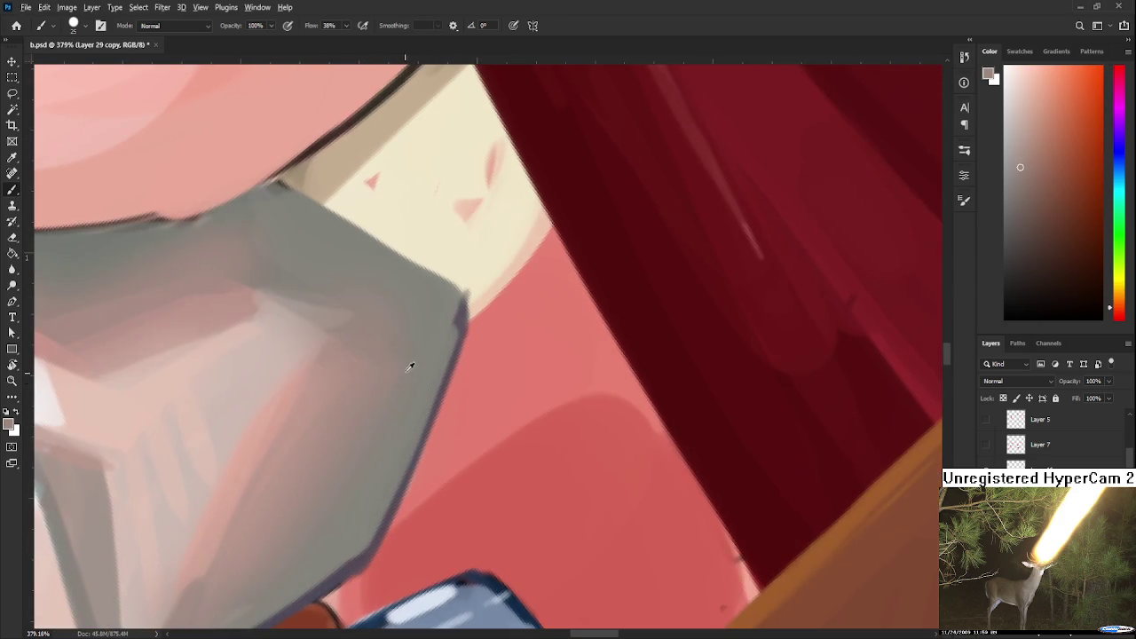
{"action": "left_click", "coordinate": [404, 355], "text": "alt"}
{"action": "left_click", "coordinate": [402, 334], "text": "alt"}
Draw a thin greyish-purple outline along the cuff's left edge with a smaller brush.
{"action": "key", "text": "r"}
{"action": "left_click_drag", "start_coordinate": [441, 333], "coordinate": [426, 487]}
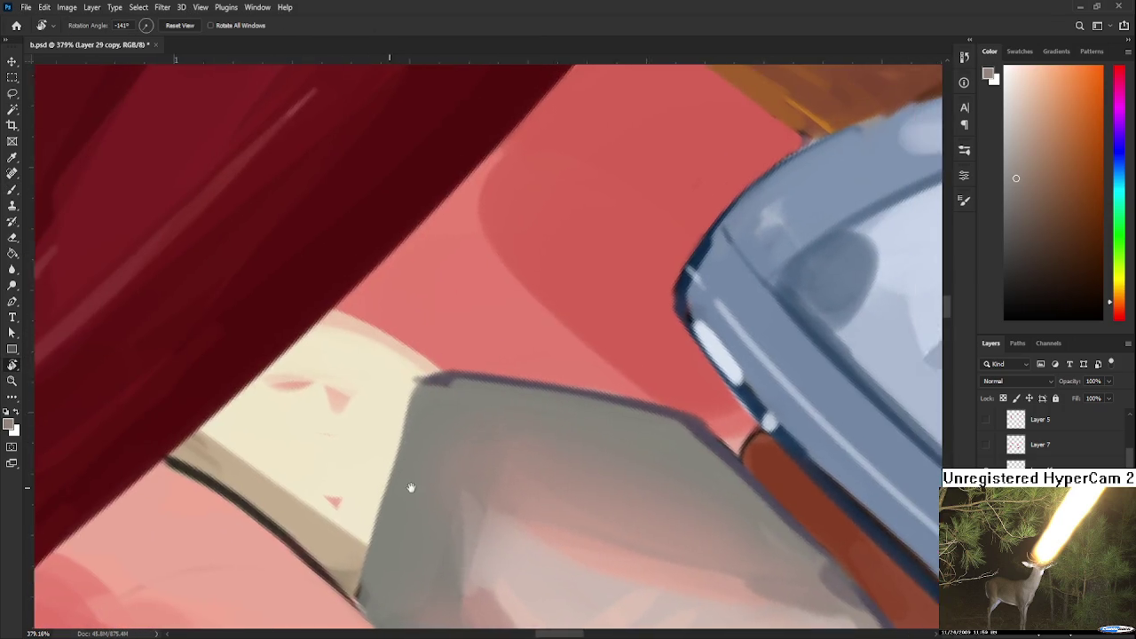
{"action": "mouse_move", "coordinate": [329, 411]}
{"action": "left_mouse_down"}
{"action": "mouse_move", "coordinate": [506, 499]}
{"action": "mouse_move", "coordinate": [381, 471]}
{"action": "mouse_move", "coordinate": [358, 517]}
{"action": "mouse_move", "coordinate": [387, 388]}
{"action": "left_mouse_up"}
{"action": "left_click", "coordinate": [456, 266], "text": "alt"}
{"action": "key", "text": "r"}
{"action": "mouse_move", "coordinate": [456, 266]}
{"action": "left_mouse_down"}
{"action": "mouse_move", "coordinate": [388, 366]}
{"action": "mouse_move", "coordinate": [375, 330]}
{"action": "mouse_move", "coordinate": [350, 532]}
{"action": "left_mouse_up"}
{"action": "key", "text": "bracketleft"}
{"action": "key", "text": "bracketleft"}
{"action": "key", "text": "bracketleft"}
{"action": "key", "text": "ctrl+z"}
{"action": "left_click_drag", "start_coordinate": [391, 315], "coordinate": [344, 550]}
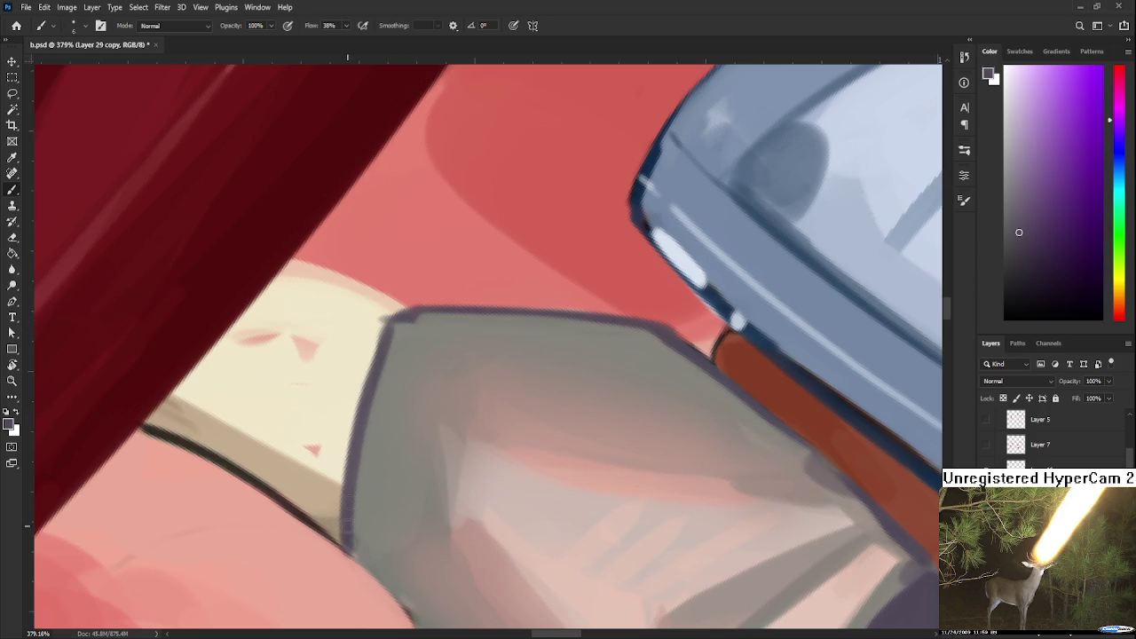
Lighten the cuff's left edge with yellowish grey, then undo a test erase on the cream patch.
{"action": "left_click", "coordinate": [387, 386], "text": "alt"}
{"action": "mouse_move", "coordinate": [387, 386]}
{"action": "left_mouse_down"}
{"action": "mouse_move", "coordinate": [355, 507]}
{"action": "mouse_move", "coordinate": [356, 553]}
{"action": "left_mouse_up"}
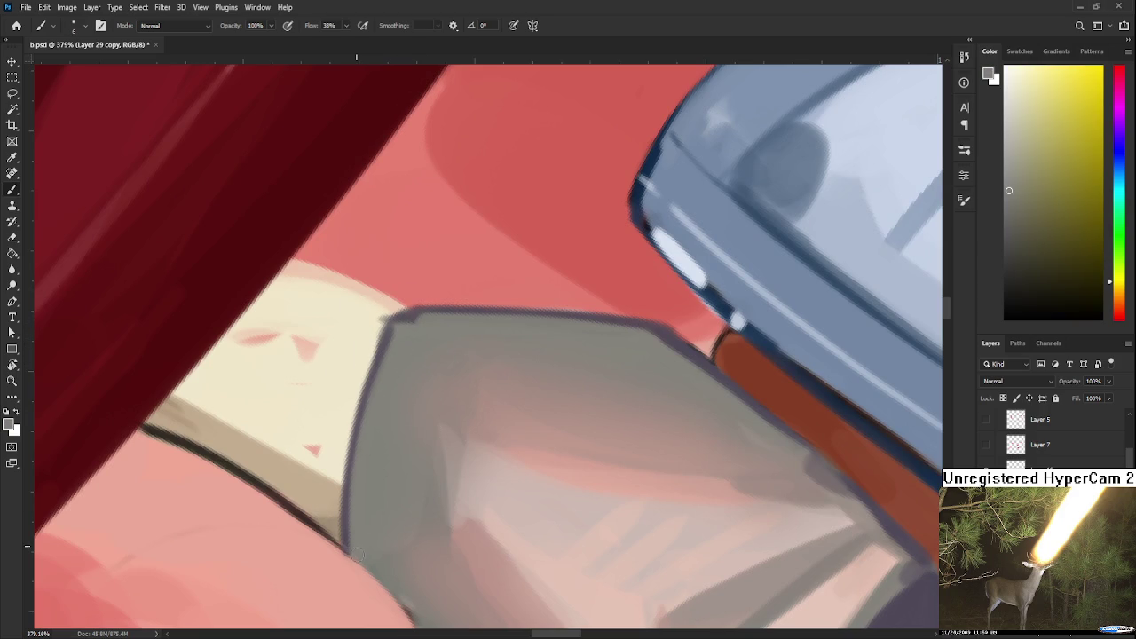
{"action": "left_click_drag", "start_coordinate": [397, 331], "coordinate": [362, 434]}
{"action": "key", "text": "e"}
{"action": "mouse_move", "coordinate": [367, 316]}
{"action": "left_mouse_down"}
{"action": "mouse_move", "coordinate": [299, 342]}
{"action": "mouse_move", "coordinate": [288, 391]}
{"action": "left_mouse_up"}
{"action": "key", "text": "ctrl+z"}
{"action": "key", "text": "shift+bracketright"}
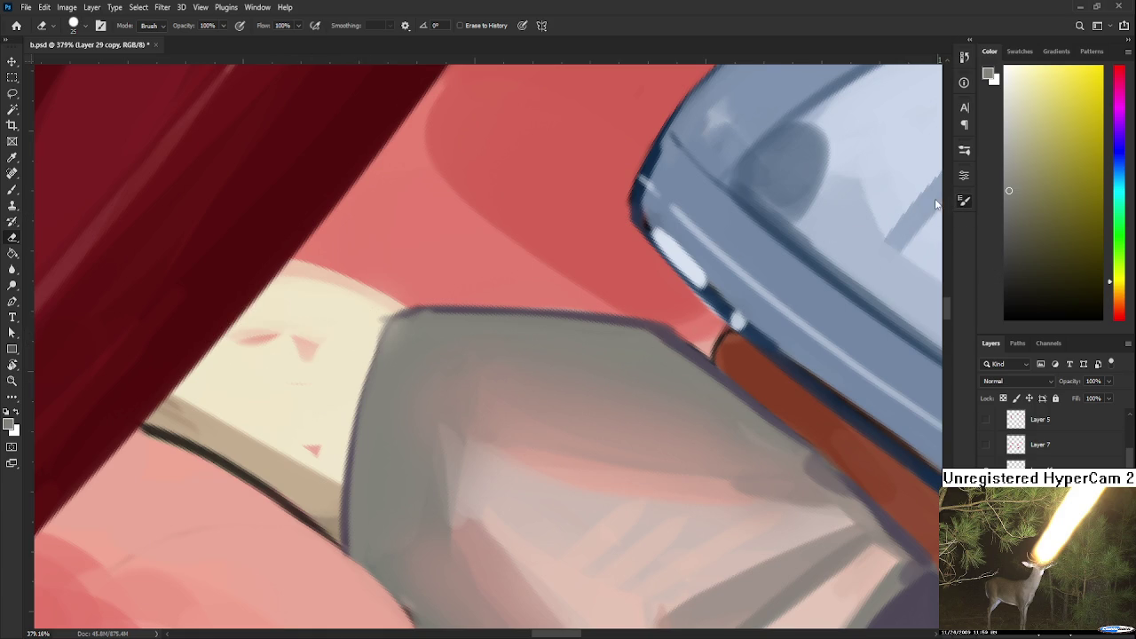
Erase the small red marks from the cream patch.
{"action": "mouse_move", "coordinate": [299, 372]}
{"action": "left_mouse_down"}
{"action": "mouse_move", "coordinate": [299, 337]}
{"action": "mouse_move", "coordinate": [252, 360]}
{"action": "left_mouse_up"}
{"action": "left_click_drag", "start_coordinate": [306, 448], "coordinate": [316, 454]}
{"action": "key", "text": "bracketleft"}
{"action": "key", "text": "bracketleft"}
{"action": "key", "text": "bracketleft"}
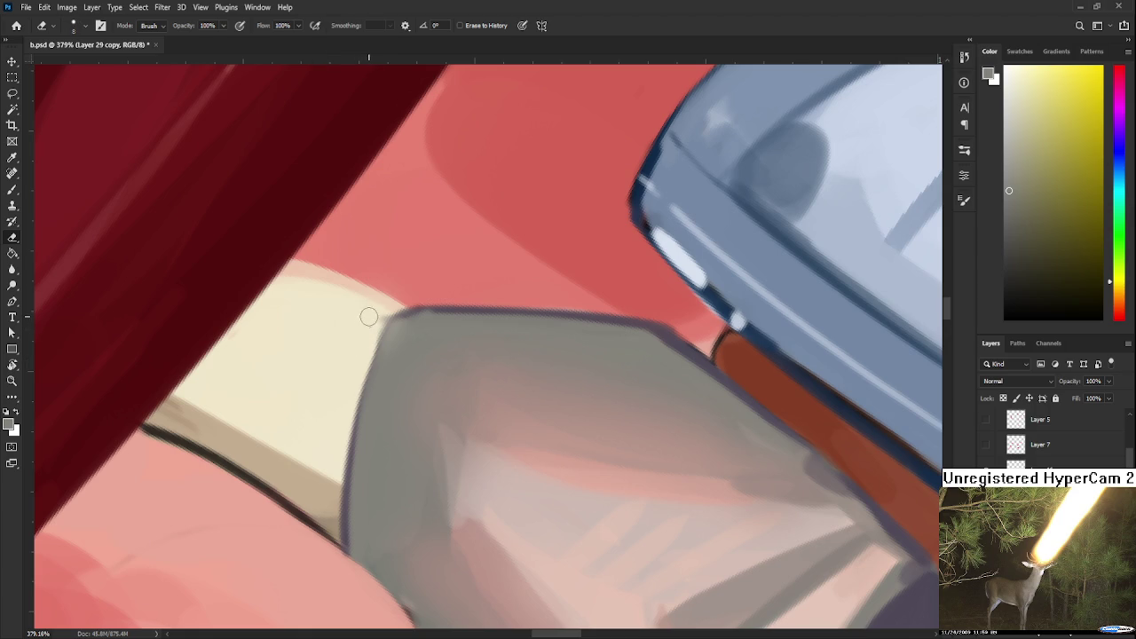
{"action": "key", "text": "b"}
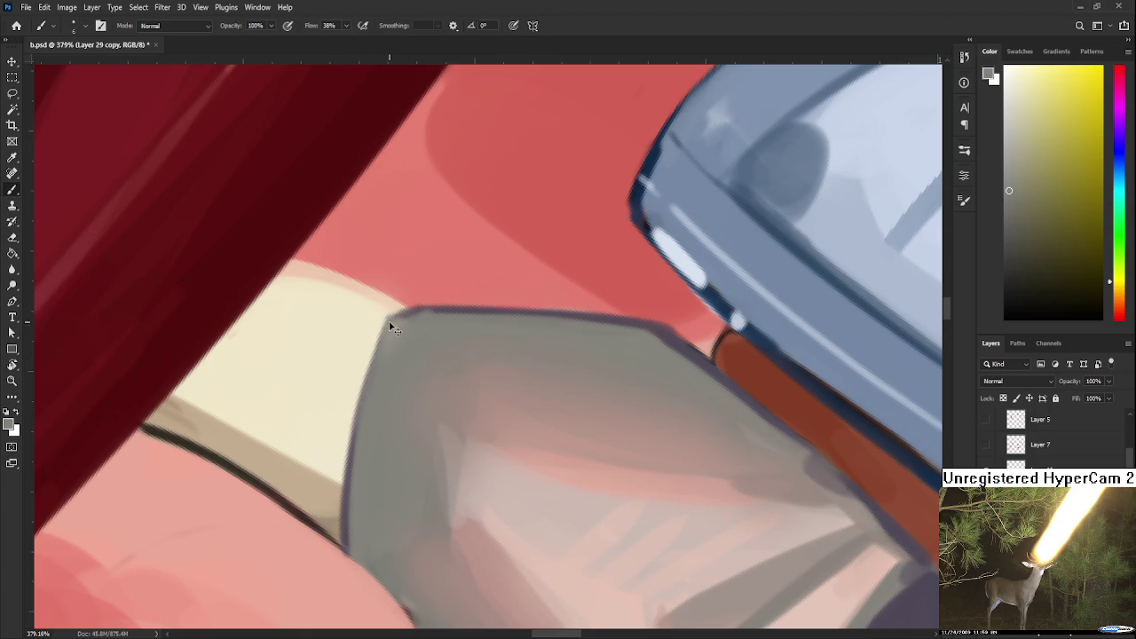
Dab a small grey stroke on the cuff's far edge and enlarge the brush.
{"action": "key", "text": "r"}
{"action": "mouse_move", "coordinate": [388, 323]}
{"action": "left_mouse_down"}
{"action": "mouse_move", "coordinate": [436, 364]}
{"action": "mouse_move", "coordinate": [426, 406]}
{"action": "left_mouse_up"}
{"action": "left_click", "coordinate": [436, 364], "text": "alt"}
{"action": "left_click", "coordinate": [450, 389], "text": "alt"}
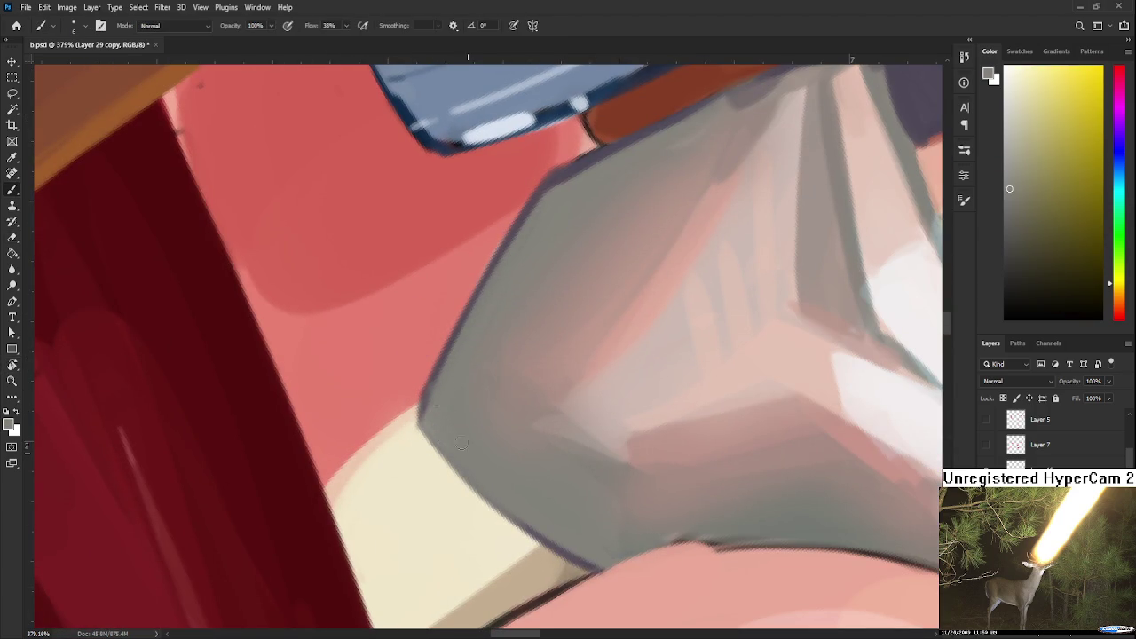
{"action": "key", "text": "r"}
{"action": "left_click_drag", "start_coordinate": [471, 453], "coordinate": [551, 420]}
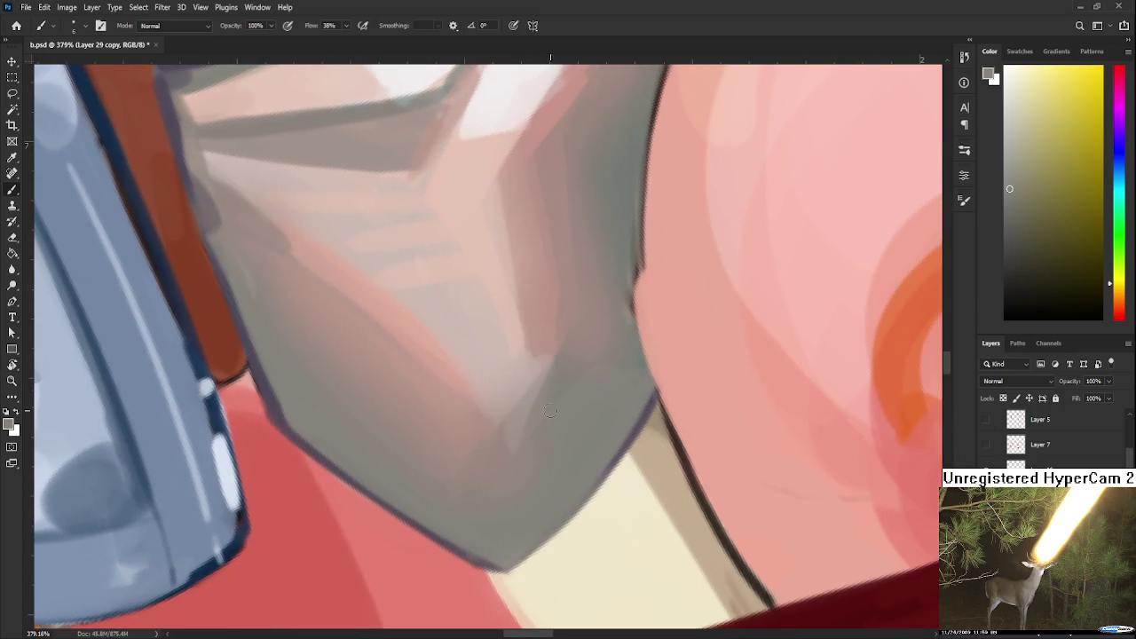
{"action": "left_click", "coordinate": [552, 383], "text": "alt"}
{"action": "key", "text": "bracketright"}
{"action": "key", "text": "bracketright"}
Sample reddish and pinkish fold tones while moving along the sleeve toward the cuff folds.
{"action": "left_click", "coordinate": [519, 421], "text": "alt"}
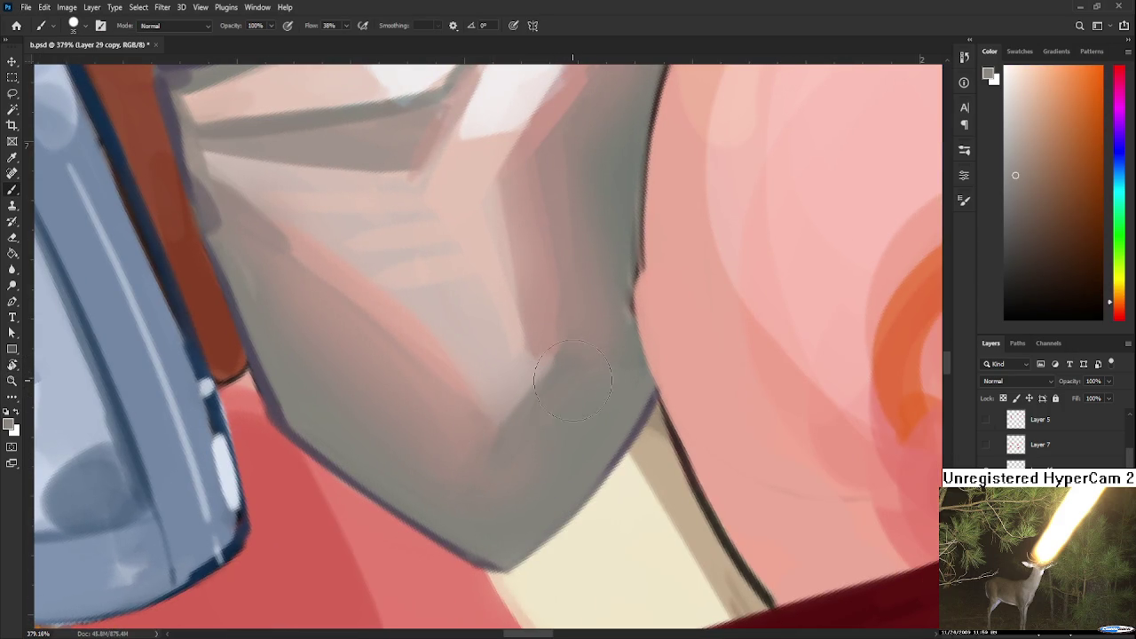
{"action": "left_click", "coordinate": [519, 404], "text": "alt"}
{"action": "left_click", "coordinate": [477, 425], "text": "alt"}
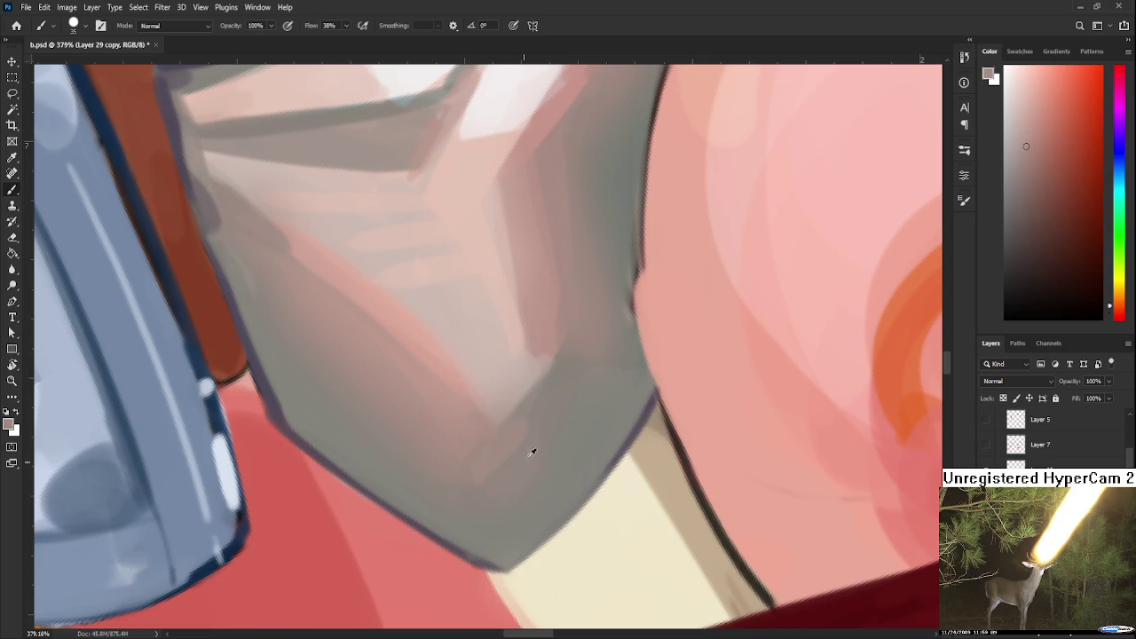
{"action": "left_click", "coordinate": [493, 428], "text": "alt"}
{"action": "left_click_drag", "start_coordinate": [519, 424], "coordinate": [512, 473]}
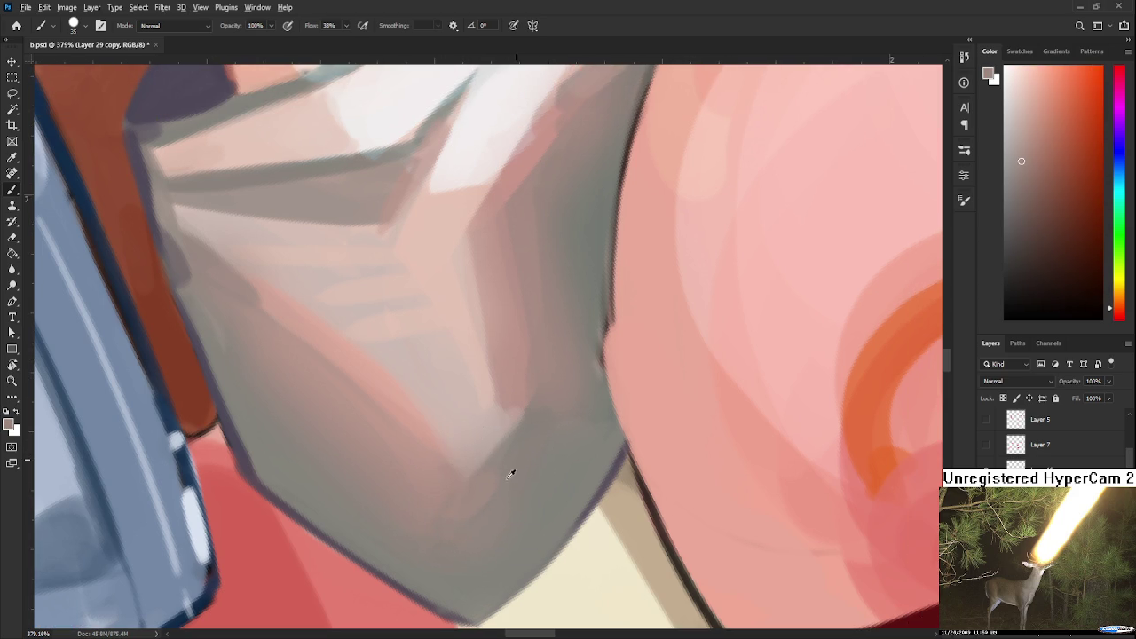
{"action": "left_click", "coordinate": [487, 481], "text": "alt"}
{"action": "left_click_drag", "start_coordinate": [503, 431], "coordinate": [471, 462]}
{"action": "left_click", "coordinate": [482, 432], "text": "alt"}
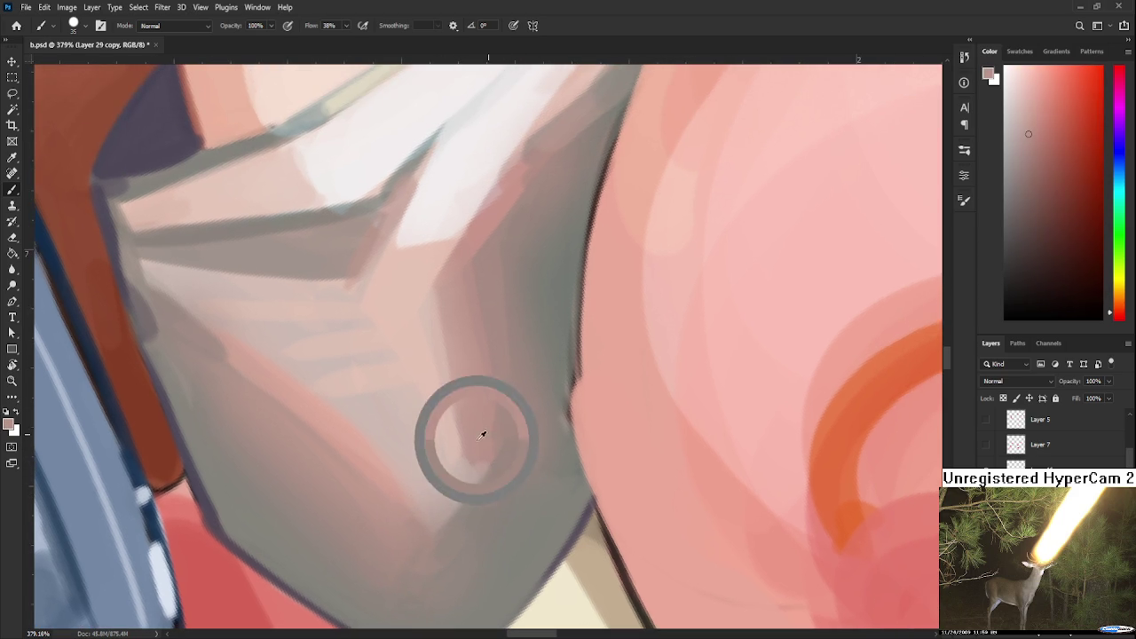
{"action": "left_click", "coordinate": [456, 400], "text": "alt"}
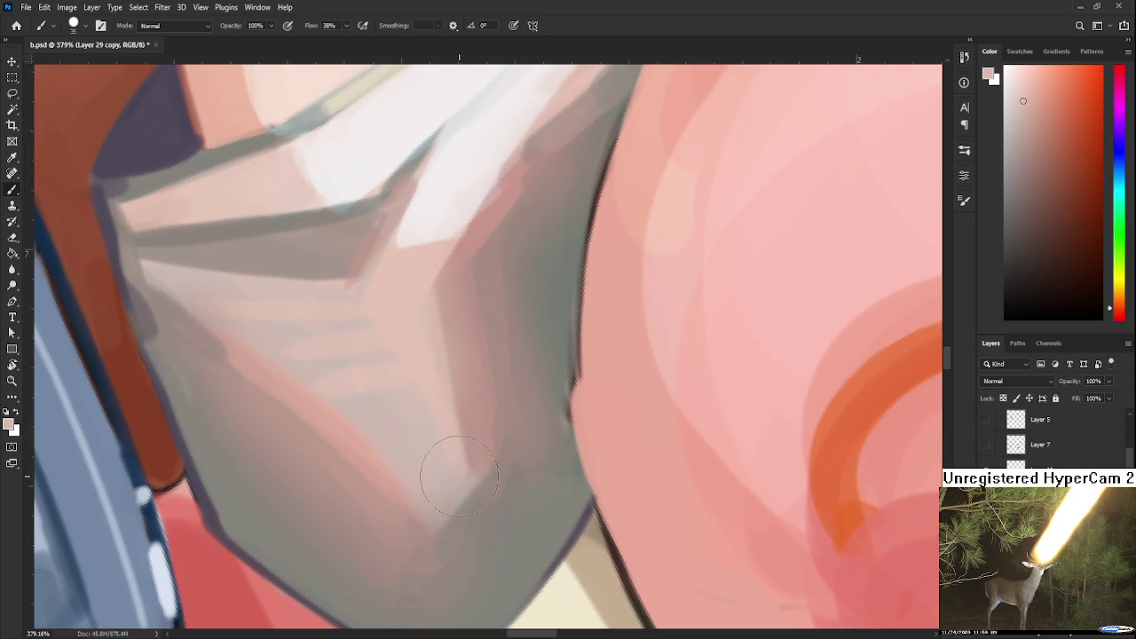
Brush soft shading into the lower fold, sampling orange-brown and reddish-brown tones.
{"action": "left_click_drag", "start_coordinate": [461, 487], "coordinate": [450, 553]}
{"action": "left_click", "coordinate": [457, 524], "text": "alt"}
{"action": "left_click", "coordinate": [450, 469], "text": "alt"}
{"action": "mouse_move", "coordinate": [443, 461]}
{"action": "left_mouse_down"}
{"action": "mouse_move", "coordinate": [452, 546]}
{"action": "mouse_move", "coordinate": [472, 461]}
{"action": "left_mouse_up"}
{"action": "left_click", "coordinate": [476, 471], "text": "alt"}
{"action": "left_click", "coordinate": [461, 484], "text": "alt"}
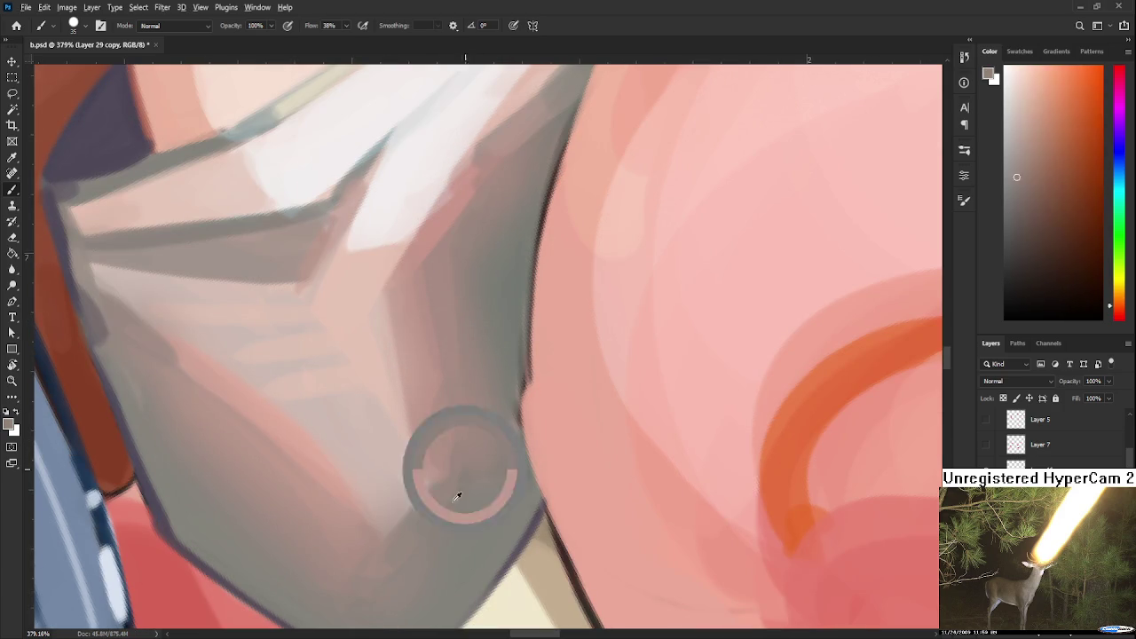
{"action": "left_click", "coordinate": [448, 484], "text": "alt"}
{"action": "left_click", "coordinate": [482, 502], "text": "alt"}
{"action": "left_click", "coordinate": [442, 429], "text": "alt"}
{"action": "left_click", "coordinate": [445, 435], "text": "alt"}
{"action": "left_click", "coordinate": [485, 466], "text": "alt"}
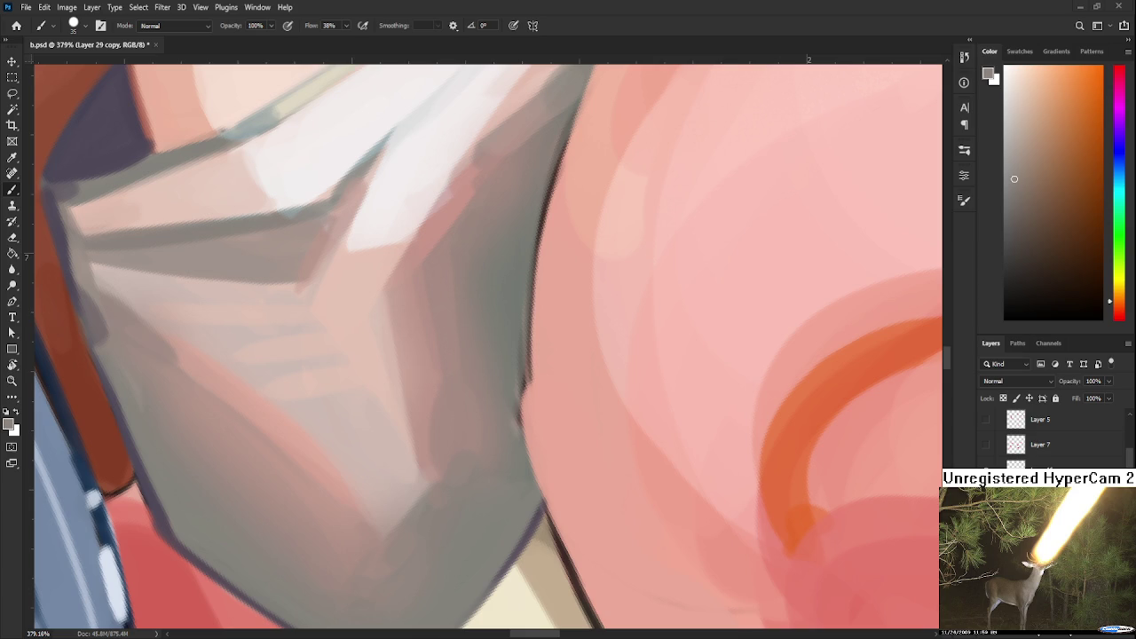
Rotate the view and brush grey-green shadow along the sleeve edge beside the pink tail.
{"action": "key", "text": "r"}
{"action": "left_click_drag", "start_coordinate": [550, 495], "coordinate": [393, 418]}
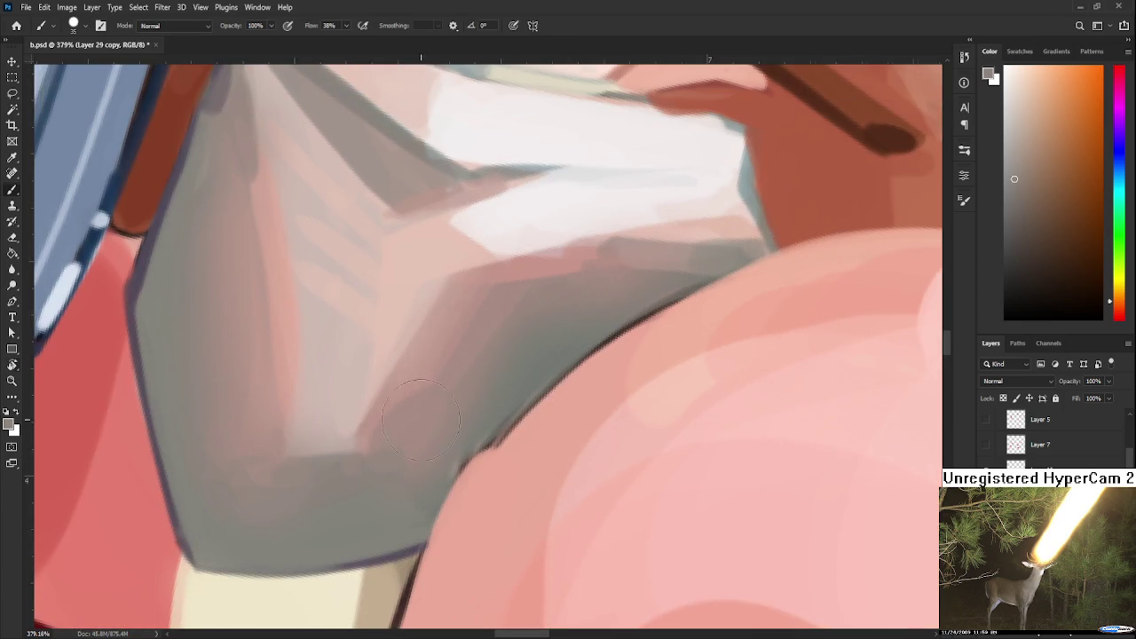
{"action": "left_click", "coordinate": [386, 418], "text": "alt"}
{"action": "left_click", "coordinate": [464, 455], "text": "alt"}
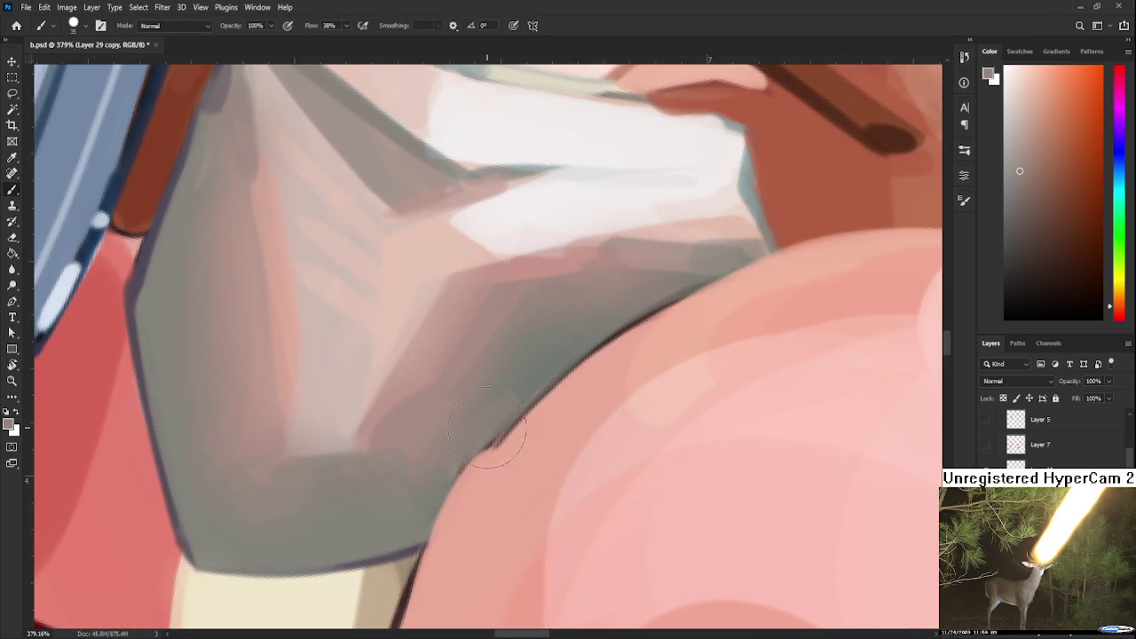
{"action": "left_click", "coordinate": [500, 414], "text": "alt"}
{"action": "left_click_drag", "start_coordinate": [499, 414], "coordinate": [469, 436]}
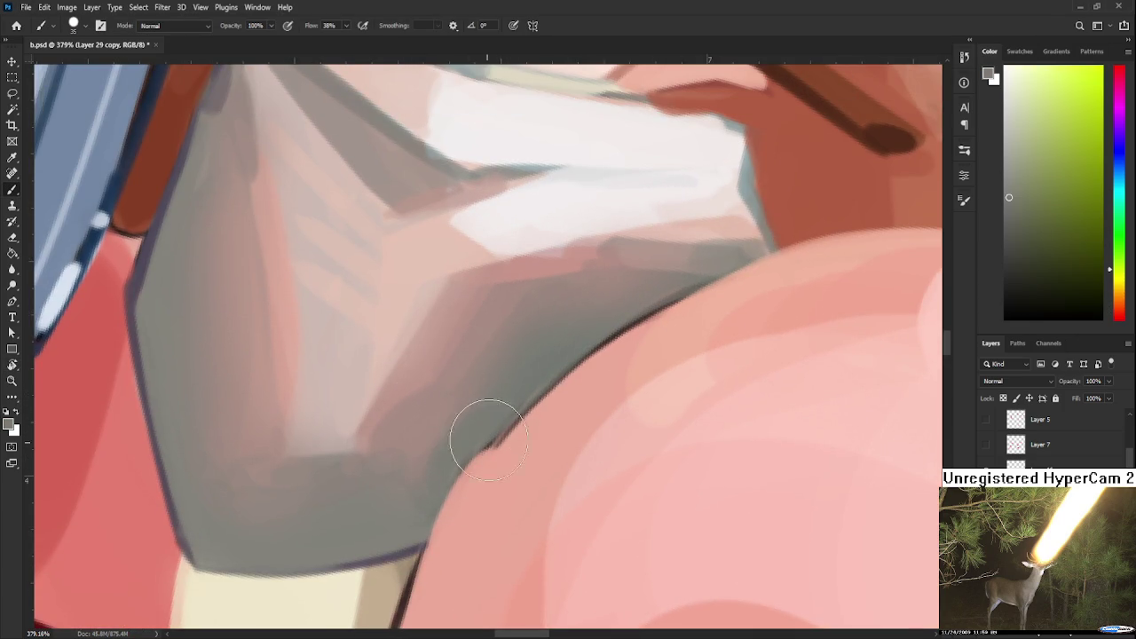
{"action": "left_click_drag", "start_coordinate": [450, 484], "coordinate": [470, 449]}
{"action": "key", "text": "r"}
{"action": "left_click_drag", "start_coordinate": [535, 418], "coordinate": [495, 410]}
Sample pink and skin tones, then smooth the grey shadow along the cuff edge by the tail.
{"action": "left_click", "coordinate": [422, 438], "text": "alt"}
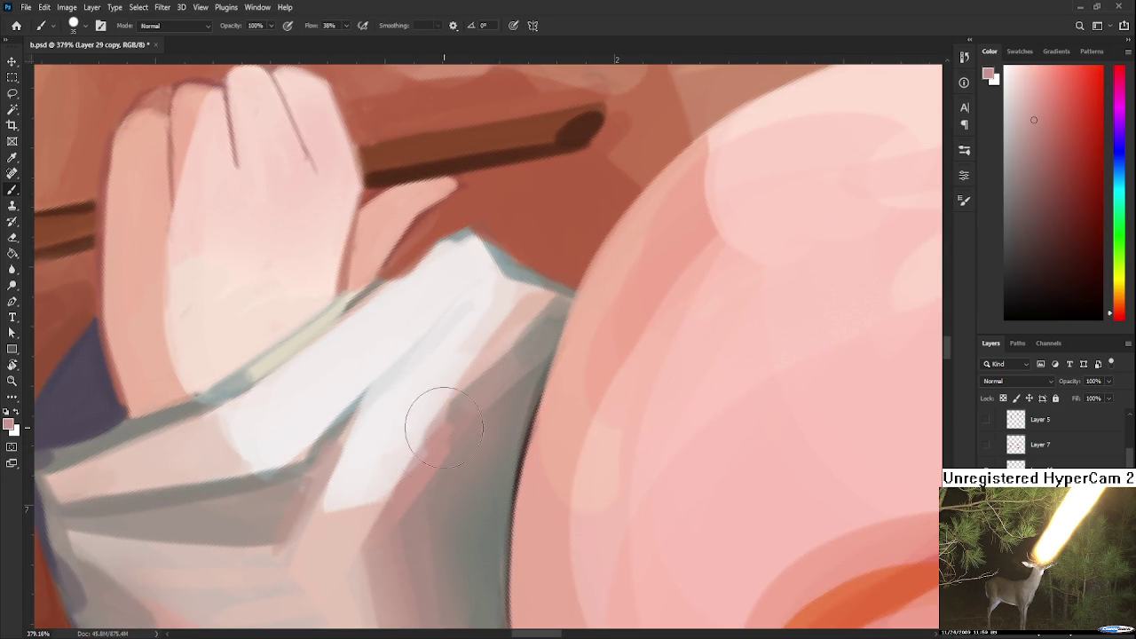
{"action": "left_click", "coordinate": [500, 377], "text": "alt"}
{"action": "left_click", "coordinate": [432, 456], "text": "alt"}
{"action": "left_click", "coordinate": [527, 363], "text": "alt"}
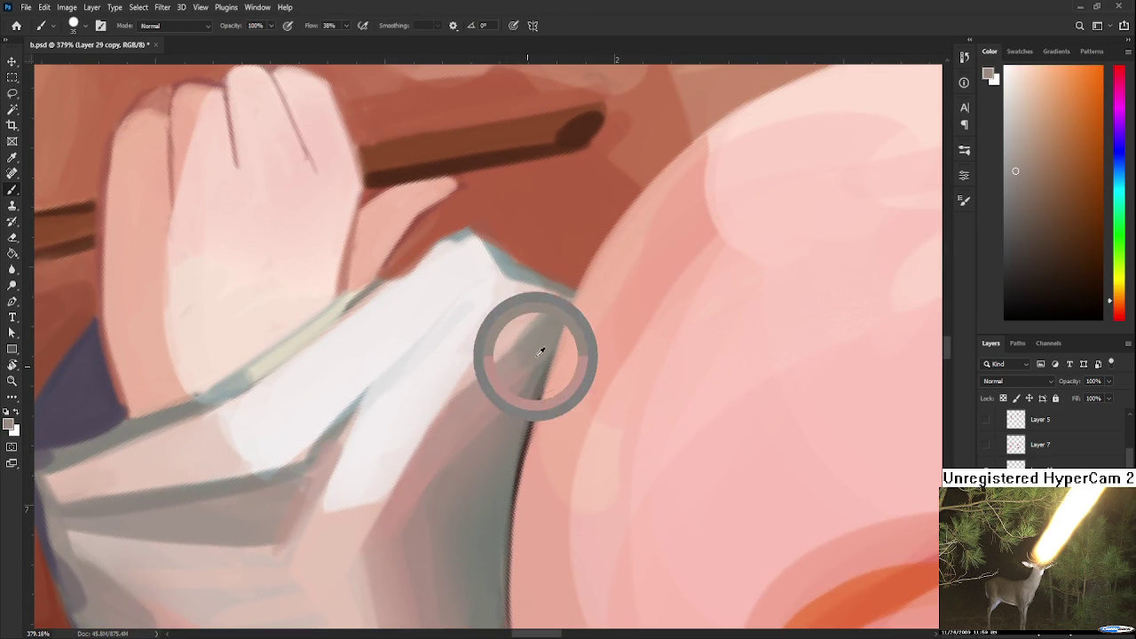
{"action": "left_click", "coordinate": [473, 400], "text": "alt"}
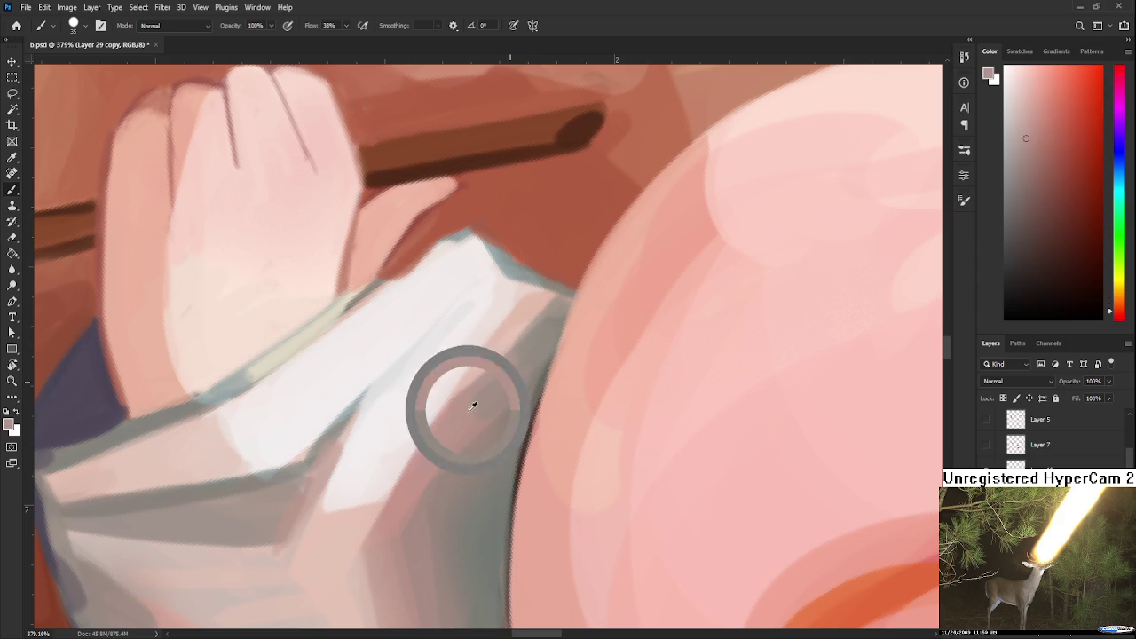
{"action": "left_click", "coordinate": [535, 360], "text": "alt"}
{"action": "left_click_drag", "start_coordinate": [535, 360], "coordinate": [519, 397]}
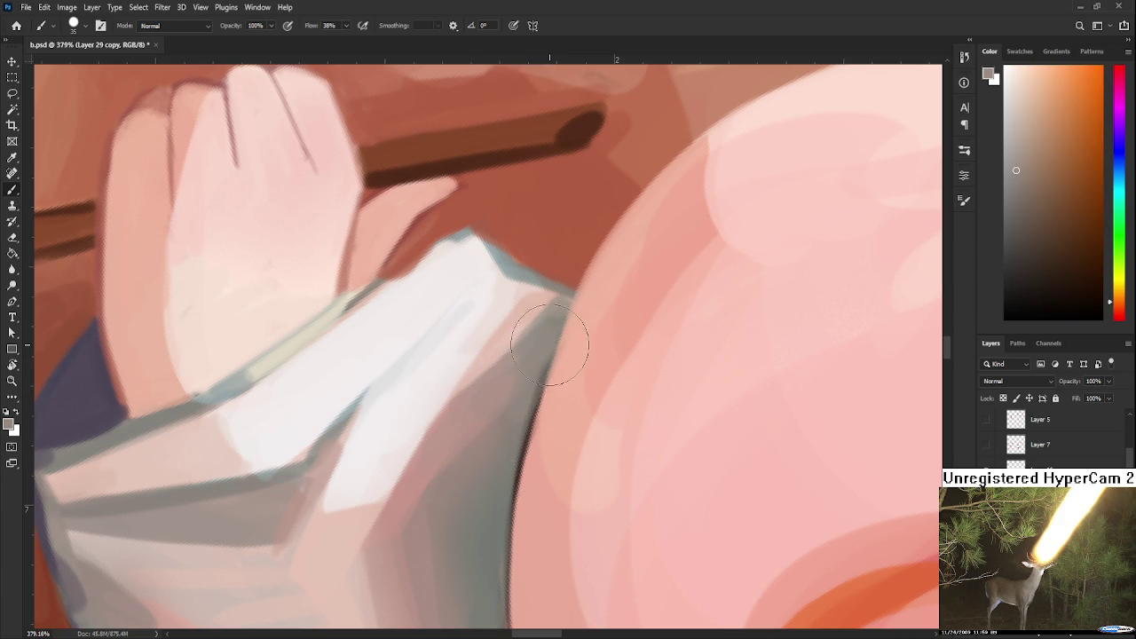
Sample lighter red, pink, near-white and muted pink tones from the cuff area.
{"action": "left_click", "coordinate": [517, 397], "text": "alt"}
{"action": "left_click", "coordinate": [543, 348], "text": "alt"}
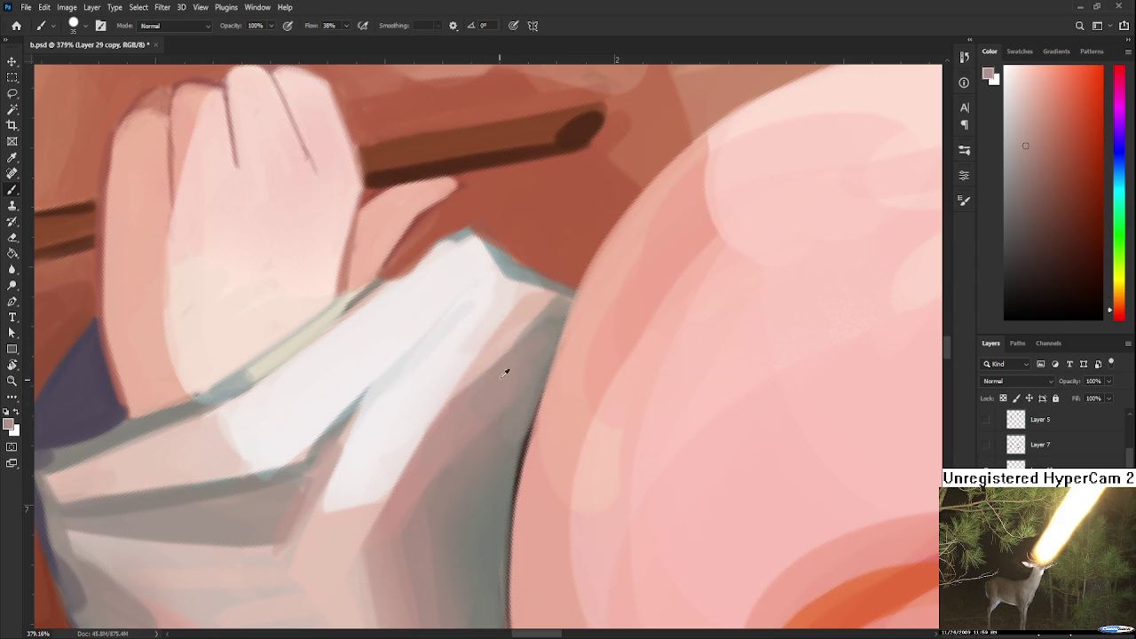
{"action": "left_click", "coordinate": [515, 314], "text": "alt"}
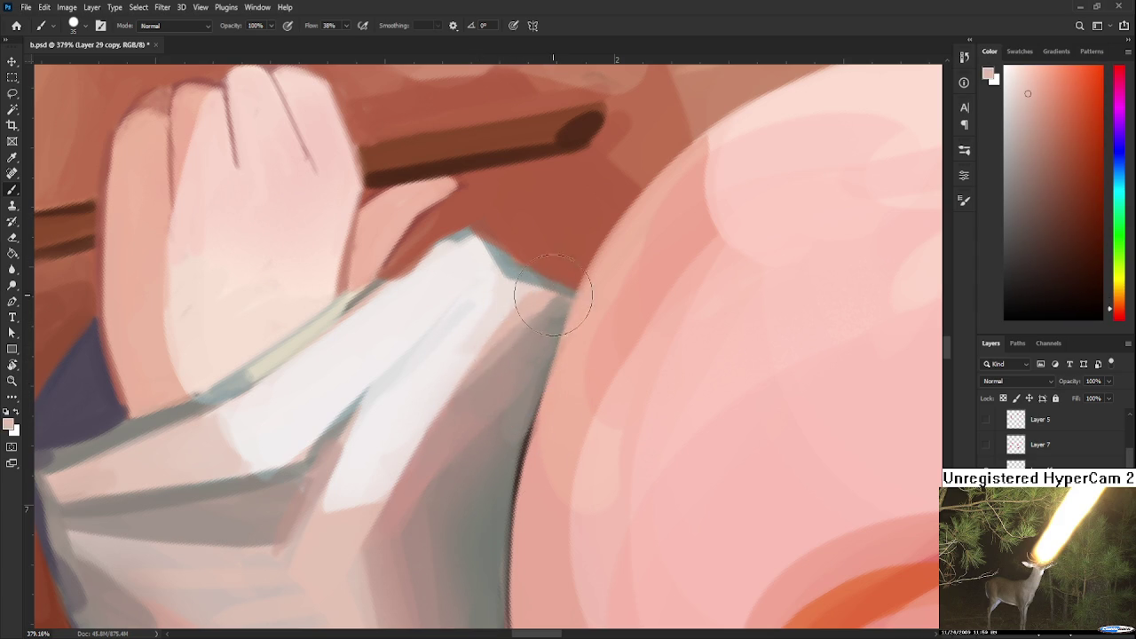
{"action": "left_click", "coordinate": [532, 304], "text": "alt"}
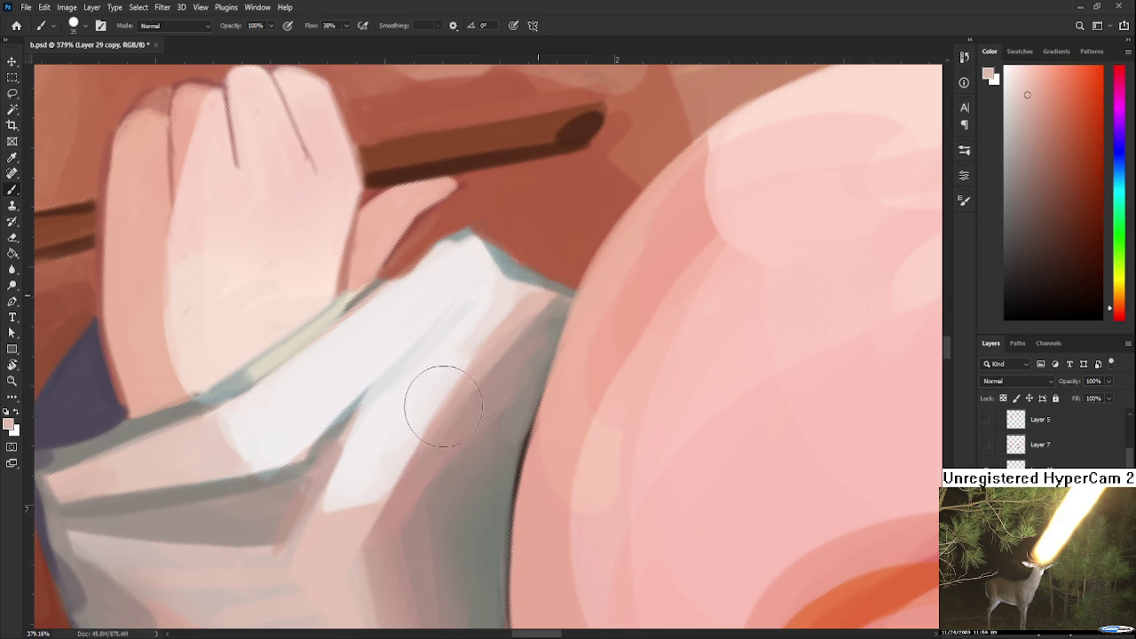
{"action": "left_click", "coordinate": [475, 324], "text": "alt"}
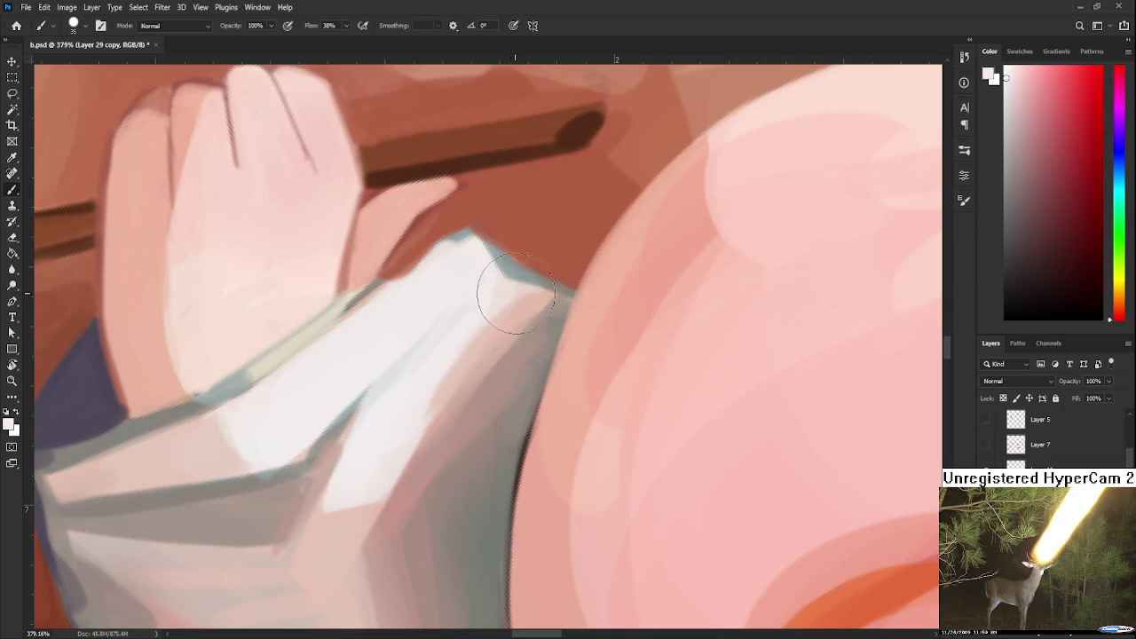
{"action": "left_click", "coordinate": [474, 344], "text": "alt"}
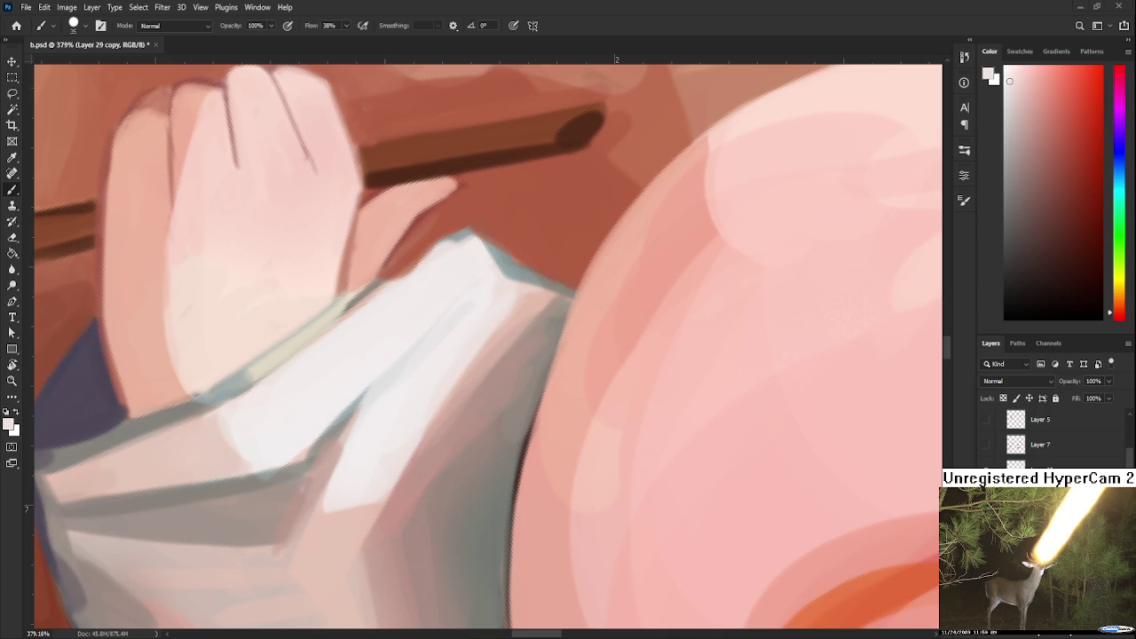
{"action": "left_click", "coordinate": [520, 329], "text": "alt"}
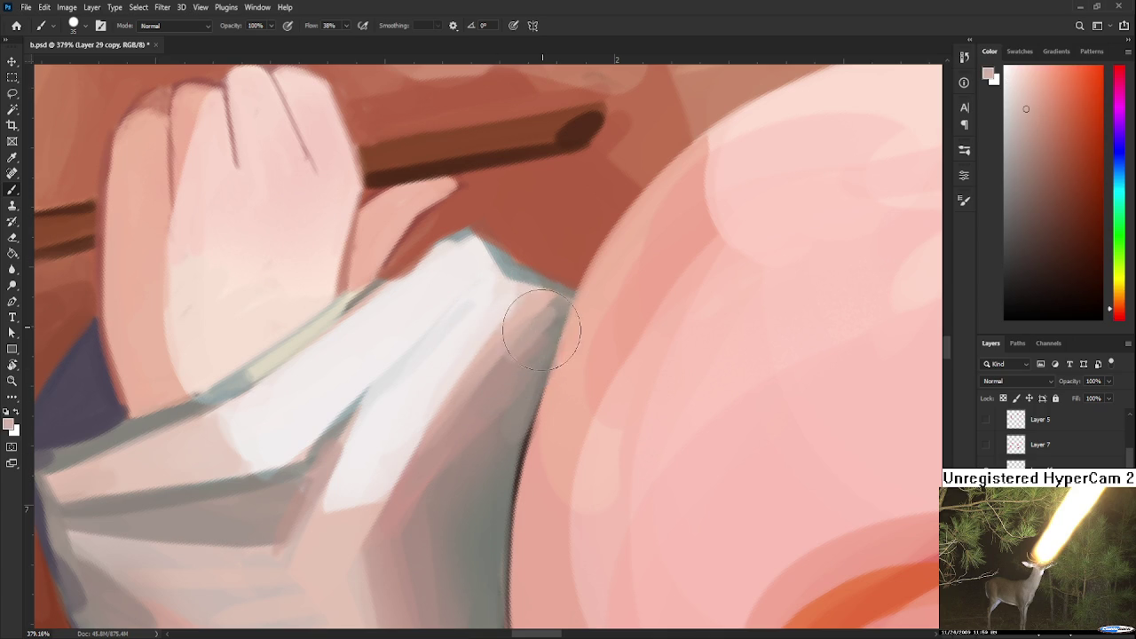
{"action": "left_click", "coordinate": [505, 367], "text": "alt"}
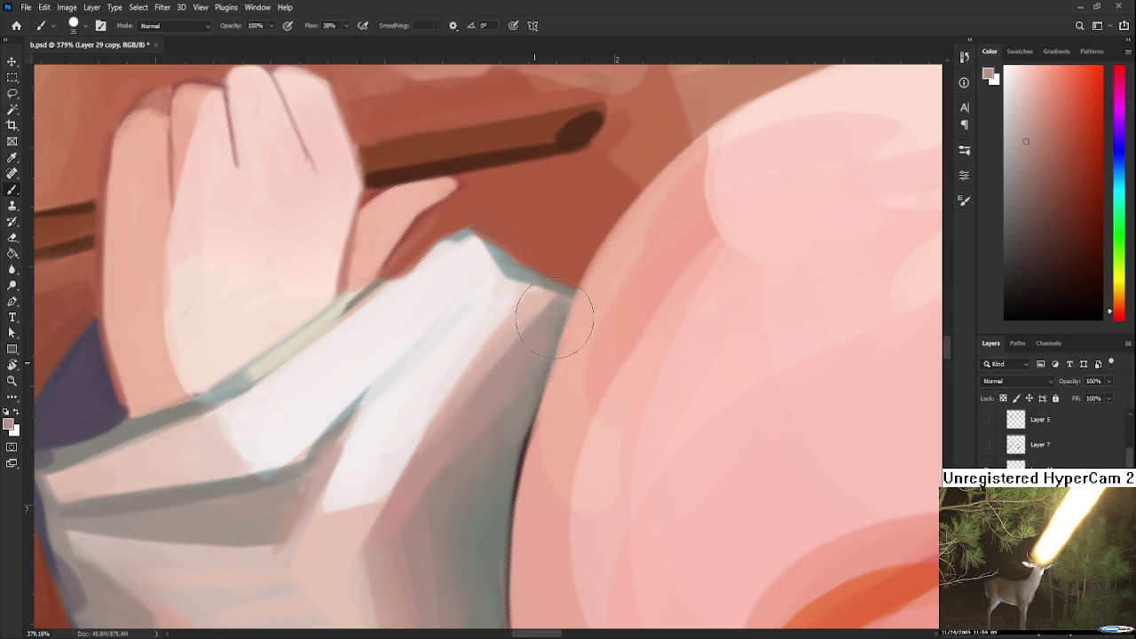
Paint a diagonal fold shadow across the cuff, then bring the hand and stick into view.
{"action": "mouse_move", "coordinate": [388, 427]}
{"action": "left_mouse_down"}
{"action": "mouse_move", "coordinate": [436, 385]}
{"action": "mouse_move", "coordinate": [452, 316]}
{"action": "left_mouse_up"}
{"action": "left_click", "coordinate": [348, 419], "text": "alt"}
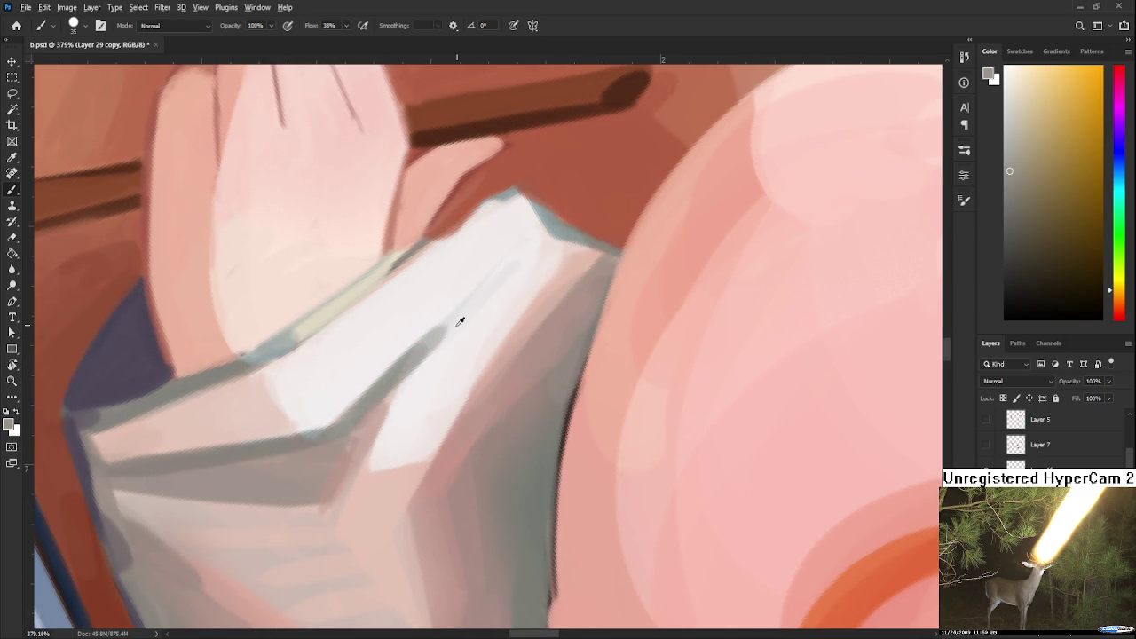
{"action": "left_click", "coordinate": [456, 317], "text": "alt"}
{"action": "left_click", "coordinate": [403, 405], "text": "alt"}
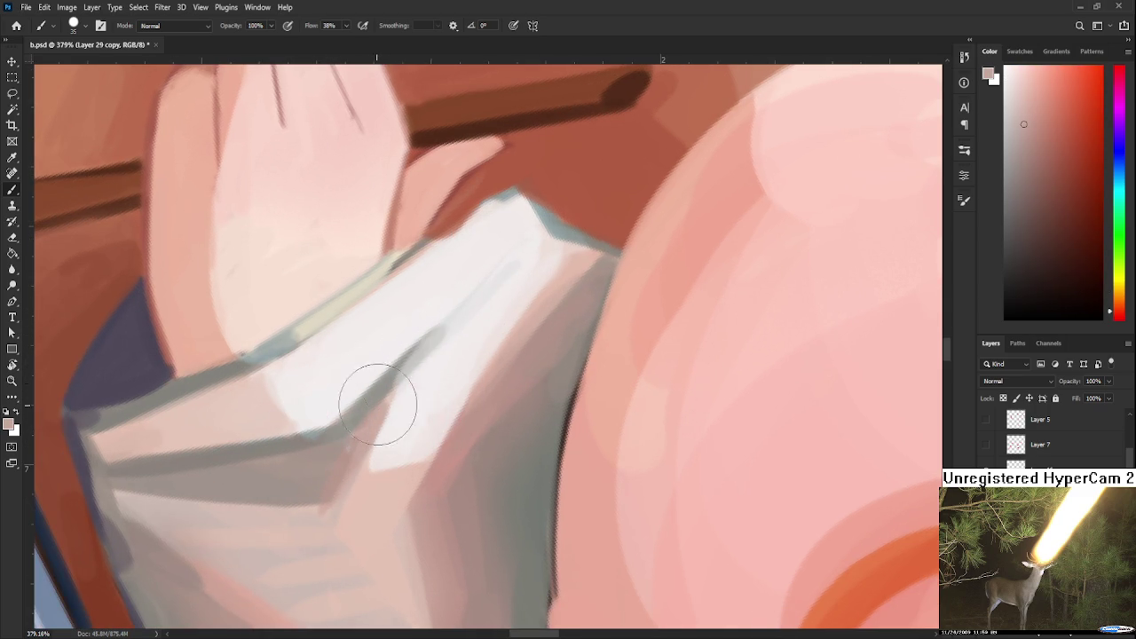
{"action": "left_click", "coordinate": [446, 349], "text": "alt"}
{"action": "mouse_move", "coordinate": [356, 343]}
{"action": "left_mouse_down"}
{"action": "mouse_move", "coordinate": [410, 423]}
{"action": "mouse_move", "coordinate": [361, 498]}
{"action": "left_mouse_up"}
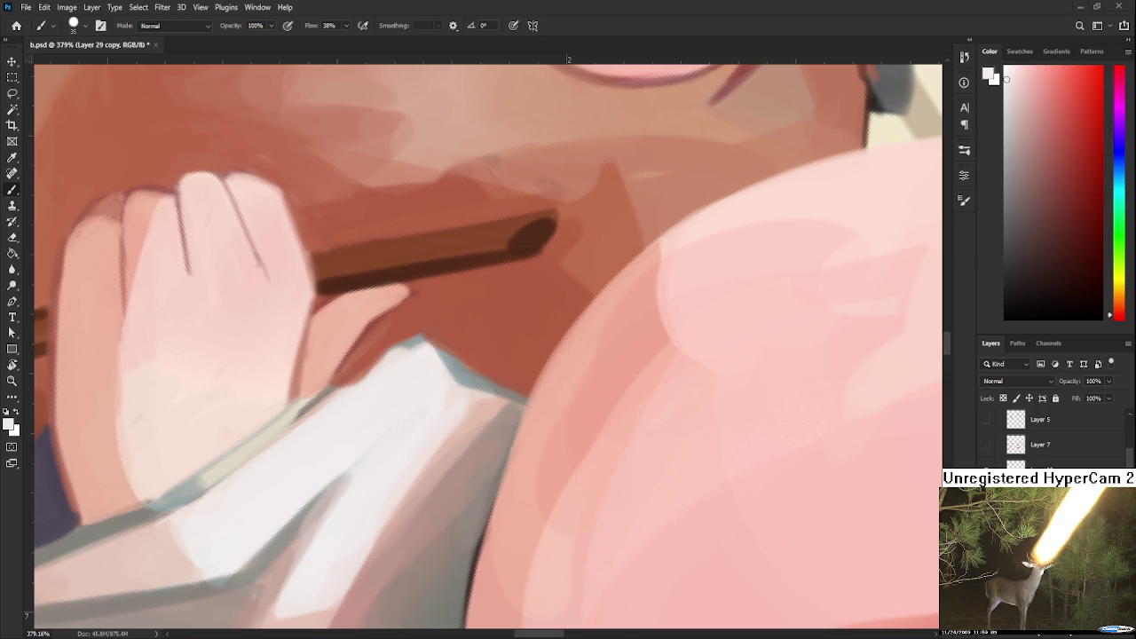
{"action": "scroll", "coordinate": [444, 405], "scroll_direction": "down", "scroll_amount": 5}
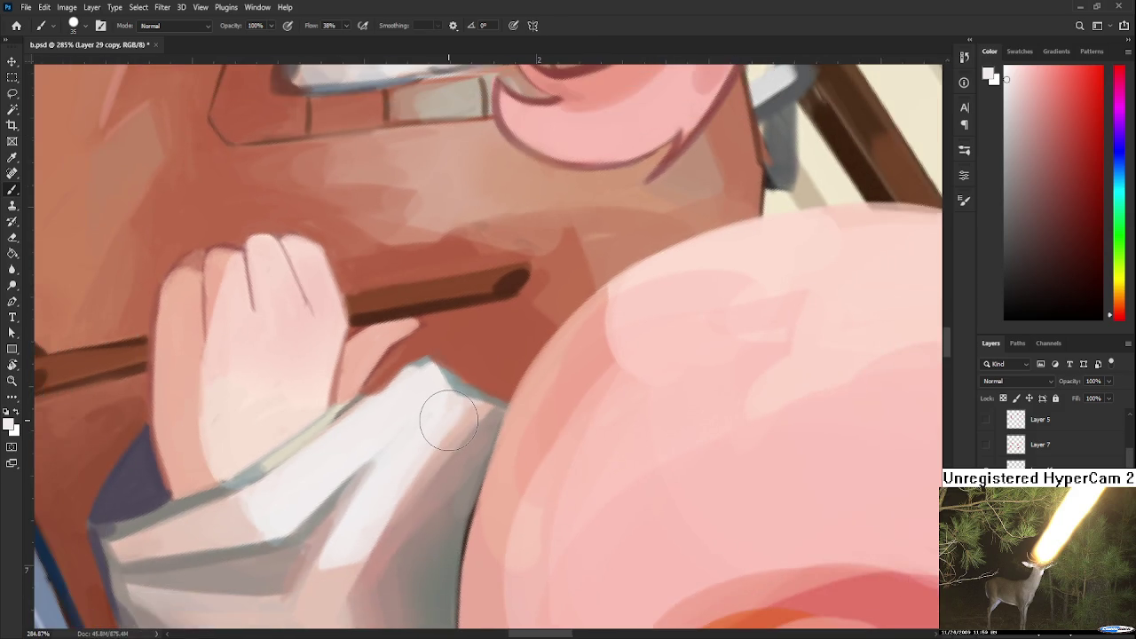
Zoom out, shrink the brush and paint a light pink stroke along the hand's edge.
{"action": "scroll", "coordinate": [443, 405], "scroll_direction": "up", "scroll_amount": 1}
{"action": "scroll", "coordinate": [431, 380], "scroll_direction": "up", "scroll_amount": 1}
{"action": "scroll", "coordinate": [384, 391], "scroll_direction": "up", "scroll_amount": 1}
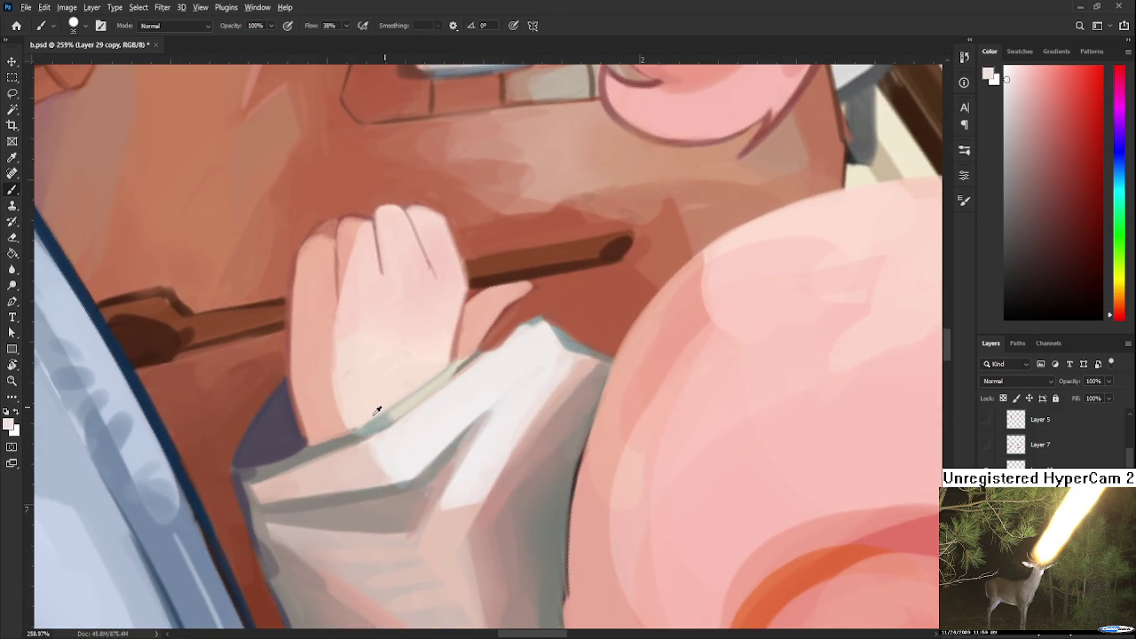
{"action": "left_click", "coordinate": [342, 443], "text": "alt"}
{"action": "key", "text": "bracketleft"}
{"action": "key", "text": "bracketleft"}
{"action": "key", "text": "bracketleft"}
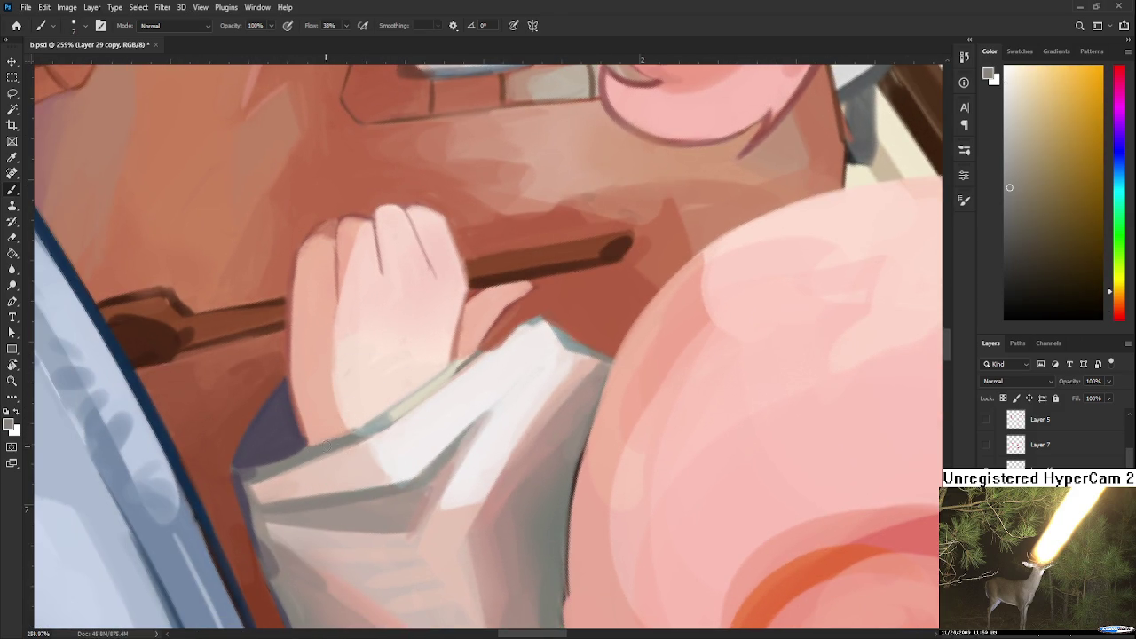
{"action": "left_click", "coordinate": [315, 426], "text": "alt"}
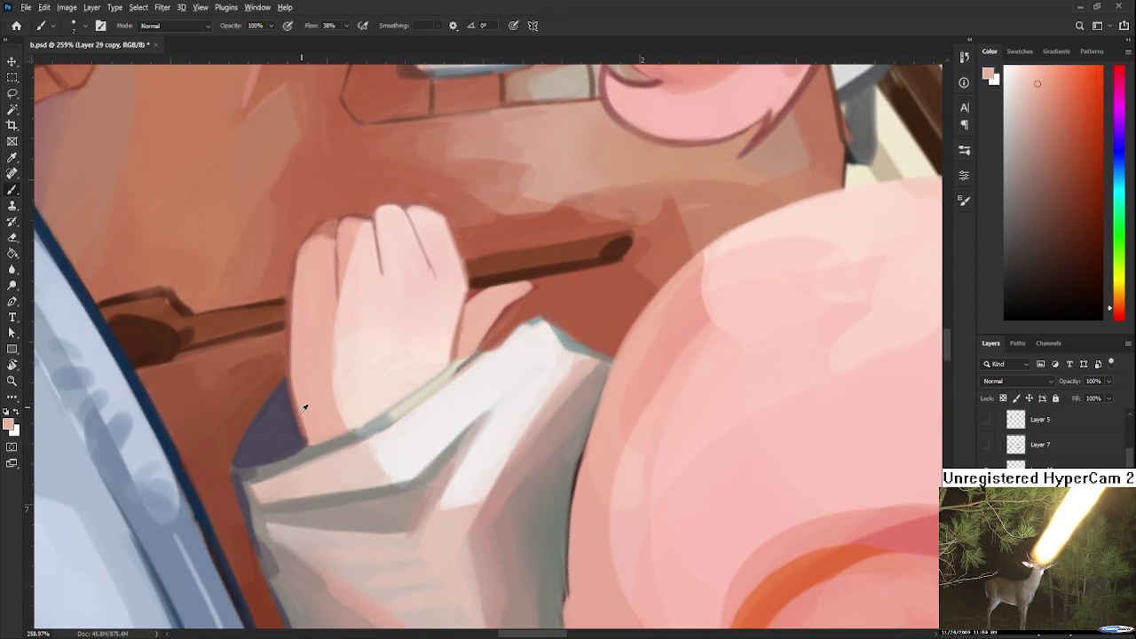
{"action": "left_click", "coordinate": [299, 419], "text": "alt"}
{"action": "left_click", "coordinate": [304, 418], "text": "alt"}
{"action": "left_click_drag", "start_coordinate": [298, 377], "coordinate": [311, 439]}
Paint a pale grey-green rim along the top of the sleeve cuff.
{"action": "left_click", "coordinate": [399, 406], "text": "alt"}
{"action": "left_click", "coordinate": [387, 421], "text": "alt"}
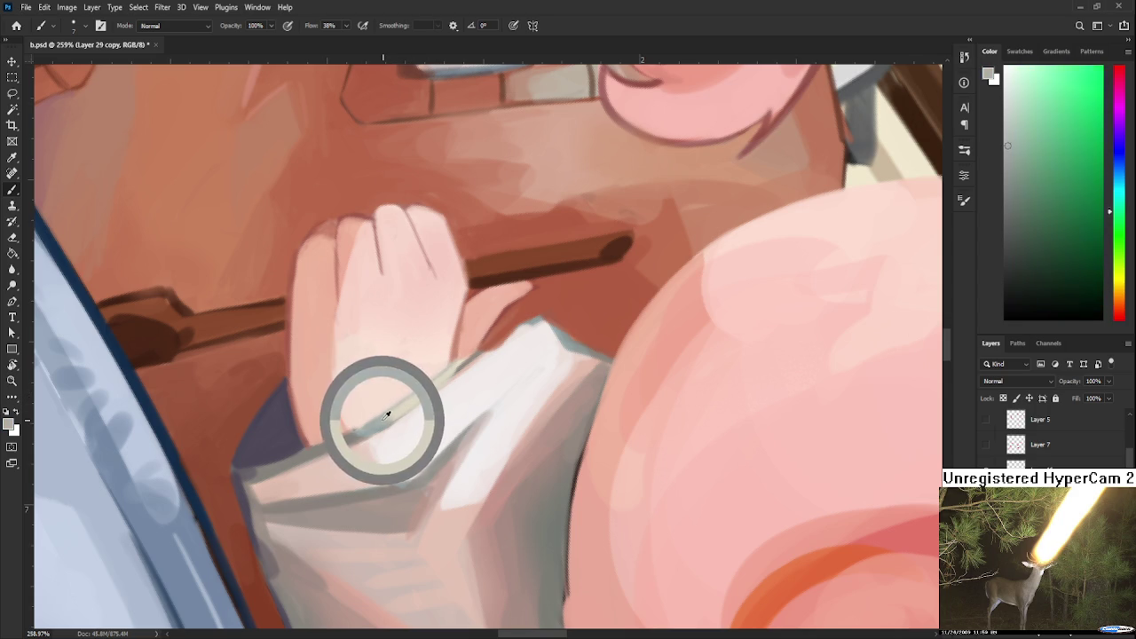
{"action": "left_click_drag", "start_coordinate": [387, 421], "coordinate": [358, 429]}
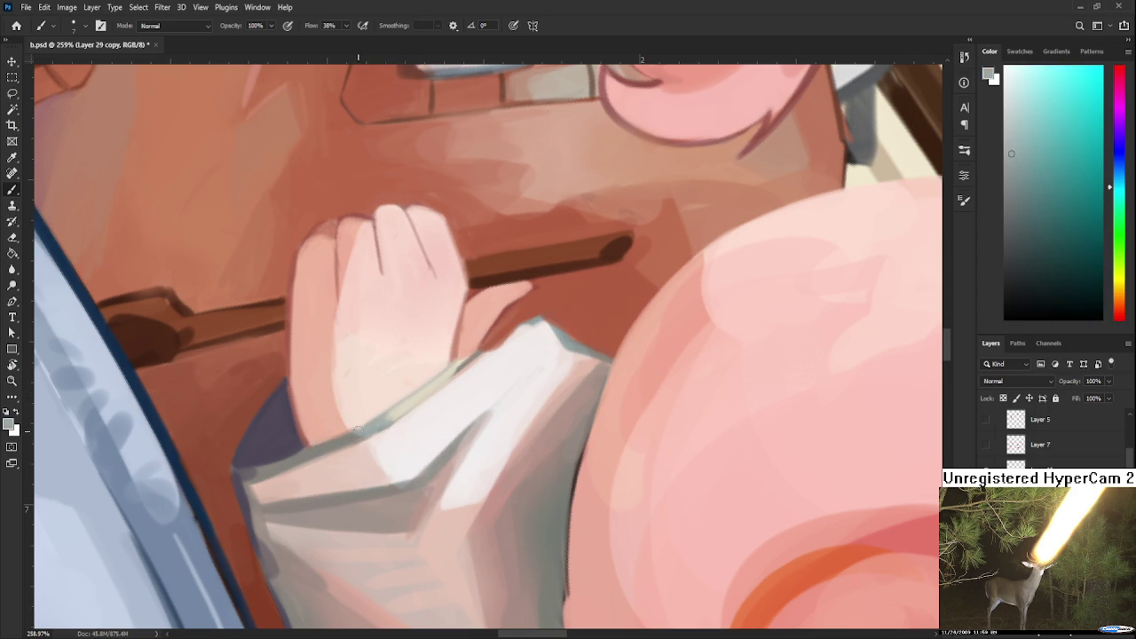
{"action": "left_click", "coordinate": [400, 400], "text": "alt"}
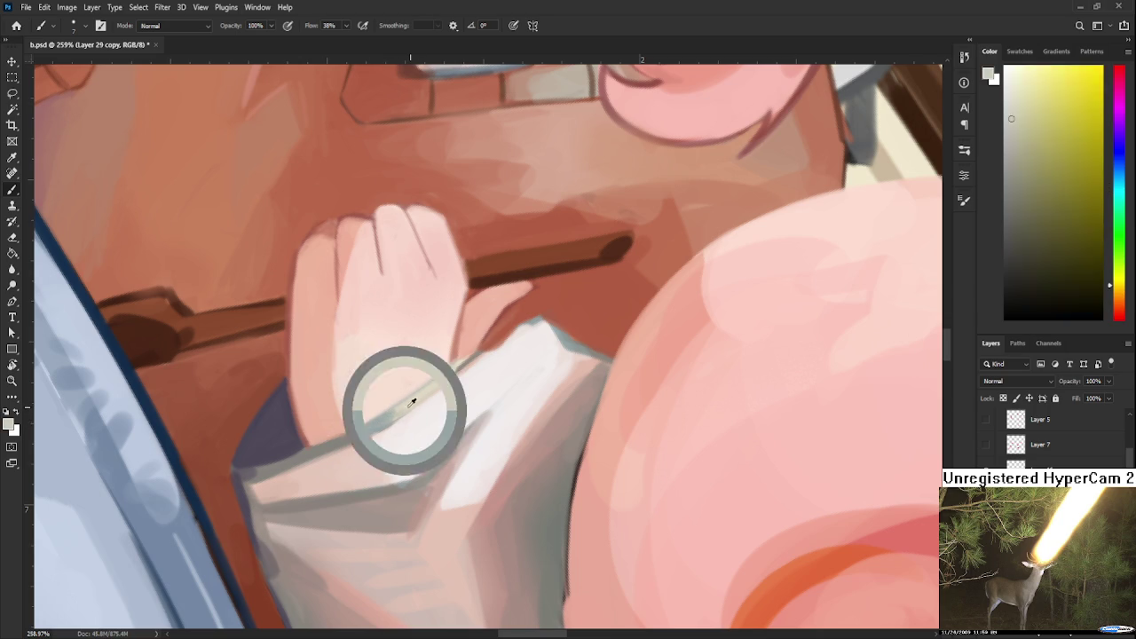
{"action": "left_click", "coordinate": [385, 410], "text": "alt"}
{"action": "left_click", "coordinate": [381, 419], "text": "alt"}
{"action": "left_click_drag", "start_coordinate": [381, 418], "coordinate": [390, 413]}
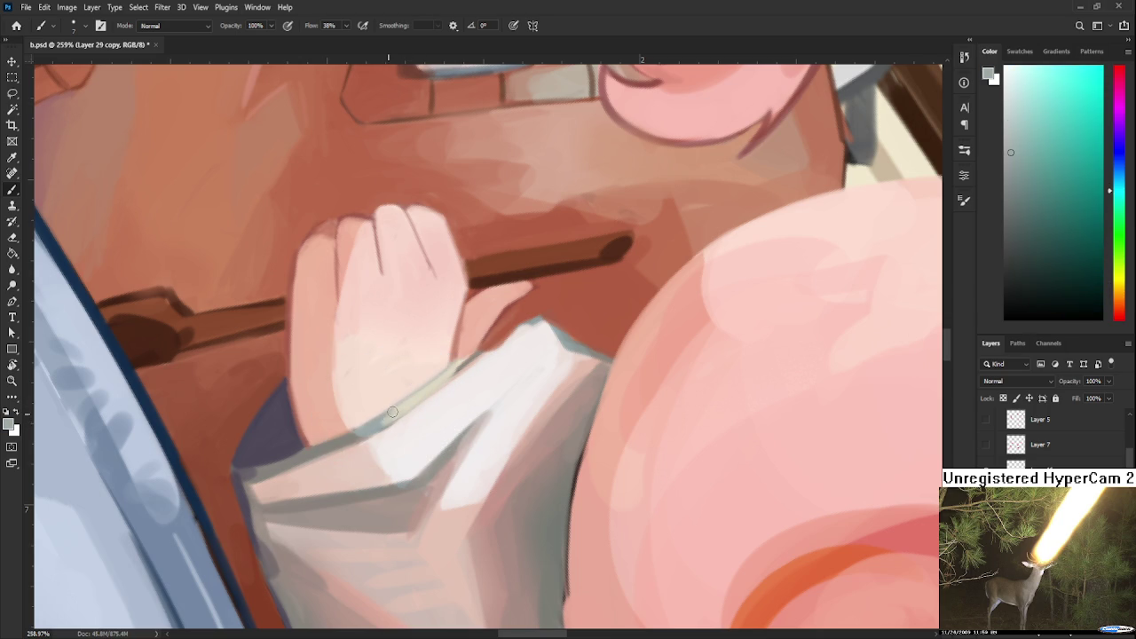
Sample and fine-tune a warm cream colour from the sleeve edge.
{"action": "left_click", "coordinate": [405, 399], "text": "alt"}
{"action": "left_click", "coordinate": [371, 426], "text": "alt"}
{"action": "left_click", "coordinate": [408, 402], "text": "alt"}
{"action": "left_click", "coordinate": [372, 426], "text": "alt"}
{"action": "left_click", "coordinate": [401, 408], "text": "alt"}
{"action": "left_click", "coordinate": [379, 420], "text": "alt"}
{"action": "left_click", "coordinate": [409, 400], "text": "alt"}
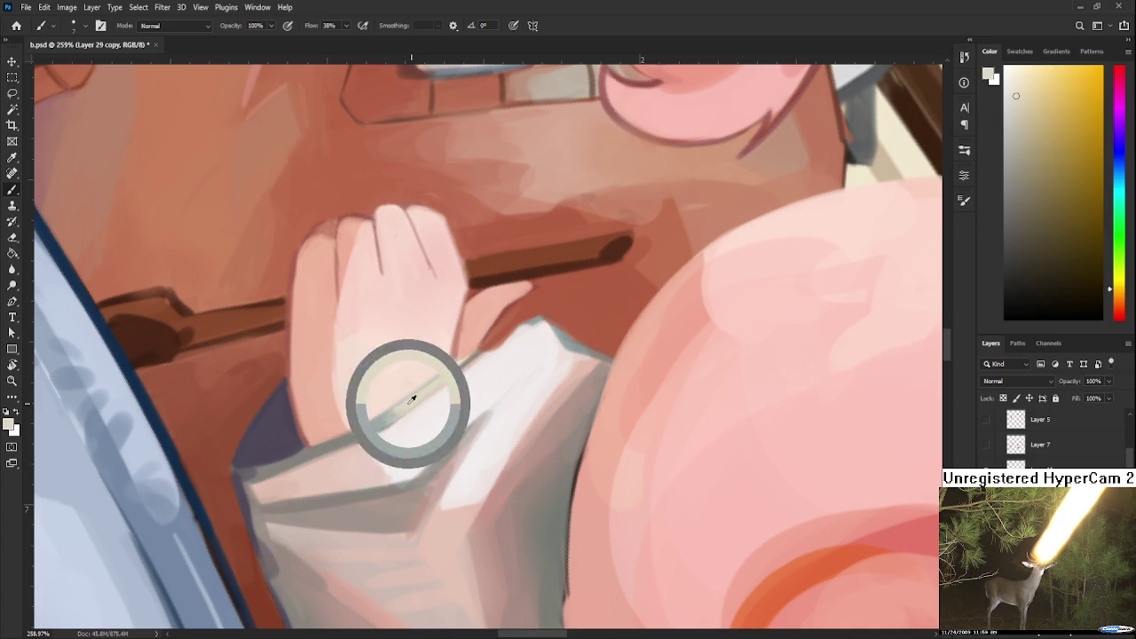
{"action": "scroll", "coordinate": [472, 378], "scroll_direction": "down", "scroll_amount": 1}
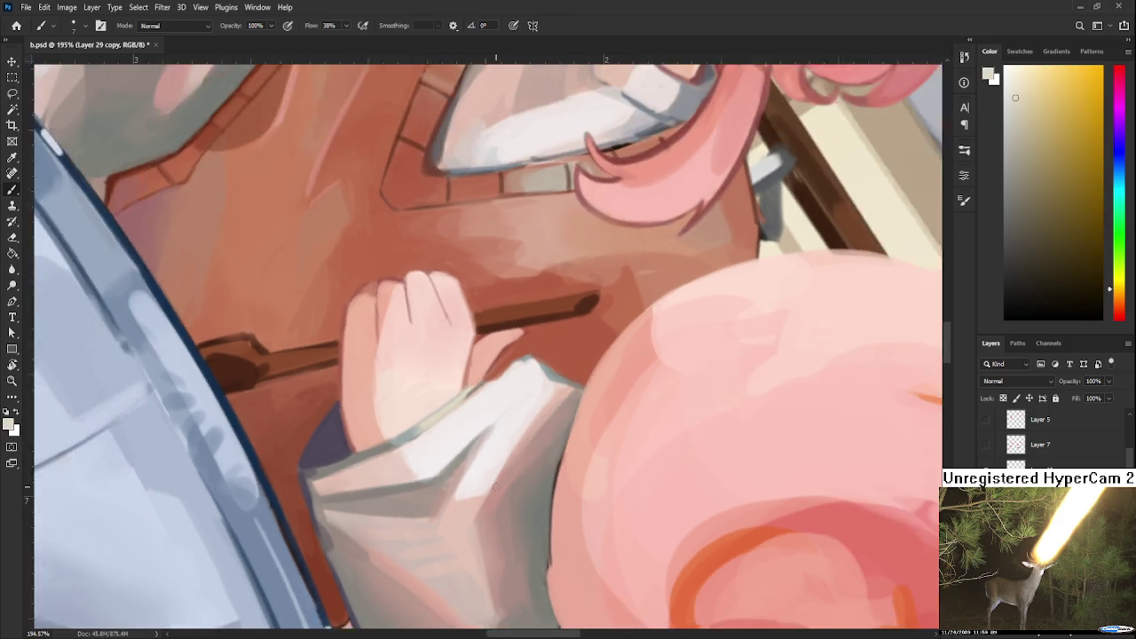
Zoom in on the sleeve and hand and sample a yellowish olive-grey from the sleeve.
{"action": "scroll", "coordinate": [479, 426], "scroll_direction": "down", "scroll_amount": 3}
{"action": "scroll", "coordinate": [493, 486], "scroll_direction": "down", "scroll_amount": 2}
{"action": "scroll", "coordinate": [494, 486], "scroll_direction": "up", "scroll_amount": 2}
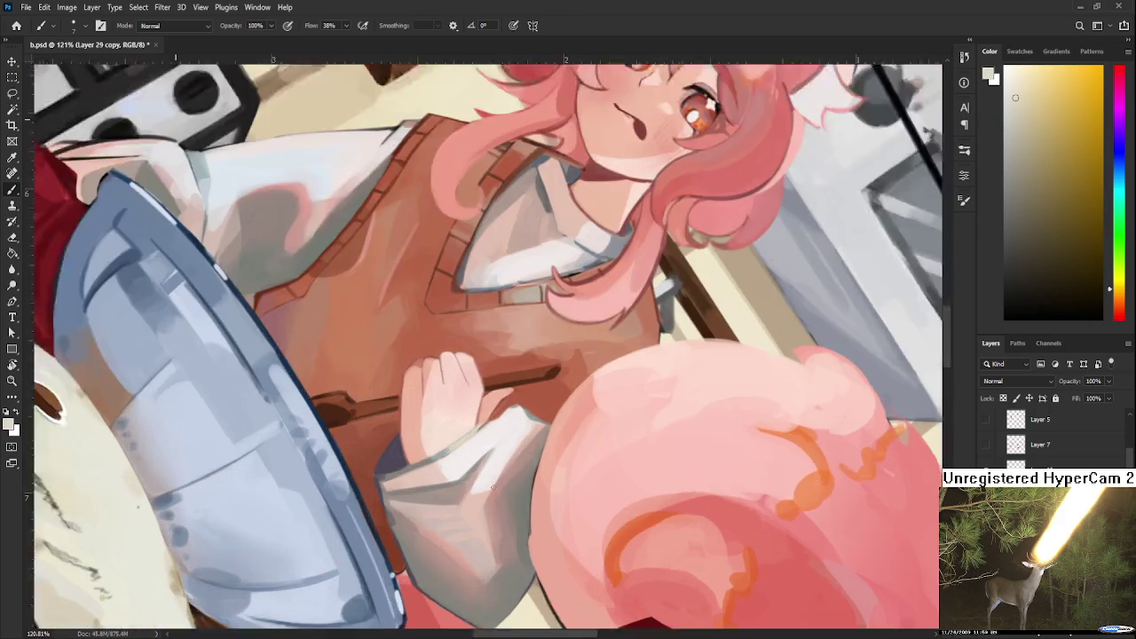
{"action": "scroll", "coordinate": [493, 486], "scroll_direction": "up", "scroll_amount": 2}
{"action": "left_click_drag", "start_coordinate": [484, 456], "coordinate": [396, 421]}
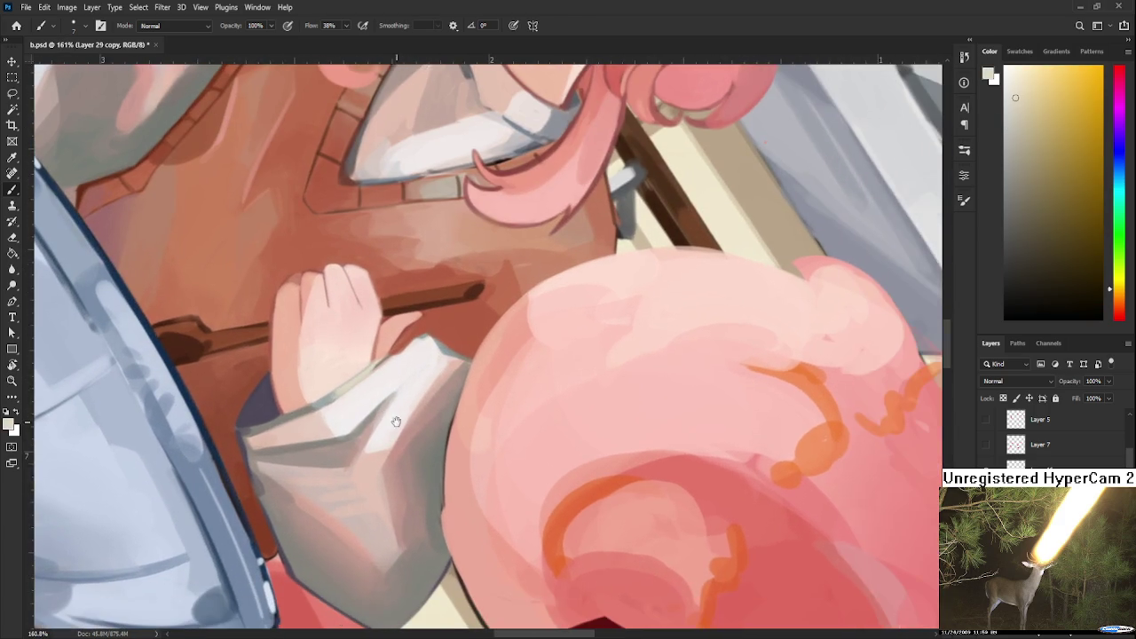
{"action": "left_click", "coordinate": [410, 498], "text": "alt"}
{"action": "left_click", "coordinate": [404, 509], "text": "alt"}
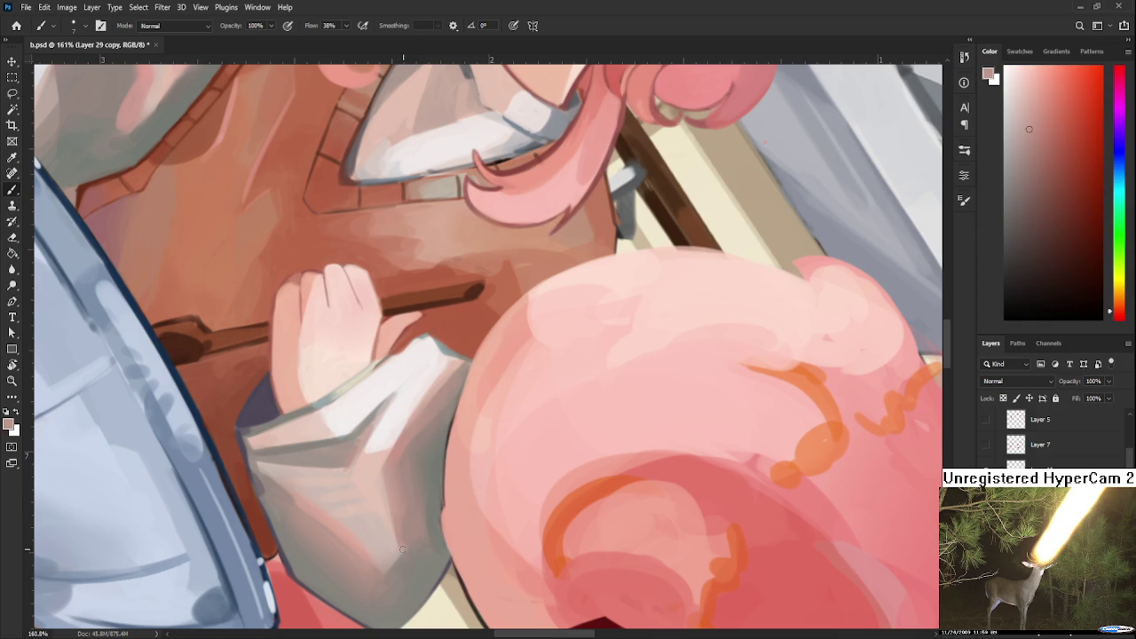
{"action": "left_click", "coordinate": [436, 474], "text": "alt"}
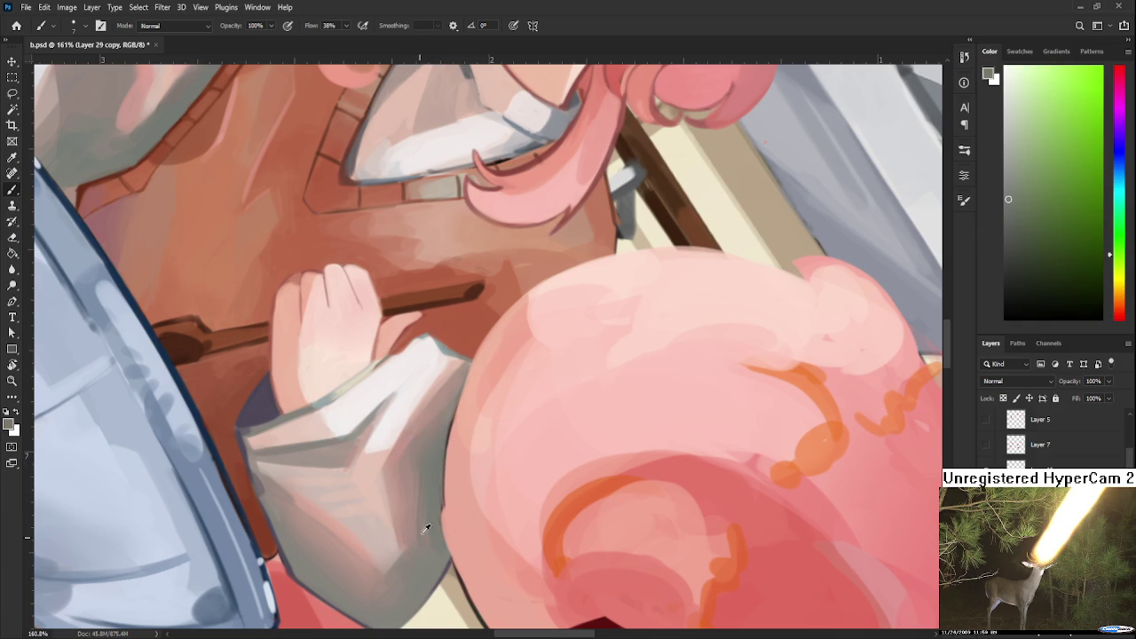
{"action": "left_click", "coordinate": [431, 505], "text": "alt"}
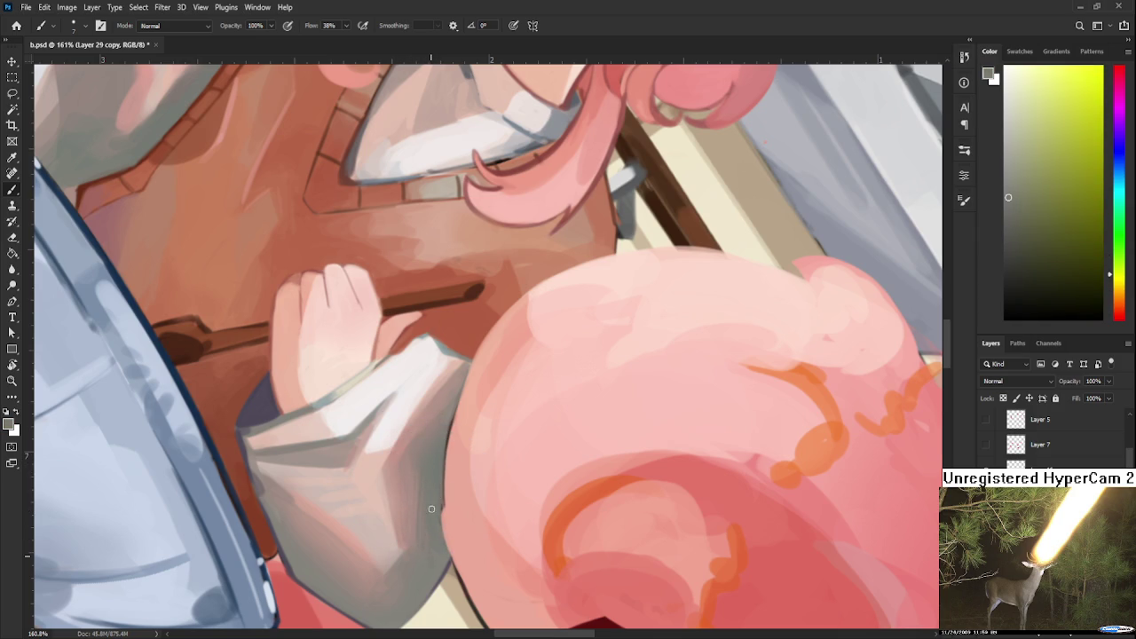
{"action": "scroll", "coordinate": [431, 532], "scroll_direction": "down", "scroll_amount": 2}
{"action": "scroll", "coordinate": [442, 389], "scroll_direction": "down", "scroll_amount": 1}
{"action": "scroll", "coordinate": [420, 353], "scroll_direction": "down", "scroll_amount": 2}
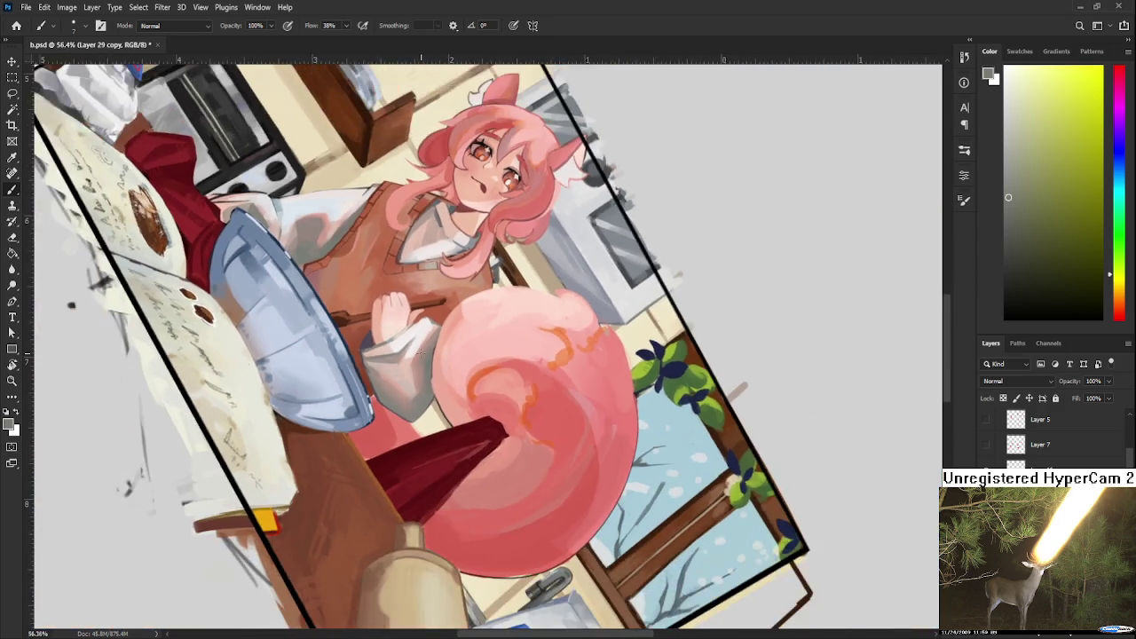
{"action": "scroll", "coordinate": [426, 364], "scroll_direction": "up", "scroll_amount": 2}
{"action": "scroll", "coordinate": [431, 377], "scroll_direction": "up", "scroll_amount": 1}
{"action": "scroll", "coordinate": [437, 392], "scroll_direction": "up", "scroll_amount": 1}
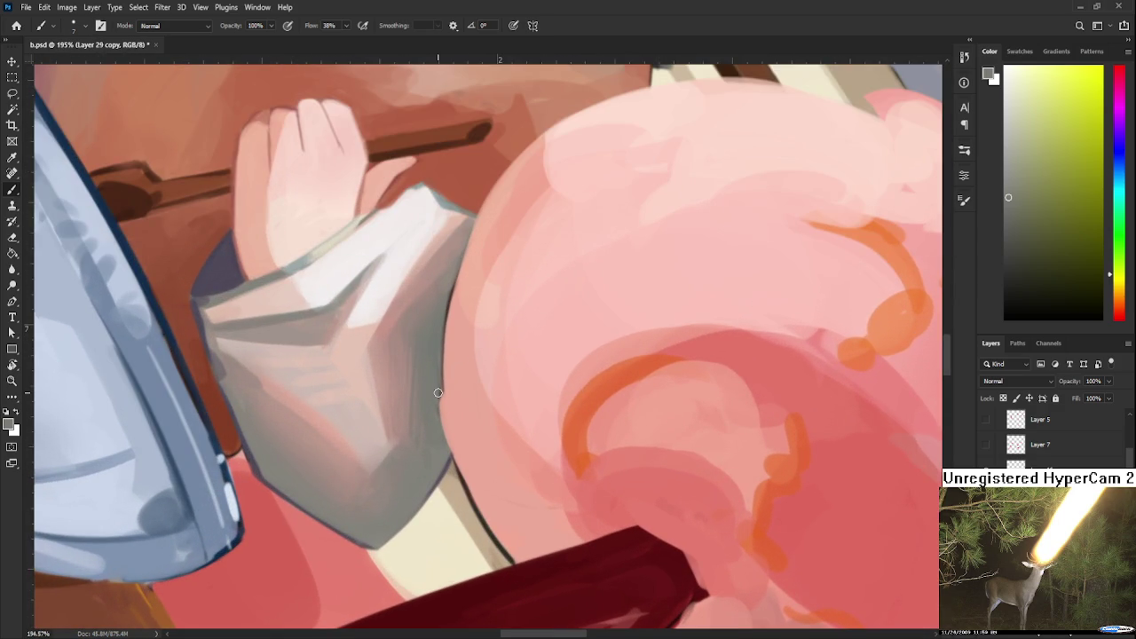
{"action": "scroll", "coordinate": [439, 392], "scroll_direction": "up", "scroll_amount": 1}
Rotate the view for the sleeve and sample shades progressively up the sleeve.
{"action": "key", "text": "r"}
{"action": "mouse_move", "coordinate": [481, 476]}
{"action": "left_mouse_down"}
{"action": "mouse_move", "coordinate": [299, 355]}
{"action": "mouse_move", "coordinate": [480, 508]}
{"action": "mouse_move", "coordinate": [375, 491]}
{"action": "left_mouse_up"}
{"action": "key", "text": "b"}
{"action": "left_click", "coordinate": [336, 465], "text": "alt"}
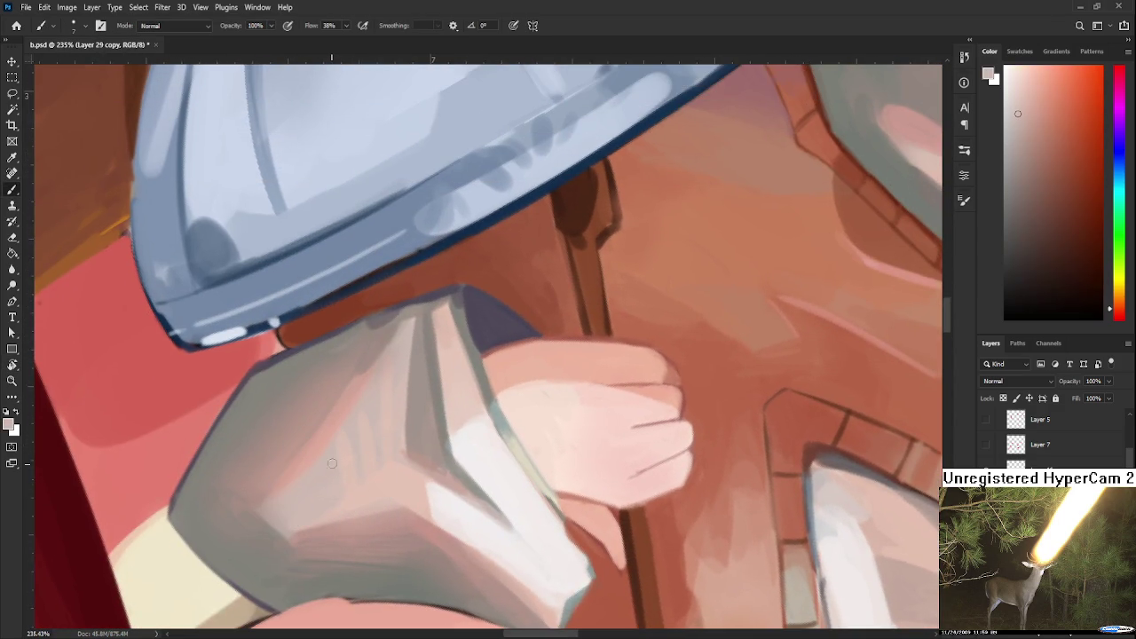
{"action": "left_click", "coordinate": [356, 432], "text": "alt"}
{"action": "left_click", "coordinate": [380, 408], "text": "alt"}
{"action": "left_click", "coordinate": [397, 381], "text": "alt"}
{"action": "left_click", "coordinate": [396, 358], "text": "alt"}
Enlarge the brush to about 20 px and sample lighter sleeve tones.
{"action": "scroll", "coordinate": [499, 381], "scroll_direction": "down", "scroll_amount": 2}
{"action": "scroll", "coordinate": [506, 390], "scroll_direction": "down", "scroll_amount": 1}
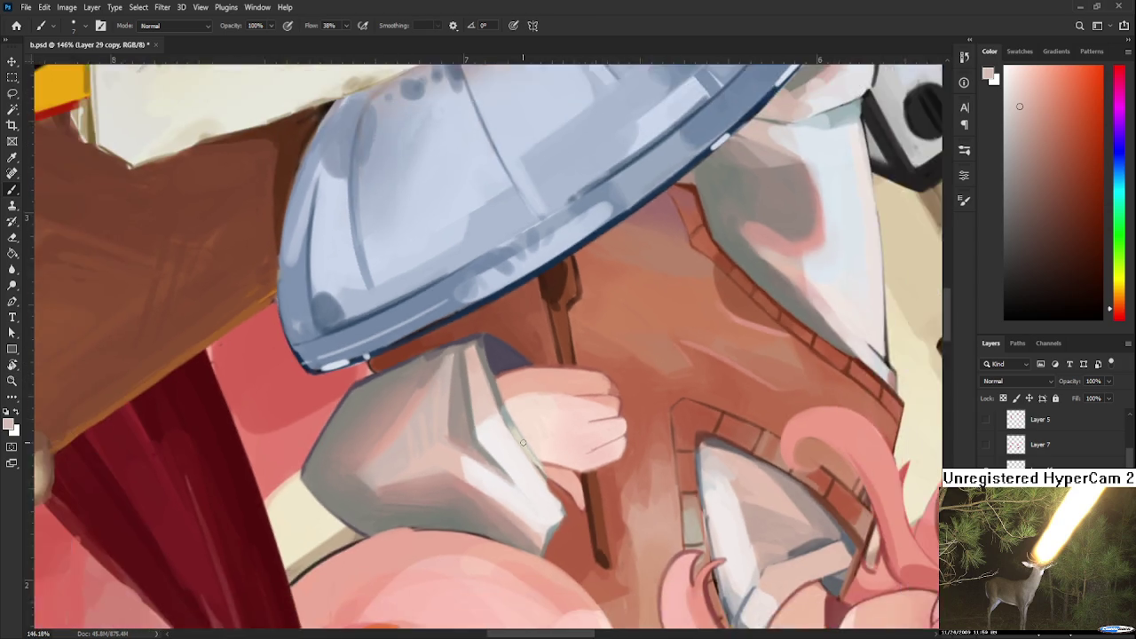
{"action": "scroll", "coordinate": [515, 395], "scroll_direction": "up", "scroll_amount": 1}
{"action": "left_click", "coordinate": [452, 432], "text": "alt"}
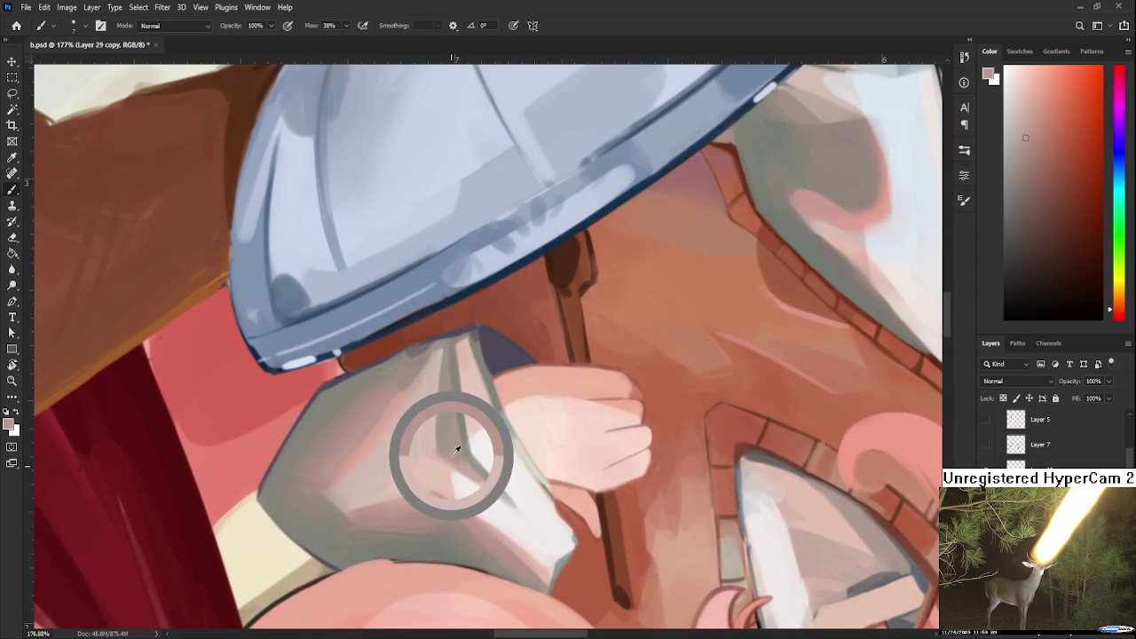
{"action": "key", "text": "bracketright"}
{"action": "key", "text": "bracketright"}
{"action": "key", "text": "bracketright"}
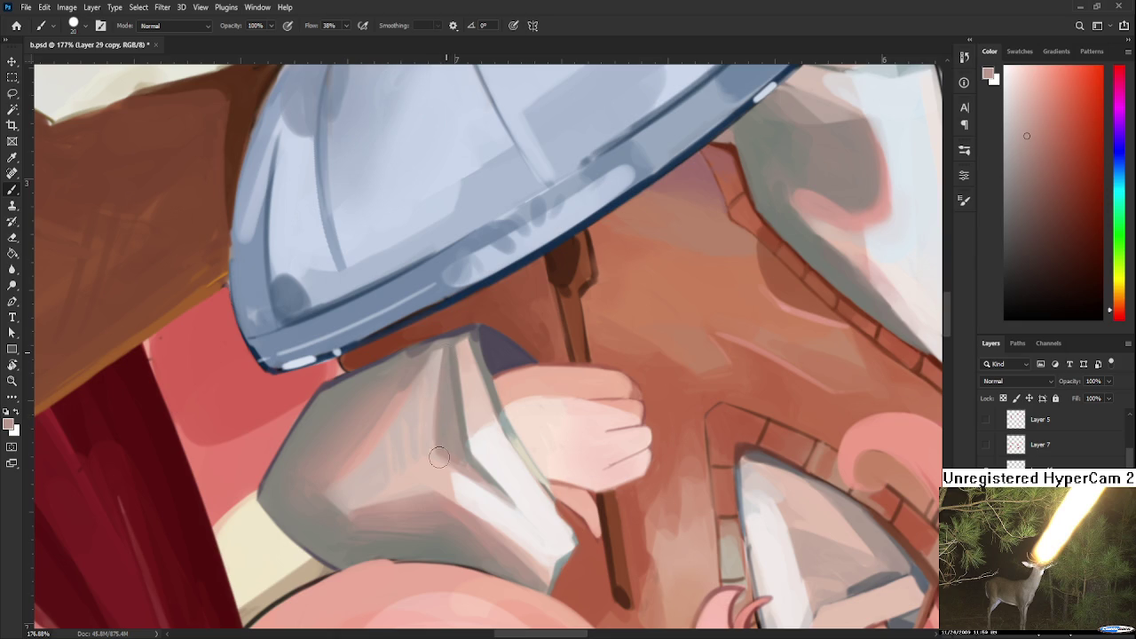
{"action": "left_click", "coordinate": [450, 378], "text": "alt"}
{"action": "left_click", "coordinate": [450, 425], "text": "alt"}
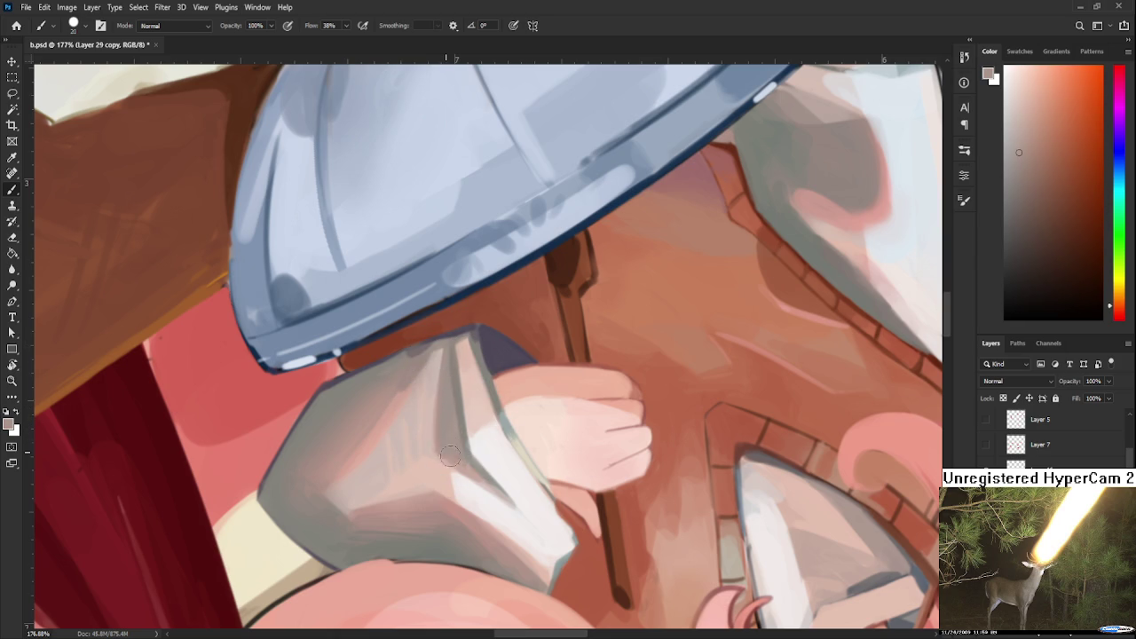
{"action": "left_click", "coordinate": [393, 438], "text": "alt"}
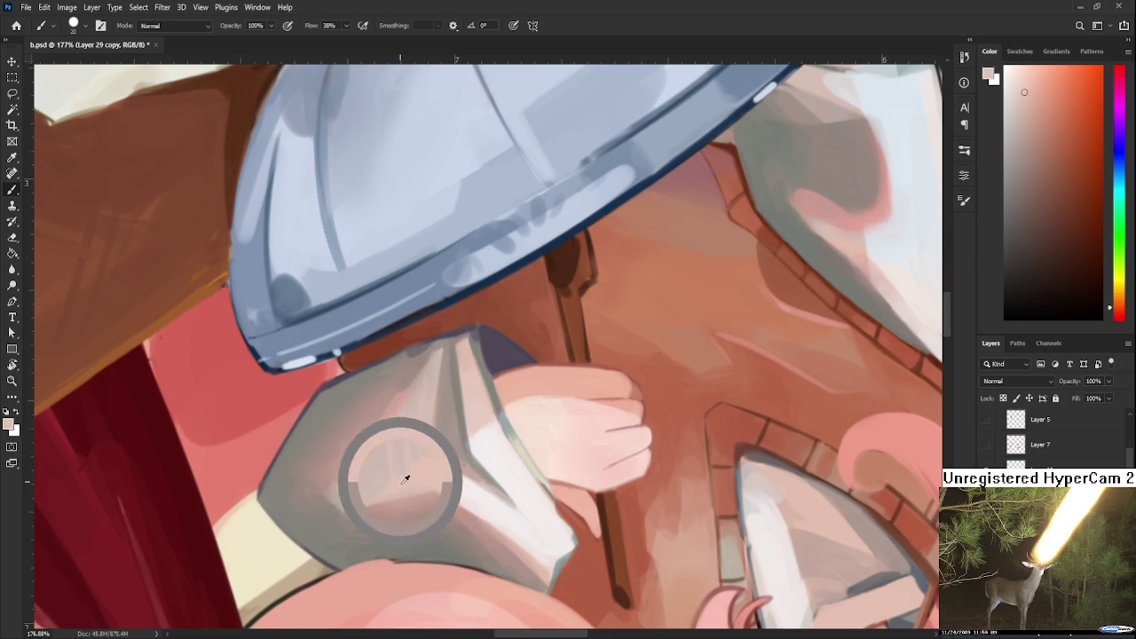
Shrink the brush to size 6 and sample darker and mid sleeve shades.
{"action": "key", "text": "bracketleft"}
{"action": "key", "text": "bracketleft"}
{"action": "key", "text": "bracketleft"}
{"action": "key", "text": "bracketleft"}
{"action": "key", "text": "bracketleft"}
{"action": "left_click", "coordinate": [400, 417], "text": "alt"}
{"action": "left_click", "coordinate": [415, 441], "text": "alt"}
{"action": "left_click", "coordinate": [413, 417], "text": "alt"}
{"action": "left_click", "coordinate": [425, 421], "text": "alt"}
{"action": "left_click", "coordinate": [435, 378], "text": "alt"}
{"action": "left_click", "coordinate": [424, 416], "text": "alt"}
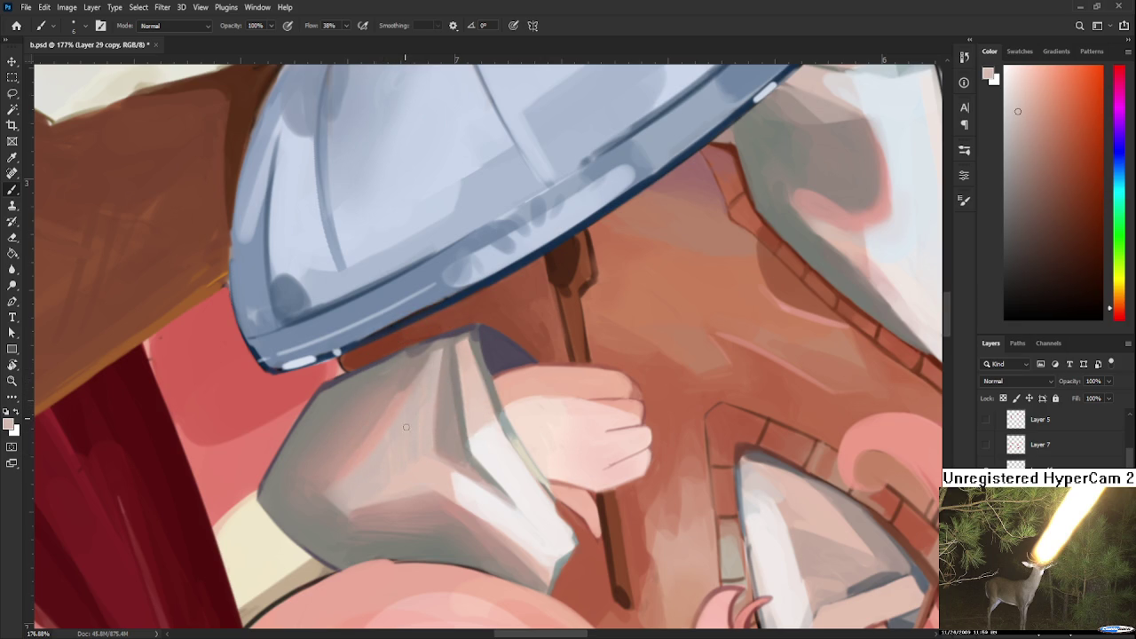
Rotate the view to about 86° and sample a colour near the cuff.
{"action": "key", "text": "r"}
{"action": "mouse_move", "coordinate": [406, 460]}
{"action": "left_mouse_down"}
{"action": "mouse_move", "coordinate": [532, 368]}
{"action": "mouse_move", "coordinate": [474, 399]}
{"action": "left_mouse_up"}
{"action": "key", "text": "b"}
{"action": "left_click", "coordinate": [473, 398], "text": "alt"}
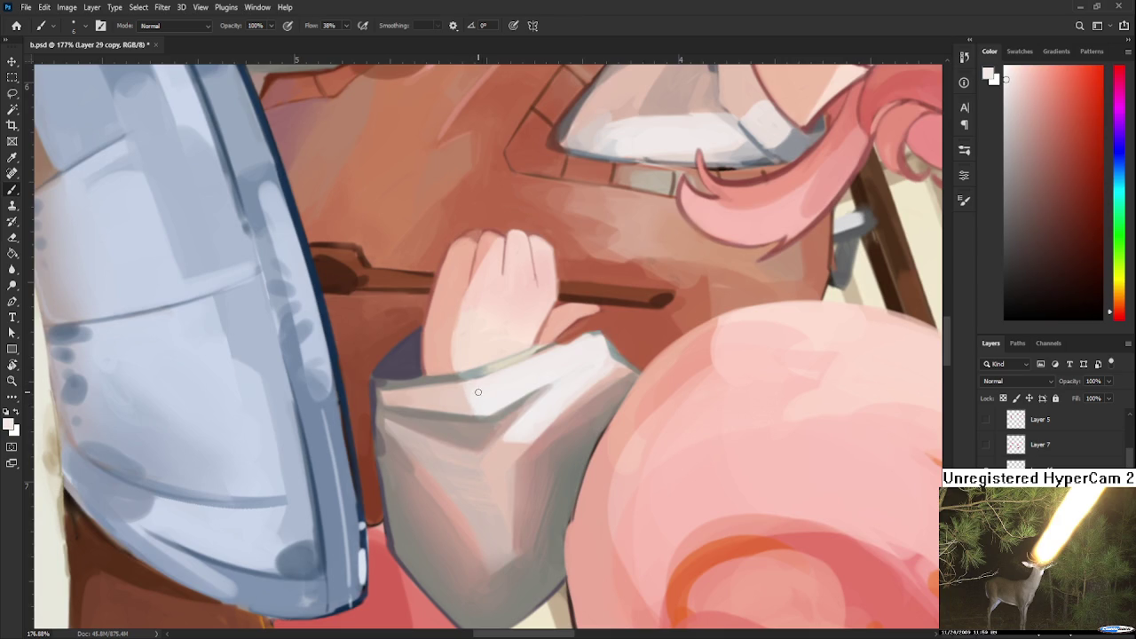
{"action": "key", "text": "r"}
{"action": "mouse_move", "coordinate": [499, 446]}
{"action": "left_mouse_down"}
{"action": "mouse_move", "coordinate": [562, 385]}
{"action": "mouse_move", "coordinate": [487, 375]}
{"action": "left_mouse_up"}
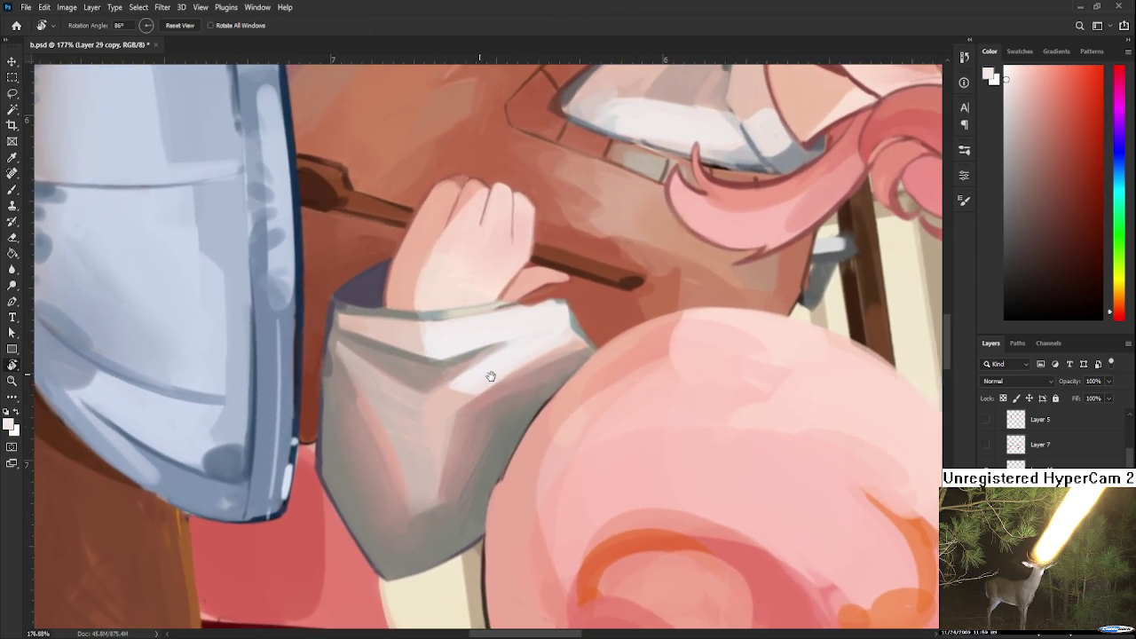
Sample cuff greys and darken the cuff's upper edge with a grey stroke.
{"action": "key", "text": "b"}
{"action": "left_click", "coordinate": [466, 374], "text": "alt"}
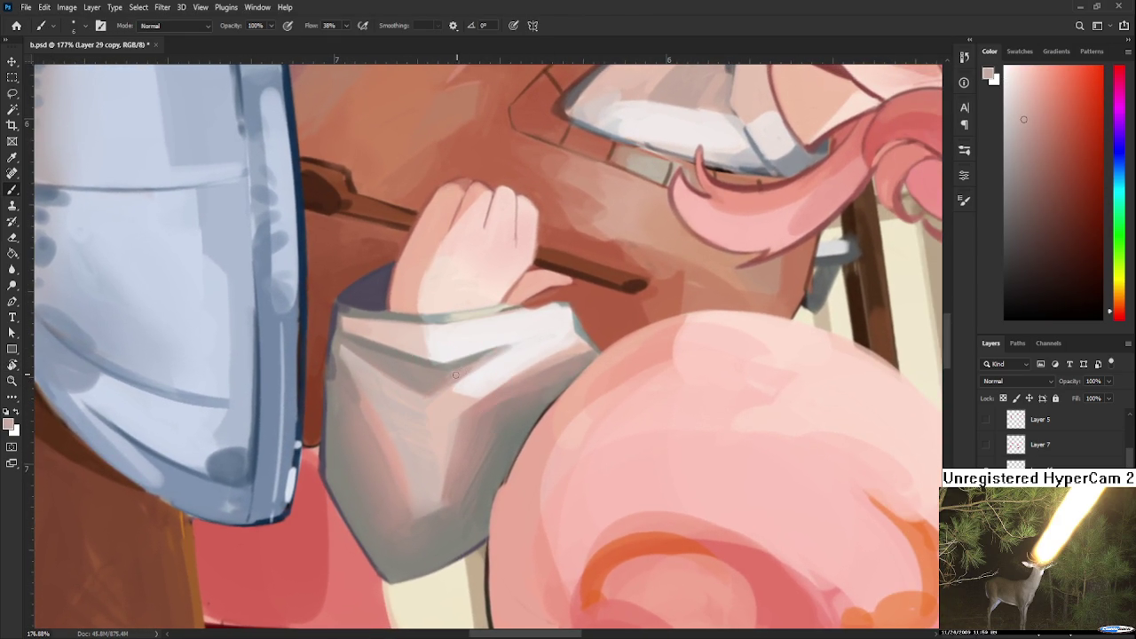
{"action": "left_click", "coordinate": [519, 340], "text": "alt"}
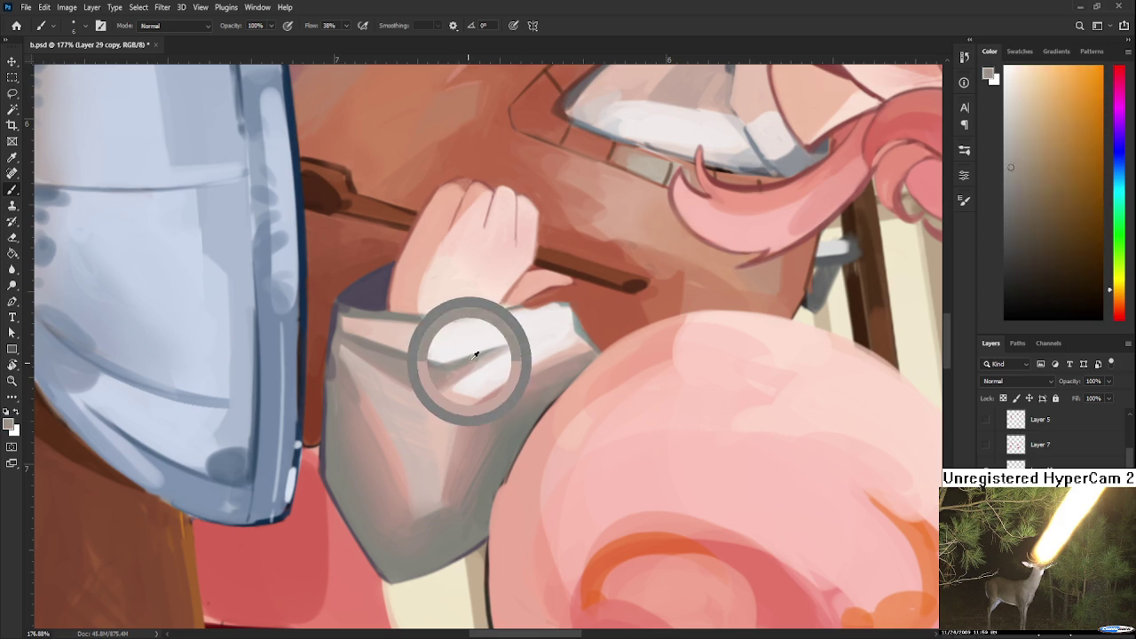
{"action": "left_click", "coordinate": [506, 340], "text": "alt"}
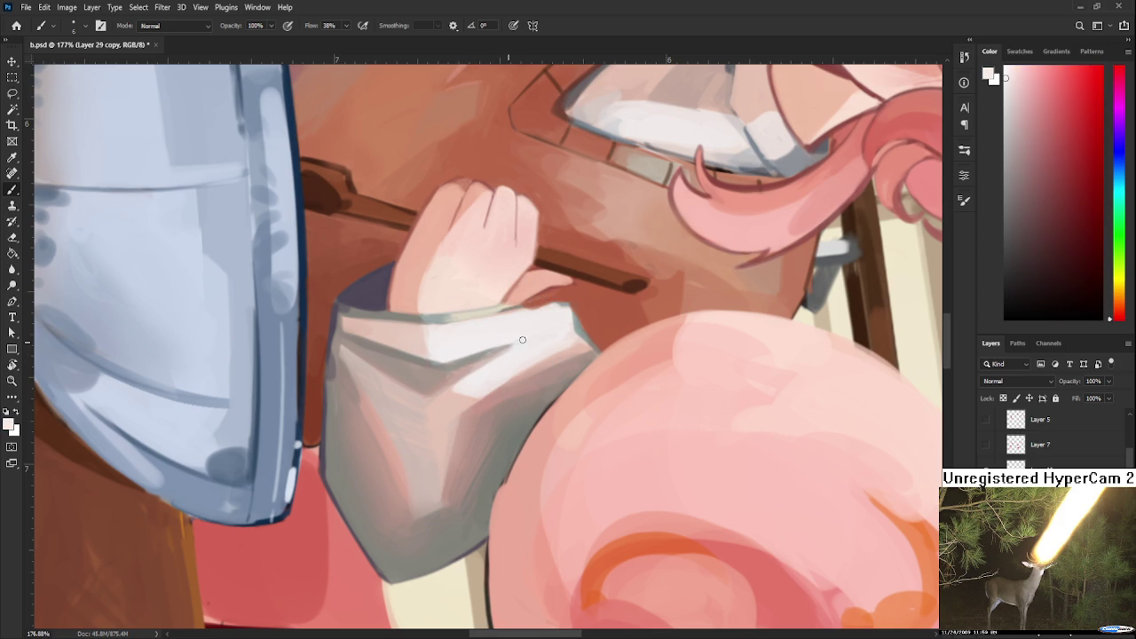
{"action": "left_click", "coordinate": [490, 349], "text": "alt"}
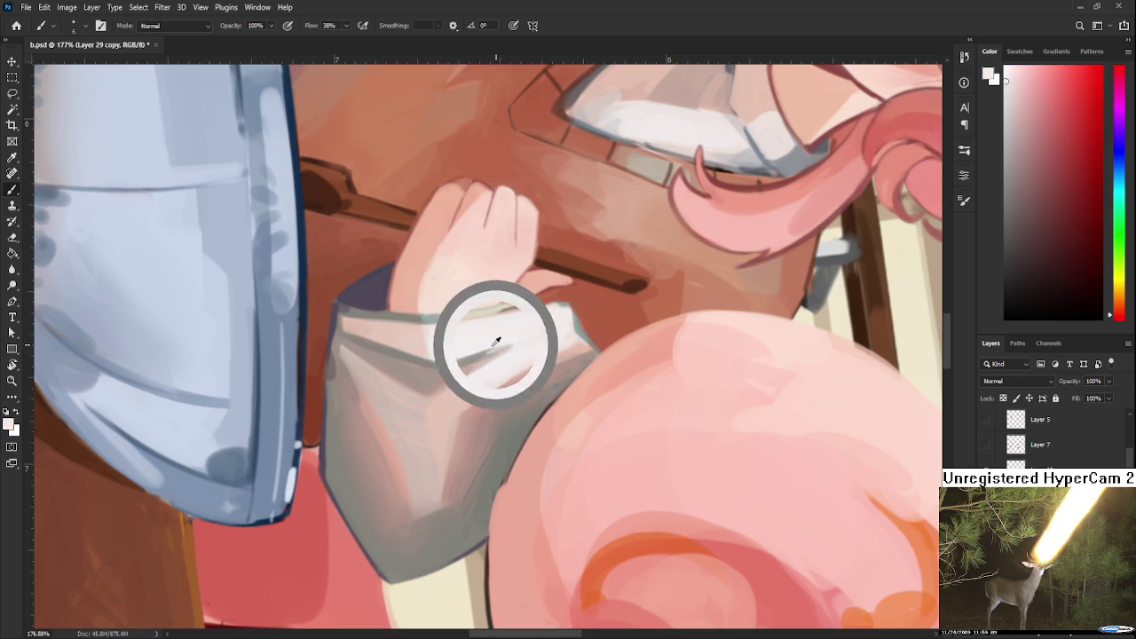
{"action": "left_click", "coordinate": [484, 354], "text": "alt"}
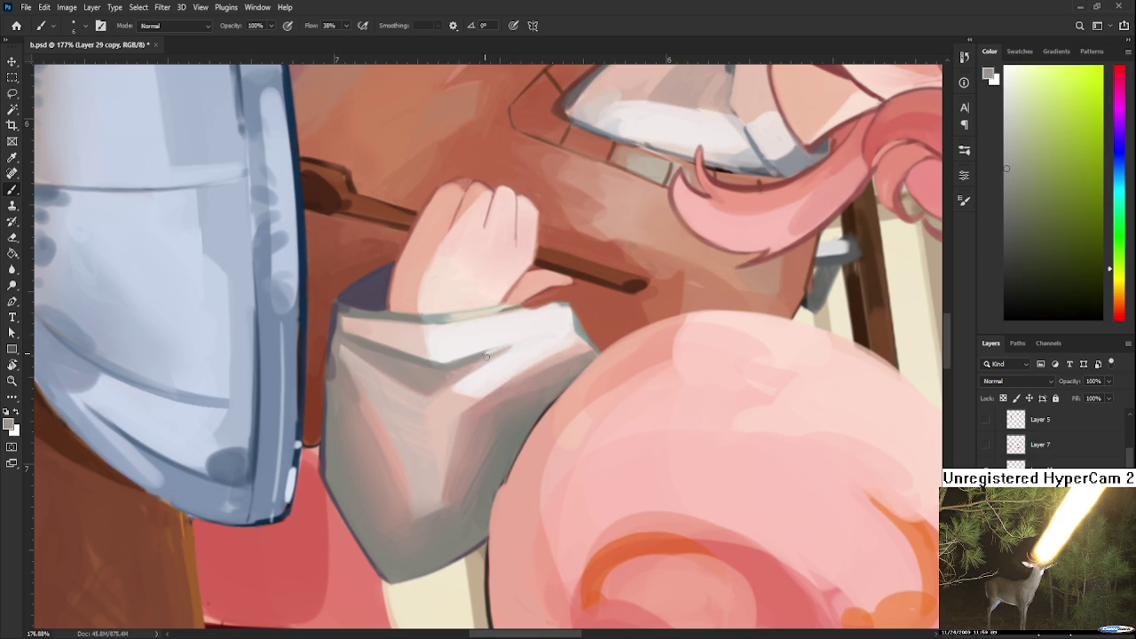
{"action": "left_click", "coordinate": [507, 340], "text": "alt"}
{"action": "mouse_move", "coordinate": [530, 340]}
{"action": "left_mouse_down"}
{"action": "mouse_move", "coordinate": [571, 325]}
{"action": "mouse_move", "coordinate": [479, 406]}
{"action": "mouse_move", "coordinate": [448, 408]}
{"action": "mouse_move", "coordinate": [453, 438]}
{"action": "left_mouse_up"}
Shade the lower cuff edge beside the hand with warm mid-grey and near-white strokes.
{"action": "key", "text": "r"}
{"action": "key", "text": "b"}
{"action": "left_click", "coordinate": [449, 373], "text": "alt"}
{"action": "left_click", "coordinate": [498, 302], "text": "alt"}
{"action": "left_click_drag", "start_coordinate": [462, 390], "coordinate": [449, 437]}
{"action": "left_click_drag", "start_coordinate": [465, 393], "coordinate": [450, 435]}
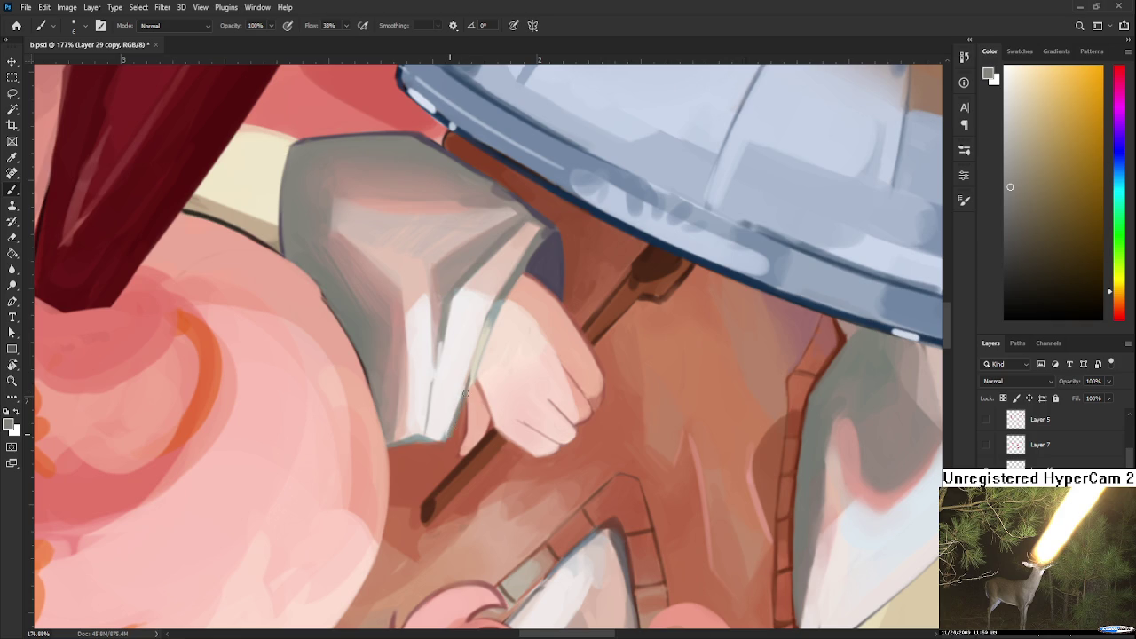
{"action": "left_click", "coordinate": [458, 387], "text": "alt"}
{"action": "left_click_drag", "start_coordinate": [458, 390], "coordinate": [447, 439]}
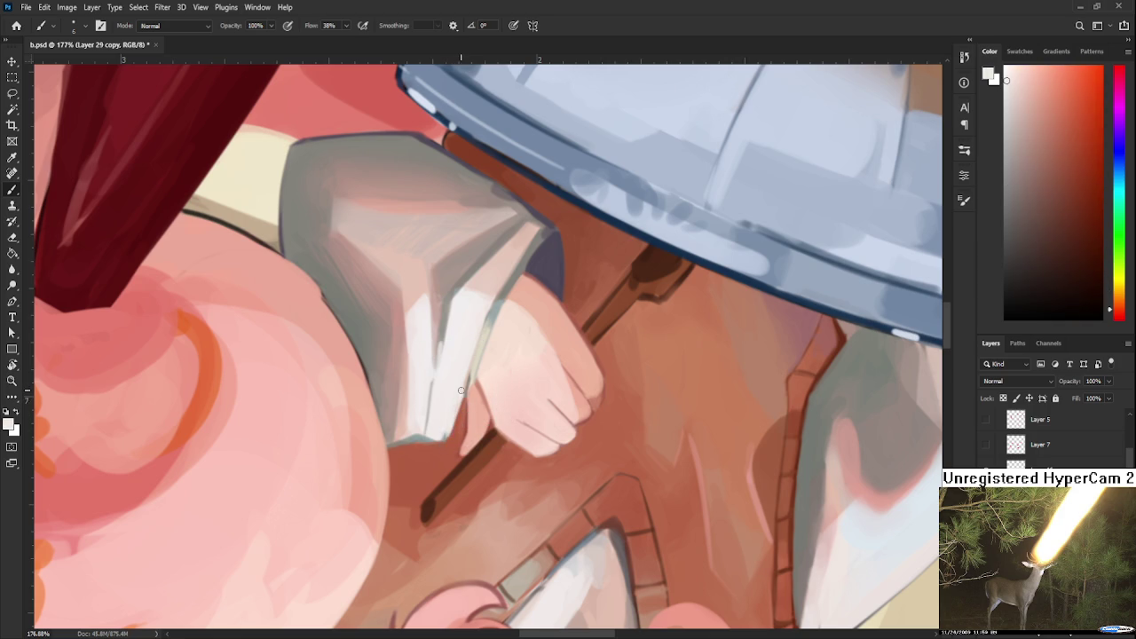
Add a grey-blue stroke near the cuff edge and a near-white highlight on its left edge.
{"action": "left_click", "coordinate": [471, 375], "text": "alt"}
{"action": "mouse_move", "coordinate": [461, 394]}
{"action": "left_mouse_down"}
{"action": "mouse_move", "coordinate": [449, 433]}
{"action": "mouse_move", "coordinate": [418, 404]}
{"action": "left_mouse_up"}
{"action": "key", "text": "r"}
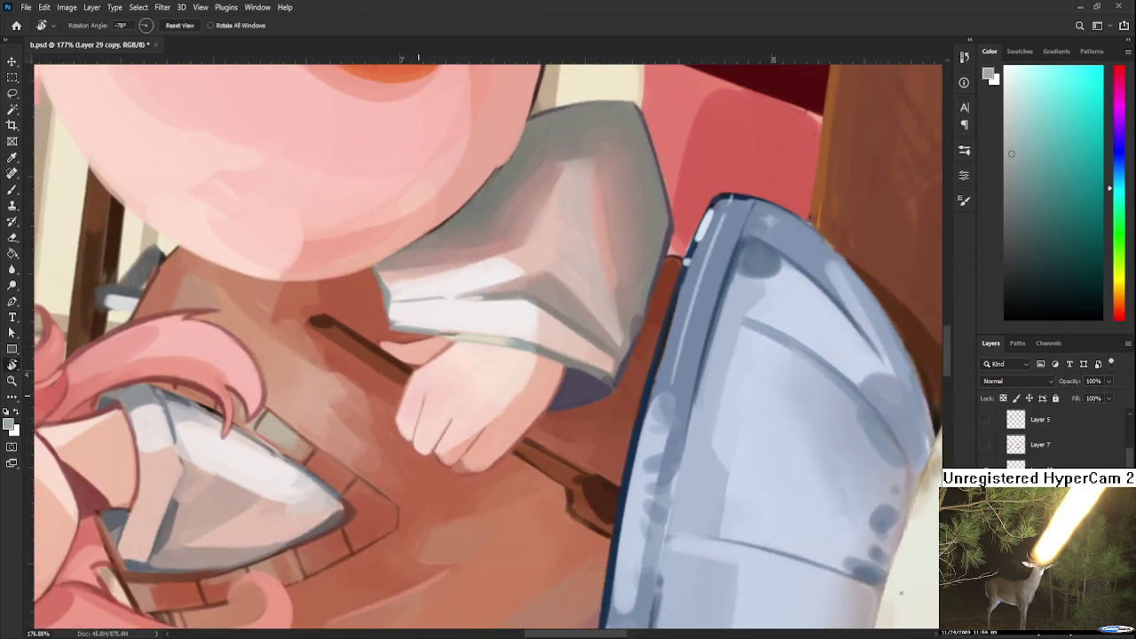
{"action": "scroll", "coordinate": [418, 403], "scroll_direction": "up", "scroll_amount": 2}
{"action": "left_click", "coordinate": [421, 411], "text": "alt"}
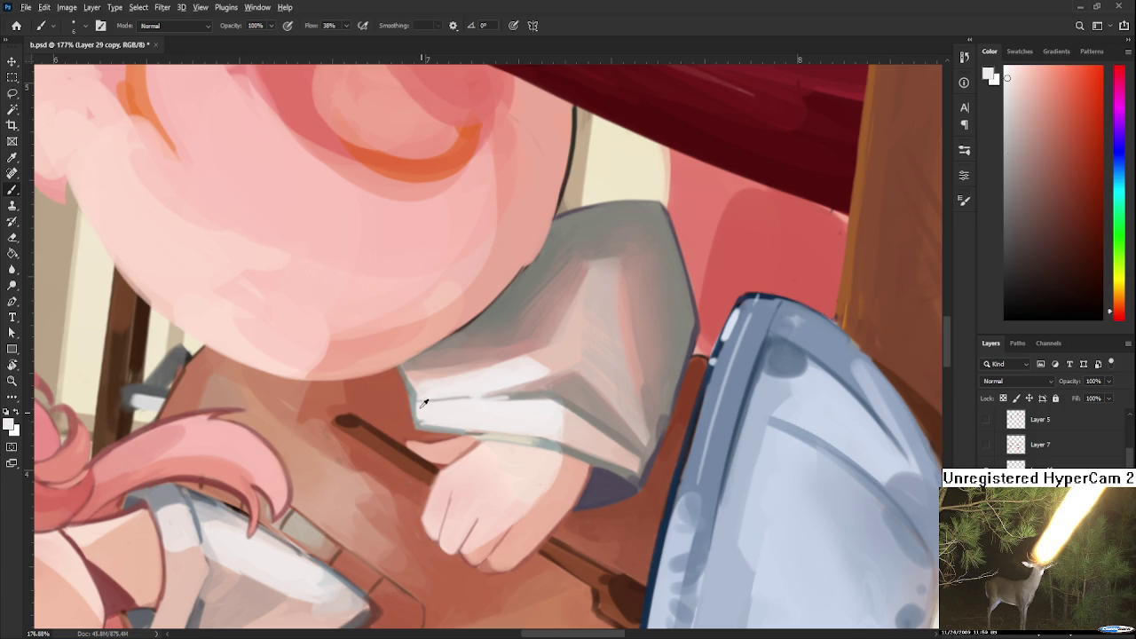
{"action": "mouse_move", "coordinate": [418, 395]}
{"action": "left_mouse_down"}
{"action": "mouse_move", "coordinate": [414, 425]}
{"action": "mouse_move", "coordinate": [428, 364]}
{"action": "left_mouse_up"}
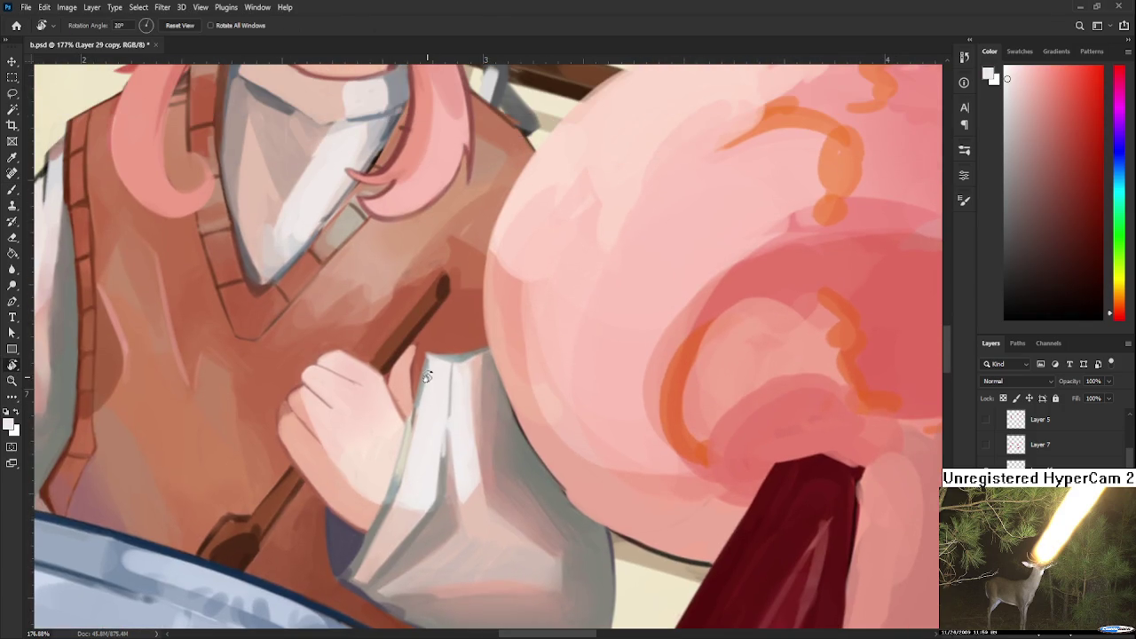
Centre the cuff in view and sample light grey, near-white and pink cuff tones.
{"action": "left_click", "coordinate": [427, 364], "text": "alt"}
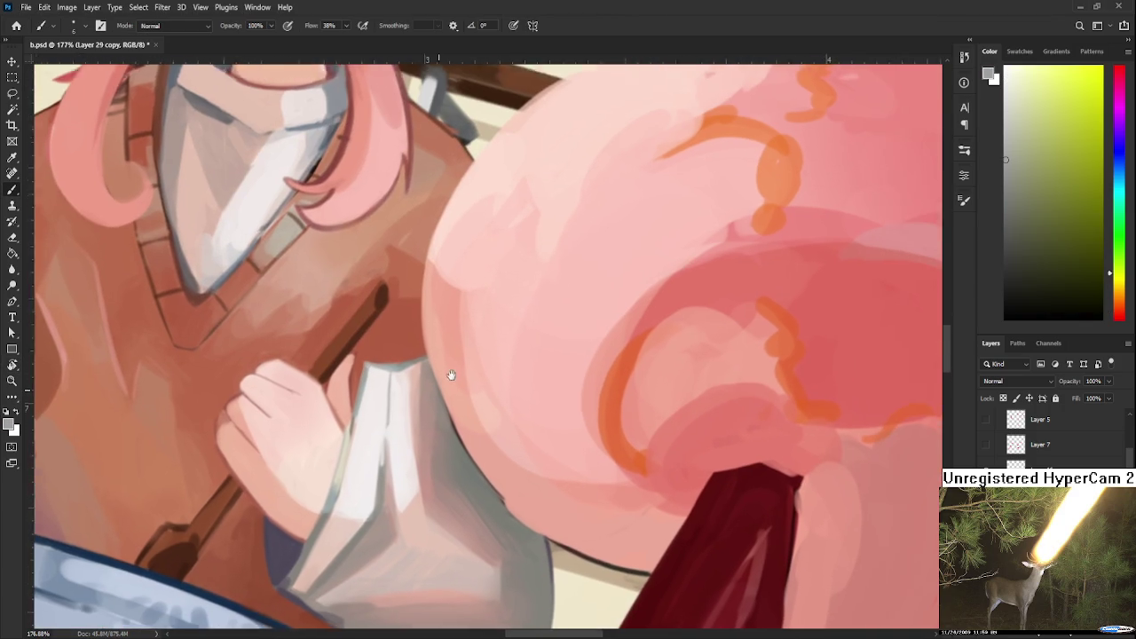
{"action": "left_click_drag", "start_coordinate": [515, 372], "coordinate": [423, 358]}
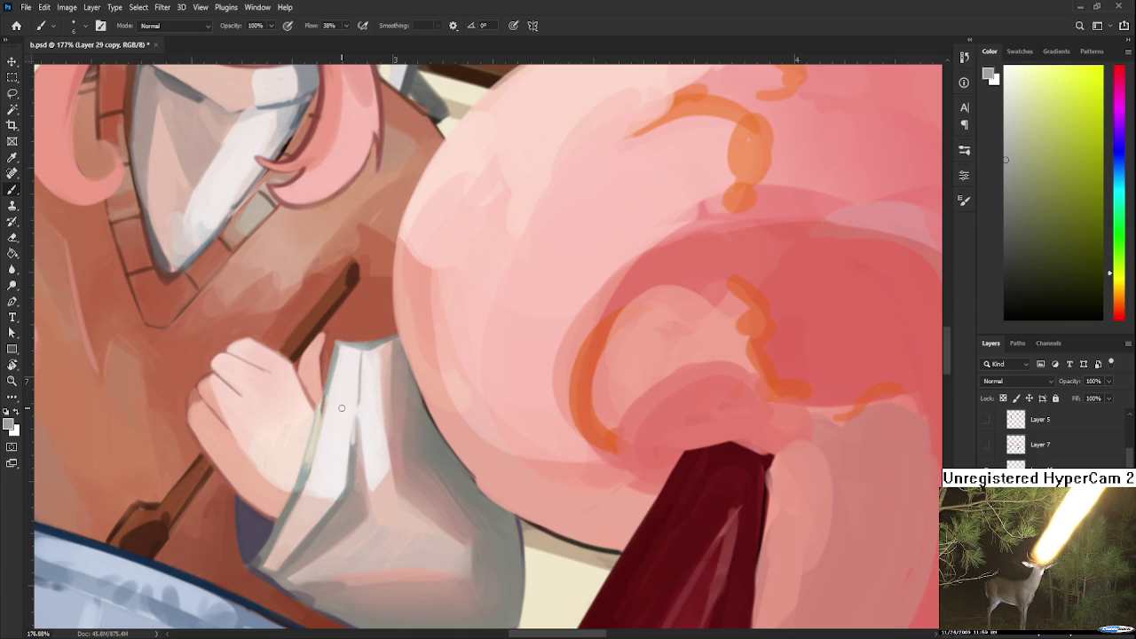
{"action": "left_click", "coordinate": [351, 424], "text": "alt"}
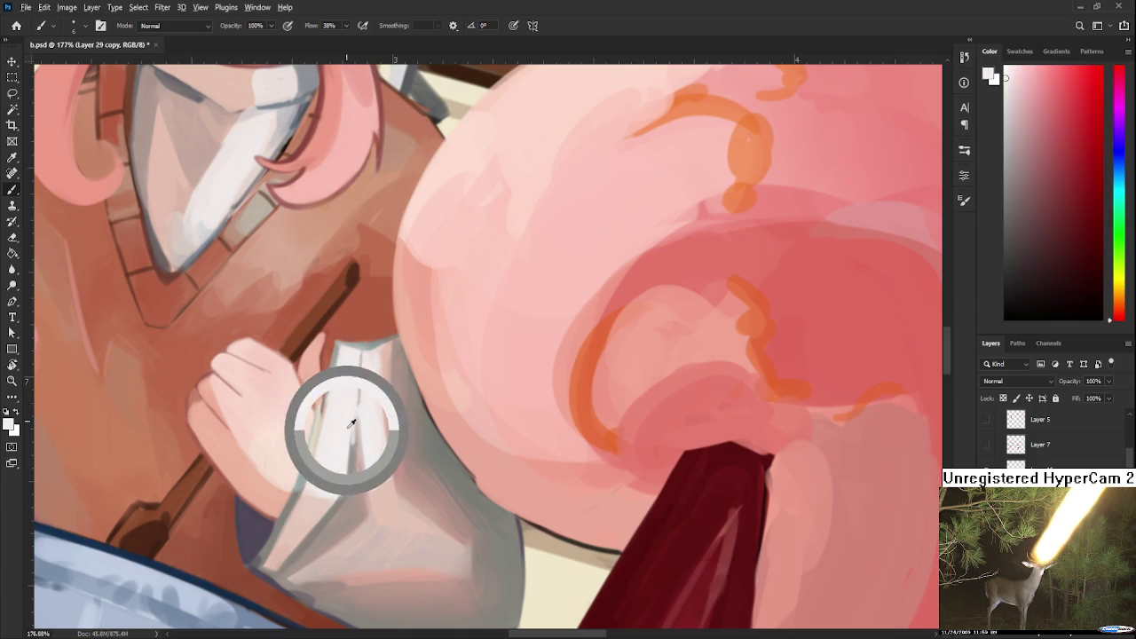
{"action": "left_click", "coordinate": [355, 413], "text": "alt"}
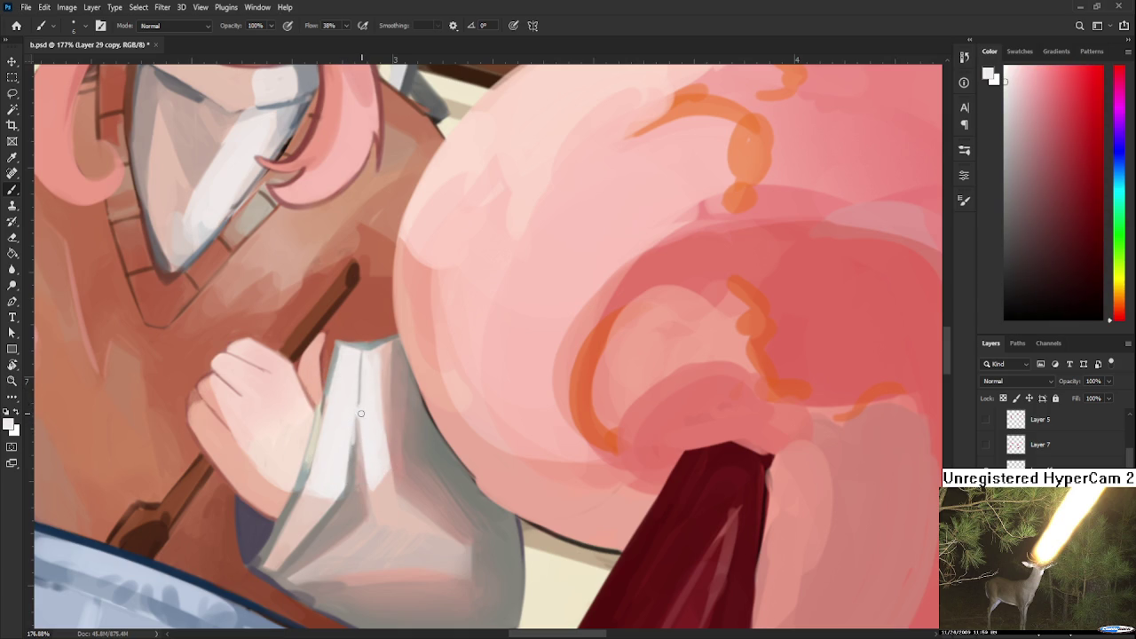
{"action": "left_click_drag", "start_coordinate": [372, 375], "coordinate": [385, 350], "text": "alt"}
Enlarge the brush to 20 and settle on a light brownish pink from the cuff.
{"action": "key", "text": "bracketright"}
{"action": "key", "text": "bracketright"}
{"action": "key", "text": "bracketright"}
{"action": "left_click", "coordinate": [378, 375], "text": "alt"}
{"action": "left_click", "coordinate": [379, 351], "text": "alt"}
{"action": "left_click", "coordinate": [376, 364], "text": "alt"}
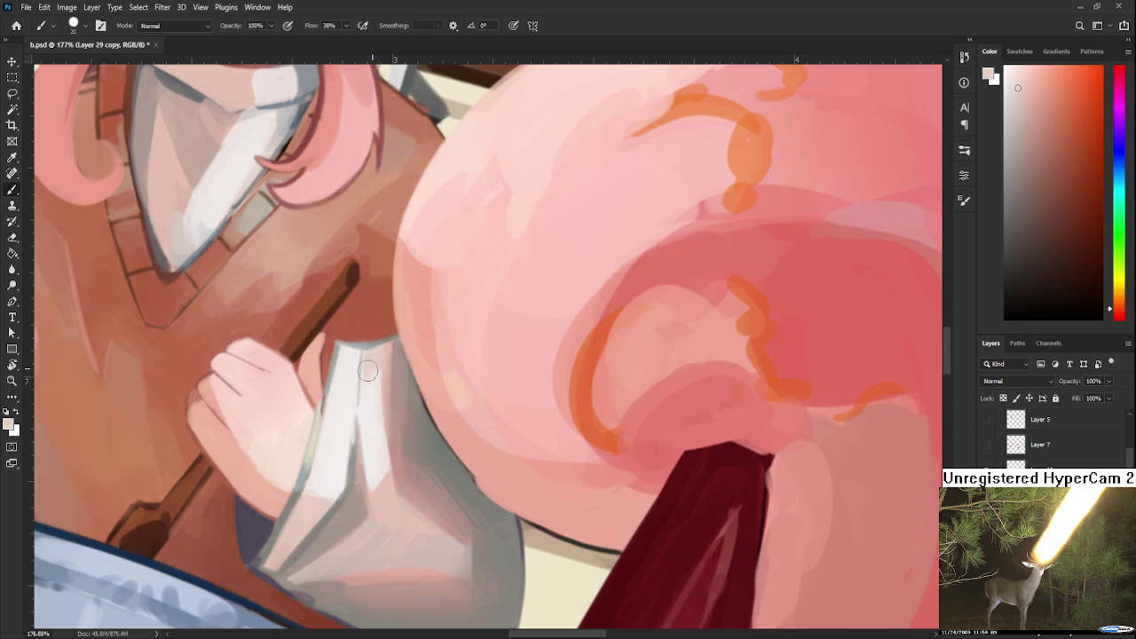
{"action": "left_click", "coordinate": [369, 367], "text": "alt"}
{"action": "left_click", "coordinate": [369, 402], "text": "alt"}
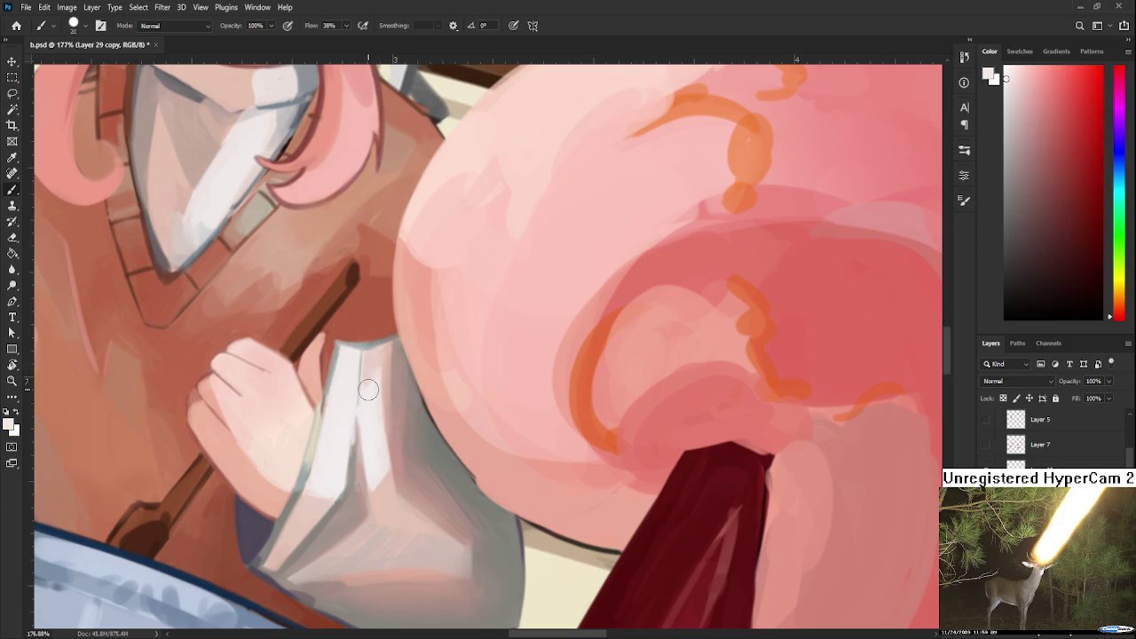
{"action": "left_click", "coordinate": [373, 367], "text": "alt"}
{"action": "left_click", "coordinate": [365, 380], "text": "alt"}
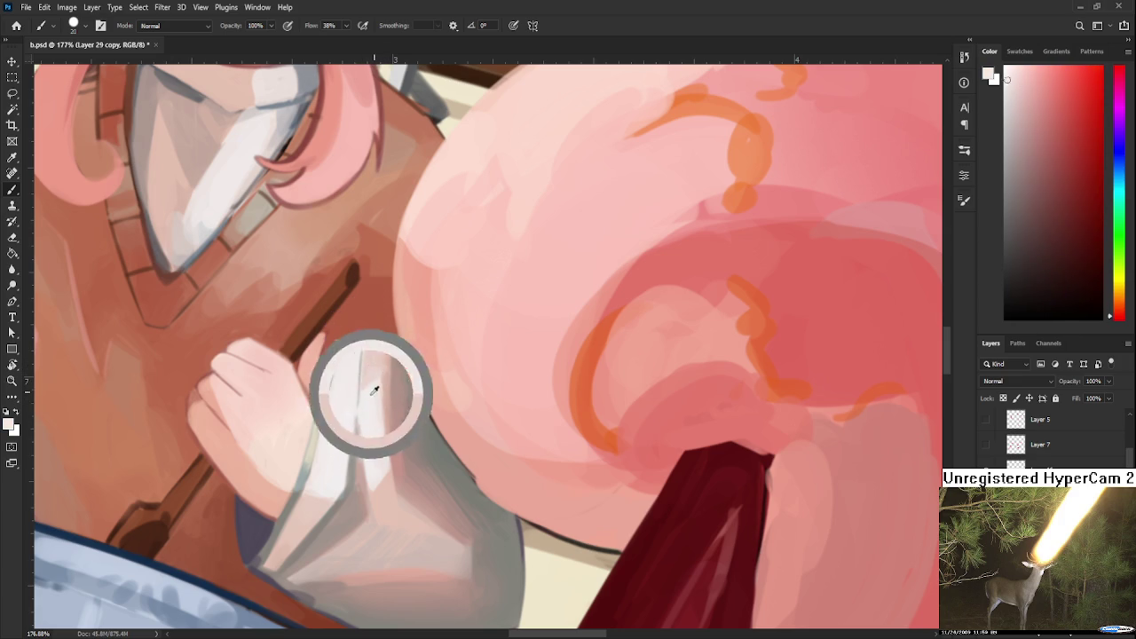
{"action": "left_click", "coordinate": [375, 365], "text": "alt"}
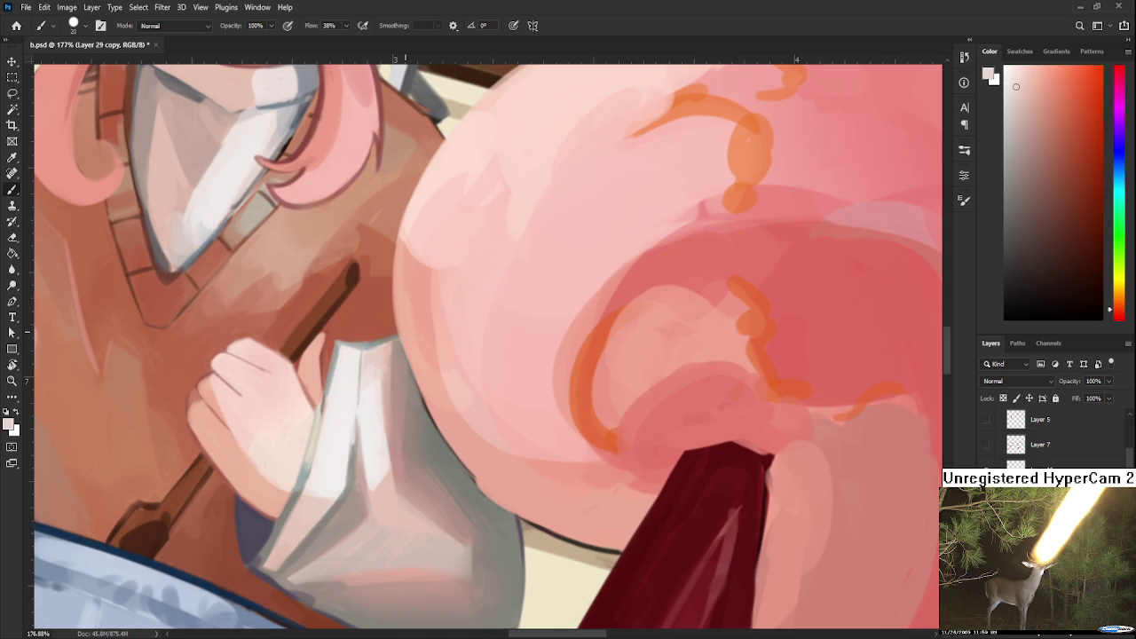
{"action": "left_click", "coordinate": [386, 355], "text": "alt"}
Rotate the view, sample sleeve greys and darken and smooth the cuff's grey shading.
{"action": "key", "text": "r"}
{"action": "left_click_drag", "start_coordinate": [372, 479], "coordinate": [354, 385]}
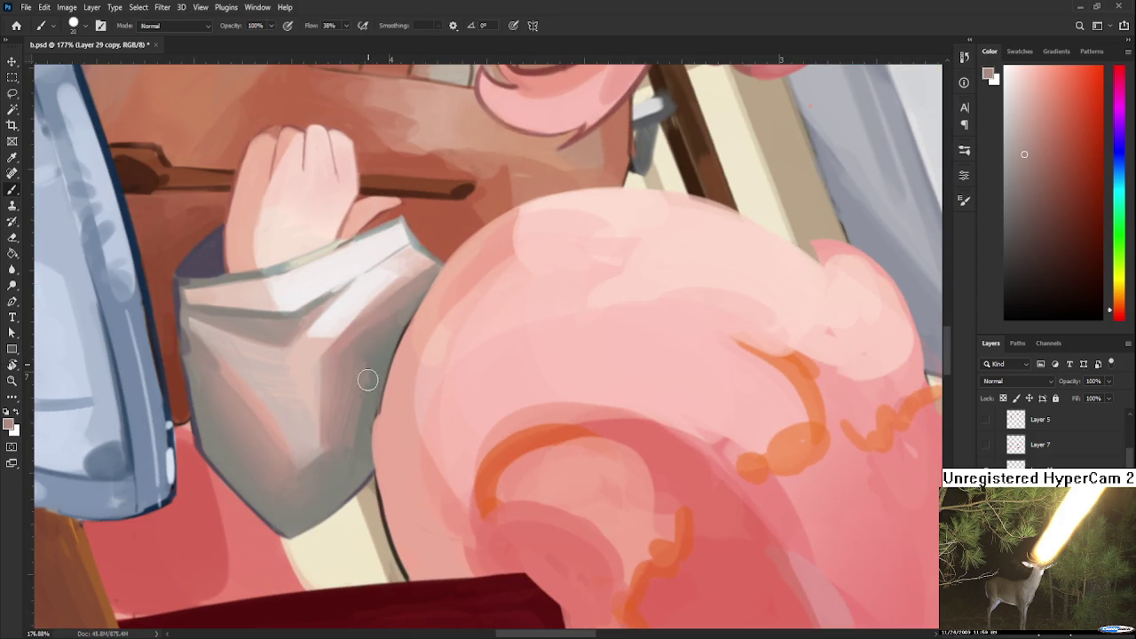
{"action": "left_click", "coordinate": [373, 380], "text": "alt"}
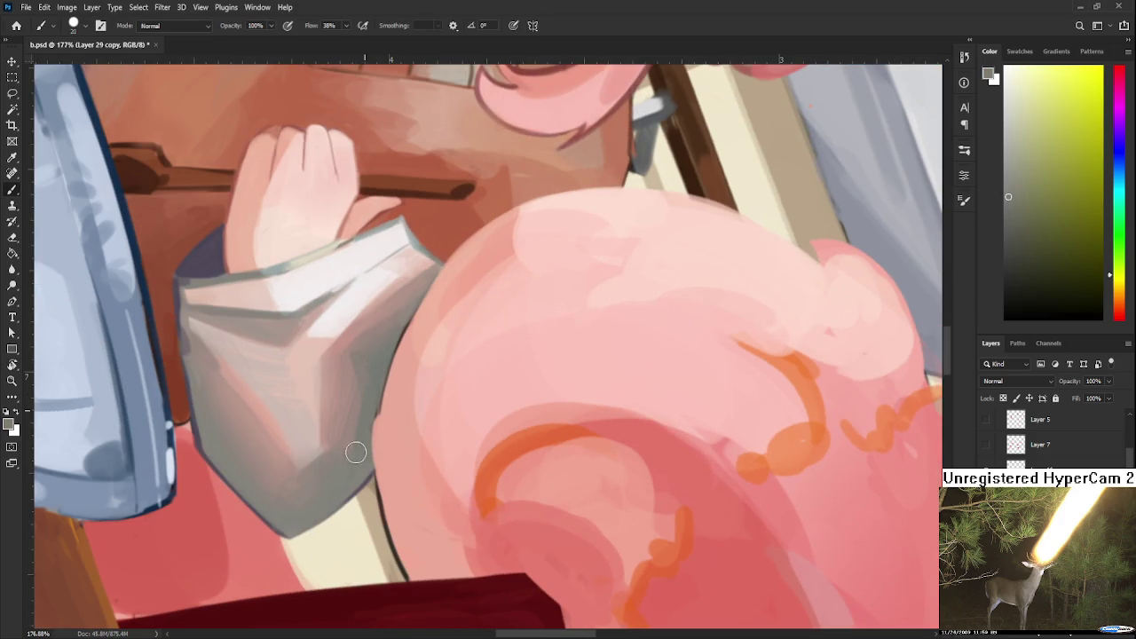
{"action": "left_click", "coordinate": [362, 390], "text": "alt"}
{"action": "left_click", "coordinate": [341, 382], "text": "alt"}
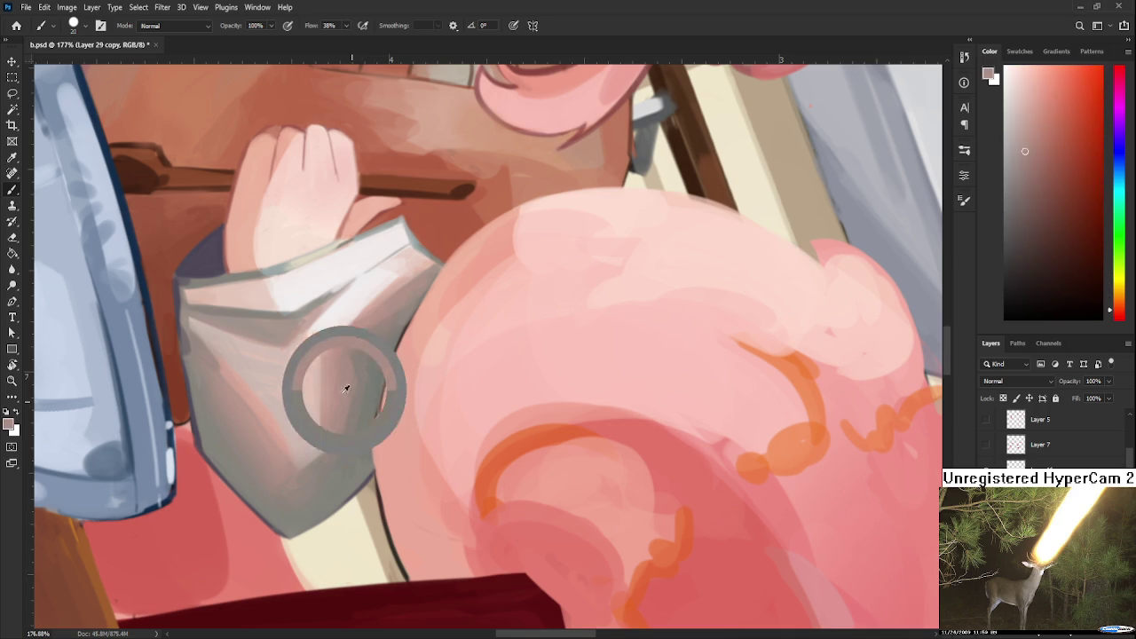
{"action": "left_click", "coordinate": [353, 431], "text": "alt"}
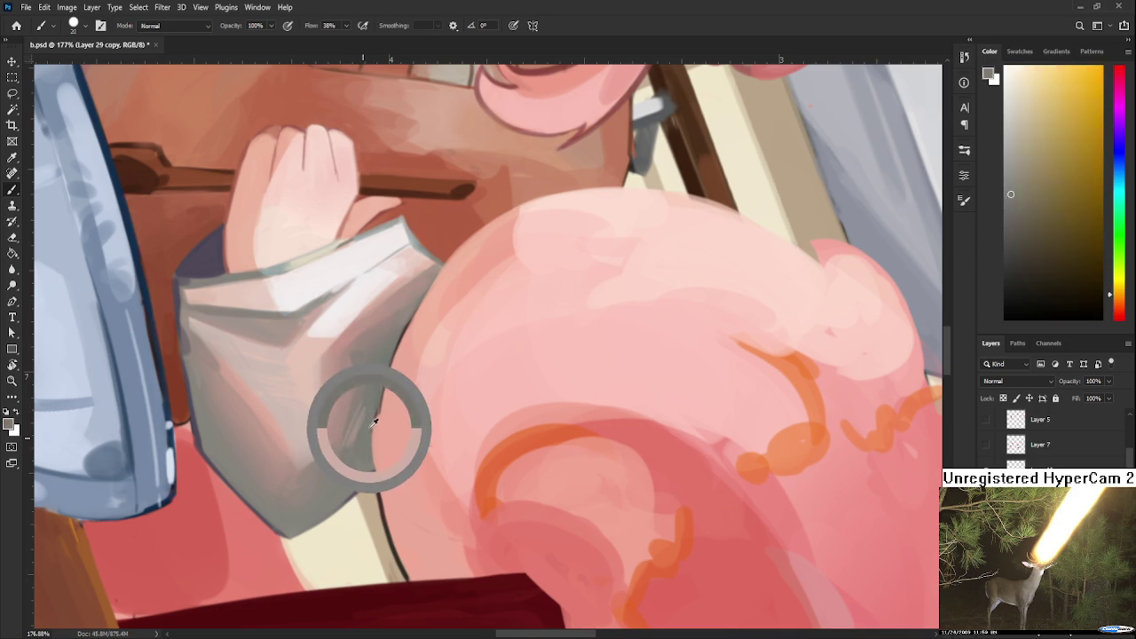
{"action": "left_click_drag", "start_coordinate": [349, 438], "coordinate": [342, 435]}
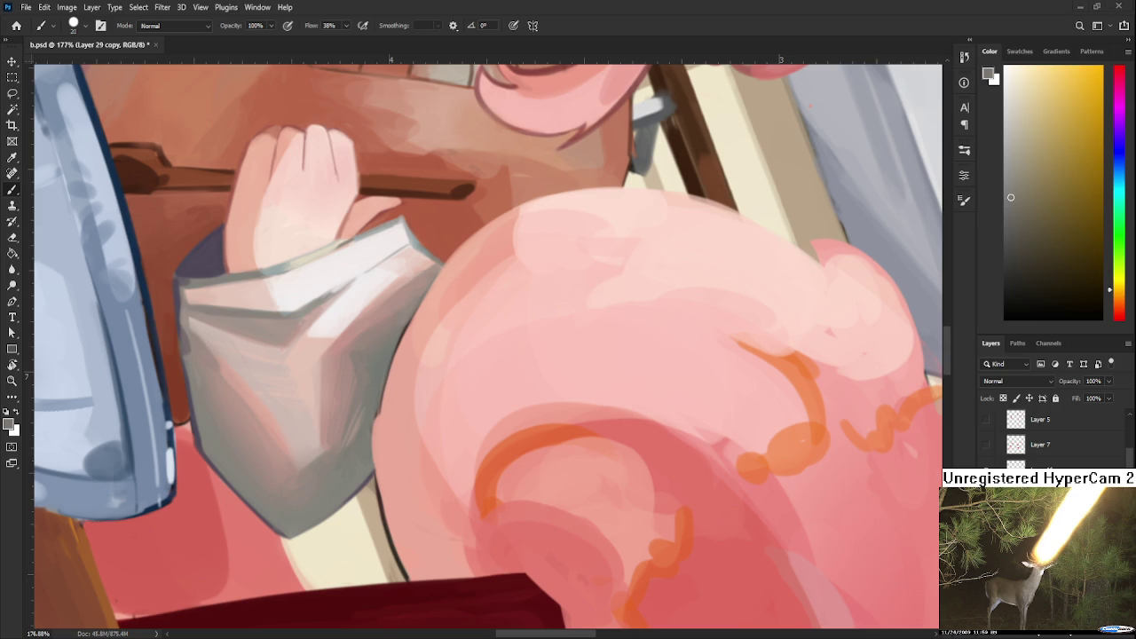
With a smaller brush, paint a thin darker line along the cuff's right edge and lighten a strip beside it.
{"action": "scroll", "coordinate": [417, 386], "scroll_direction": "up", "scroll_amount": 1}
{"action": "left_click", "coordinate": [376, 401], "text": "alt"}
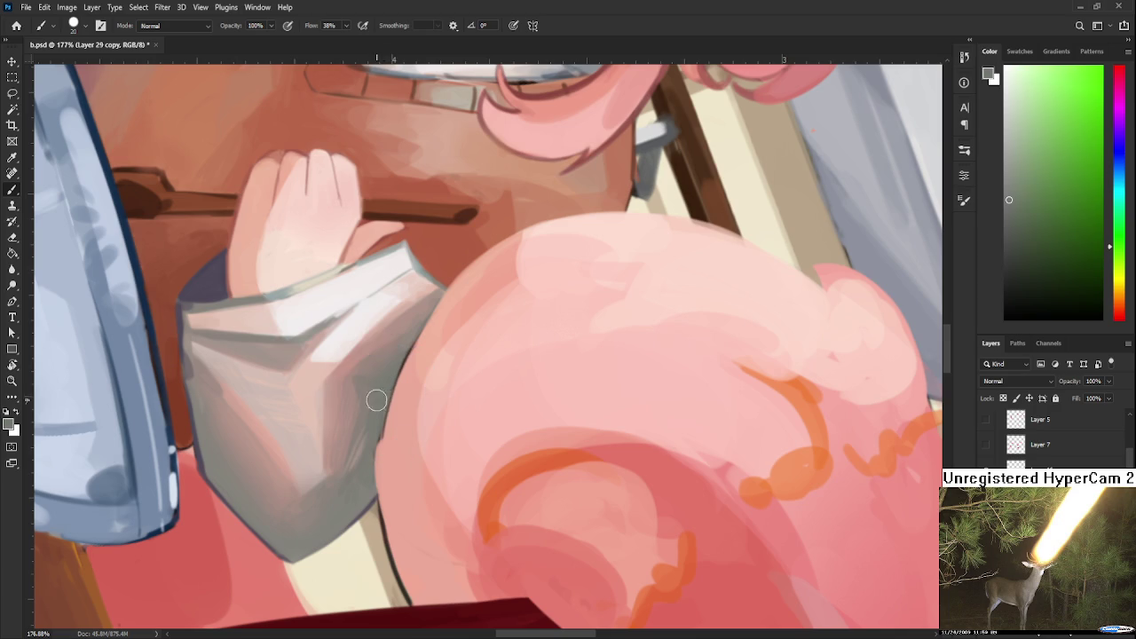
{"action": "key", "text": "bracketleft"}
{"action": "key", "text": "bracketleft"}
{"action": "key", "text": "bracketleft"}
{"action": "left_click_drag", "start_coordinate": [379, 441], "coordinate": [377, 489]}
{"action": "left_click_drag", "start_coordinate": [384, 440], "coordinate": [387, 416]}
Sample a light pink near the cuff edge and rotate the view back to level.
{"action": "left_click", "coordinate": [405, 368], "text": "alt"}
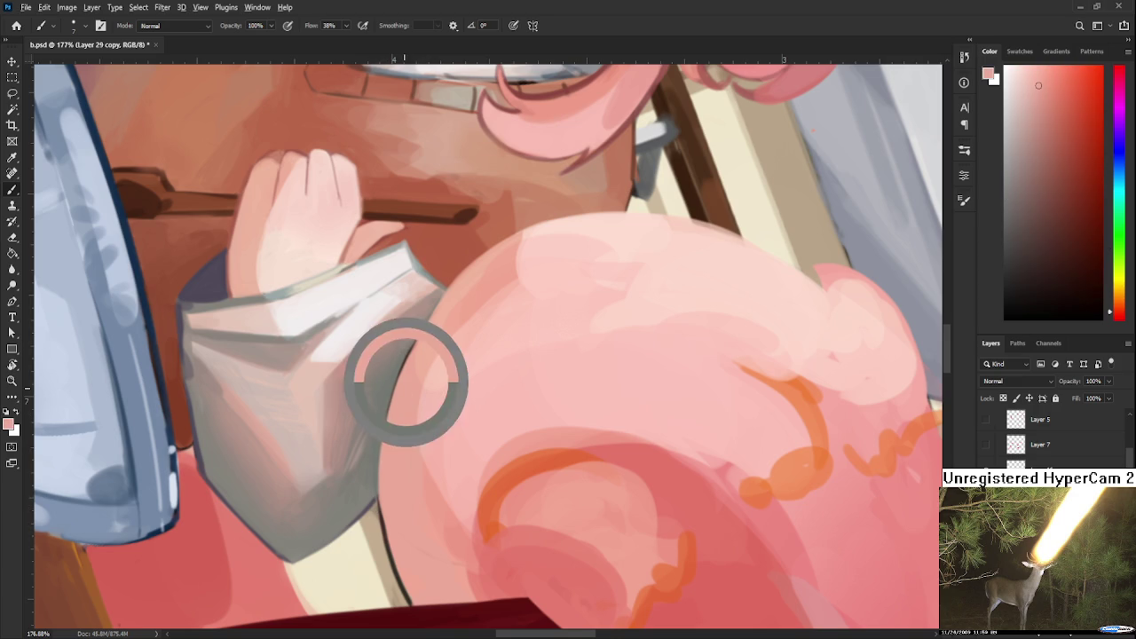
{"action": "mouse_move", "coordinate": [391, 540]}
{"action": "left_mouse_down"}
{"action": "mouse_move", "coordinate": [368, 448]}
{"action": "mouse_move", "coordinate": [388, 502]}
{"action": "left_mouse_up"}
{"action": "left_click", "coordinate": [381, 421], "text": "alt"}
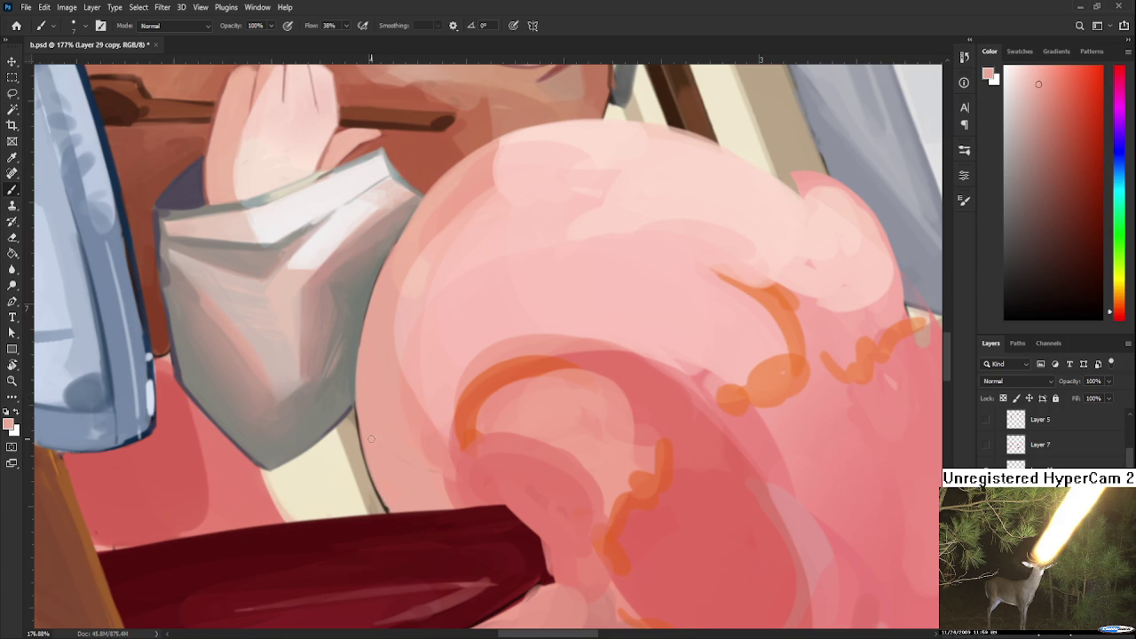
{"action": "left_click_drag", "start_coordinate": [383, 422], "coordinate": [392, 497]}
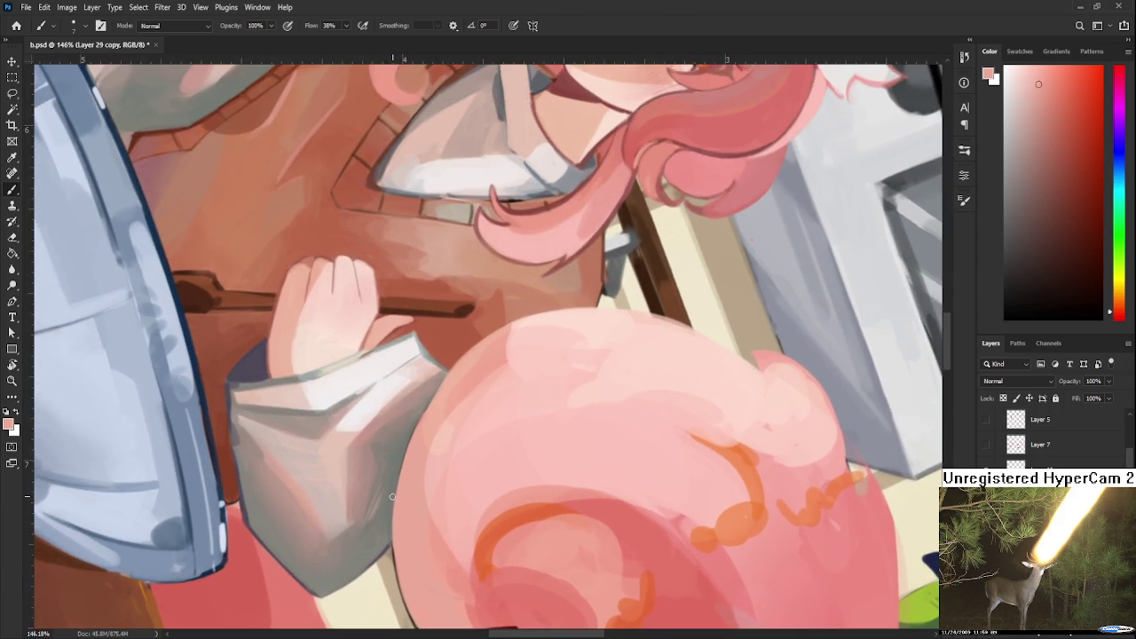
{"action": "scroll", "coordinate": [378, 476], "scroll_direction": "up", "scroll_amount": 2}
{"action": "left_click_drag", "start_coordinate": [577, 474], "coordinate": [654, 413]}
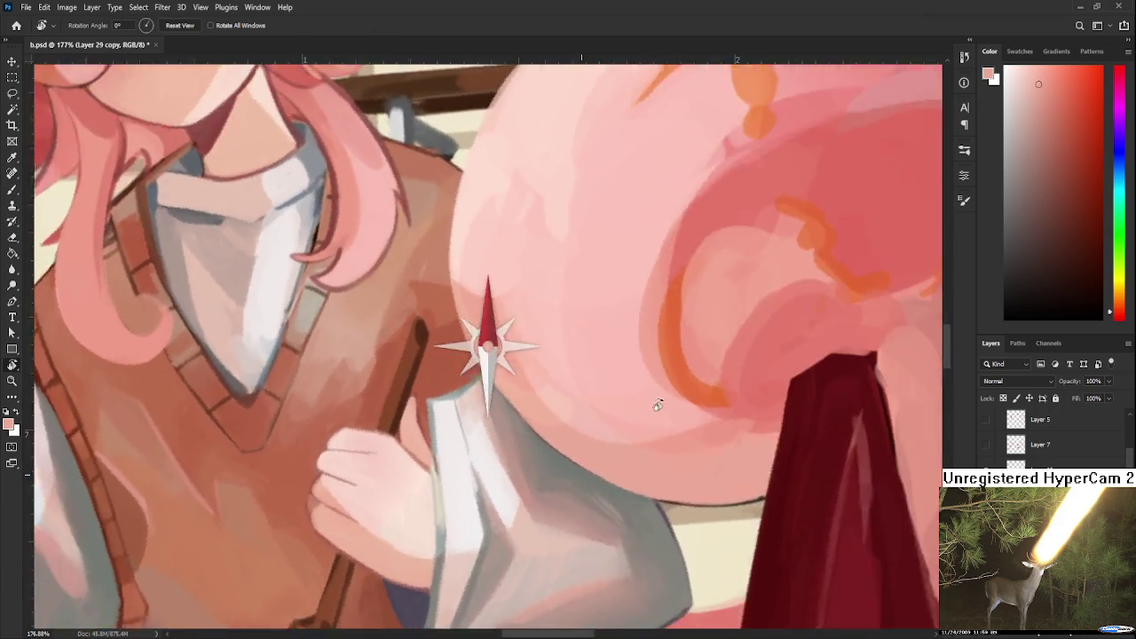
{"action": "key", "text": "Escape"}
{"action": "scroll", "coordinate": [497, 461], "scroll_direction": "up", "scroll_amount": 1}
{"action": "key", "text": "b"}
{"action": "left_click", "coordinate": [431, 523], "text": "alt"}
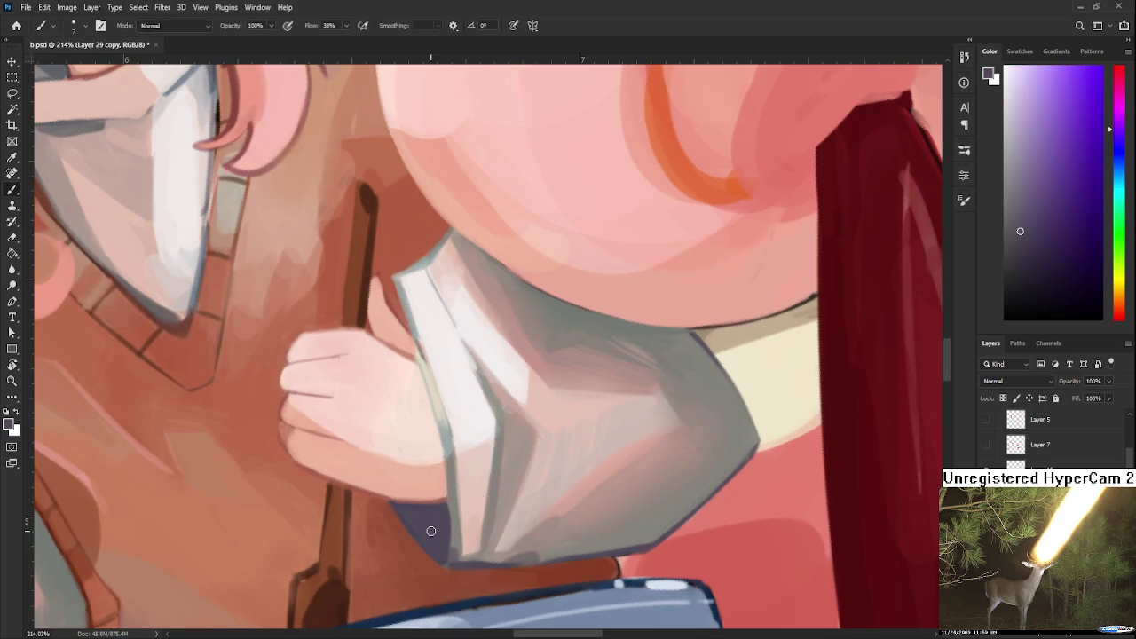
{"action": "left_click_drag", "start_coordinate": [387, 499], "coordinate": [448, 353]}
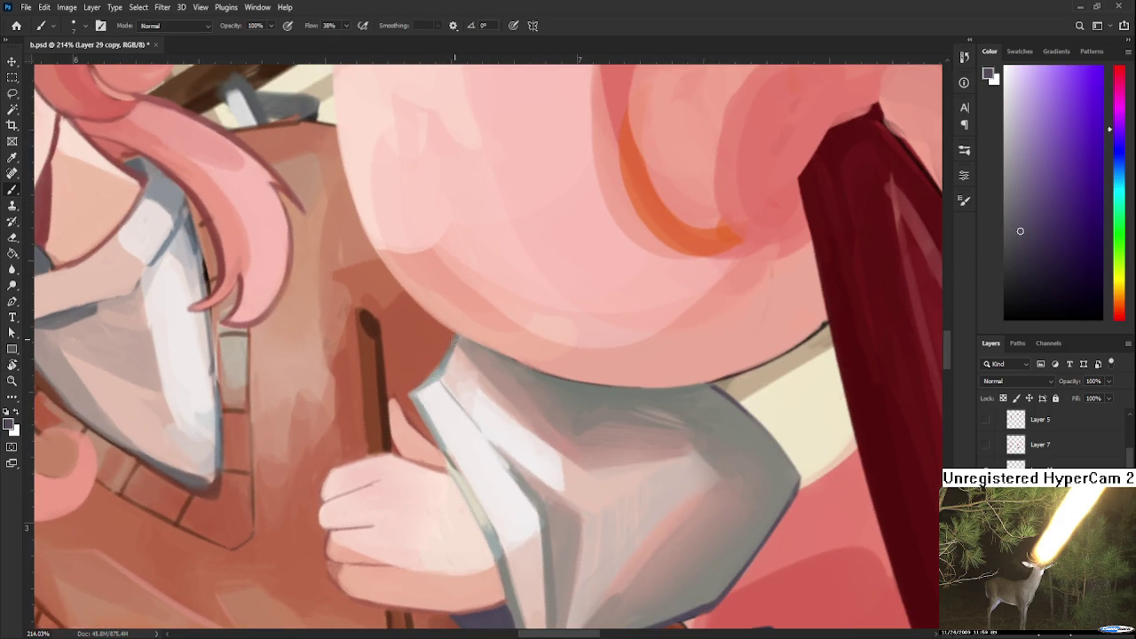
{"action": "scroll", "coordinate": [541, 365], "scroll_direction": "down", "scroll_amount": 3}
{"action": "key", "text": "r"}
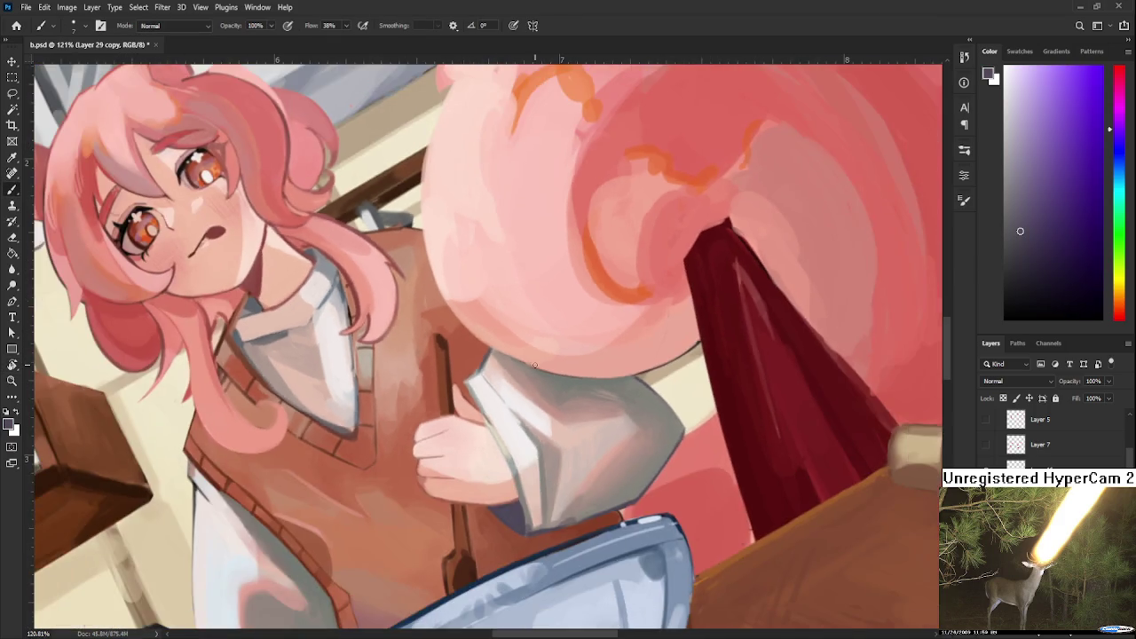
{"action": "left_click_drag", "start_coordinate": [541, 365], "coordinate": [558, 418]}
{"action": "scroll", "coordinate": [559, 418], "scroll_direction": "up", "scroll_amount": 2}
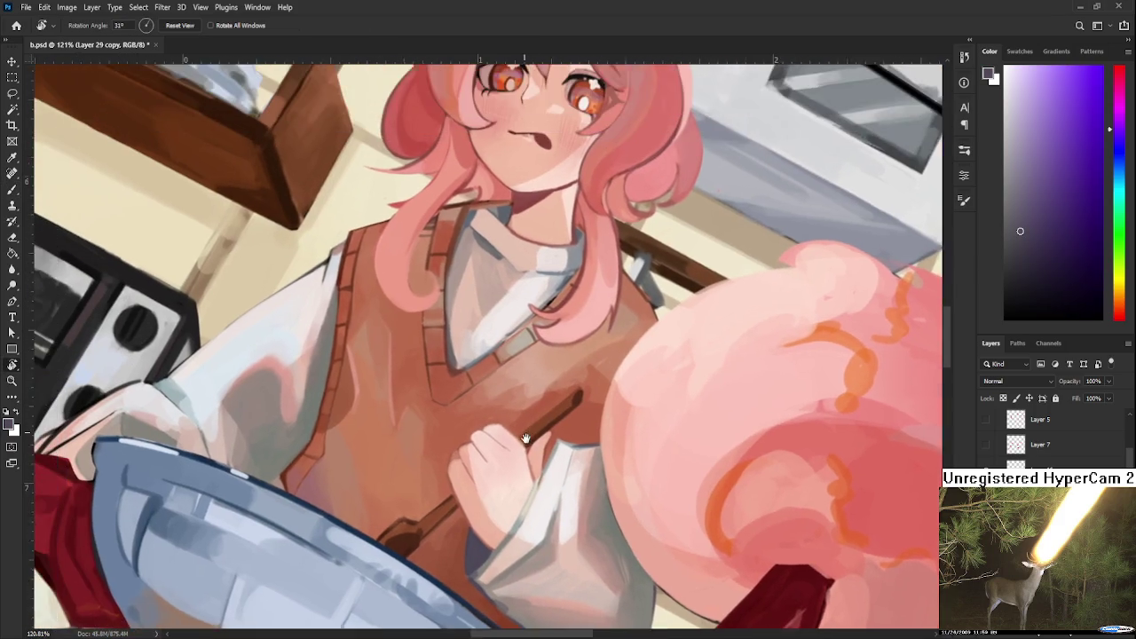
{"action": "scroll", "coordinate": [487, 435], "scroll_direction": "down", "scroll_amount": 3}
{"action": "scroll", "coordinate": [474, 448], "scroll_direction": "up", "scroll_amount": 3}
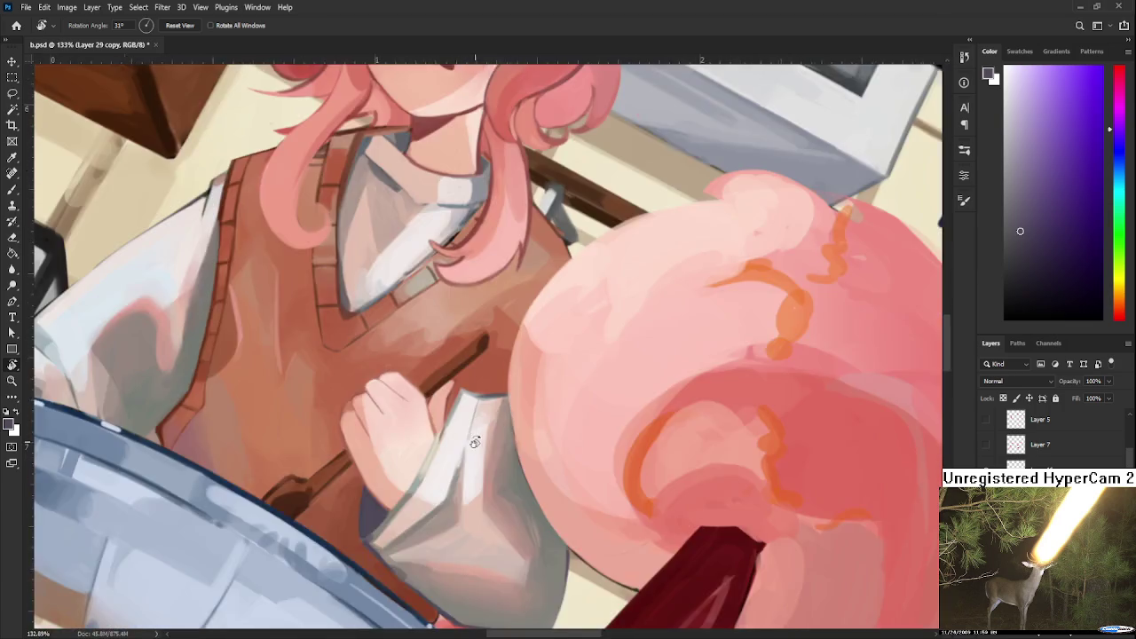
{"action": "scroll", "coordinate": [475, 455], "scroll_direction": "down", "scroll_amount": 3}
{"action": "scroll", "coordinate": [479, 454], "scroll_direction": "down", "scroll_amount": 2}
{"action": "scroll", "coordinate": [484, 454], "scroll_direction": "up", "scroll_amount": 2}
{"action": "scroll", "coordinate": [484, 453], "scroll_direction": "up", "scroll_amount": 3}
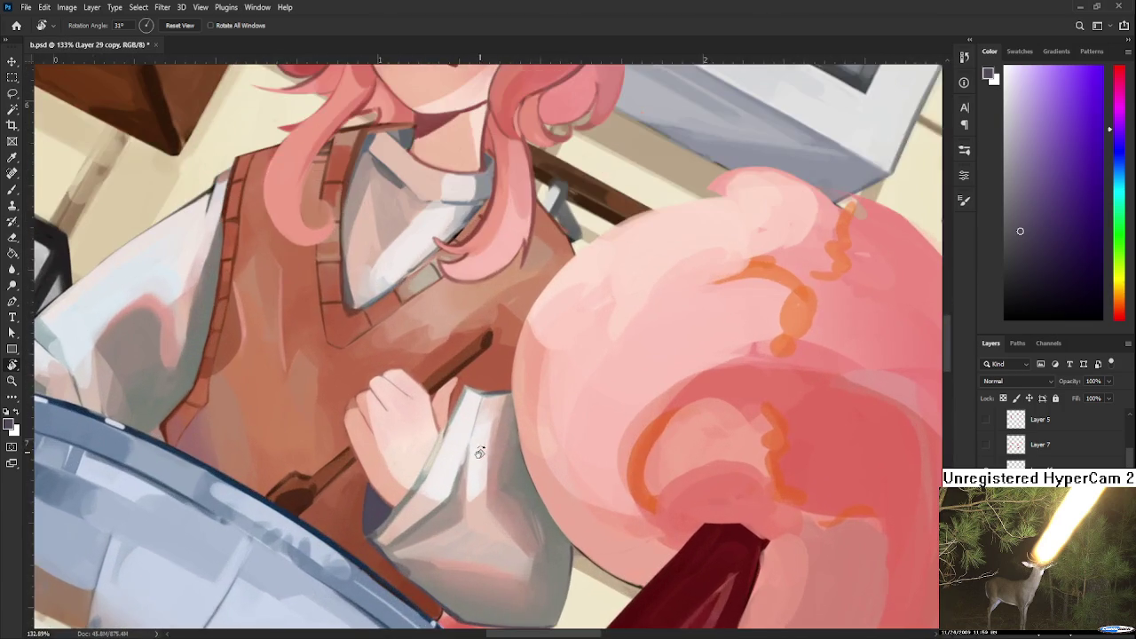
{"action": "scroll", "coordinate": [471, 473], "scroll_direction": "up", "scroll_amount": 1}
{"action": "left_click_drag", "start_coordinate": [514, 561], "coordinate": [512, 497]}
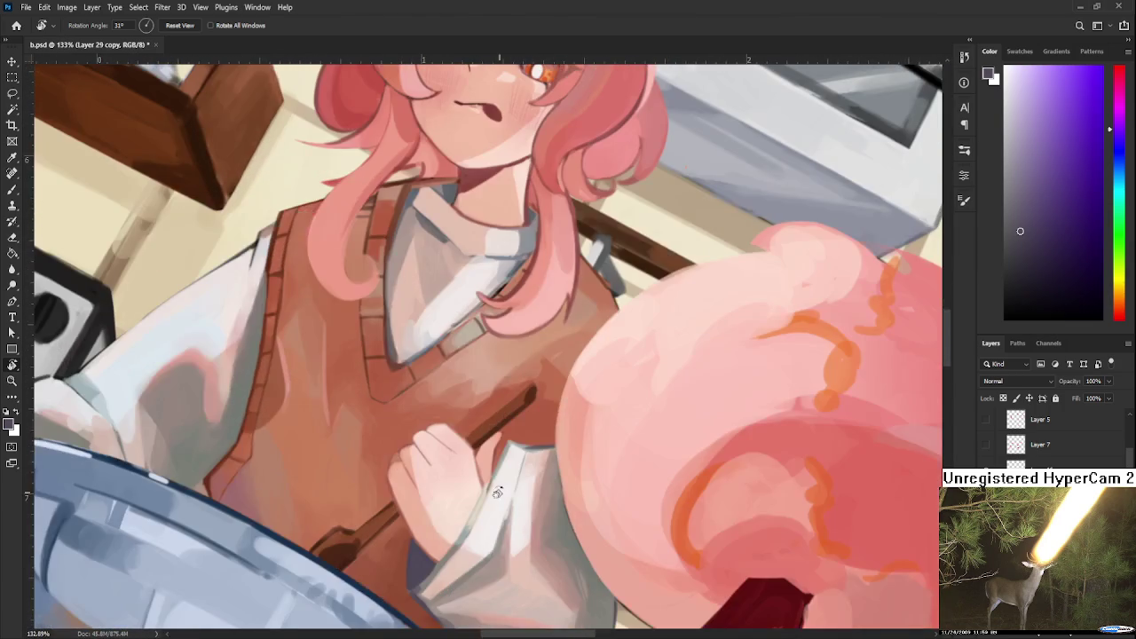
{"action": "key", "text": "b"}
{"action": "left_click", "coordinate": [216, 367], "text": "alt"}
{"action": "mouse_move", "coordinate": [509, 538]}
{"action": "left_mouse_down"}
{"action": "mouse_move", "coordinate": [502, 489]}
{"action": "mouse_move", "coordinate": [533, 523]}
{"action": "left_mouse_up"}
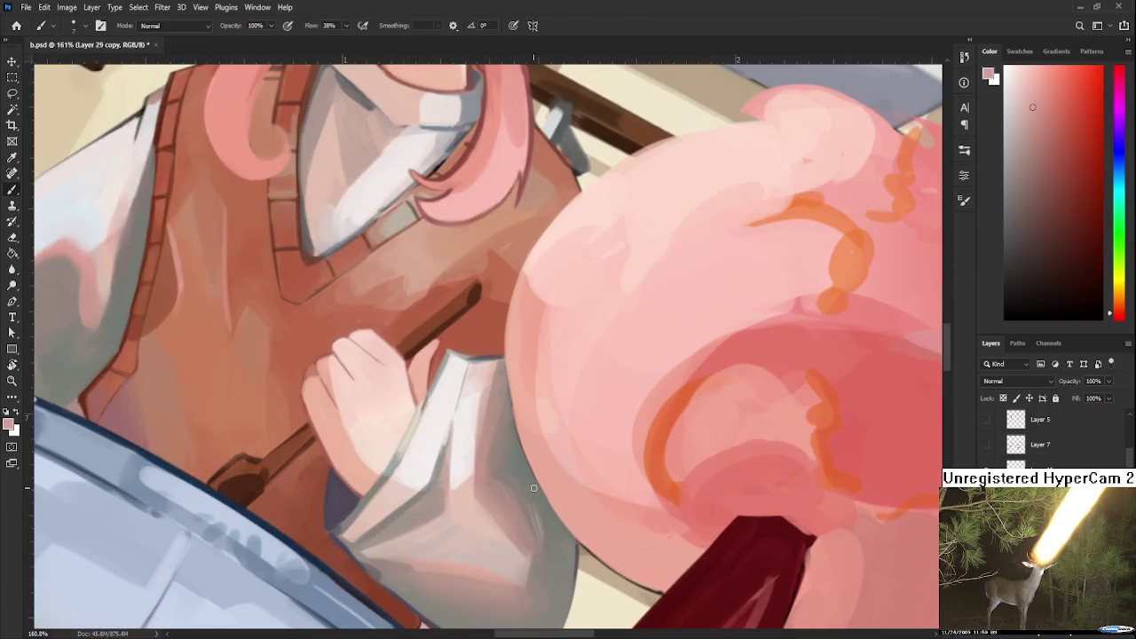
{"action": "scroll", "coordinate": [367, 475], "scroll_direction": "up", "scroll_amount": 1}
{"action": "key", "text": "bracketright"}
{"action": "key", "text": "bracketright"}
{"action": "key", "text": "bracketright"}
{"action": "left_click", "coordinate": [365, 464], "text": "alt"}
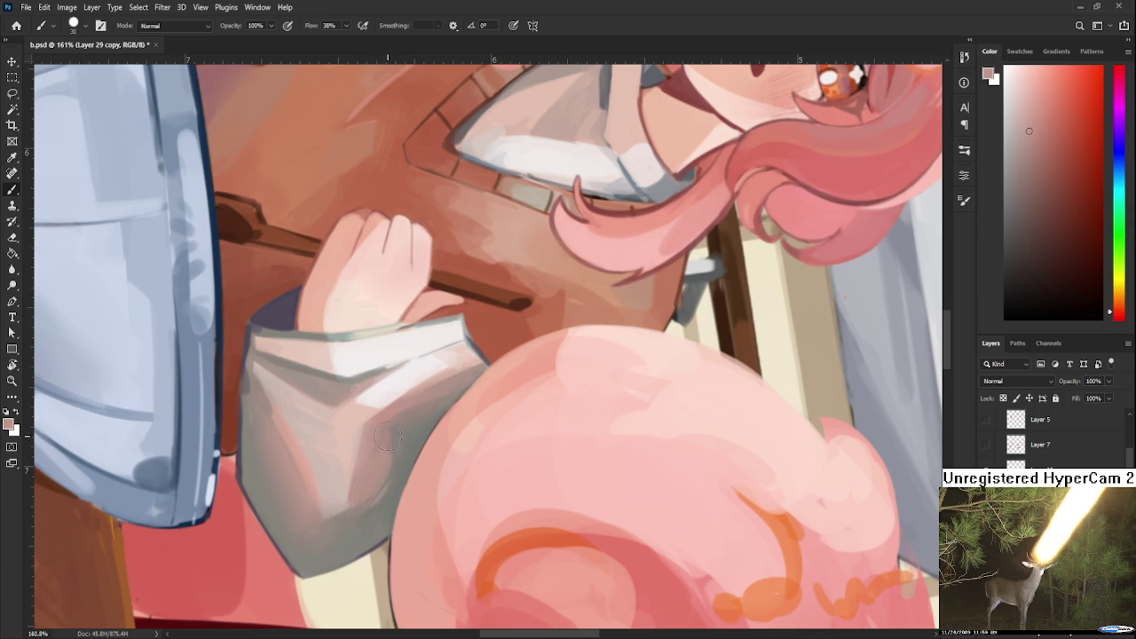
Rotate the canvas roughly 90° around the hand and sleeve cuff.
{"action": "left_click", "coordinate": [384, 461], "text": "alt"}
{"action": "scroll", "coordinate": [390, 488], "scroll_direction": "down", "scroll_amount": 5}
{"action": "key", "text": "r"}
{"action": "left_click_drag", "start_coordinate": [390, 488], "coordinate": [585, 448]}
{"action": "scroll", "coordinate": [584, 448], "scroll_direction": "up", "scroll_amount": 3}
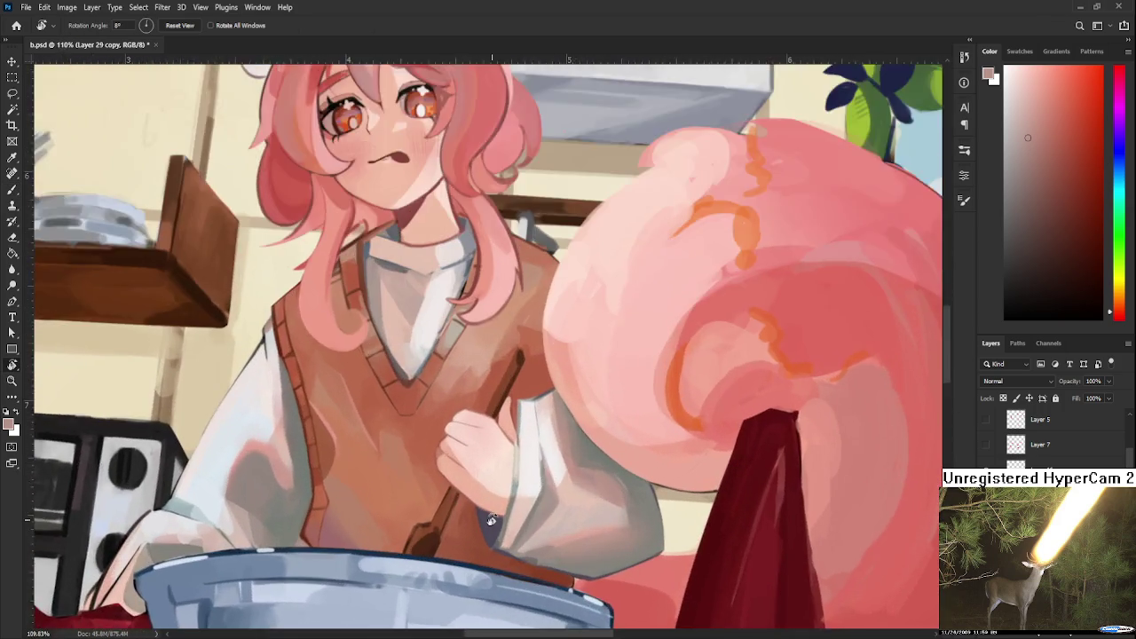
{"action": "scroll", "coordinate": [559, 466], "scroll_direction": "up", "scroll_amount": 3}
{"action": "scroll", "coordinate": [537, 484], "scroll_direction": "up", "scroll_amount": 2}
{"action": "left_click_drag", "start_coordinate": [530, 487], "coordinate": [386, 337]}
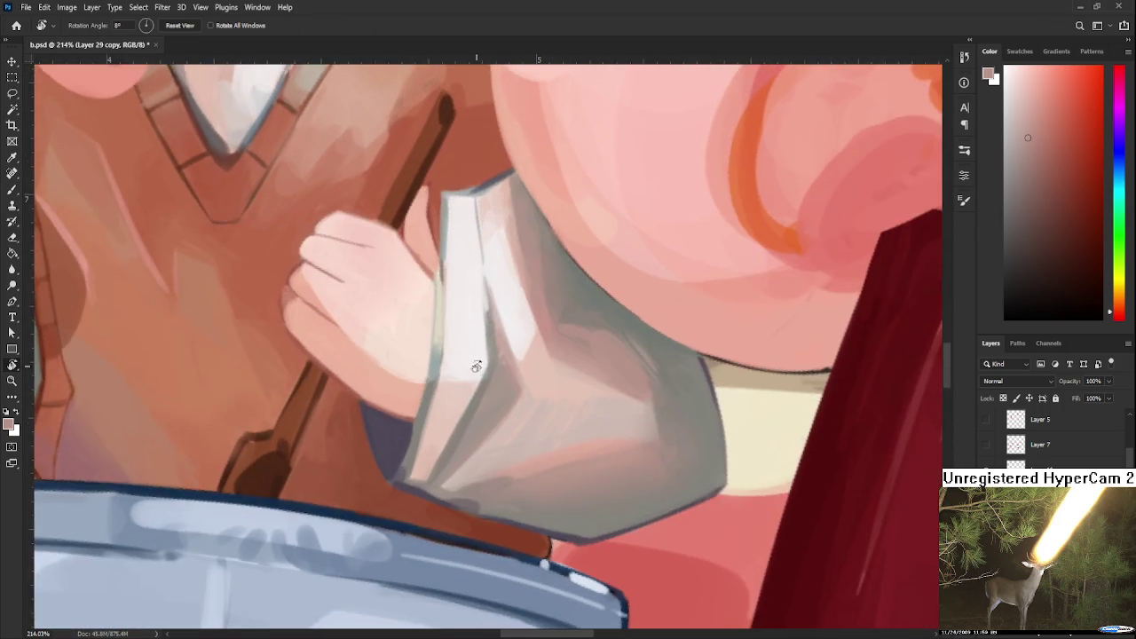
Paint grey-green along the cuff's left edge and resample colours around that edge.
{"action": "key", "text": "b"}
{"action": "left_click", "coordinate": [379, 383], "text": "alt"}
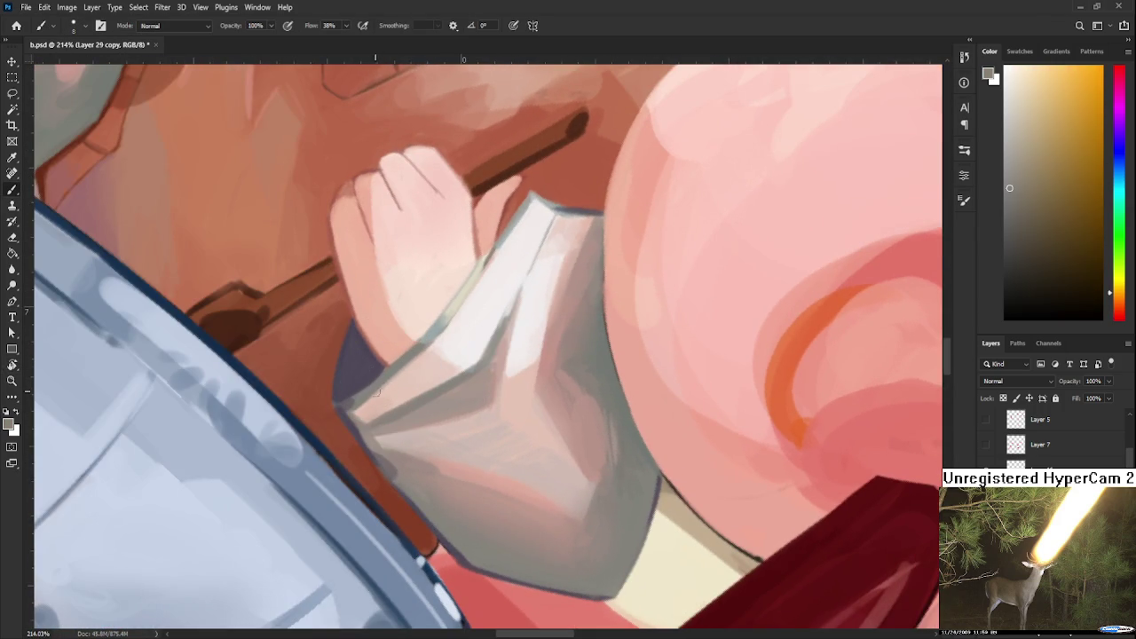
{"action": "left_click_drag", "start_coordinate": [341, 403], "coordinate": [393, 362]}
{"action": "left_click", "coordinate": [355, 382], "text": "alt"}
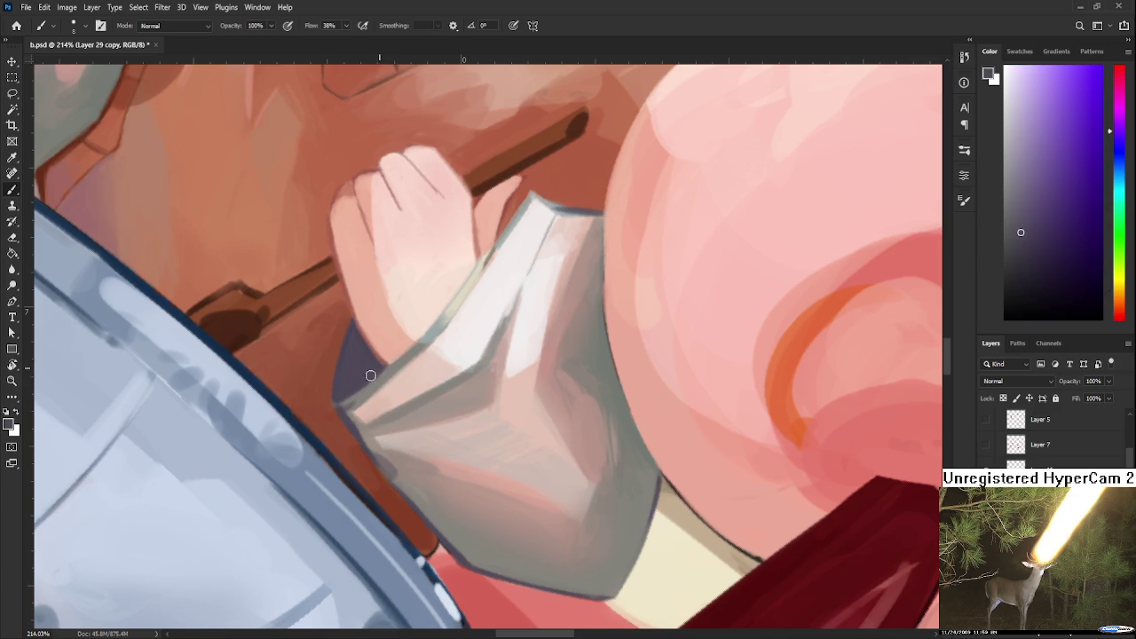
{"action": "left_click", "coordinate": [356, 394], "text": "alt"}
{"action": "left_click", "coordinate": [346, 405], "text": "alt"}
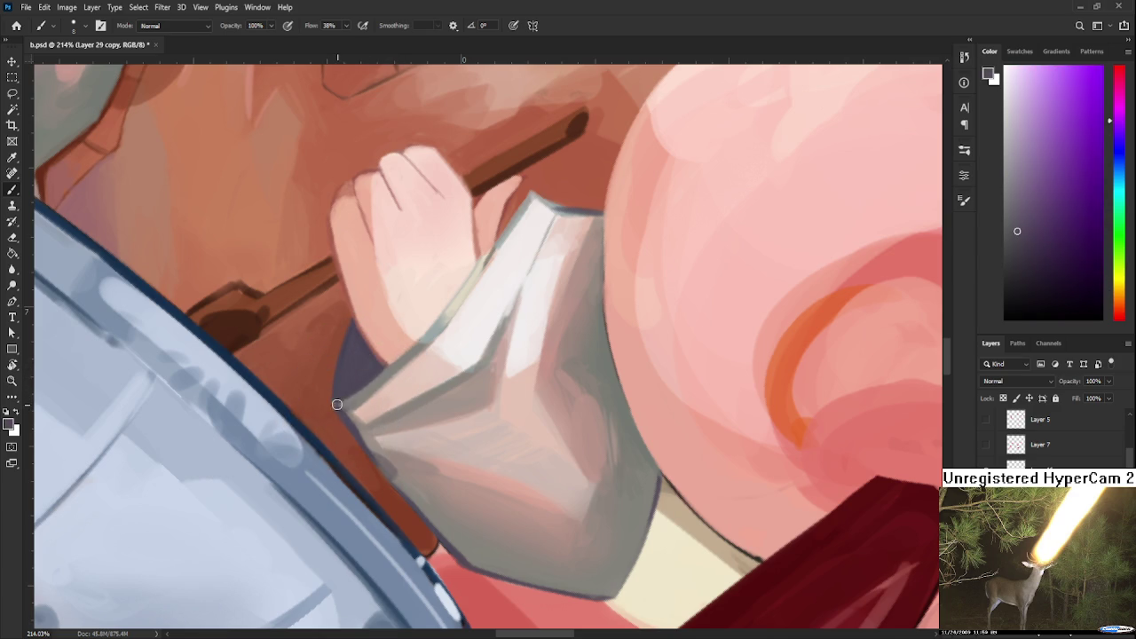
{"action": "left_click", "coordinate": [346, 405], "text": "alt"}
{"action": "left_click", "coordinate": [346, 404], "text": "alt"}
{"action": "left_click", "coordinate": [346, 405], "text": "alt"}
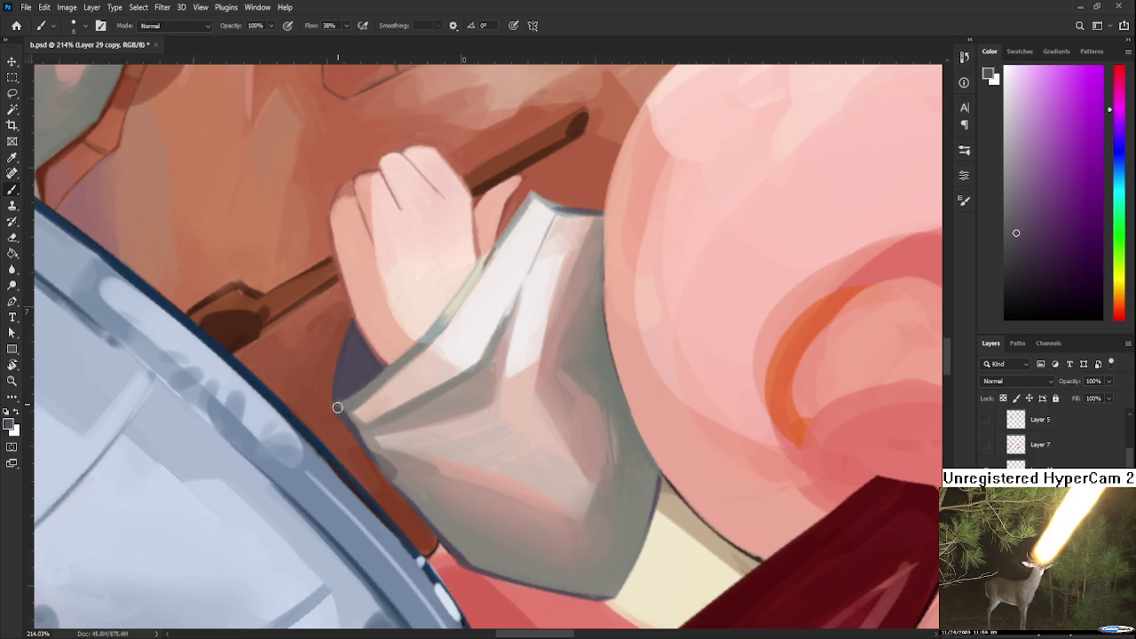
Turn the view to show the face and cuff, then sample the hand's warm light pink skin.
{"action": "scroll", "coordinate": [445, 372], "scroll_direction": "down", "scroll_amount": 5}
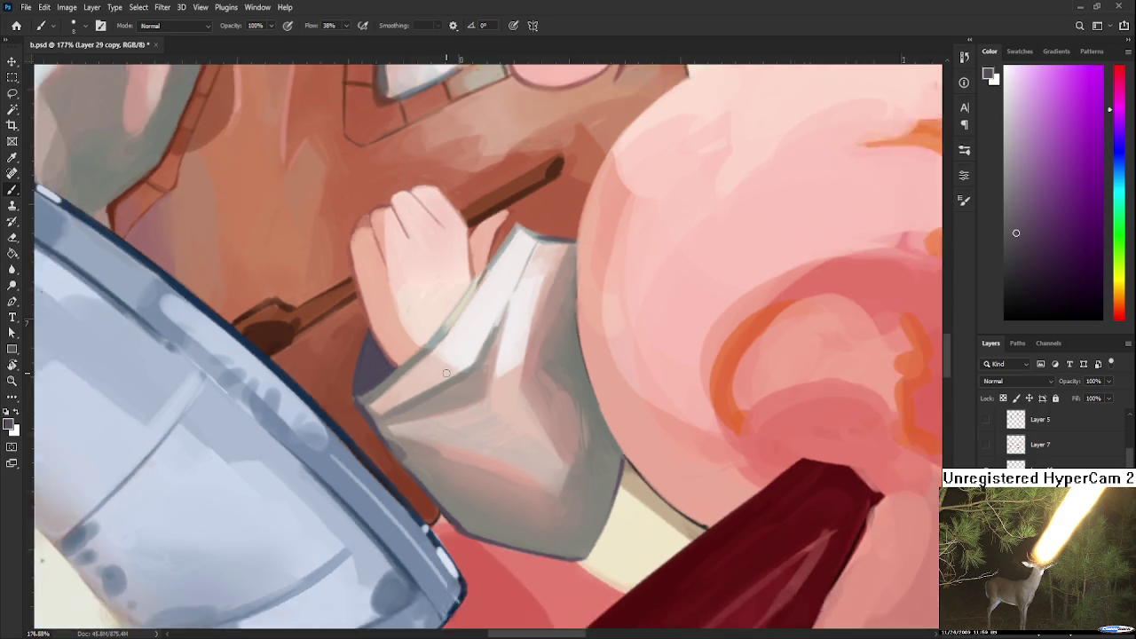
{"action": "scroll", "coordinate": [464, 371], "scroll_direction": "up", "scroll_amount": 3}
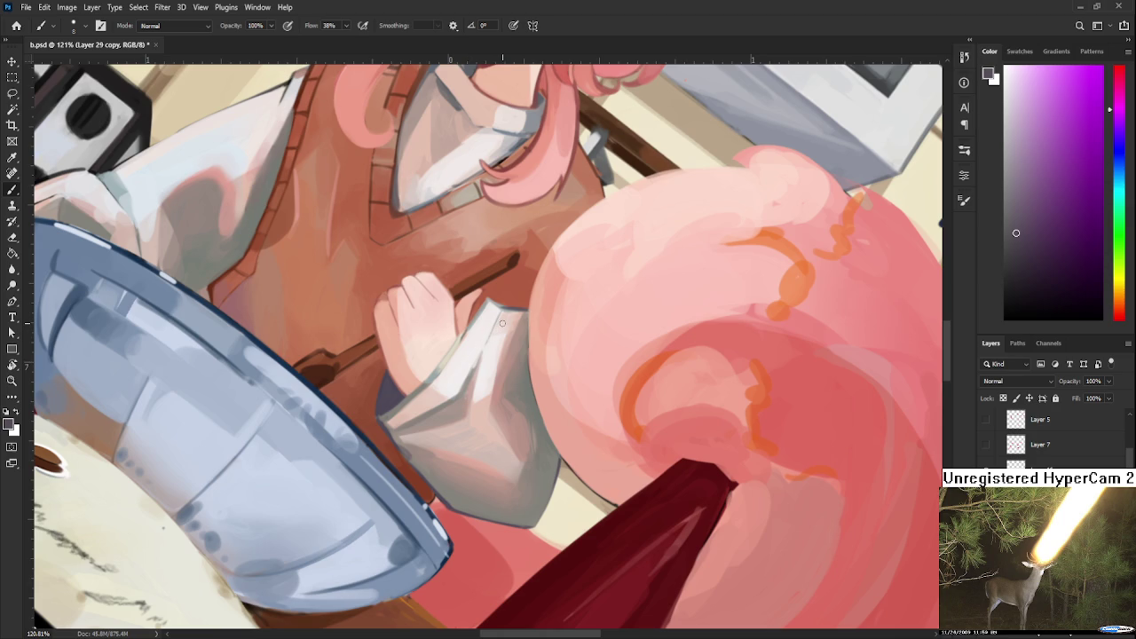
{"action": "left_click_drag", "start_coordinate": [463, 361], "coordinate": [460, 348]}
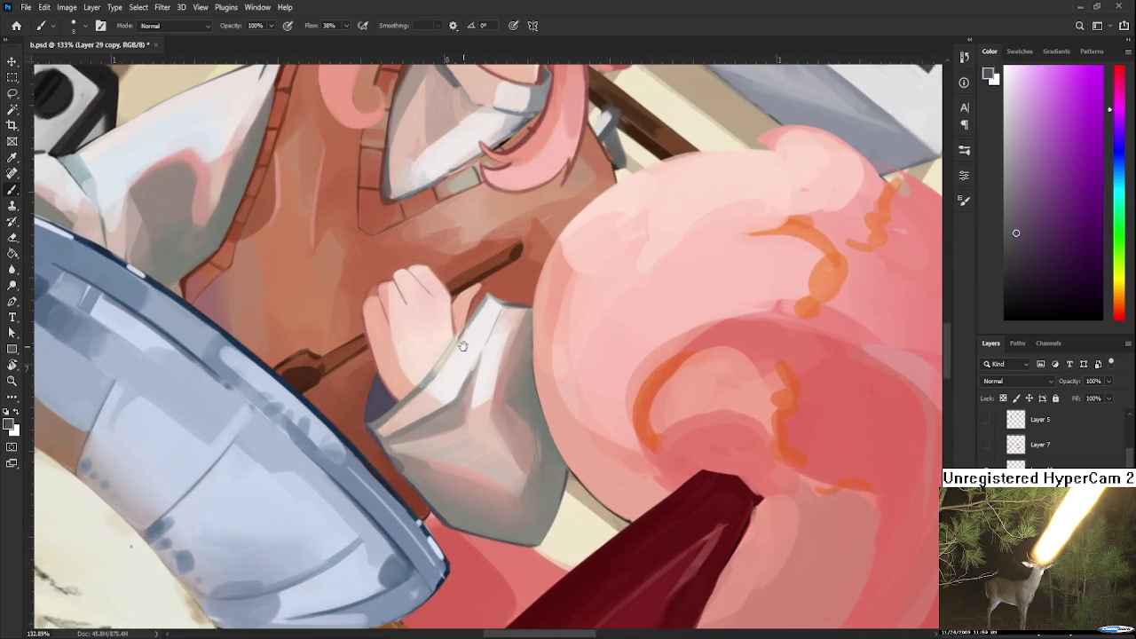
{"action": "scroll", "coordinate": [450, 419], "scroll_direction": "up", "scroll_amount": 1}
{"action": "left_click_drag", "start_coordinate": [451, 418], "coordinate": [443, 420]}
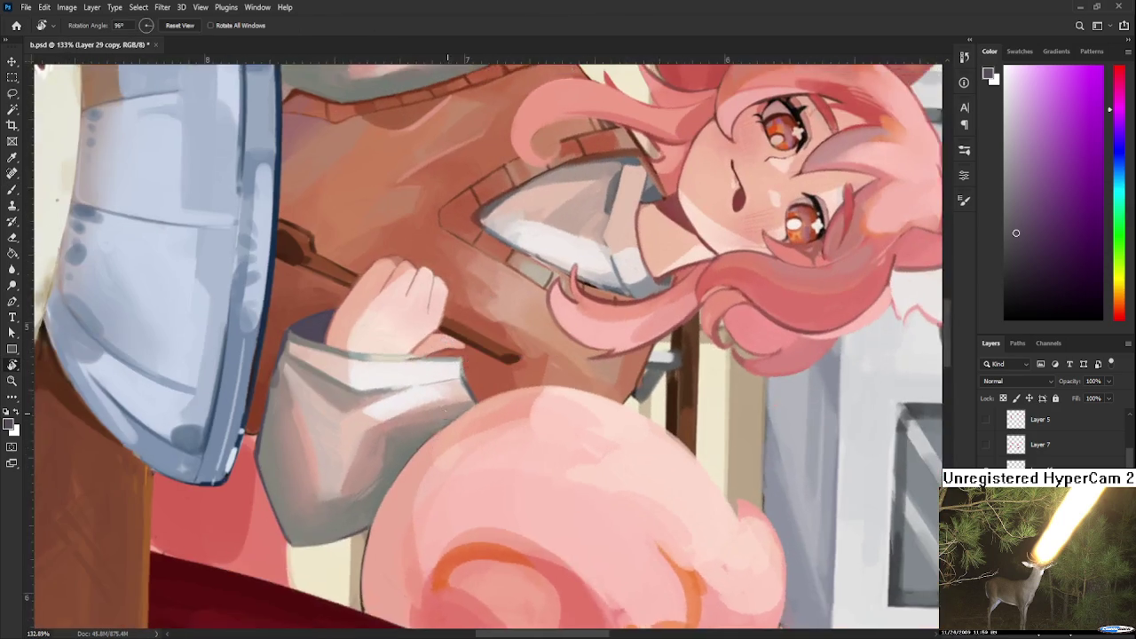
{"action": "left_click", "coordinate": [443, 420], "text": "alt"}
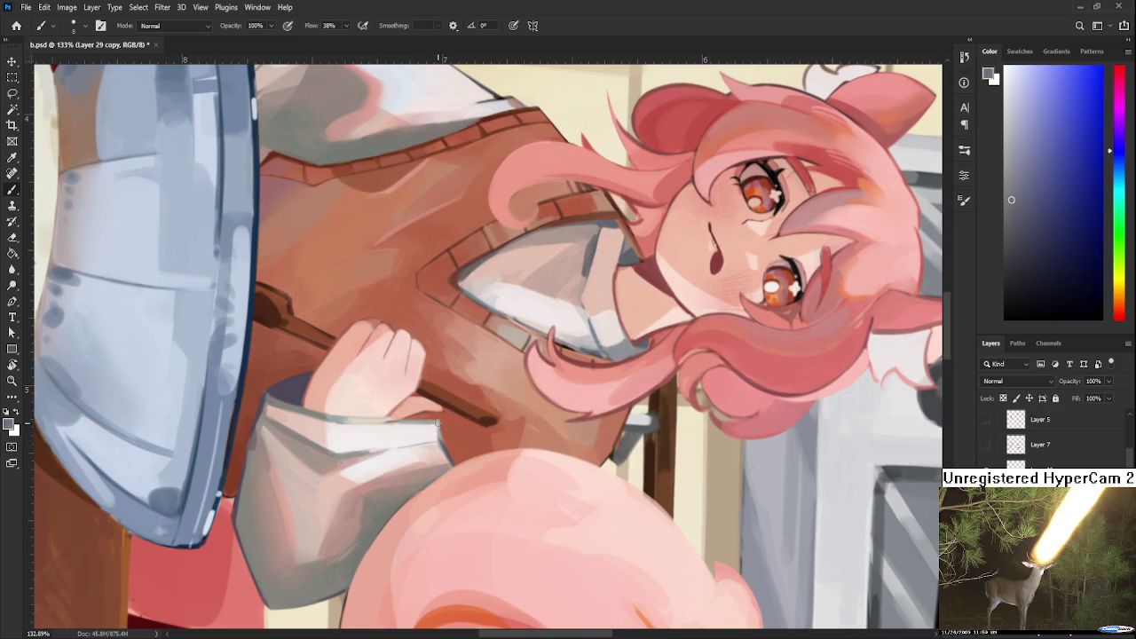
{"action": "left_click", "coordinate": [298, 395], "text": "alt"}
{"action": "left_click", "coordinate": [409, 410], "text": "alt"}
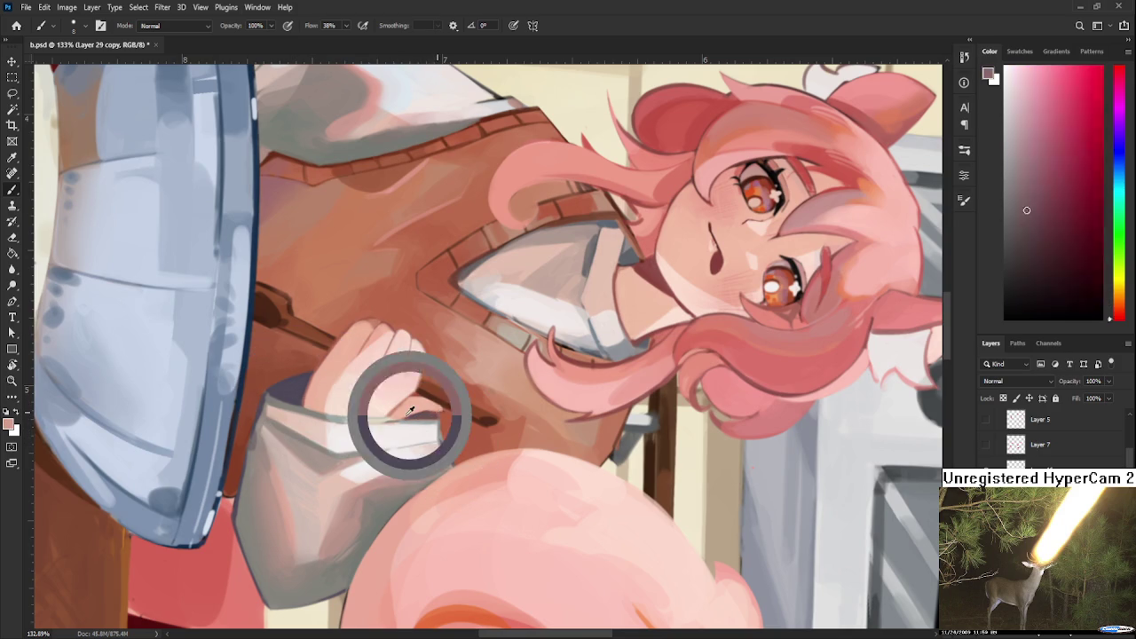
Turn the canvas roughly upright and tilt it to show the vest, hand and tail.
{"action": "key", "text": "r"}
{"action": "mouse_move", "coordinate": [409, 413]}
{"action": "left_mouse_down"}
{"action": "mouse_move", "coordinate": [546, 408]}
{"action": "mouse_move", "coordinate": [403, 452]}
{"action": "left_mouse_up"}
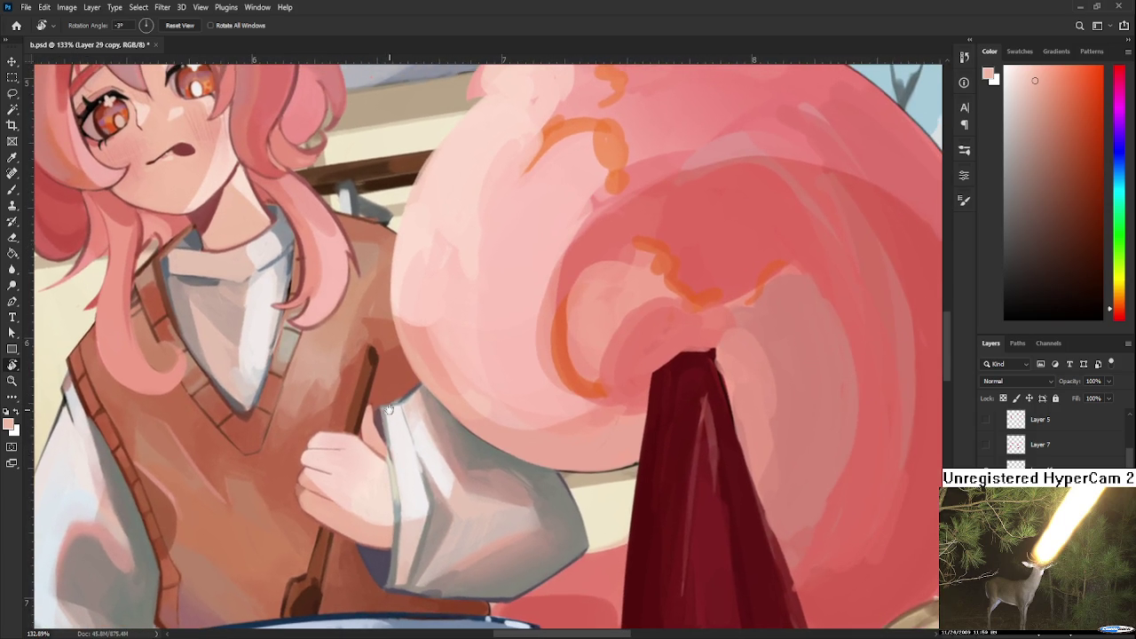
{"action": "mouse_move", "coordinate": [388, 410]}
{"action": "left_mouse_down"}
{"action": "mouse_move", "coordinate": [477, 307]}
{"action": "mouse_move", "coordinate": [523, 310]}
{"action": "left_mouse_up"}
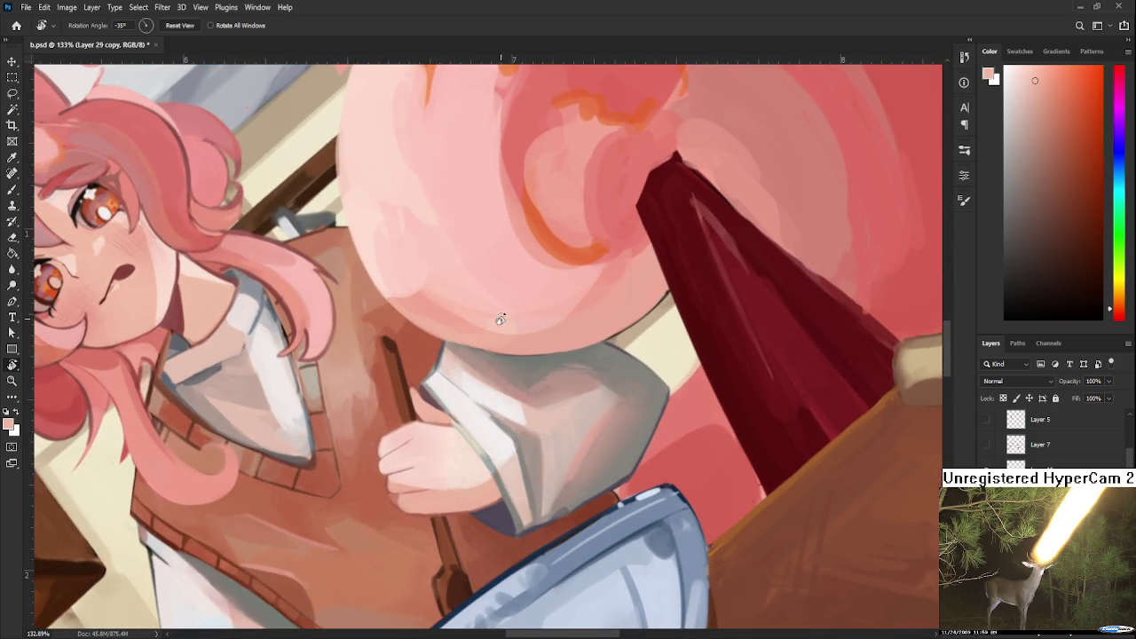
{"action": "left_click_drag", "start_coordinate": [532, 367], "coordinate": [416, 438]}
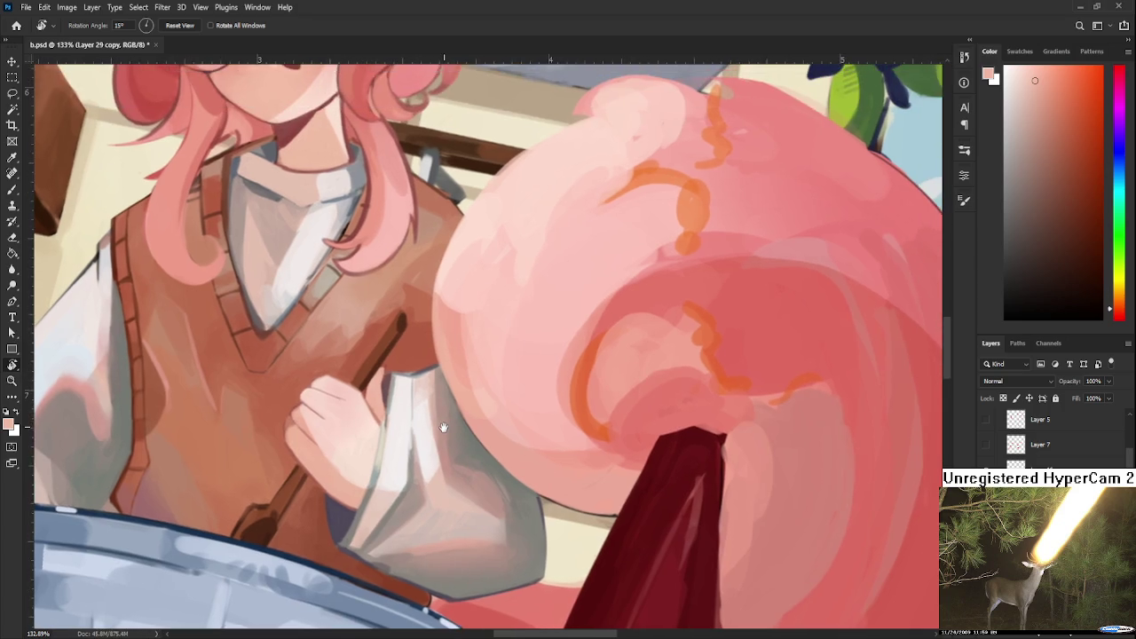
Sample the vest's muted reddish-brown and zoom out to see the whole kitchen illustration.
{"action": "left_click", "coordinate": [395, 390], "text": "alt"}
{"action": "left_click", "coordinate": [401, 366], "text": "alt"}
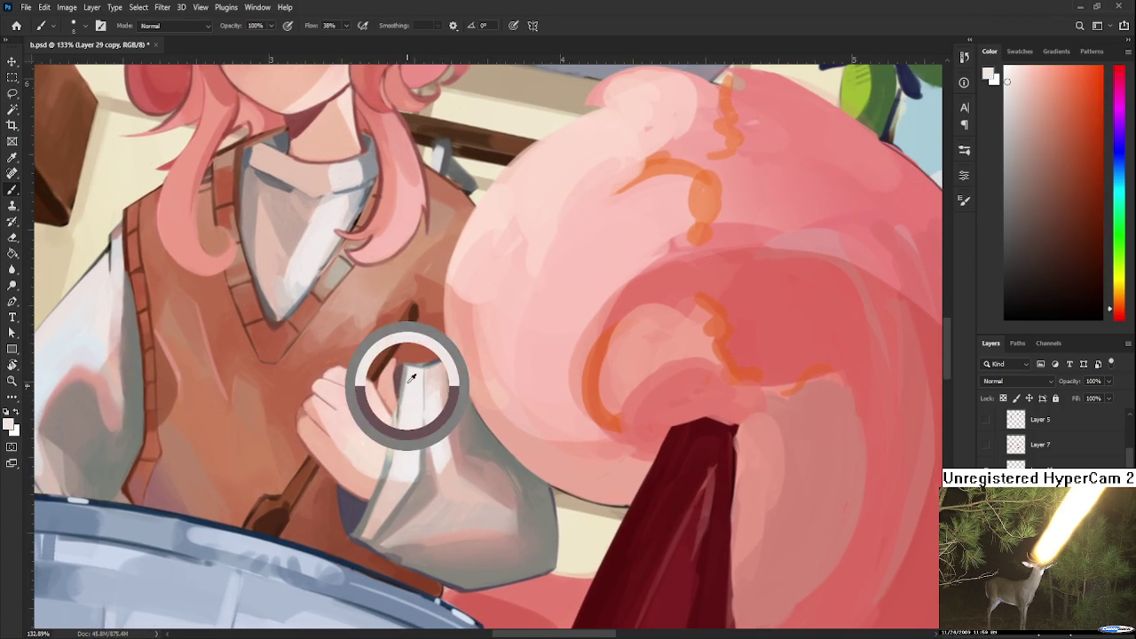
{"action": "left_click", "coordinate": [411, 382], "text": "alt"}
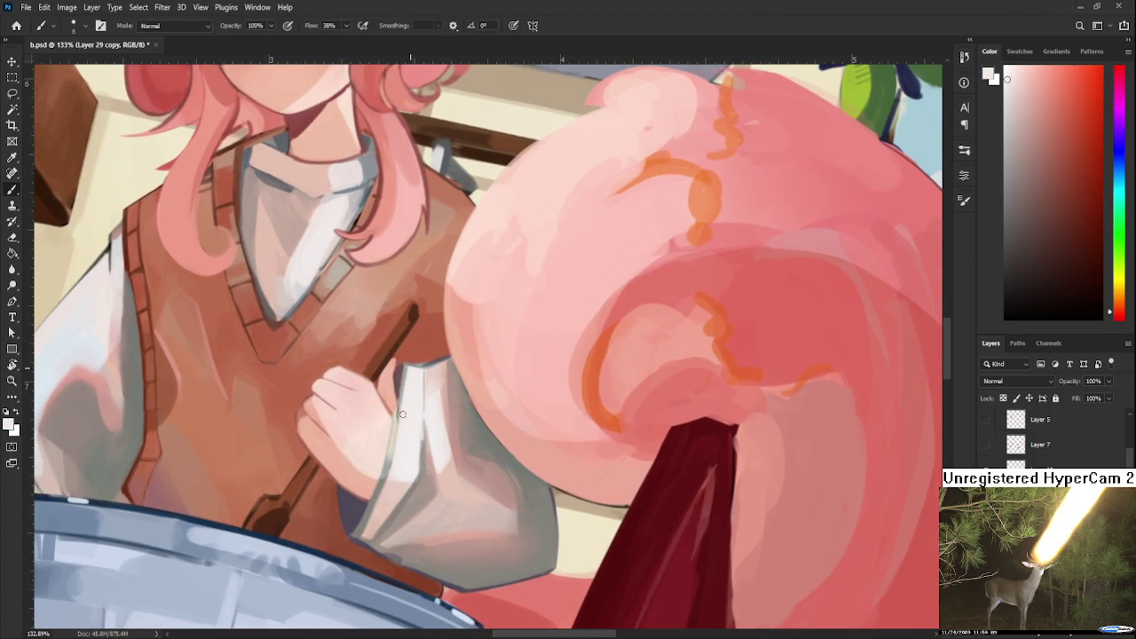
{"action": "left_click", "coordinate": [434, 357], "text": "alt"}
{"action": "left_click", "coordinate": [437, 359], "text": "alt"}
{"action": "left_click", "coordinate": [414, 366], "text": "alt"}
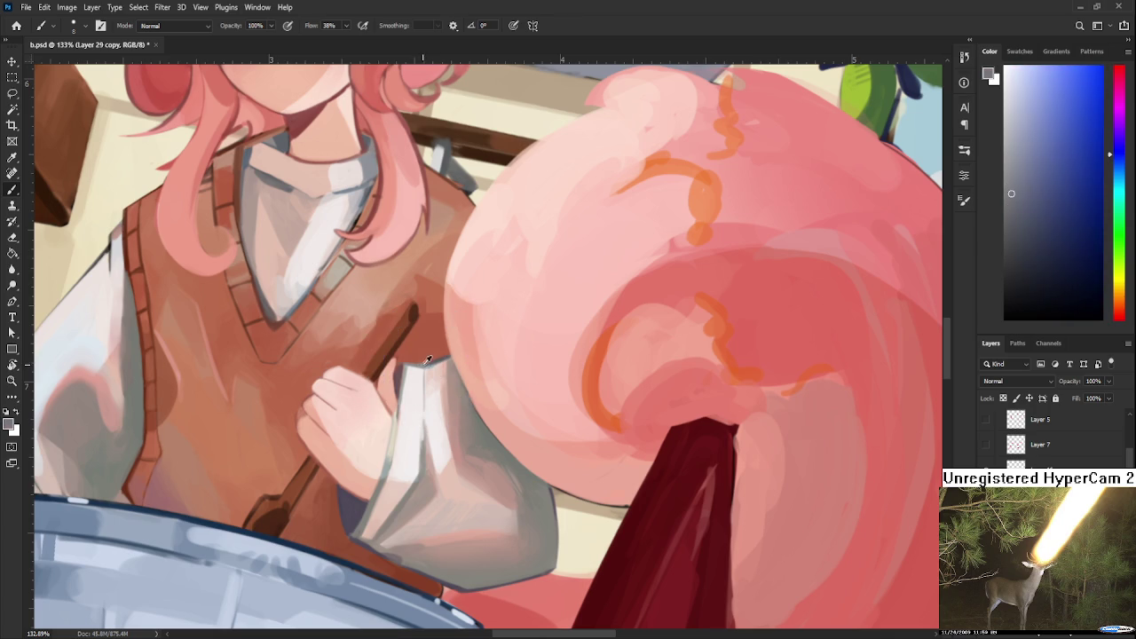
{"action": "left_click", "coordinate": [412, 363], "text": "alt"}
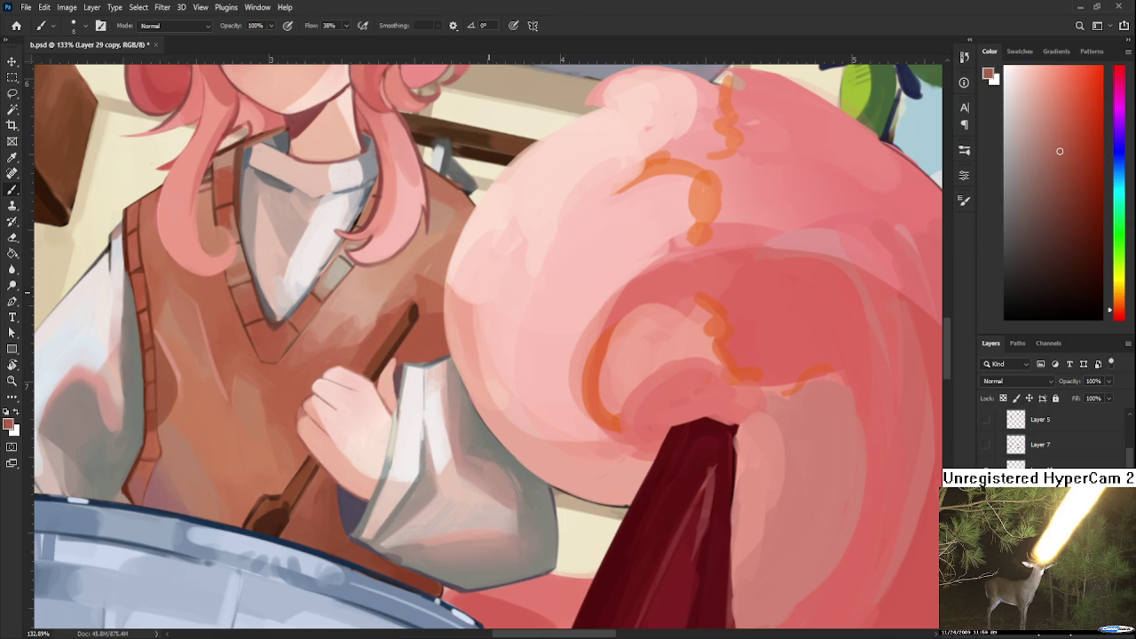
{"action": "scroll", "coordinate": [484, 385], "scroll_direction": "down", "scroll_amount": 5}
{"action": "scroll", "coordinate": [384, 410], "scroll_direction": "up", "scroll_amount": 5}
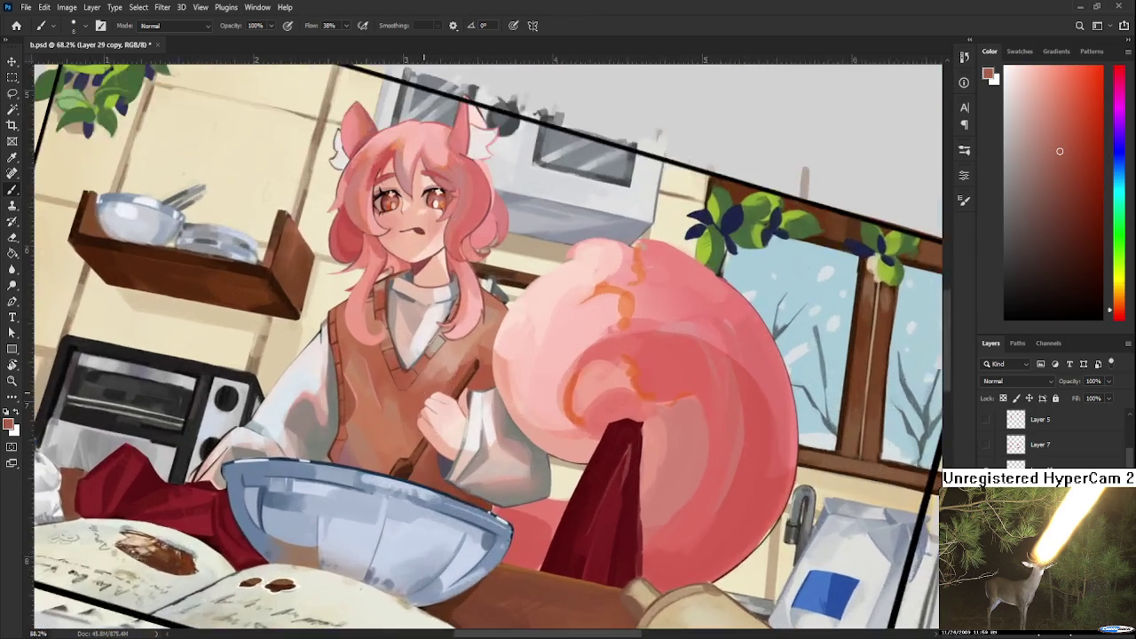
{"action": "scroll", "coordinate": [383, 410], "scroll_direction": "up", "scroll_amount": 1}
Zoom to 214% and paint a short lighter blending stroke on the brown vest below the V-neck.
{"action": "scroll", "coordinate": [380, 408], "scroll_direction": "up", "scroll_amount": 1}
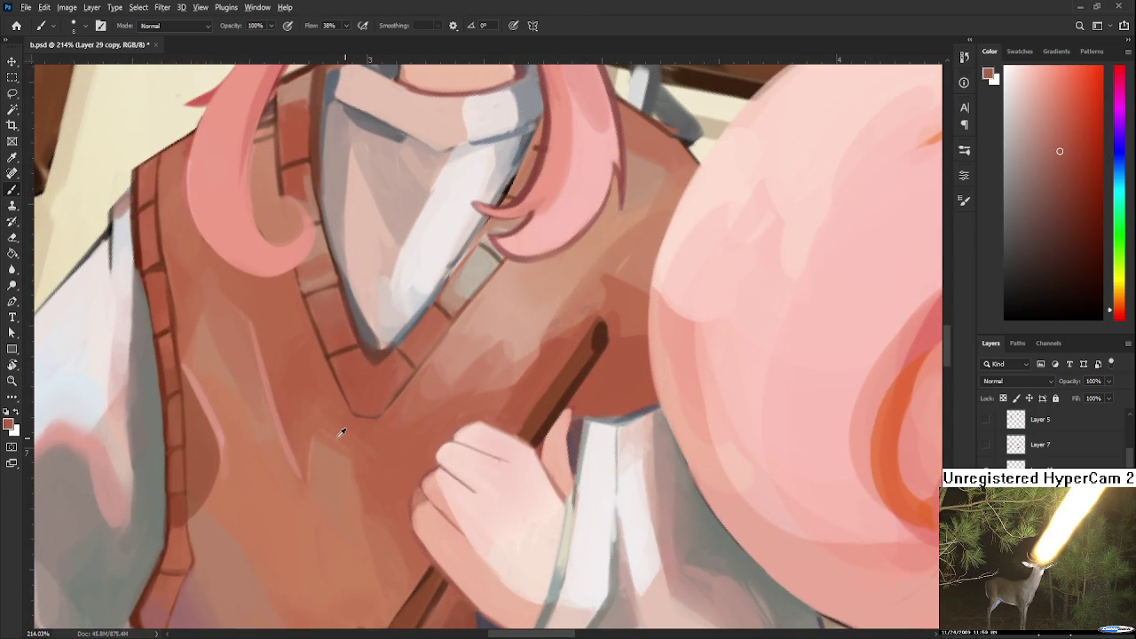
{"action": "key", "text": "bracketright"}
{"action": "key", "text": "bracketright"}
{"action": "key", "text": "bracketright"}
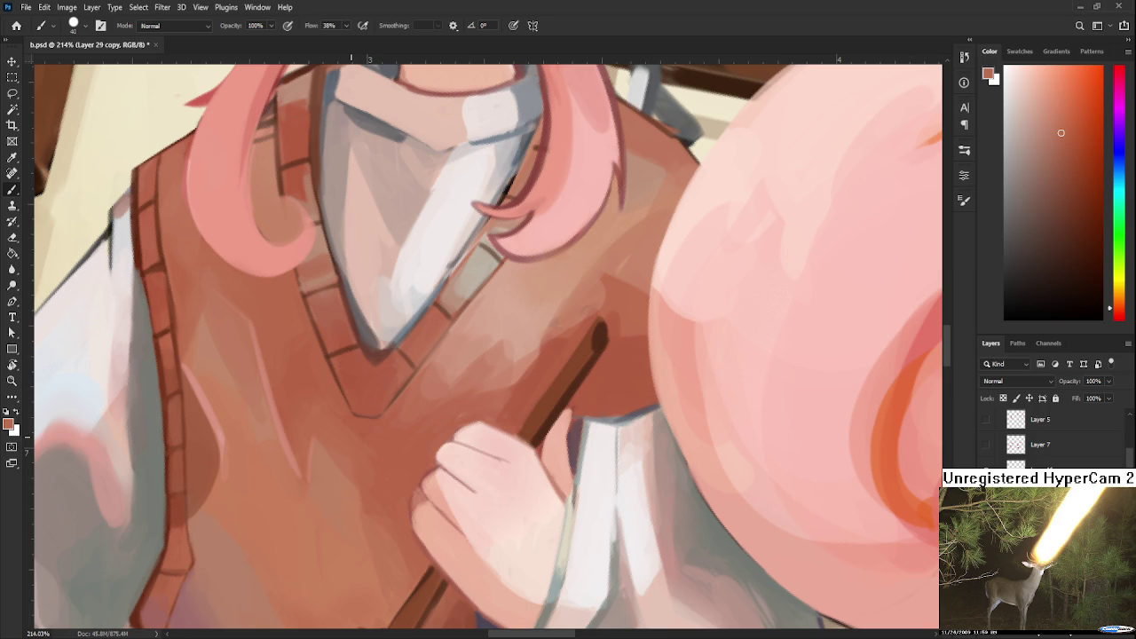
{"action": "left_click", "coordinate": [301, 430], "text": "alt"}
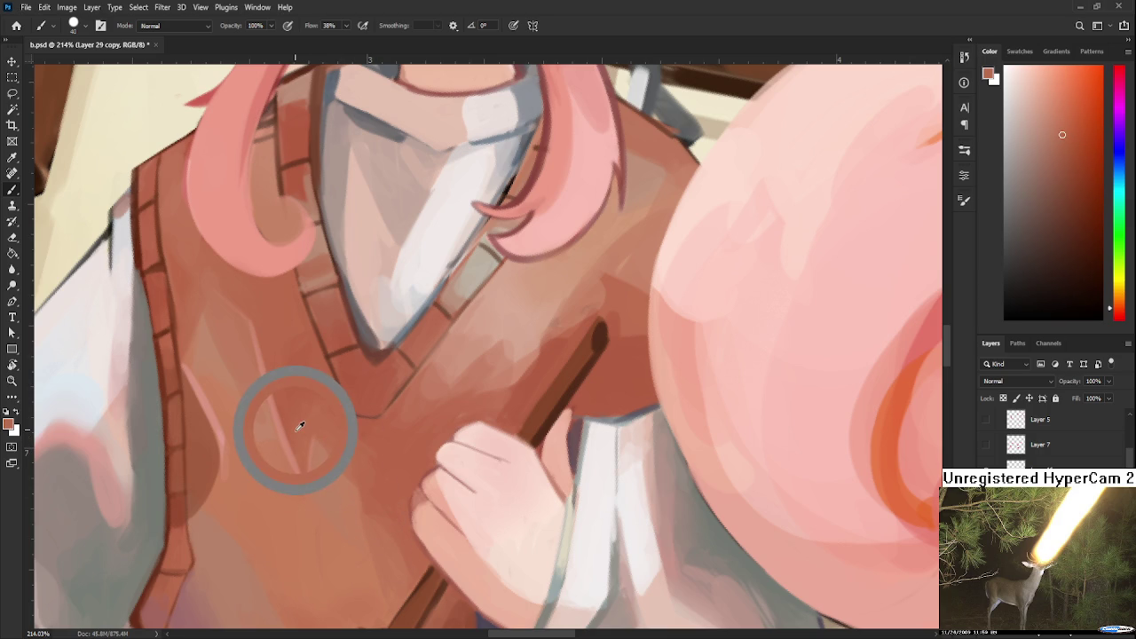
{"action": "left_click", "coordinate": [286, 418], "text": "alt"}
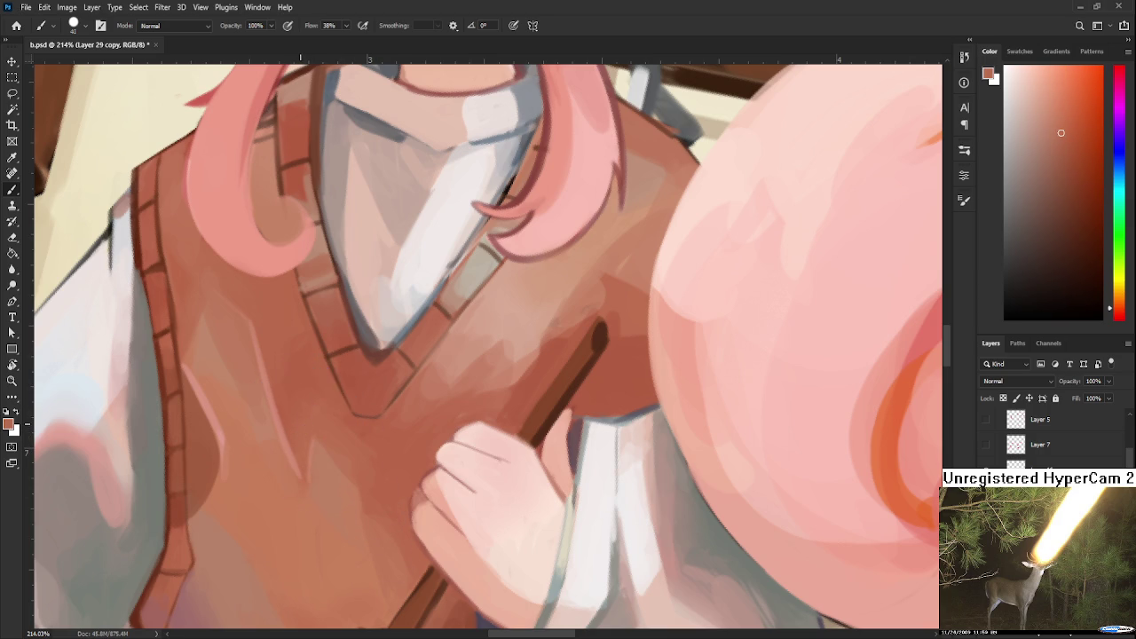
{"action": "key", "text": "bracketleft"}
{"action": "key", "text": "bracketleft"}
{"action": "key", "text": "bracketleft"}
{"action": "left_click", "coordinate": [295, 434], "text": "alt"}
{"action": "left_click_drag", "start_coordinate": [289, 450], "coordinate": [299, 472]}
{"action": "left_click", "coordinate": [314, 449], "text": "alt"}
{"action": "left_click_drag", "start_coordinate": [413, 403], "coordinate": [381, 406]}
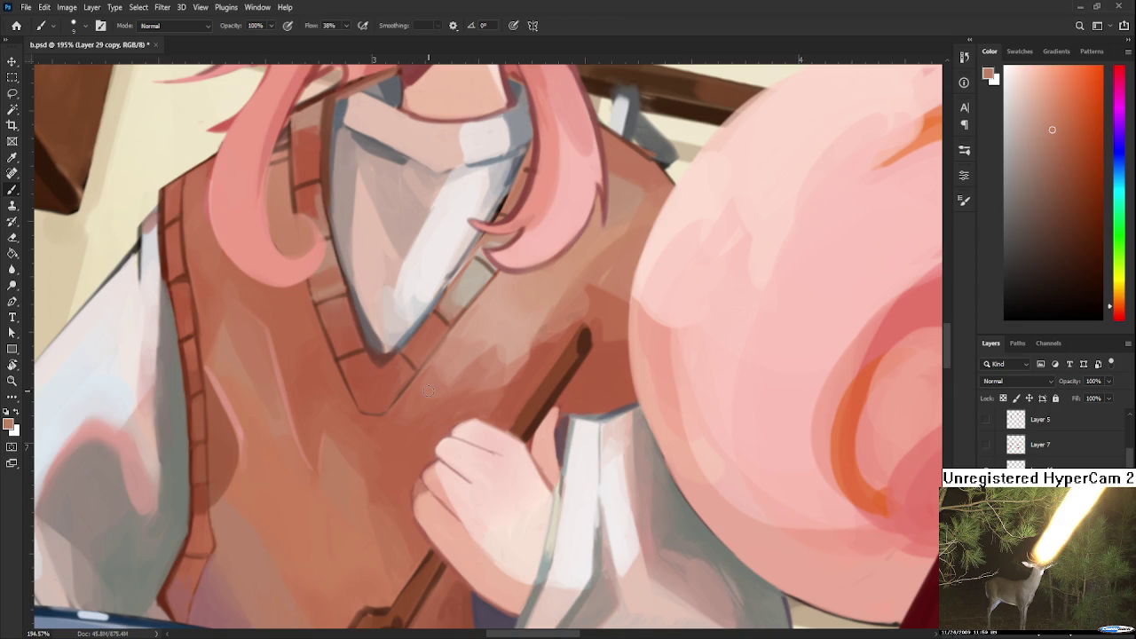
Recentre on the V-neck and sample its dark reds, lighter tones and the collar's greyish beige.
{"action": "scroll", "coordinate": [373, 426], "scroll_direction": "down", "scroll_amount": 1}
{"action": "left_click_drag", "start_coordinate": [319, 433], "coordinate": [327, 464]}
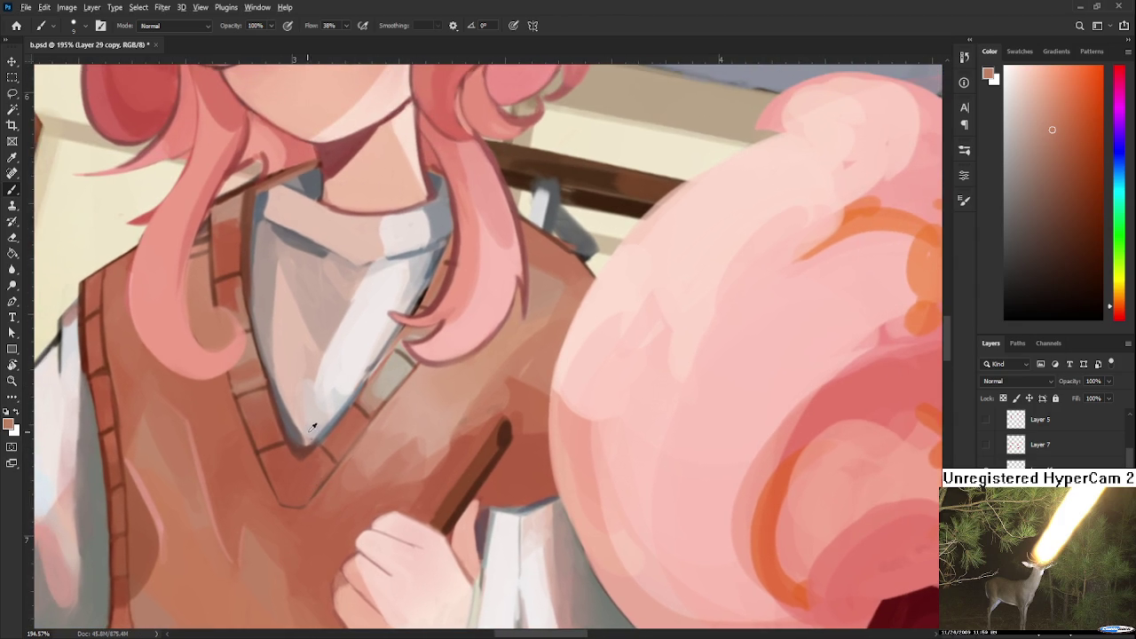
{"action": "left_click", "coordinate": [305, 440], "text": "alt"}
{"action": "left_click", "coordinate": [299, 467], "text": "alt"}
{"action": "left_click", "coordinate": [297, 441], "text": "alt"}
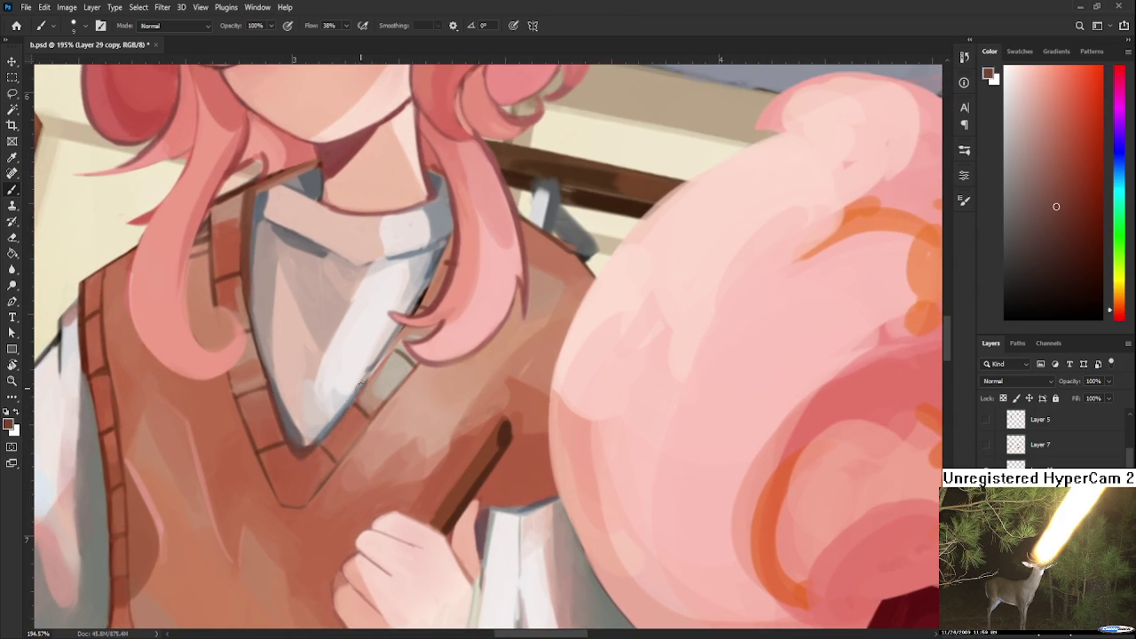
{"action": "left_click_drag", "start_coordinate": [374, 383], "coordinate": [354, 413]}
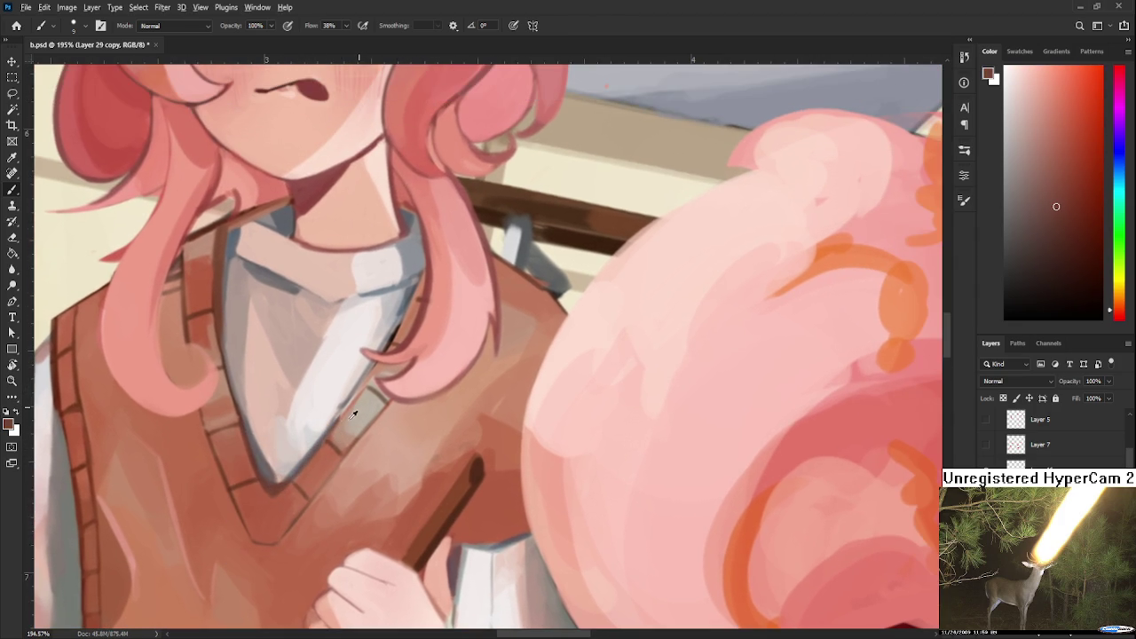
{"action": "left_click", "coordinate": [337, 432], "text": "alt"}
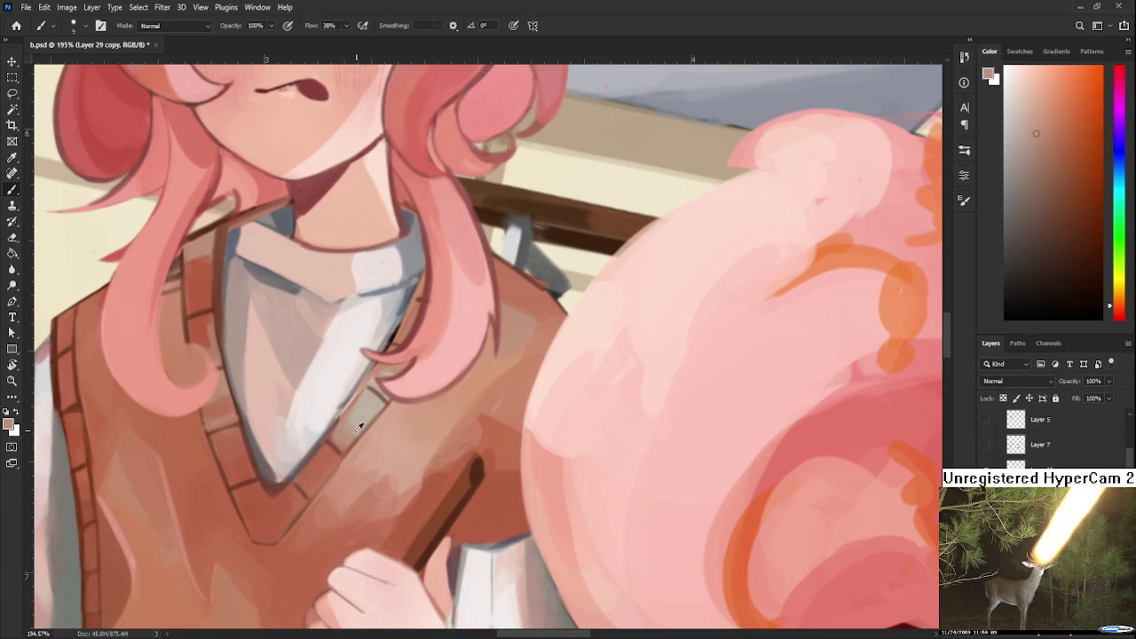
{"action": "left_click", "coordinate": [342, 429], "text": "alt"}
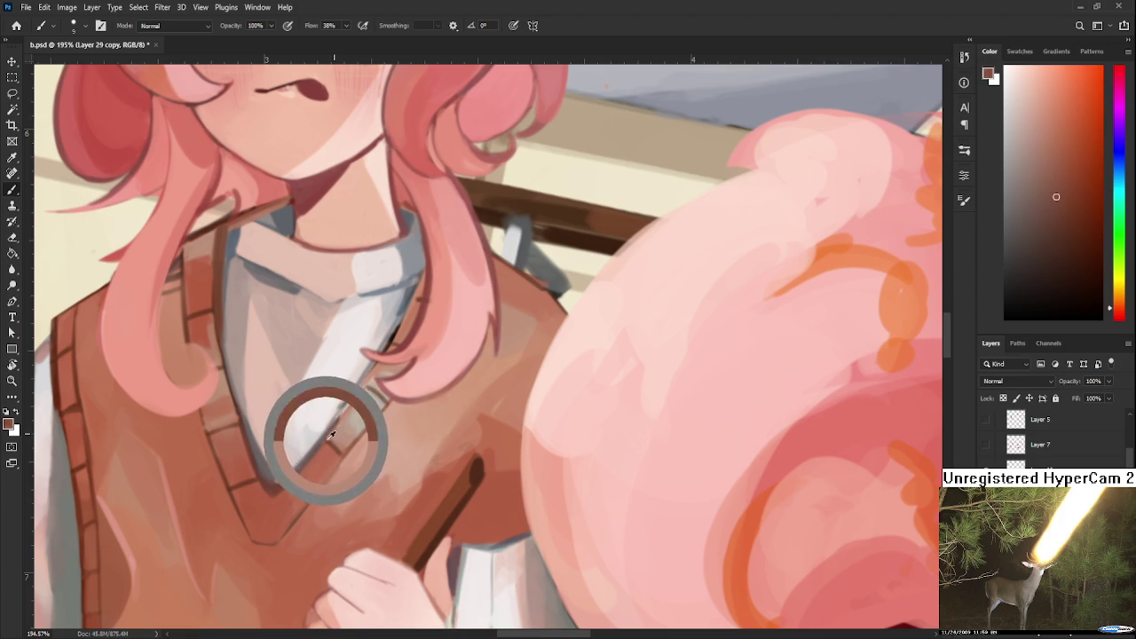
{"action": "left_click", "coordinate": [331, 432], "text": "alt"}
{"action": "left_click", "coordinate": [338, 434], "text": "alt"}
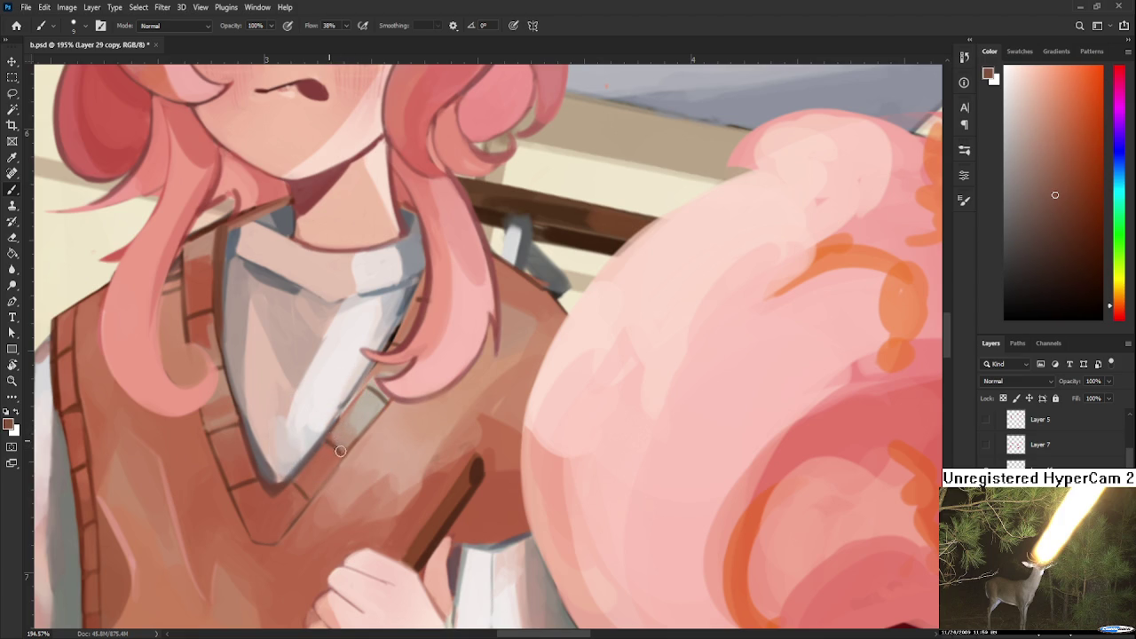
{"action": "left_click", "coordinate": [336, 450], "text": "alt"}
{"action": "left_click", "coordinate": [352, 439], "text": "alt"}
{"action": "left_click", "coordinate": [352, 425], "text": "alt"}
{"action": "left_click", "coordinate": [376, 366], "text": "alt"}
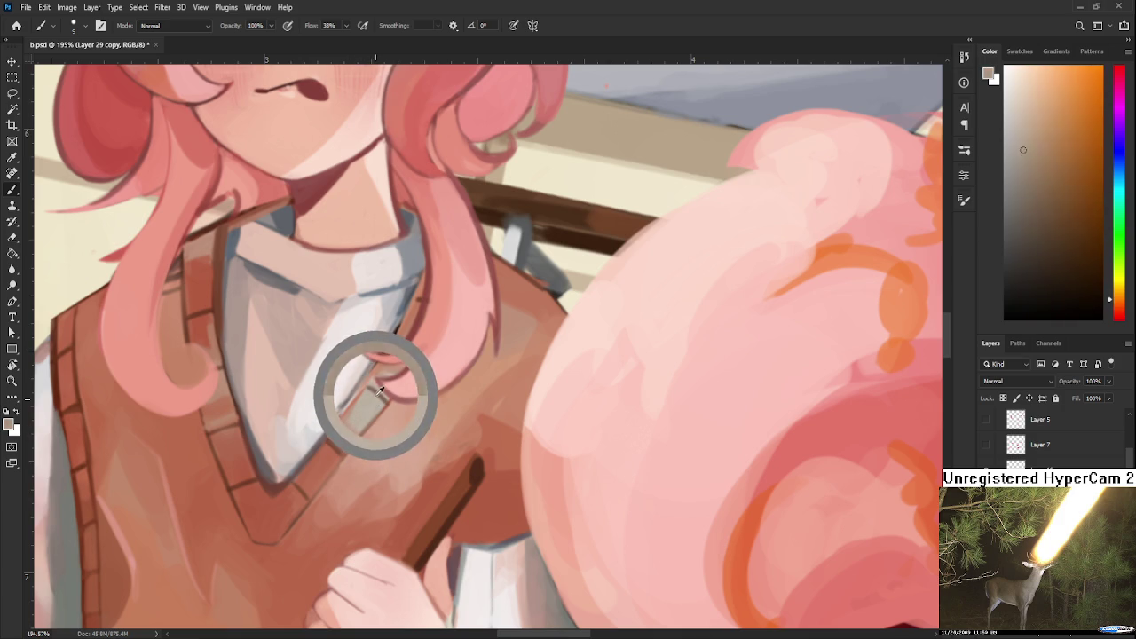
Bring more of the vest into view, enlarge the brush for blending and sample vest shades.
{"action": "left_click_drag", "start_coordinate": [388, 420], "coordinate": [399, 370]}
{"action": "left_click", "coordinate": [397, 410], "text": "alt"}
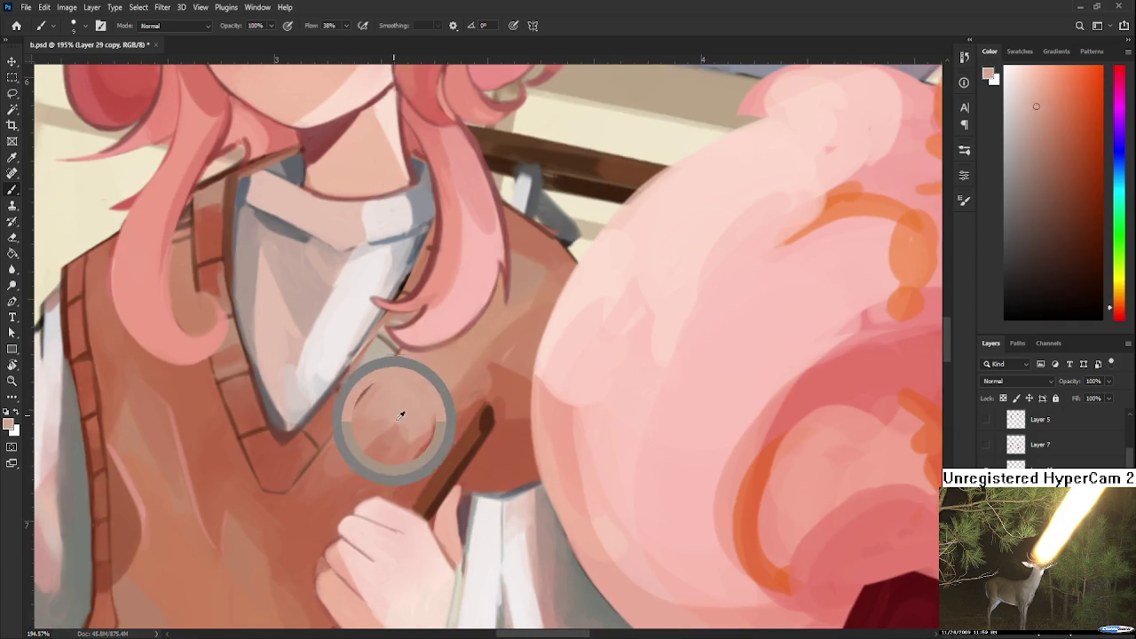
{"action": "key", "text": "bracketright"}
{"action": "key", "text": "bracketright"}
{"action": "key", "text": "bracketright"}
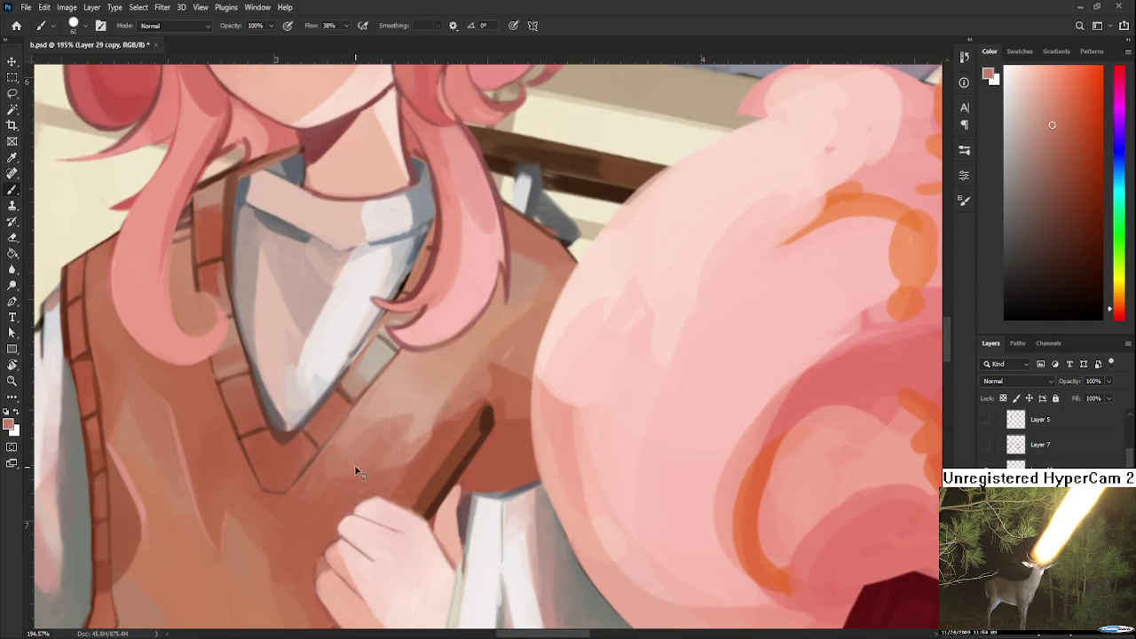
{"action": "left_click", "coordinate": [414, 404], "text": "alt"}
{"action": "left_click", "coordinate": [380, 431], "text": "alt"}
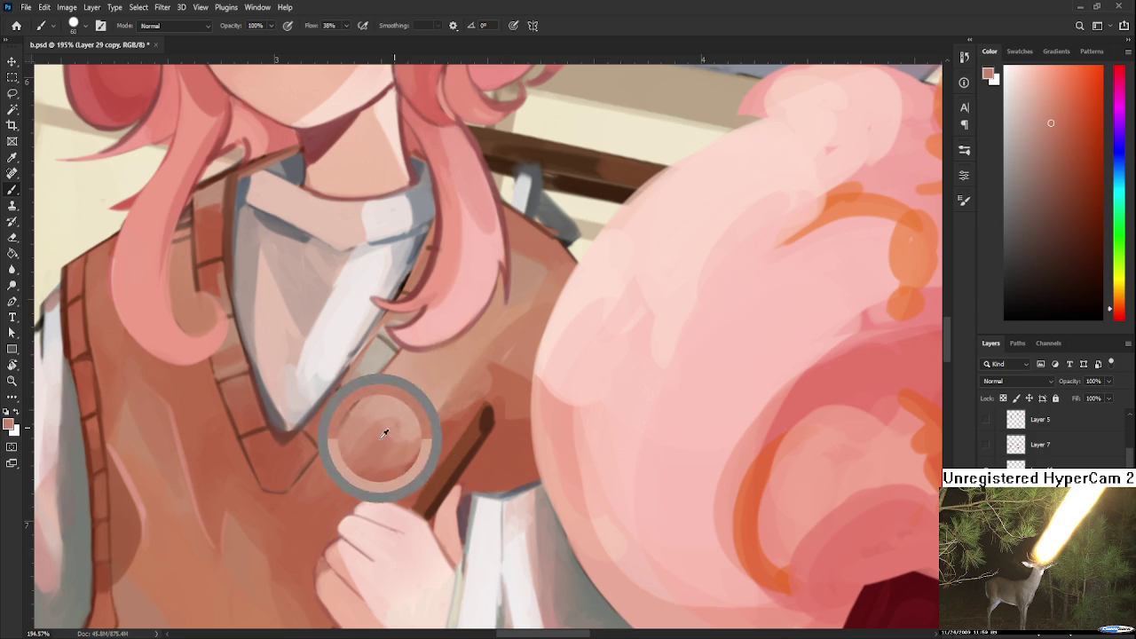
{"action": "left_click", "coordinate": [401, 417], "text": "alt"}
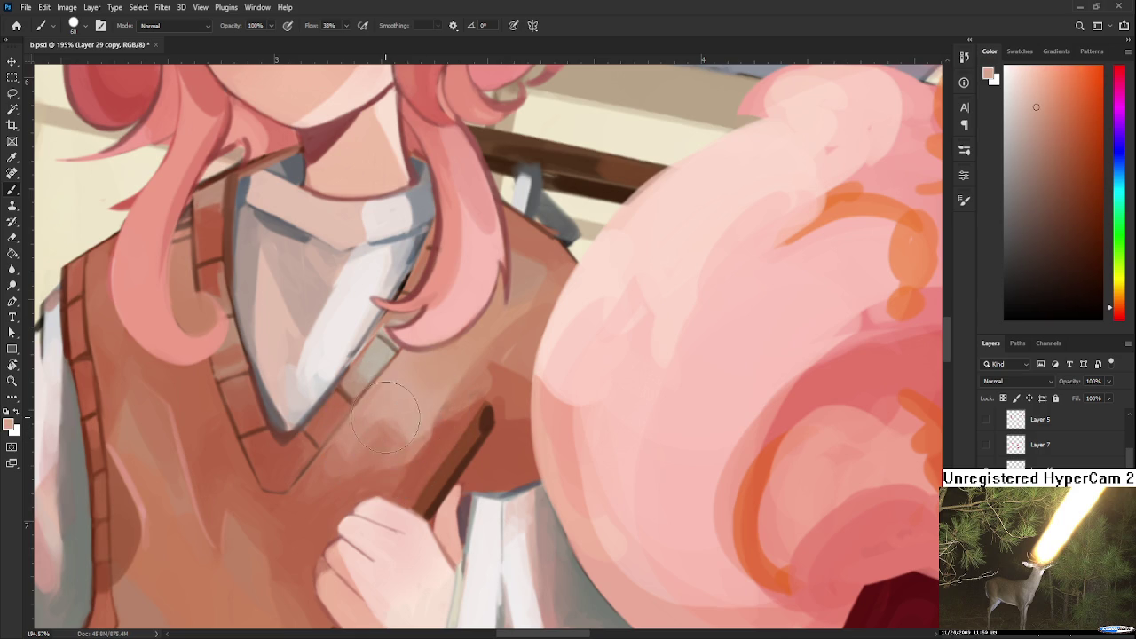
{"action": "left_click", "coordinate": [411, 406], "text": "alt"}
{"action": "left_click", "coordinate": [377, 434], "text": "alt"}
{"action": "left_click", "coordinate": [383, 433], "text": "alt"}
Dab a light brown tone onto the vest and smooth the shading beside the stick.
{"action": "left_click_drag", "start_coordinate": [414, 420], "coordinate": [397, 495]}
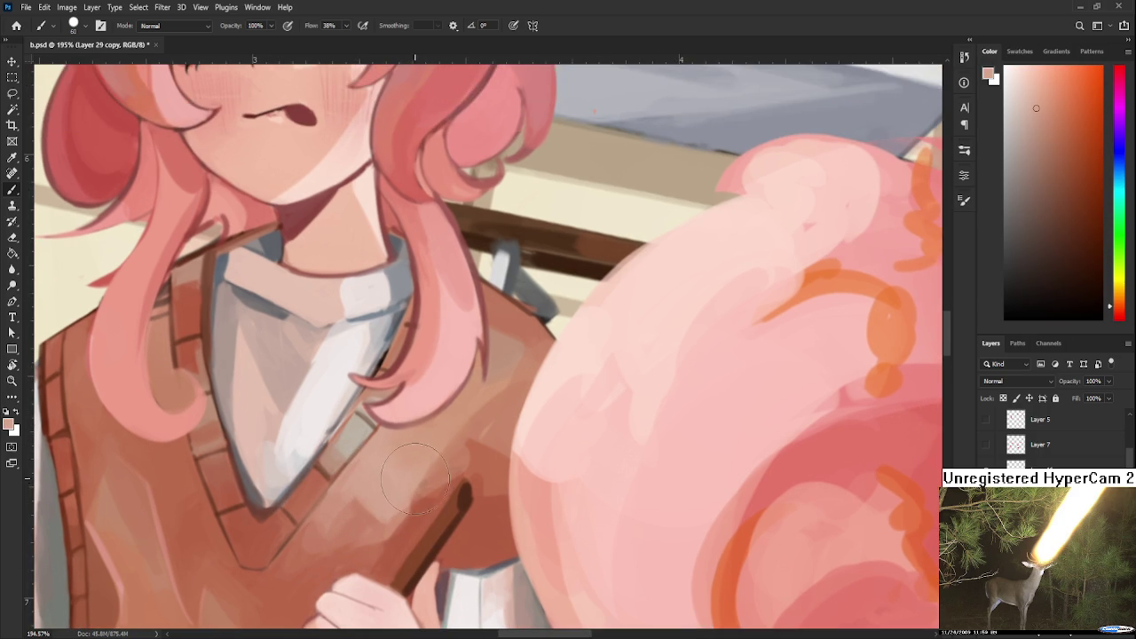
{"action": "scroll", "coordinate": [408, 479], "scroll_direction": "down", "scroll_amount": 3}
{"action": "scroll", "coordinate": [399, 481], "scroll_direction": "up", "scroll_amount": 2}
{"action": "scroll", "coordinate": [390, 484], "scroll_direction": "up", "scroll_amount": 2}
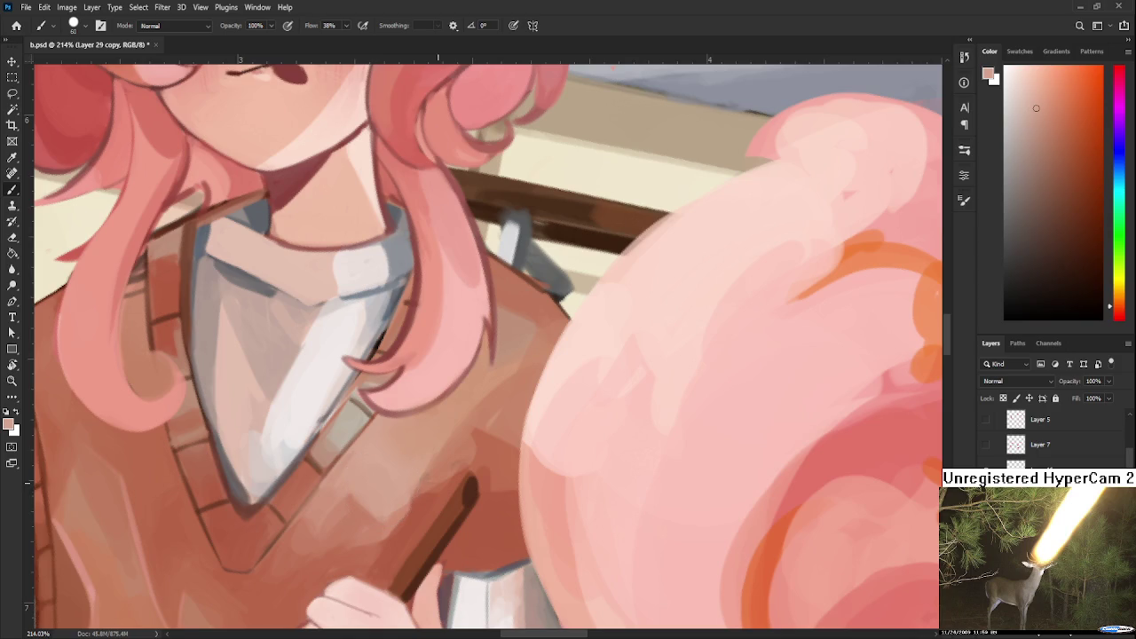
{"action": "left_click_drag", "start_coordinate": [391, 484], "coordinate": [400, 439]}
{"action": "left_click", "coordinate": [355, 476], "text": "alt"}
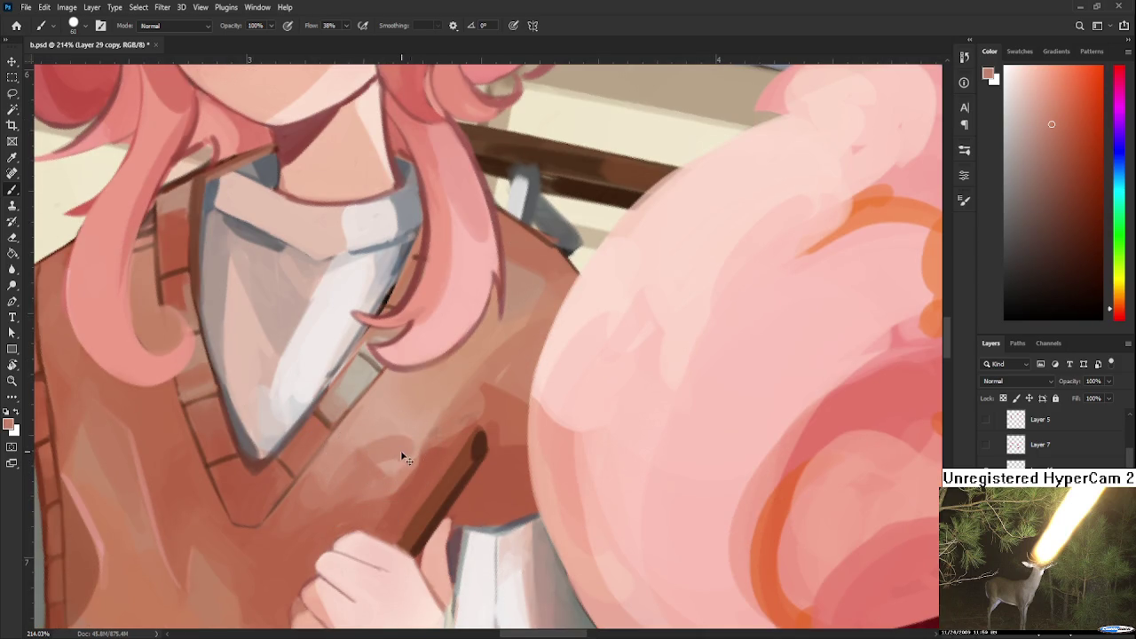
{"action": "mouse_move", "coordinate": [377, 465]}
{"action": "left_mouse_down"}
{"action": "mouse_move", "coordinate": [413, 447]}
{"action": "mouse_move", "coordinate": [393, 457]}
{"action": "mouse_move", "coordinate": [393, 436]}
{"action": "mouse_move", "coordinate": [413, 436]}
{"action": "mouse_move", "coordinate": [368, 459]}
{"action": "mouse_move", "coordinate": [391, 443]}
{"action": "mouse_move", "coordinate": [381, 417]}
{"action": "left_mouse_up"}
{"action": "left_click", "coordinate": [400, 435], "text": "alt"}
Sample lower vest tones and paint light blending dabs on the vest.
{"action": "left_click", "coordinate": [372, 461], "text": "alt"}
{"action": "left_click", "coordinate": [391, 456], "text": "alt"}
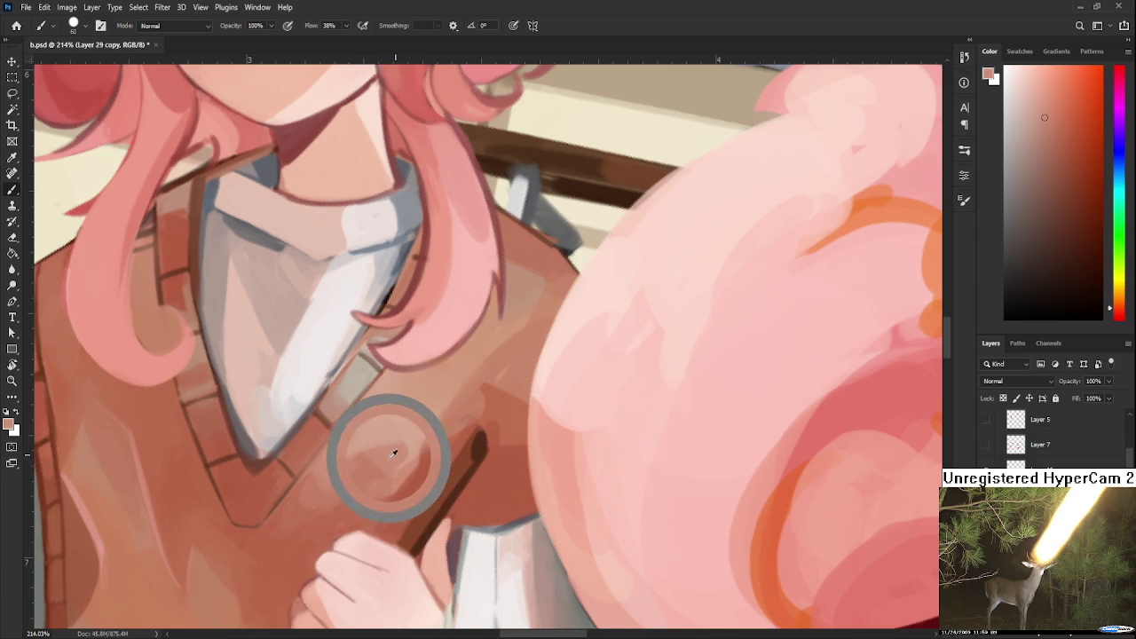
{"action": "left_click", "coordinate": [393, 436], "text": "alt"}
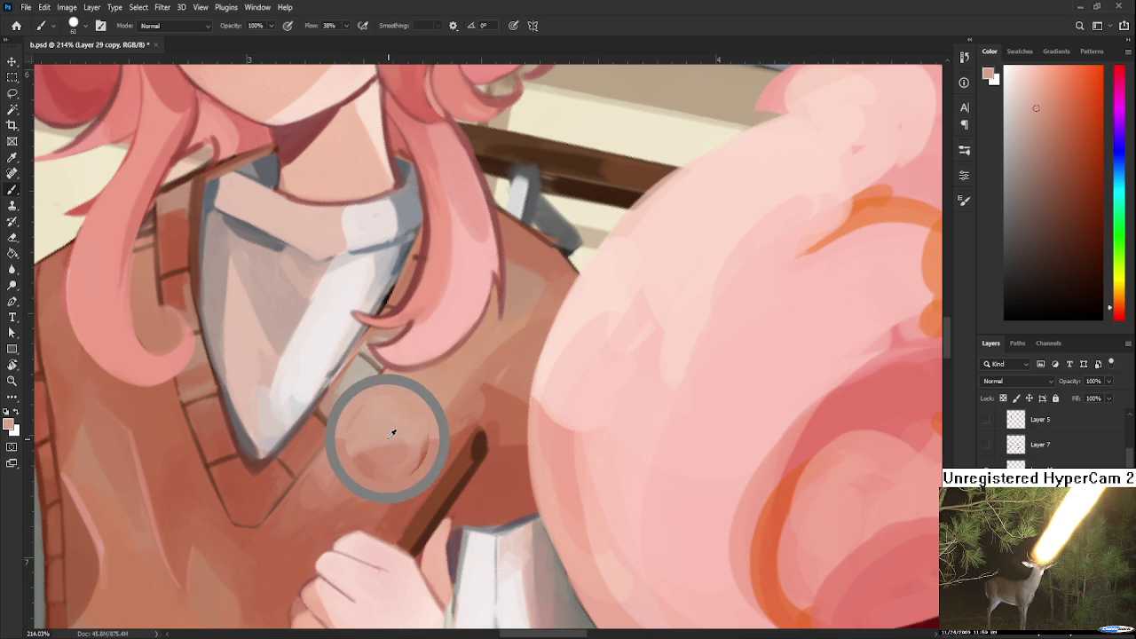
{"action": "left_click", "coordinate": [385, 432], "text": "alt"}
{"action": "left_click", "coordinate": [381, 435], "text": "alt"}
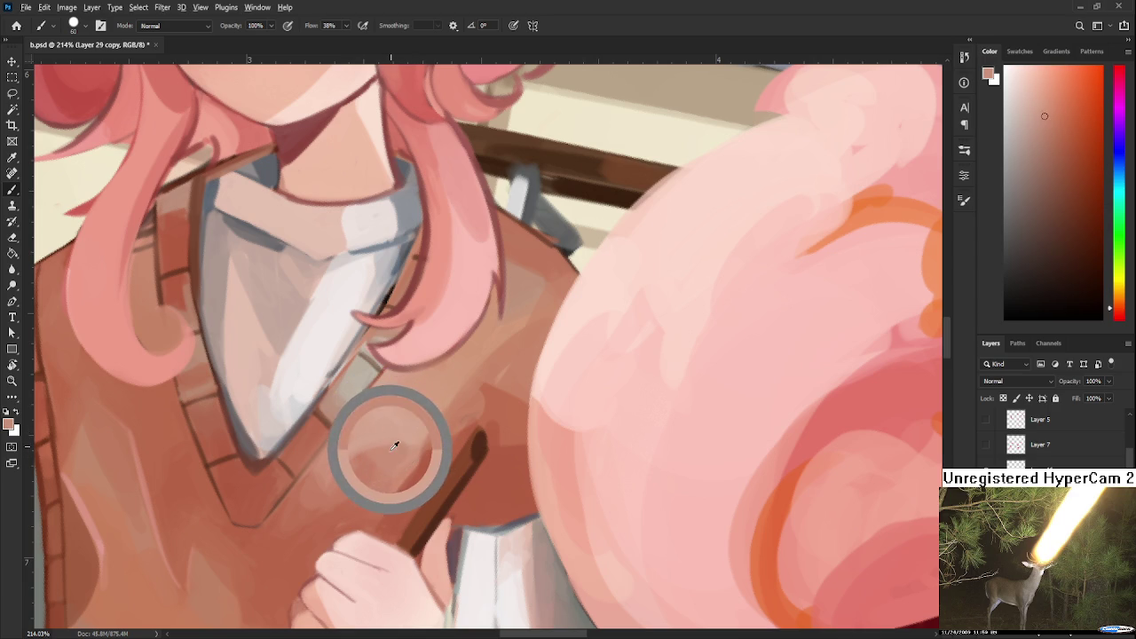
{"action": "left_click", "coordinate": [355, 482], "text": "alt"}
{"action": "left_click", "coordinate": [380, 444], "text": "alt"}
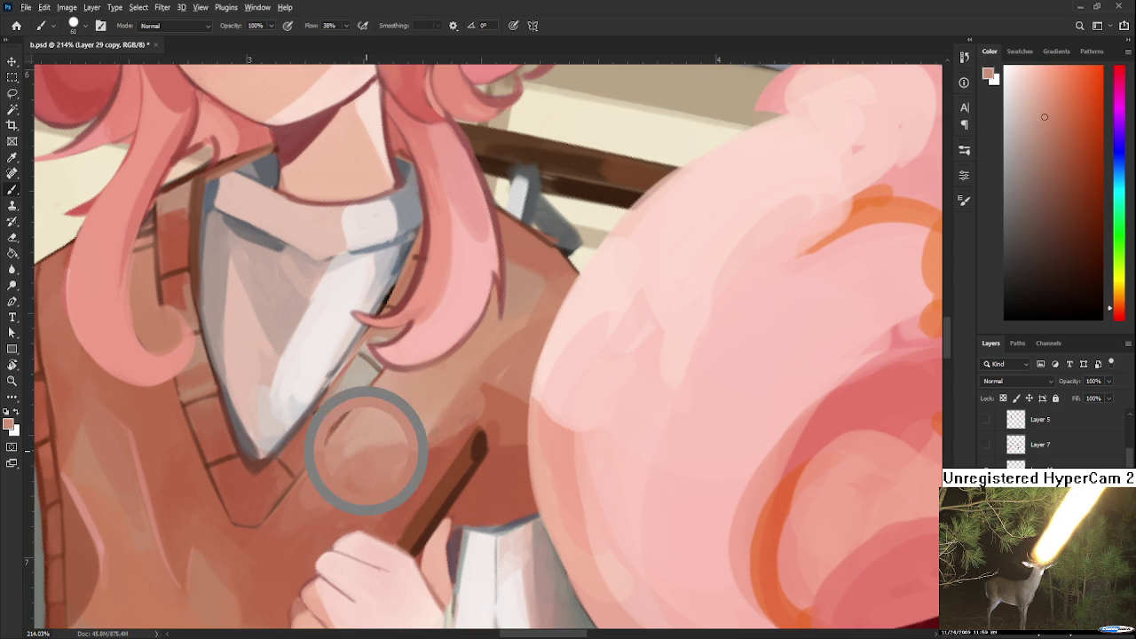
{"action": "left_click_drag", "start_coordinate": [398, 430], "coordinate": [373, 399]}
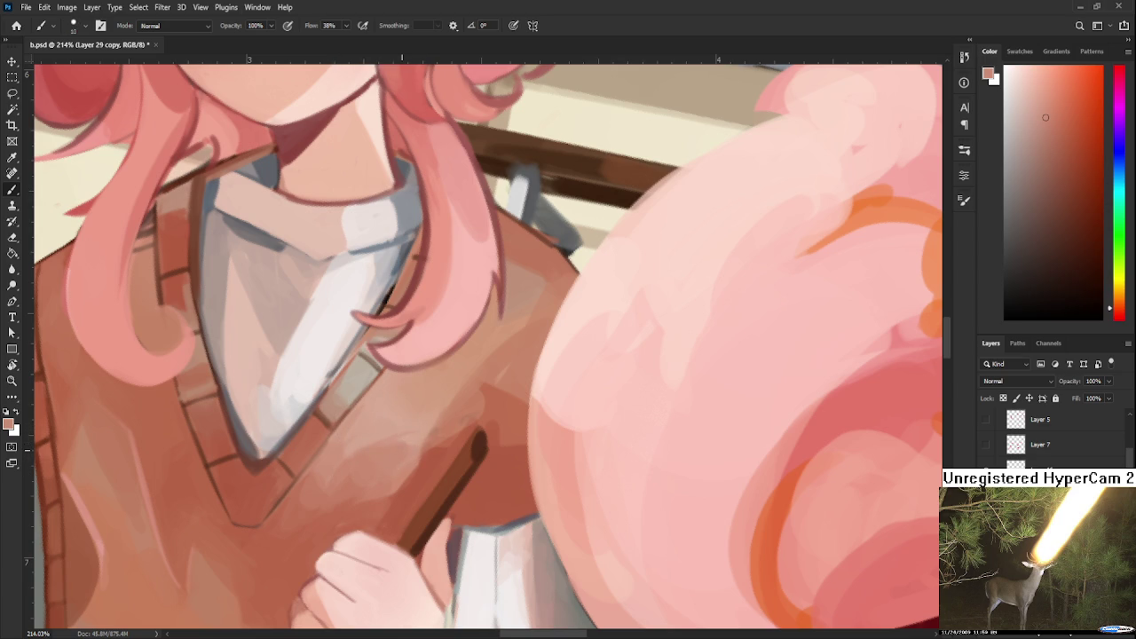
Pick a lighter vest tone and blend the vest area left of the stick.
{"action": "left_click", "coordinate": [368, 437], "text": "alt"}
{"action": "left_click", "coordinate": [370, 446], "text": "alt"}
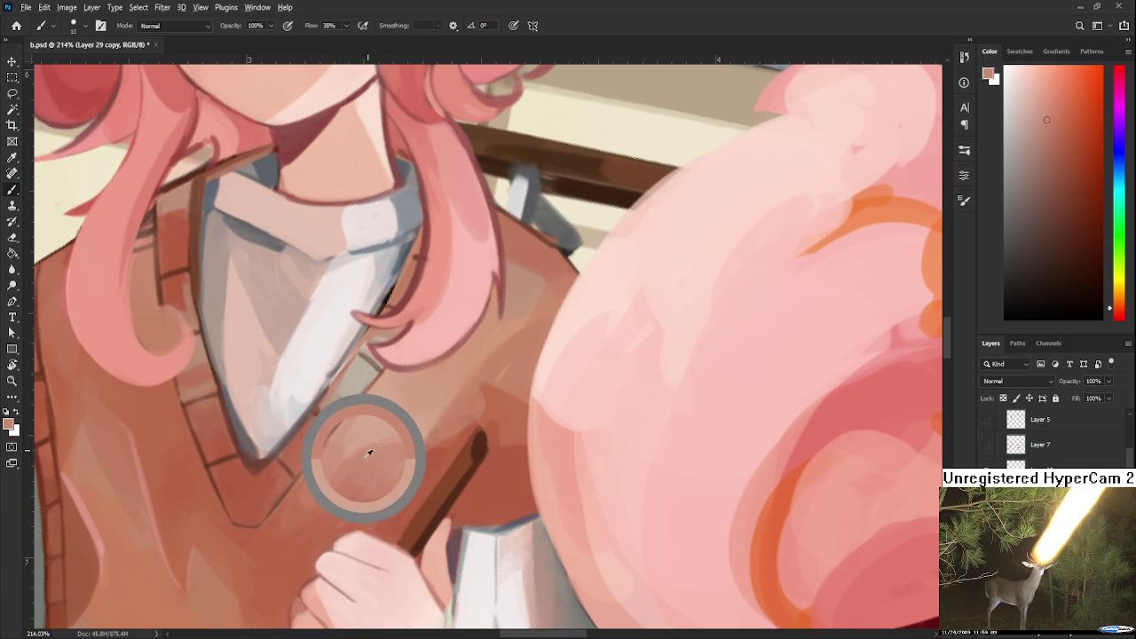
{"action": "left_click", "coordinate": [380, 450], "text": "alt"}
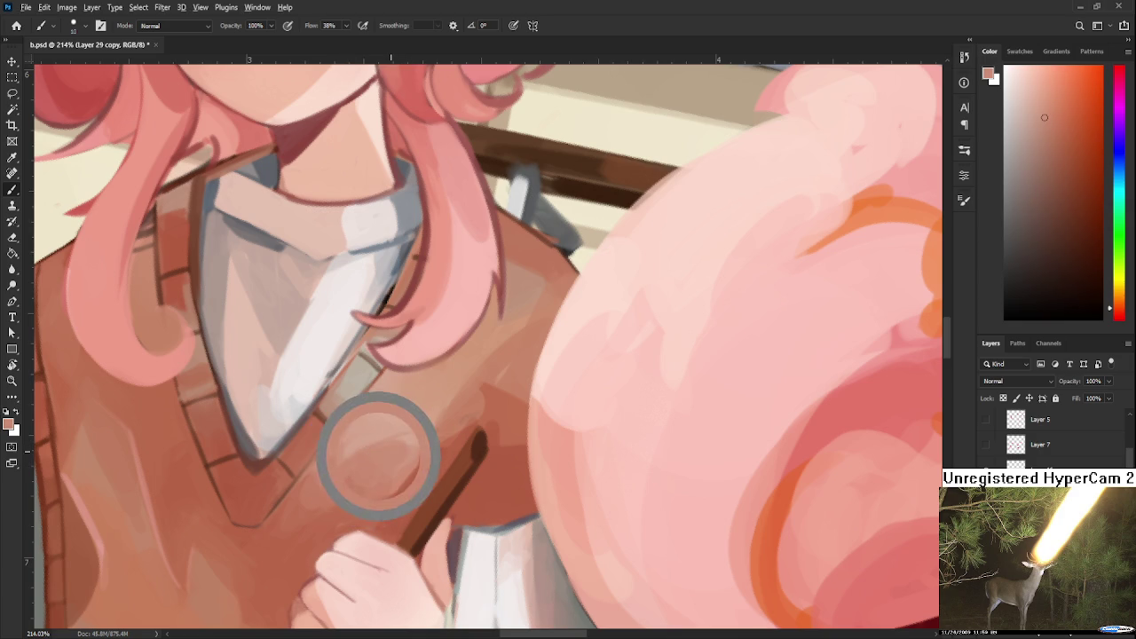
{"action": "left_click", "coordinate": [356, 444], "text": "alt"}
{"action": "left_click", "coordinate": [357, 448], "text": "alt"}
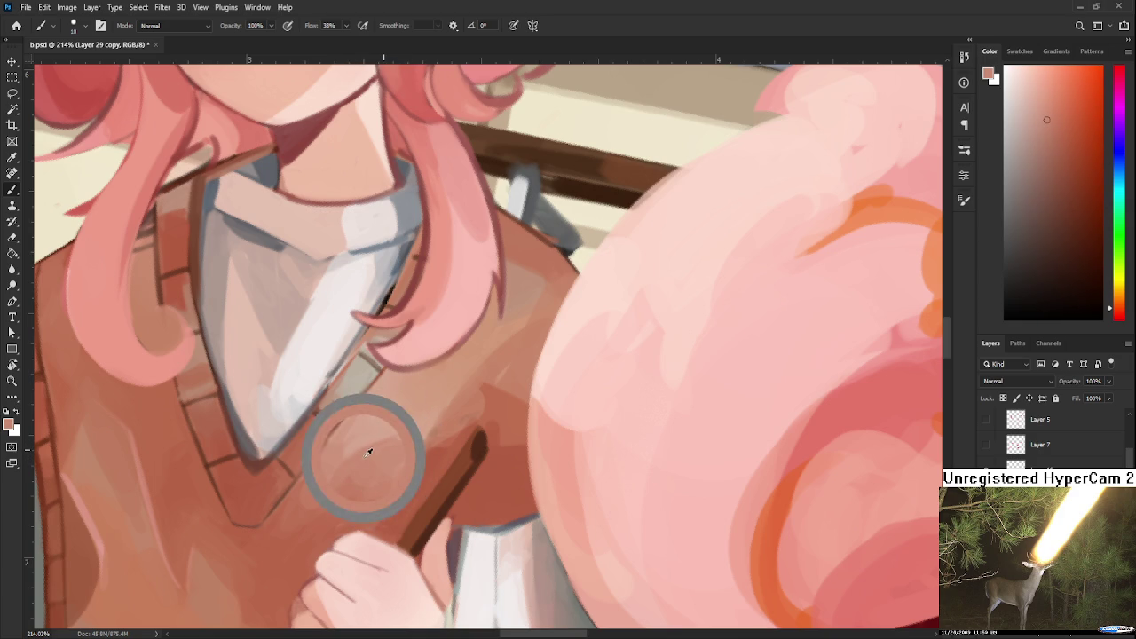
{"action": "left_click", "coordinate": [412, 433], "text": "alt"}
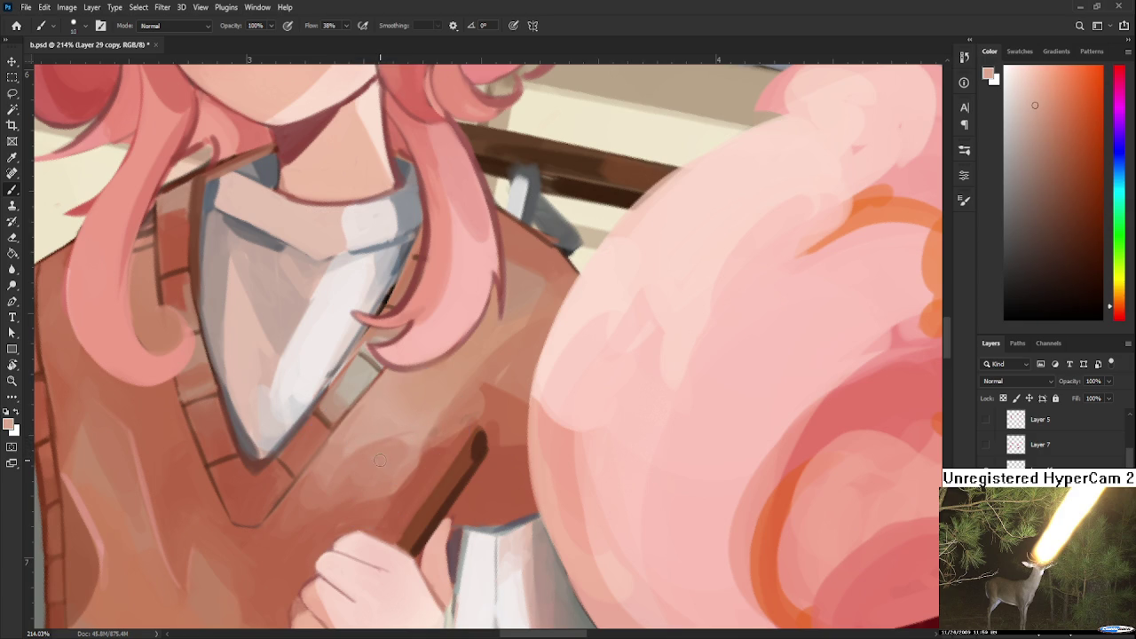
{"action": "left_click", "coordinate": [404, 439], "text": "alt"}
{"action": "left_click", "coordinate": [401, 441], "text": "alt"}
{"action": "left_click", "coordinate": [399, 440], "text": "alt"}
{"action": "left_click", "coordinate": [387, 445], "text": "alt"}
{"action": "left_click_drag", "start_coordinate": [405, 462], "coordinate": [422, 420]}
{"action": "left_click", "coordinate": [406, 458], "text": "alt"}
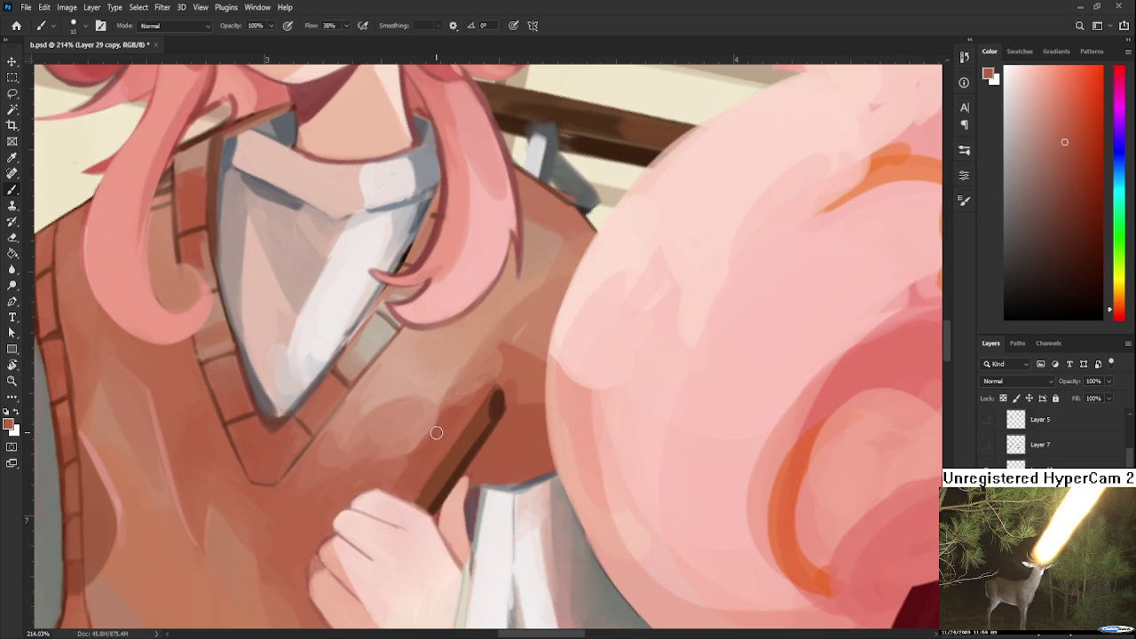
{"action": "left_click_drag", "start_coordinate": [438, 431], "coordinate": [445, 404]}
Rotate the view so the hand lies horizontal and sample a light pink from it.
{"action": "left_click", "coordinate": [471, 398], "text": "alt"}
{"action": "left_click", "coordinate": [464, 375], "text": "alt"}
{"action": "left_click_drag", "start_coordinate": [498, 328], "coordinate": [438, 368]}
{"action": "left_click", "coordinate": [398, 393], "text": "alt"}
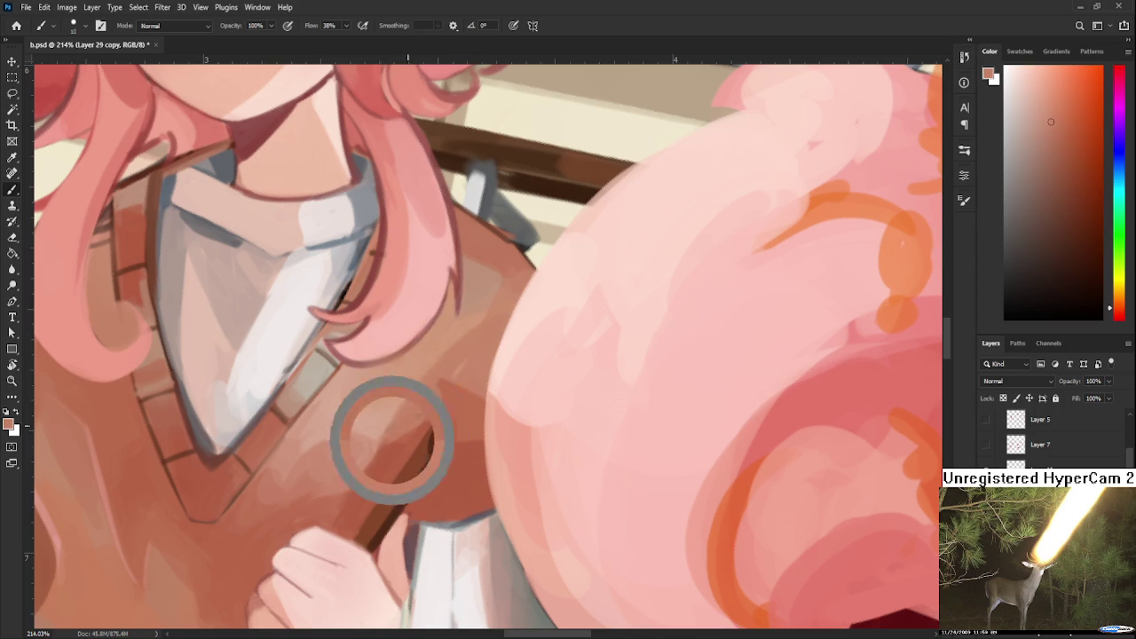
{"action": "mouse_move", "coordinate": [484, 322]}
{"action": "left_mouse_down"}
{"action": "mouse_move", "coordinate": [417, 372]}
{"action": "mouse_move", "coordinate": [372, 384]}
{"action": "left_mouse_up"}
{"action": "left_click", "coordinate": [372, 384], "text": "alt"}
Shift the skin colour's hue toward pinker red and paint a soft stroke down the palm's left edge.
{"action": "scroll", "coordinate": [508, 388], "scroll_direction": "right", "scroll_amount": 2}
{"action": "scroll", "coordinate": [557, 453], "scroll_direction": "down", "scroll_amount": 1}
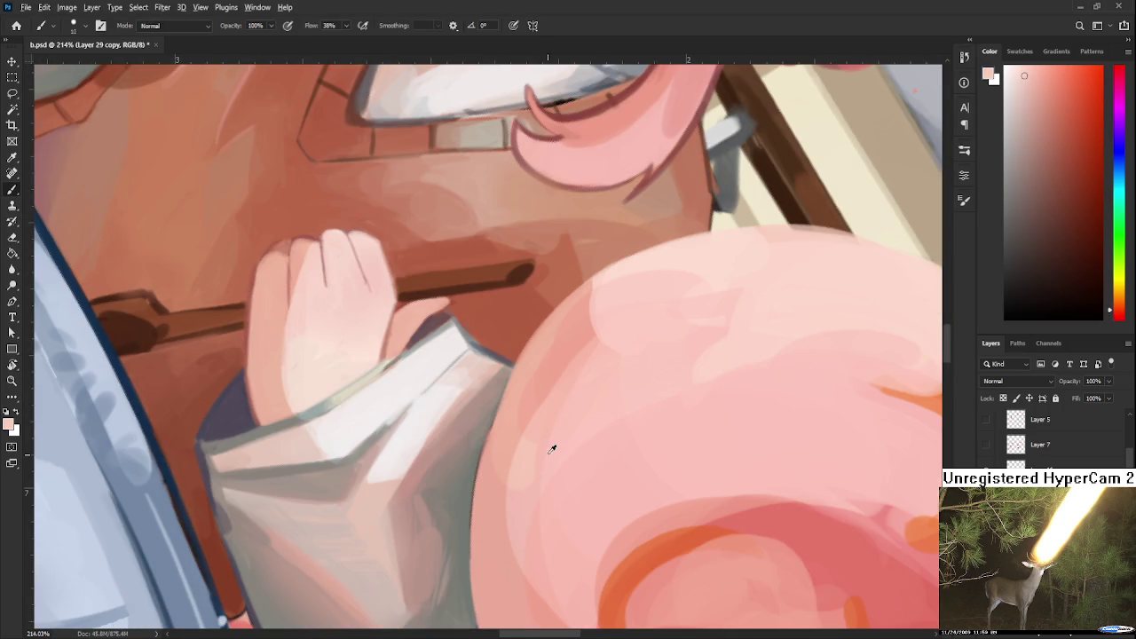
{"action": "left_click", "coordinate": [321, 351], "text": "alt"}
{"action": "scroll", "coordinate": [317, 434], "scroll_direction": "up", "scroll_amount": 2}
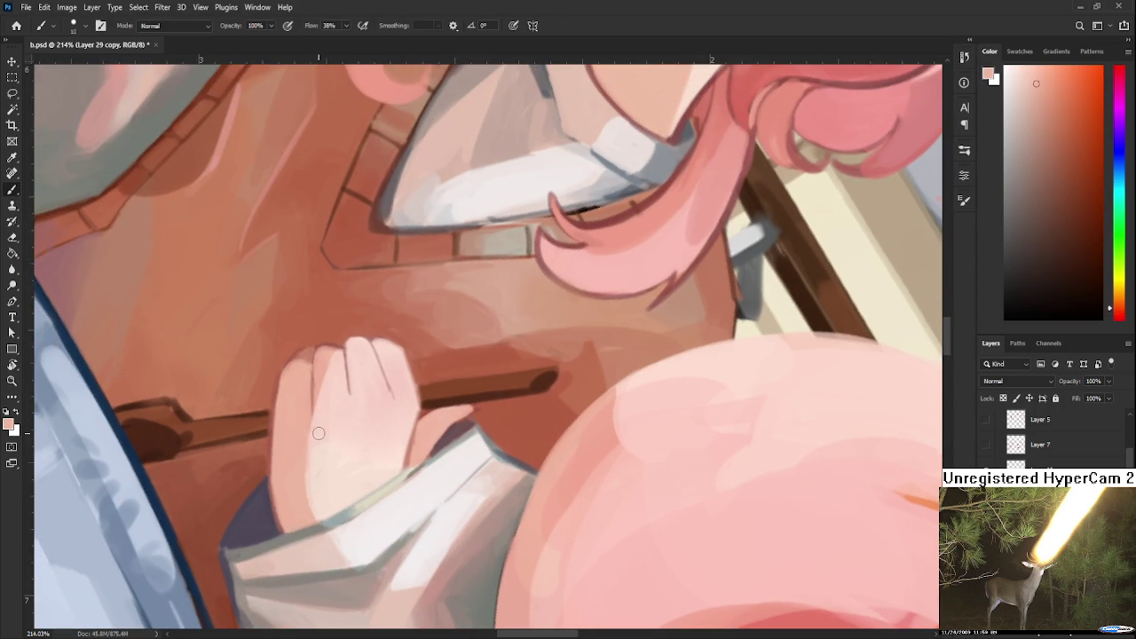
{"action": "left_click_drag", "start_coordinate": [1123, 257], "coordinate": [1120, 319]}
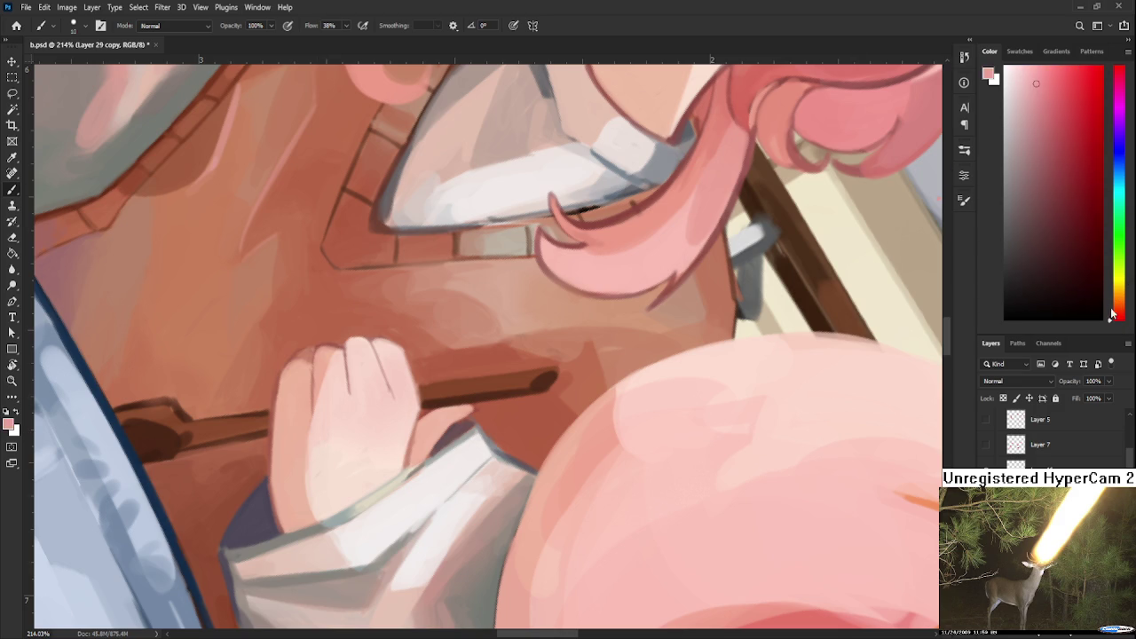
{"action": "left_click", "coordinate": [1033, 80]}
{"action": "key", "text": "bracketright"}
{"action": "key", "text": "bracketright"}
{"action": "left_click_drag", "start_coordinate": [310, 429], "coordinate": [307, 513]}
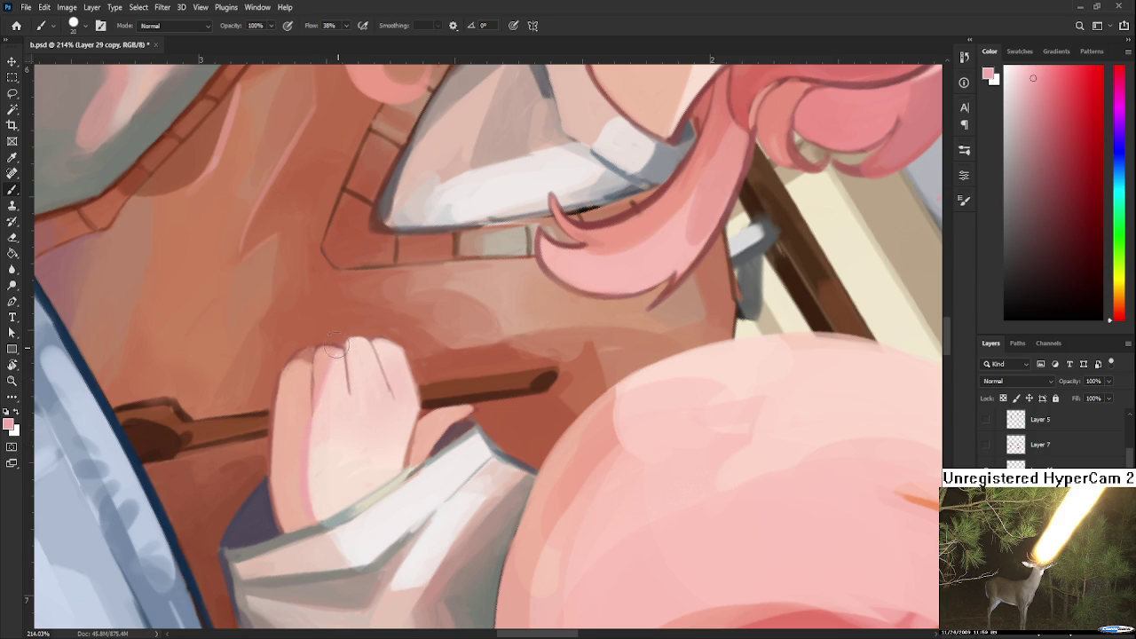
Sample a paler cream skin tone from the back of the hand and turn the canvas toward upright.
{"action": "left_click_drag", "start_coordinate": [347, 414], "coordinate": [398, 355]}
{"action": "left_click", "coordinate": [395, 375], "text": "alt"}
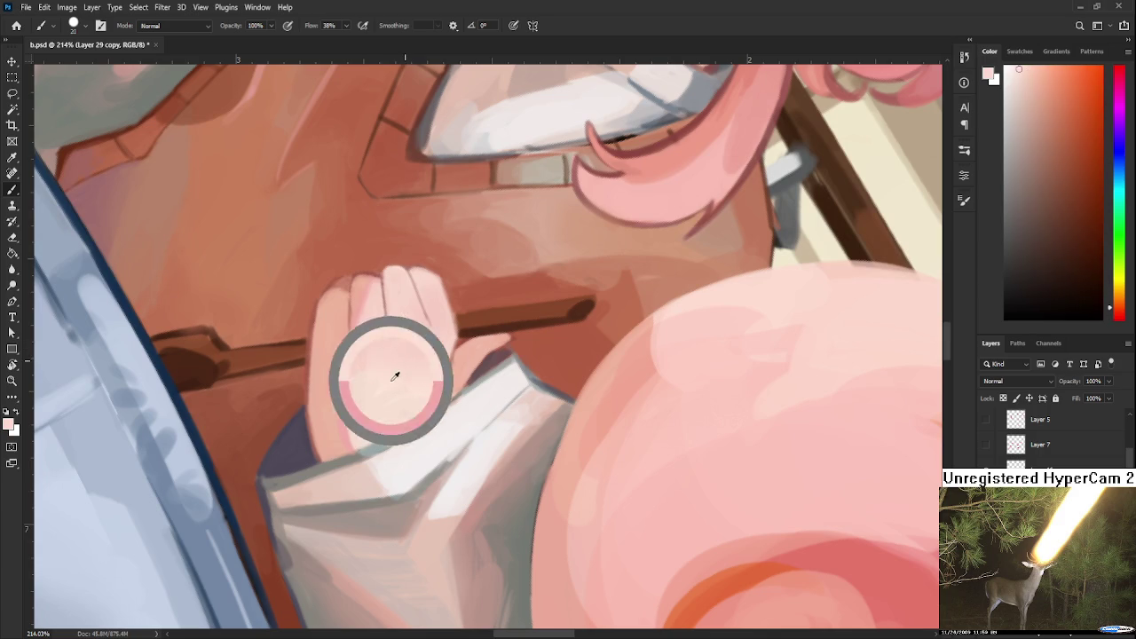
{"action": "left_click", "coordinate": [373, 394], "text": "alt"}
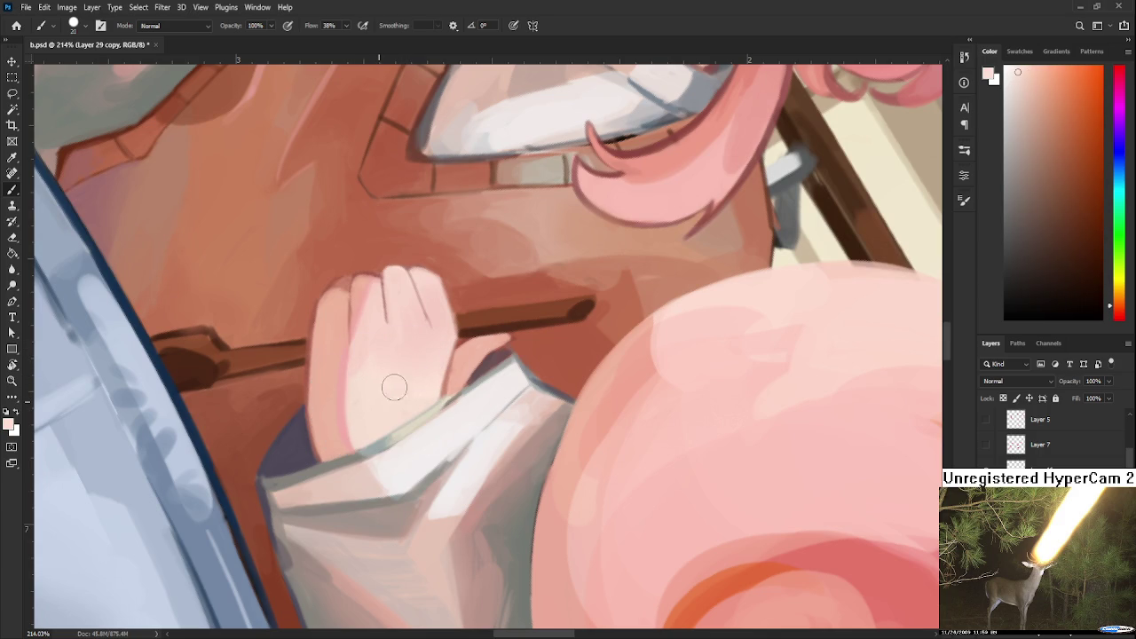
{"action": "key", "text": "r"}
{"action": "mouse_move", "coordinate": [381, 400]}
{"action": "left_mouse_down"}
{"action": "mouse_move", "coordinate": [627, 443]}
{"action": "mouse_move", "coordinate": [451, 456]}
{"action": "left_mouse_up"}
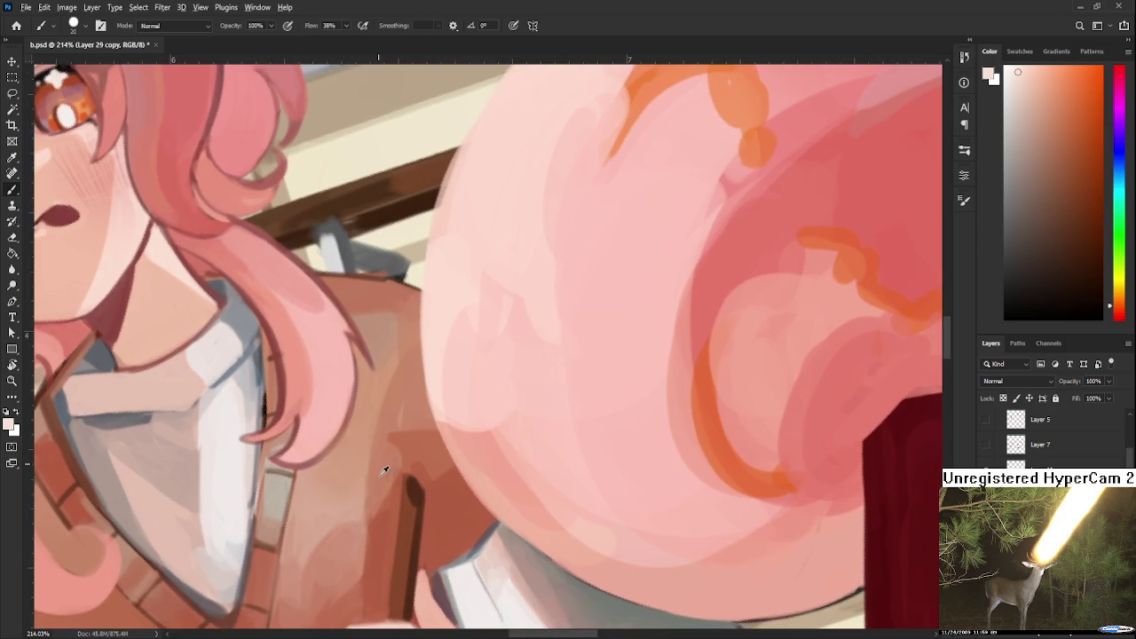
Sample reddish and peach-brown tones from the vest, then straighten the canvas view.
{"action": "left_click", "coordinate": [387, 521], "text": "alt"}
{"action": "left_click", "coordinate": [394, 444], "text": "alt"}
{"action": "left_click", "coordinate": [404, 441], "text": "alt"}
{"action": "left_click", "coordinate": [406, 367], "text": "alt"}
{"action": "left_click", "coordinate": [395, 434], "text": "alt"}
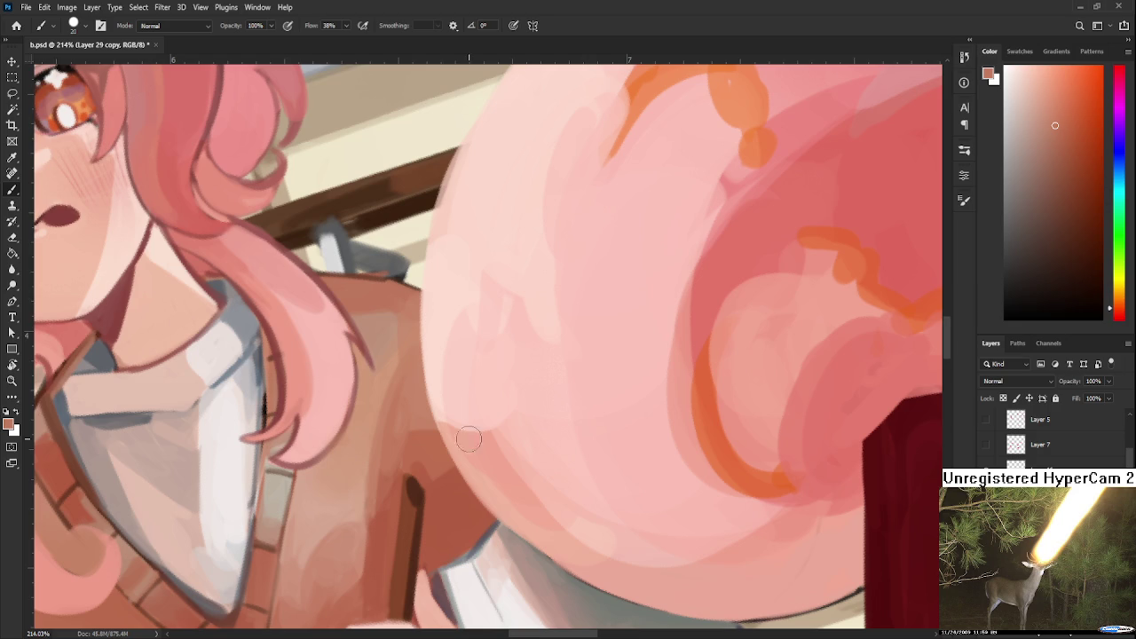
{"action": "key", "text": "r"}
{"action": "mouse_move", "coordinate": [444, 432]}
{"action": "left_mouse_down"}
{"action": "mouse_move", "coordinate": [473, 430]}
{"action": "mouse_move", "coordinate": [386, 418]}
{"action": "left_mouse_up"}
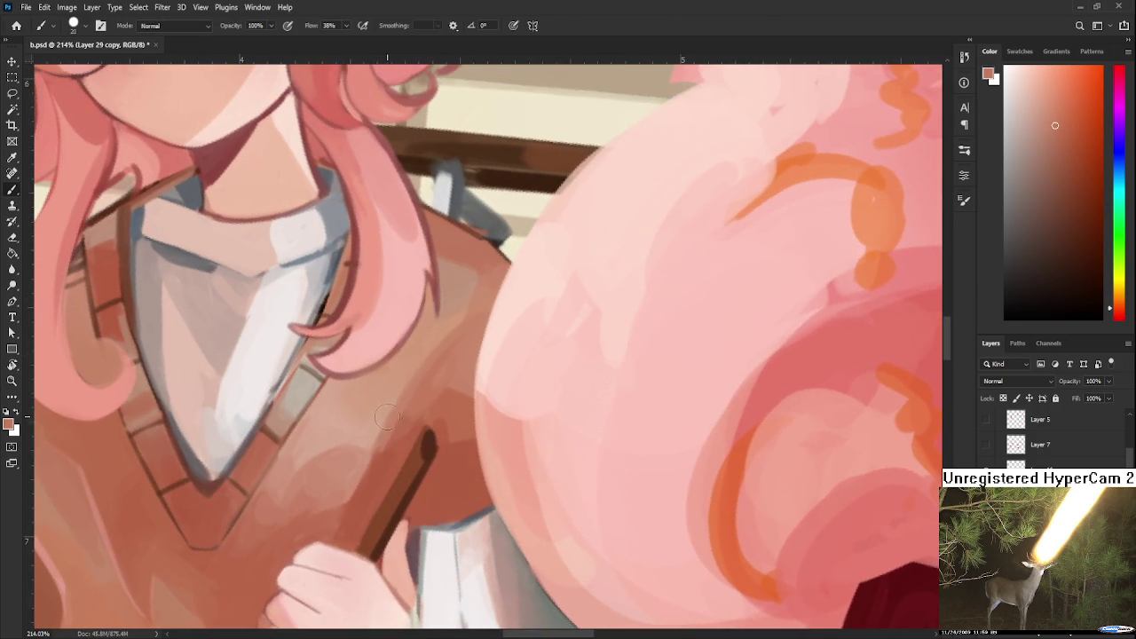
Blend the vest with darker browns from near the stick and a lighter orange mid-vest tone.
{"action": "left_click", "coordinate": [421, 406], "text": "alt"}
{"action": "left_click", "coordinate": [418, 405], "text": "alt"}
{"action": "left_click", "coordinate": [380, 446], "text": "alt"}
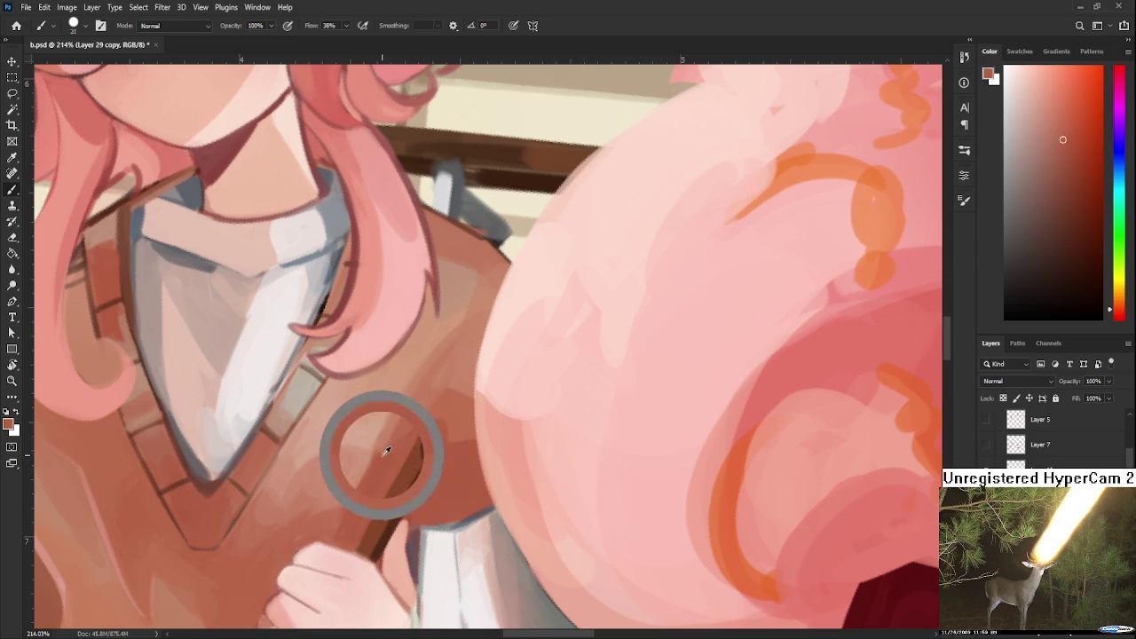
{"action": "left_click", "coordinate": [453, 360], "text": "alt"}
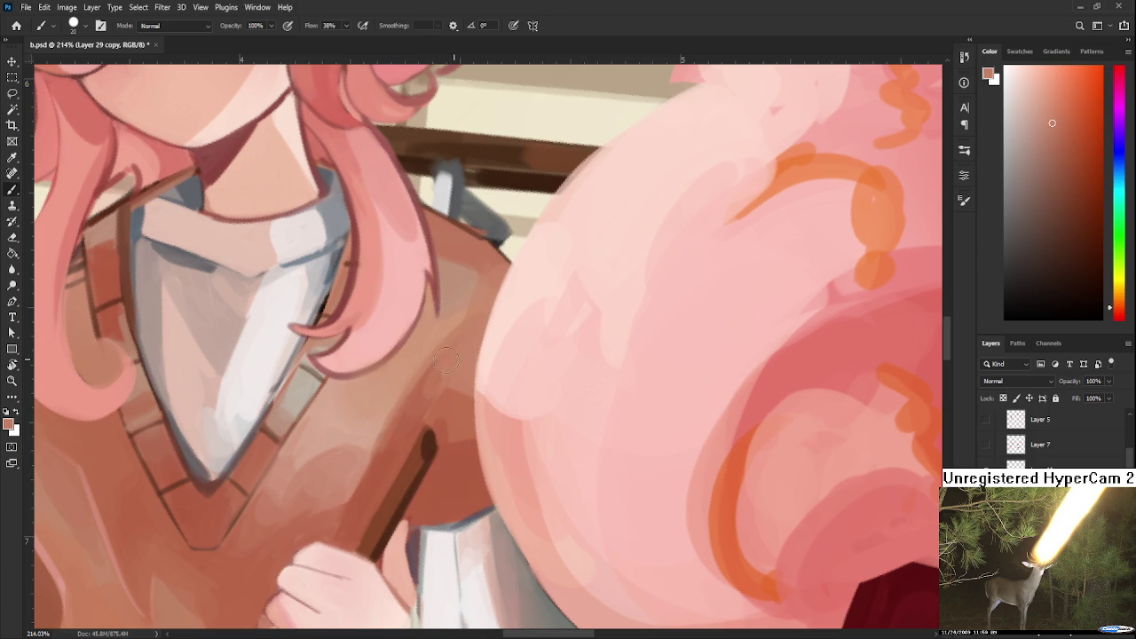
{"action": "left_click", "coordinate": [413, 399], "text": "alt"}
{"action": "left_click", "coordinate": [385, 428], "text": "alt"}
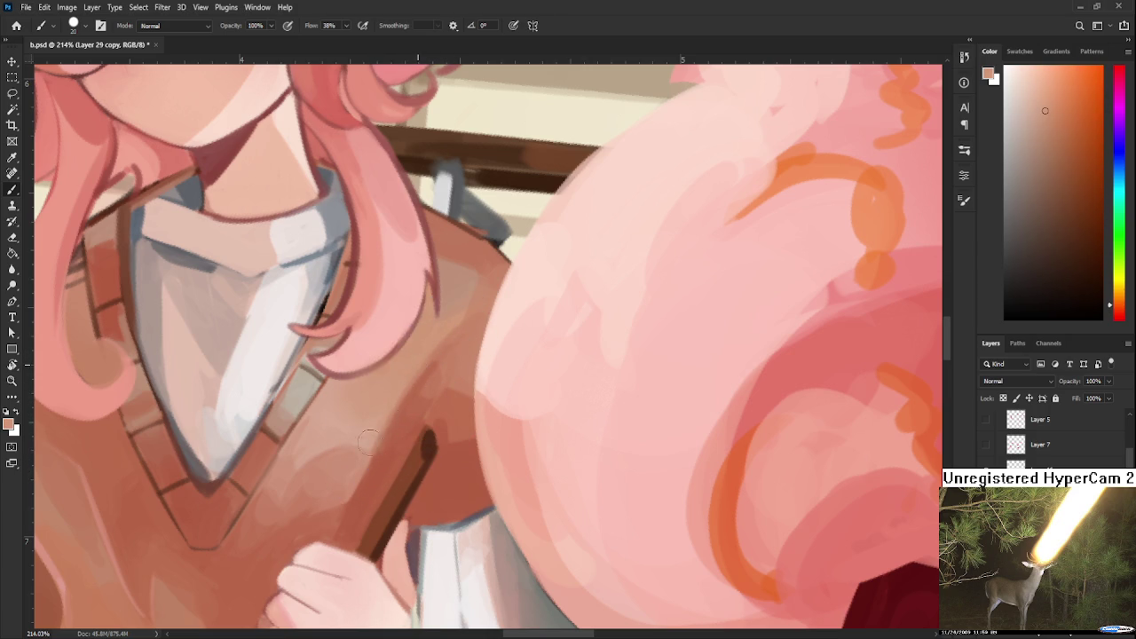
{"action": "left_click", "coordinate": [419, 406], "text": "alt"}
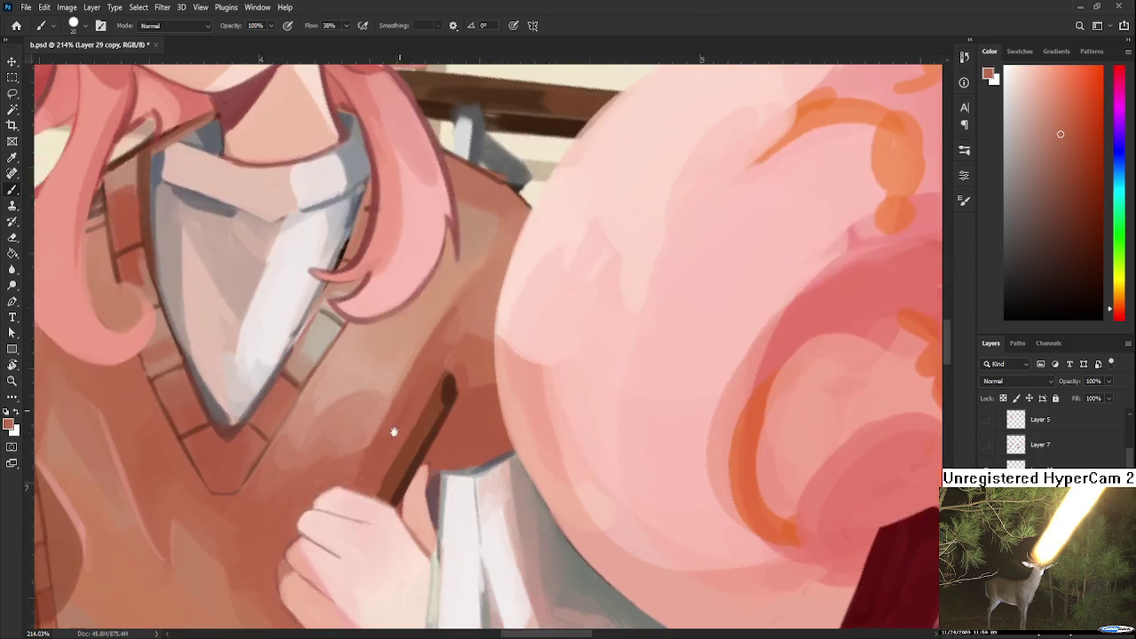
{"action": "left_click_drag", "start_coordinate": [362, 490], "coordinate": [383, 432]}
Recentre the vest and blend its shading with darker sampled vest browns.
{"action": "left_click", "coordinate": [393, 418], "text": "alt"}
{"action": "left_click_drag", "start_coordinate": [427, 372], "coordinate": [405, 402]}
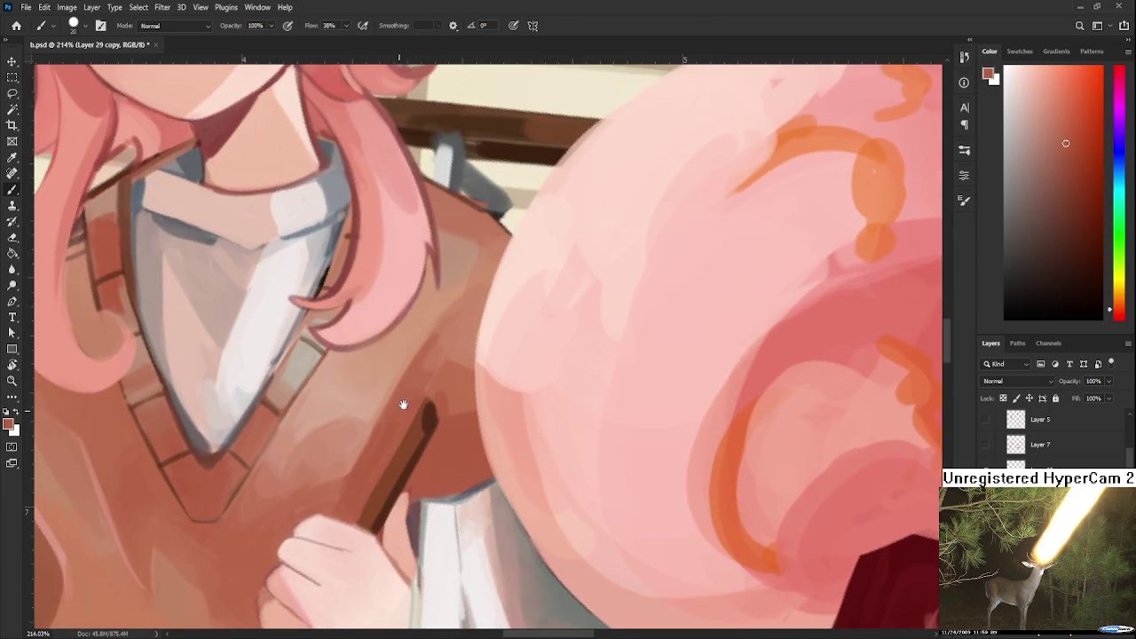
{"action": "left_click", "coordinate": [391, 429], "text": "alt"}
{"action": "left_click", "coordinate": [395, 401], "text": "alt"}
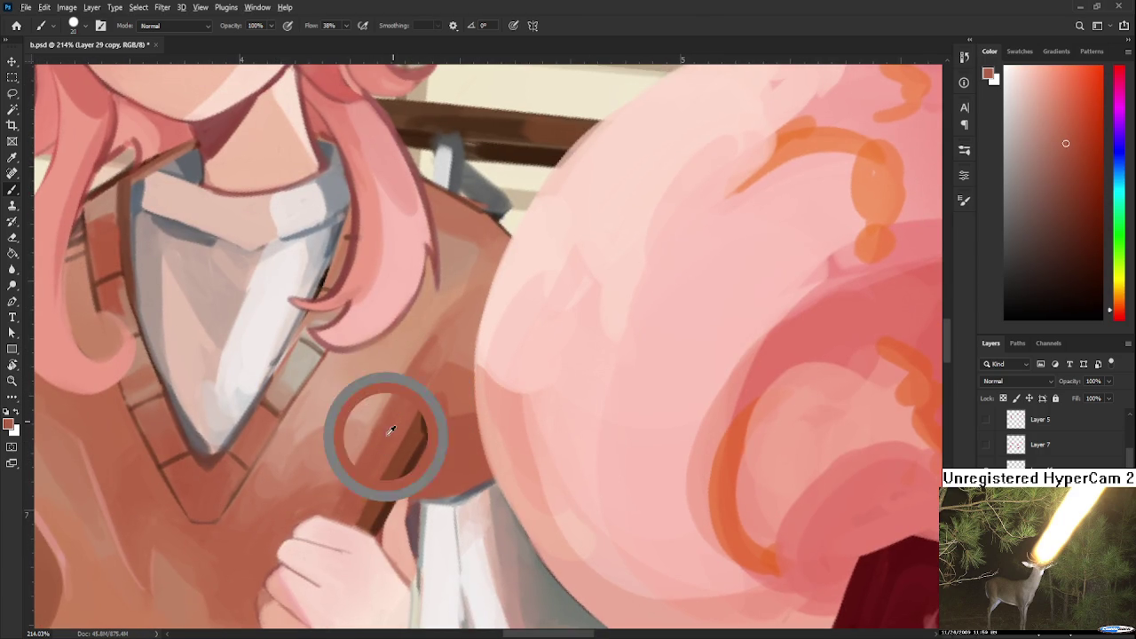
{"action": "mouse_move", "coordinate": [422, 382]}
{"action": "left_mouse_down"}
{"action": "mouse_move", "coordinate": [417, 399]}
{"action": "mouse_move", "coordinate": [433, 354]}
{"action": "left_mouse_up"}
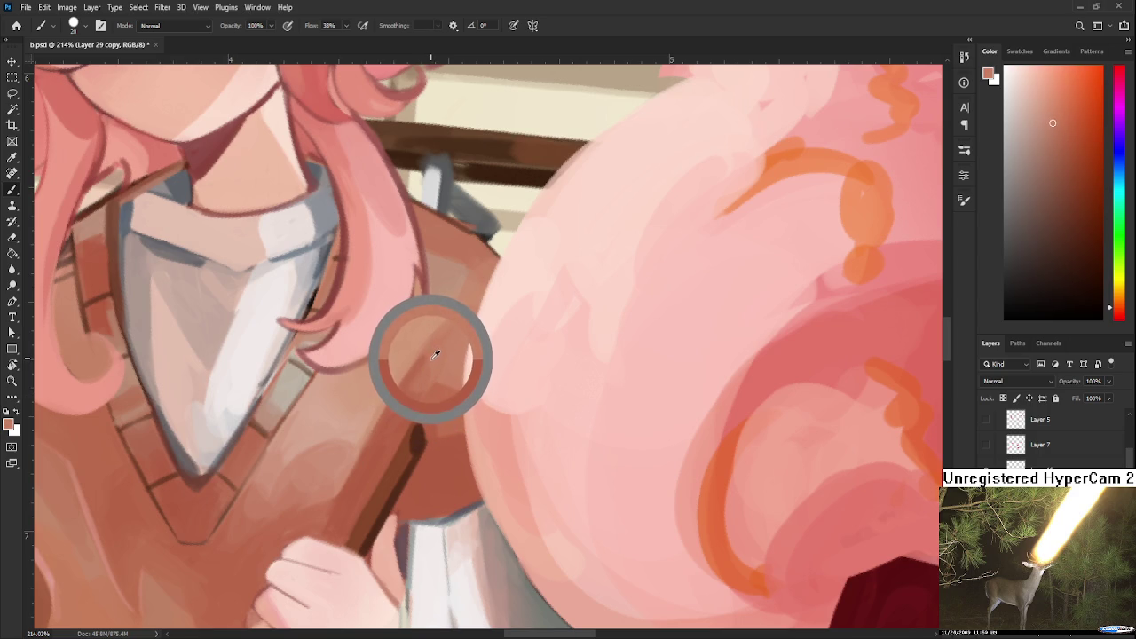
{"action": "mouse_move", "coordinate": [434, 354]}
{"action": "left_mouse_down", "text": "alt"}
{"action": "mouse_move", "coordinate": [447, 354]}
{"action": "mouse_move", "coordinate": [427, 357]}
{"action": "left_mouse_up", "text": "alt"}
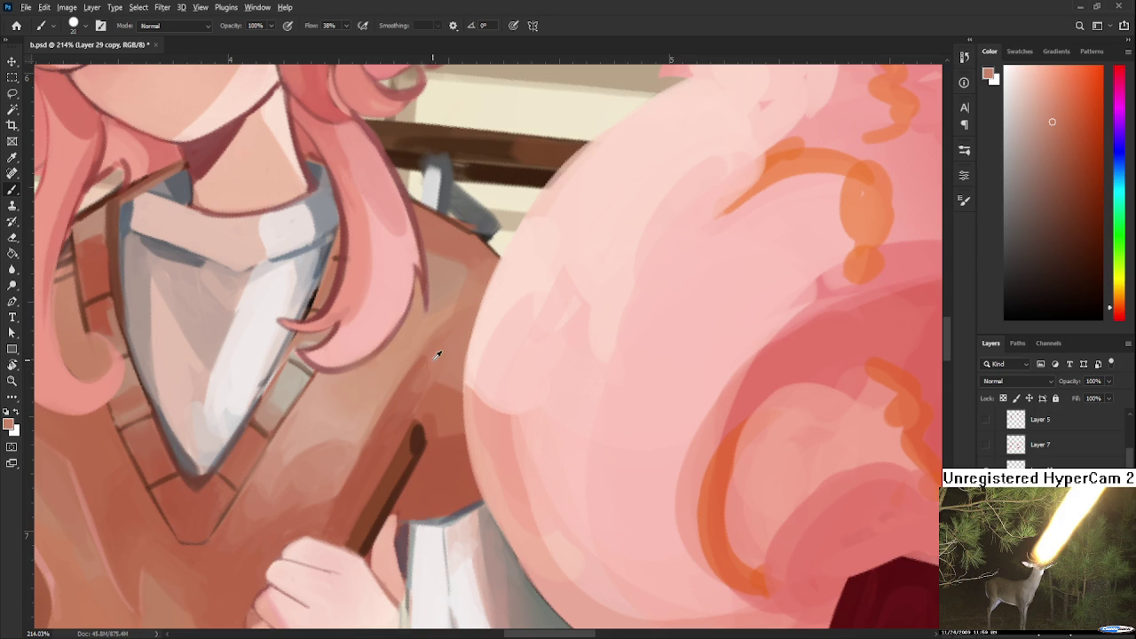
{"action": "left_click", "coordinate": [433, 354], "text": "alt"}
Blend lighter, mid-tone and warmer vest browns into the vest under the hair.
{"action": "left_click", "coordinate": [417, 374], "text": "alt"}
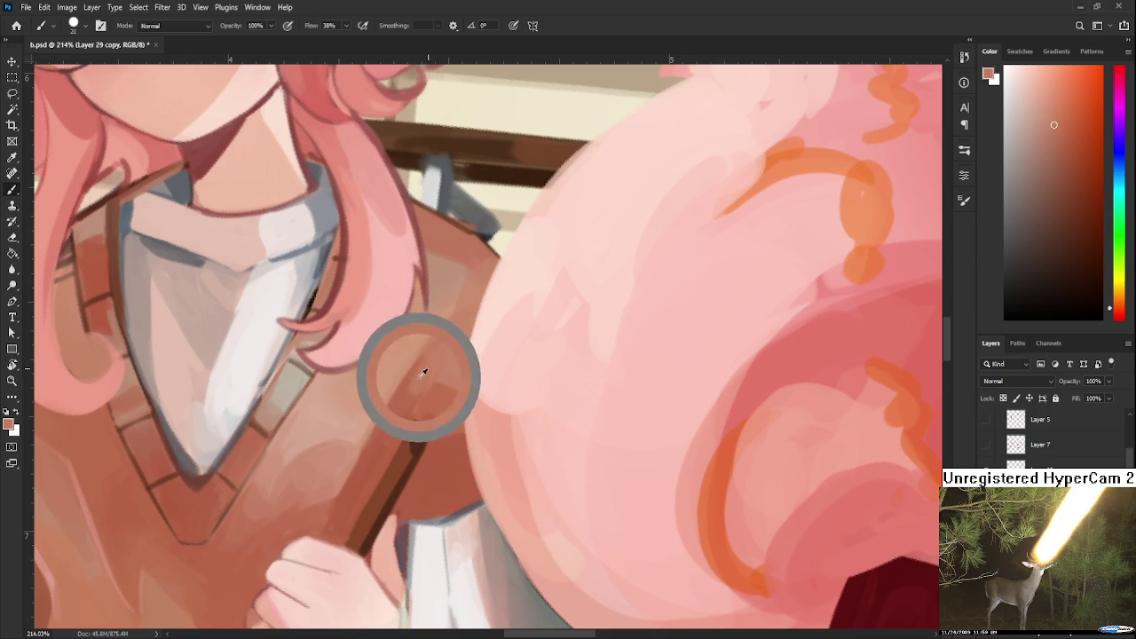
{"action": "left_click", "coordinate": [409, 401], "text": "alt"}
{"action": "left_click", "coordinate": [413, 402], "text": "alt"}
{"action": "left_click", "coordinate": [438, 333], "text": "alt"}
{"action": "left_click", "coordinate": [440, 321], "text": "alt"}
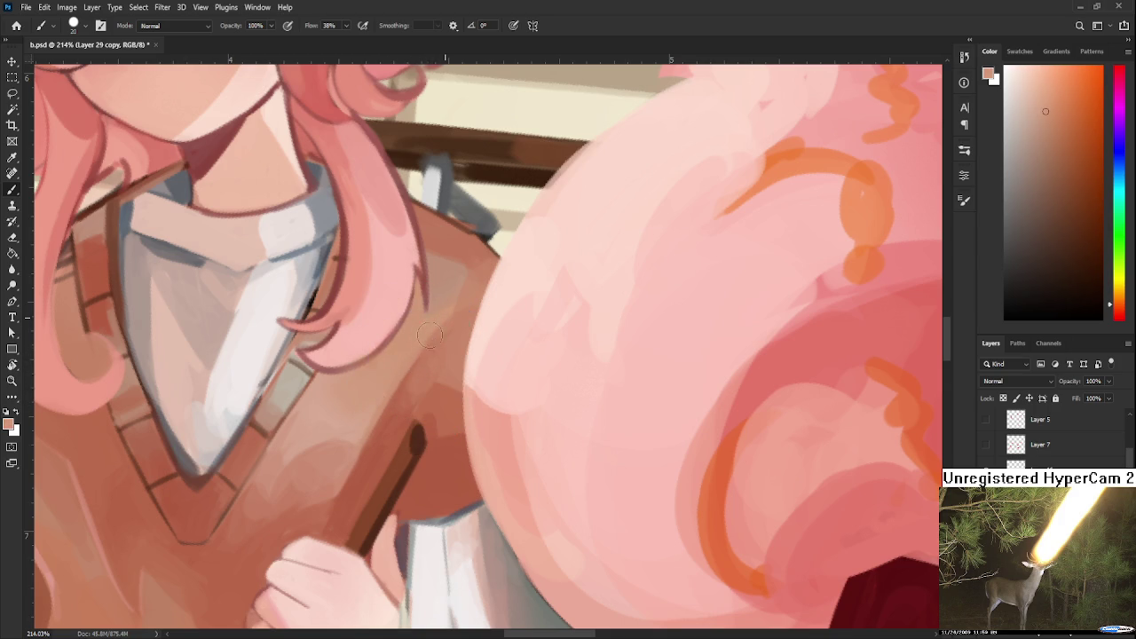
{"action": "left_click", "coordinate": [446, 334], "text": "alt"}
{"action": "left_click_drag", "start_coordinate": [428, 351], "coordinate": [404, 404]}
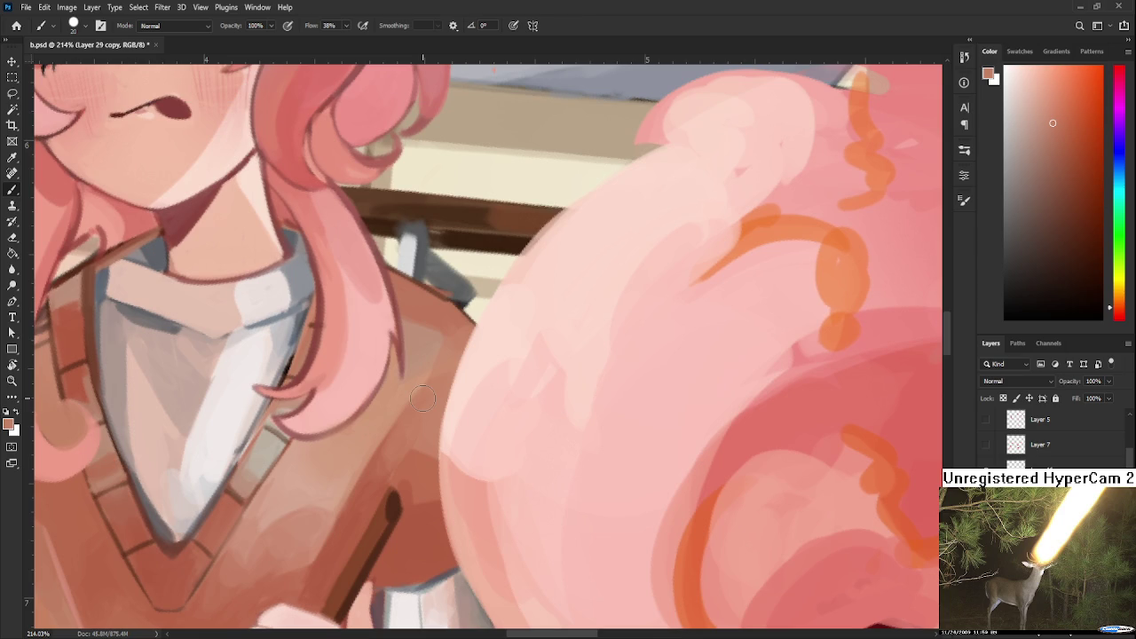
Blend the vest shoulder with a muted reddish-brown sampled beside the pink hair.
{"action": "left_click_drag", "start_coordinate": [423, 399], "coordinate": [478, 338]}
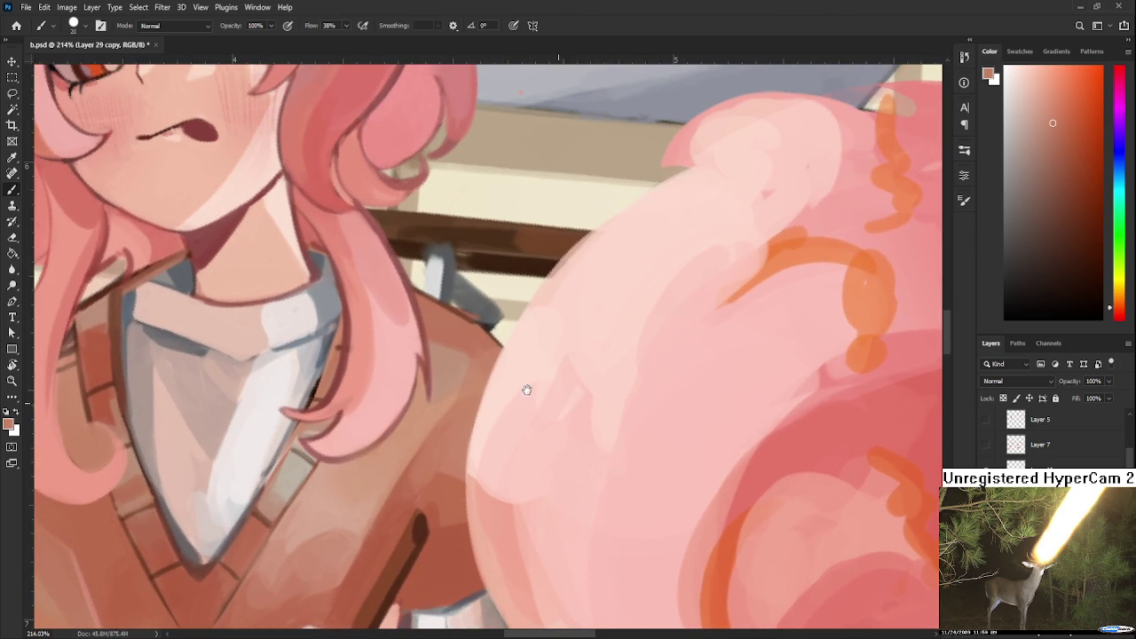
{"action": "left_click", "coordinate": [478, 350], "text": "alt"}
{"action": "left_click", "coordinate": [474, 360], "text": "alt"}
{"action": "left_click", "coordinate": [463, 376], "text": "alt"}
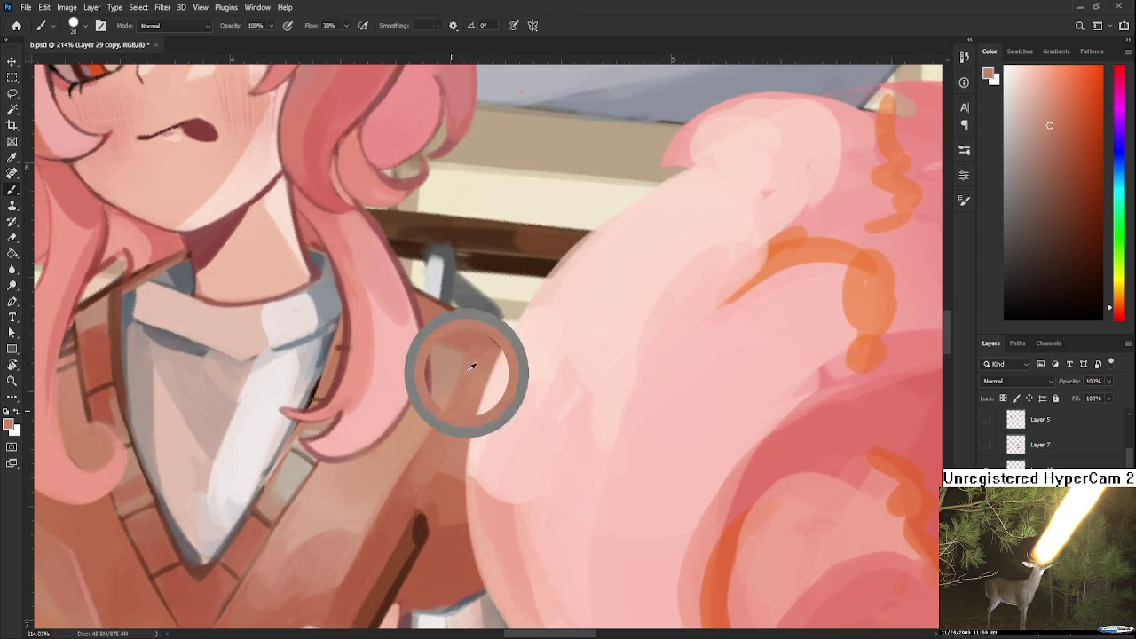
{"action": "left_click_drag", "start_coordinate": [484, 368], "coordinate": [464, 454]}
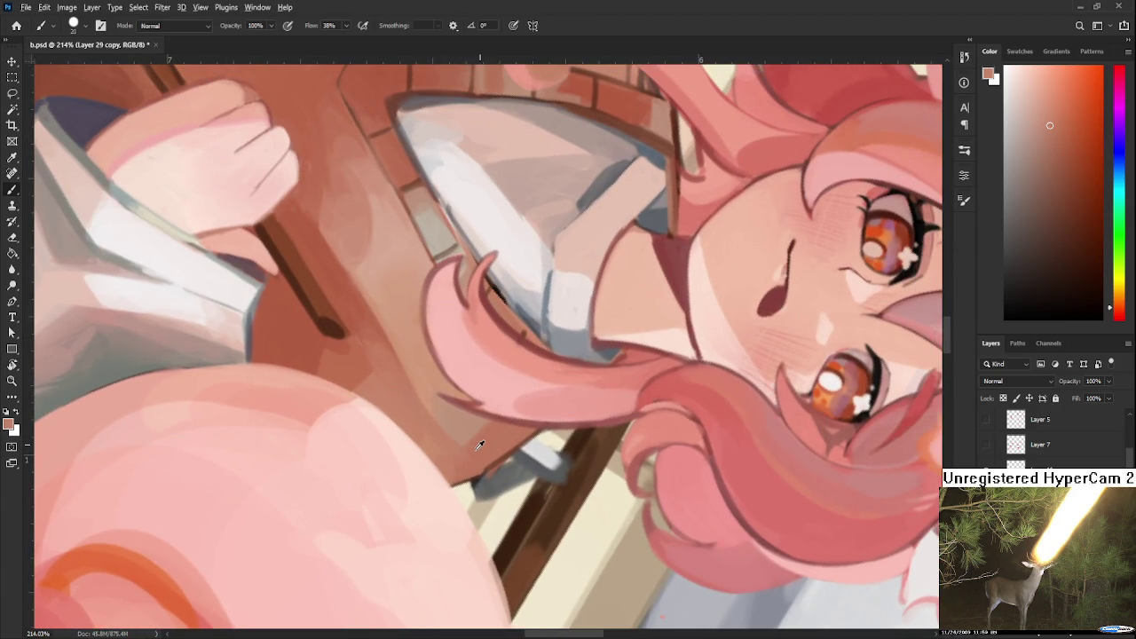
Sample several vest browns in the rotated view.
{"action": "left_click", "coordinate": [462, 454], "text": "alt"}
{"action": "left_click", "coordinate": [490, 433], "text": "alt"}
{"action": "left_click", "coordinate": [493, 433], "text": "alt"}
{"action": "scroll", "coordinate": [479, 435], "scroll_direction": "down", "scroll_amount": 2}
Erase stray paint below the hair and rotate the canvas back toward upright.
{"action": "key", "text": "e"}
{"action": "left_click_drag", "start_coordinate": [479, 427], "coordinate": [512, 404]}
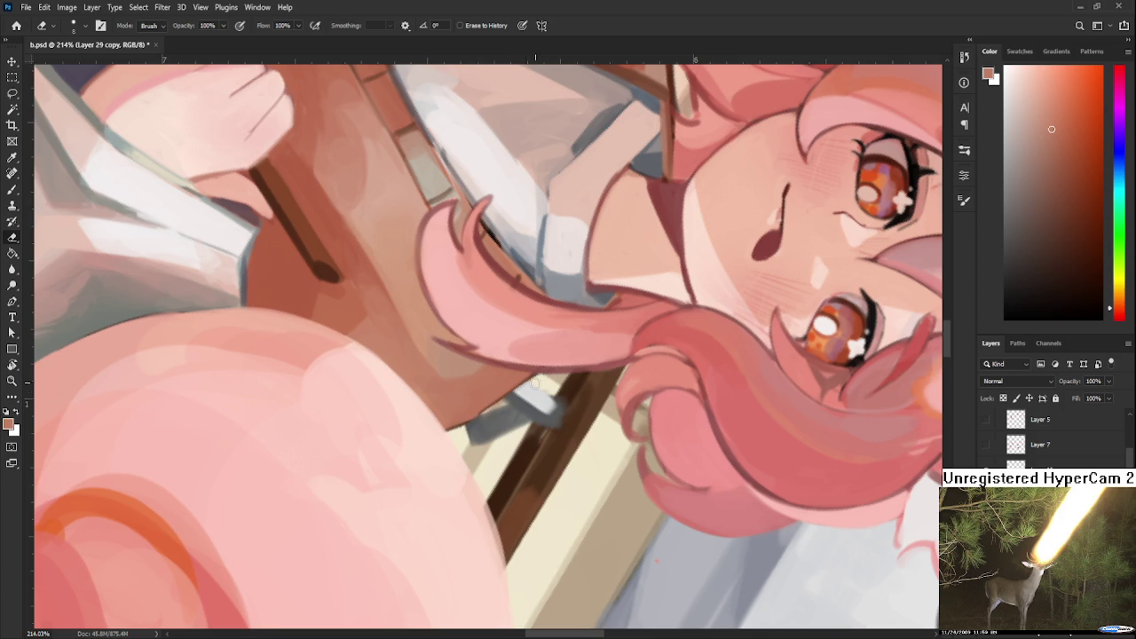
{"action": "key", "text": "r"}
{"action": "left_click_drag", "start_coordinate": [539, 379], "coordinate": [492, 424]}
{"action": "key", "text": "b"}
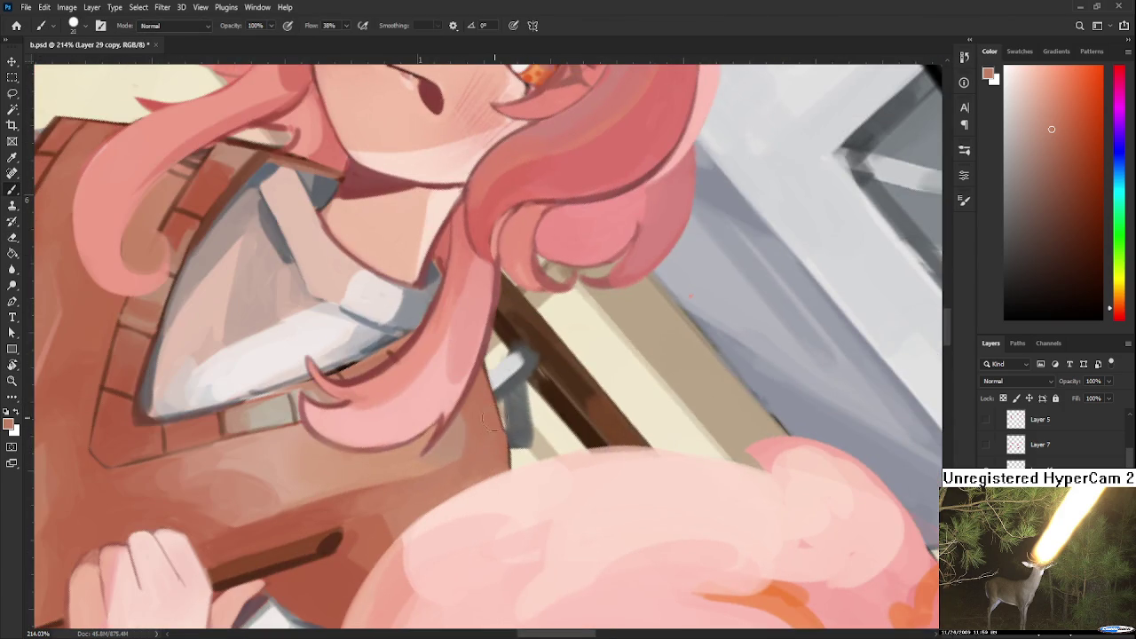
Blend lighter and warmer vest browns into the vest near the hair.
{"action": "left_click", "coordinate": [486, 416], "text": "alt"}
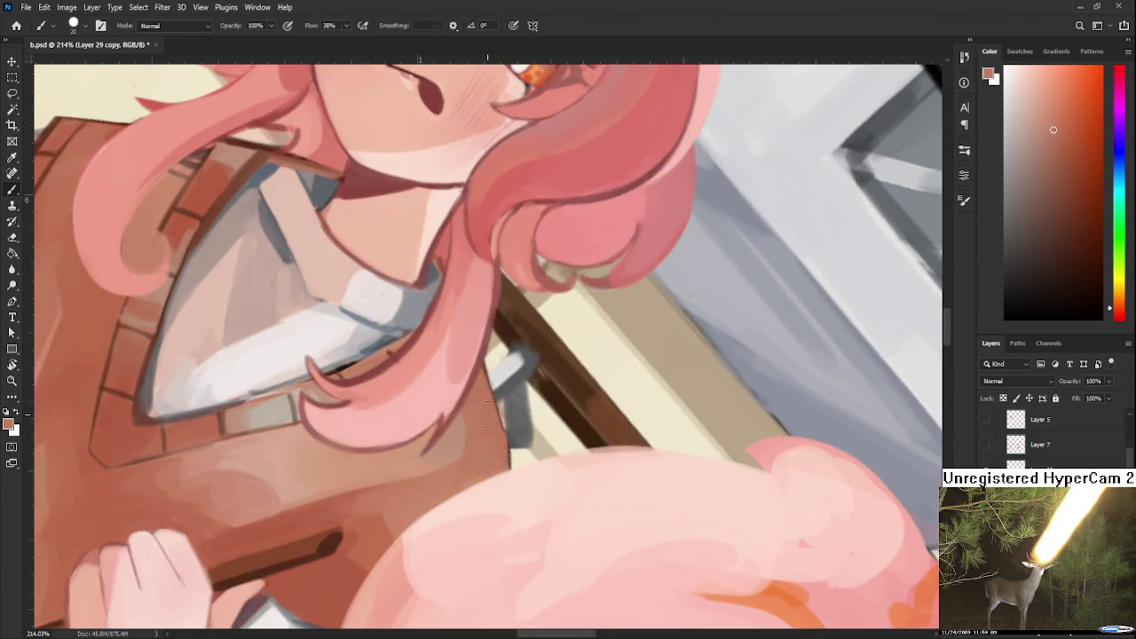
{"action": "left_click", "coordinate": [450, 446], "text": "alt"}
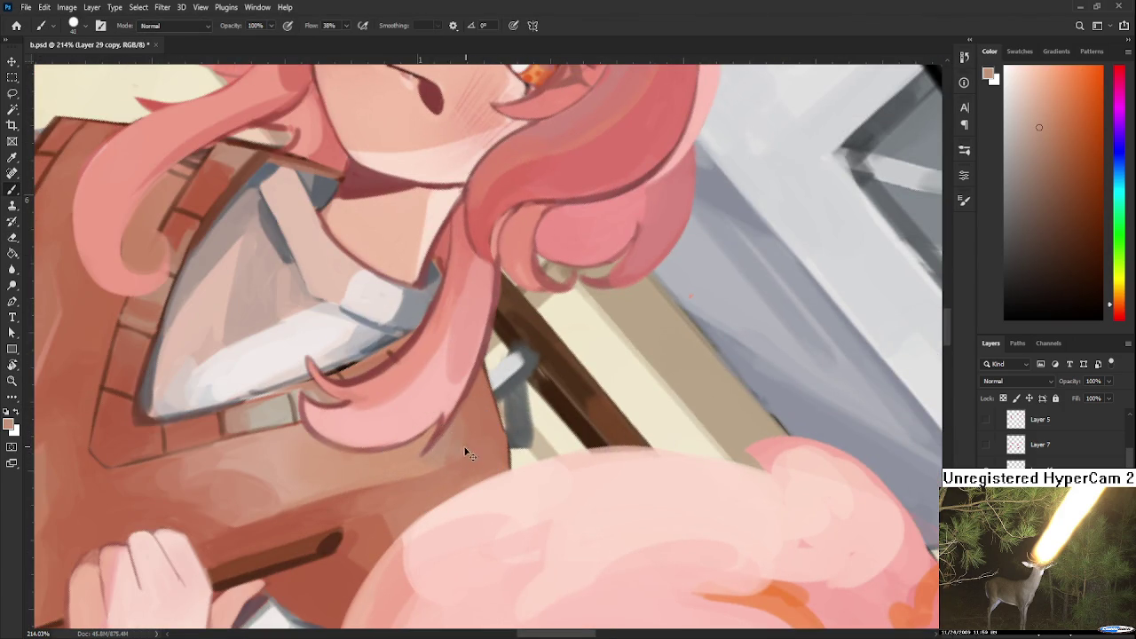
{"action": "left_click", "coordinate": [459, 448], "text": "alt"}
{"action": "left_click", "coordinate": [444, 452], "text": "alt"}
{"action": "left_click", "coordinate": [429, 460], "text": "alt"}
Blend darker vest browns, then rotate the canvas upright and zoom slightly.
{"action": "left_click", "coordinate": [463, 447], "text": "alt"}
{"action": "left_click", "coordinate": [452, 430], "text": "alt"}
{"action": "left_click", "coordinate": [488, 442], "text": "alt"}
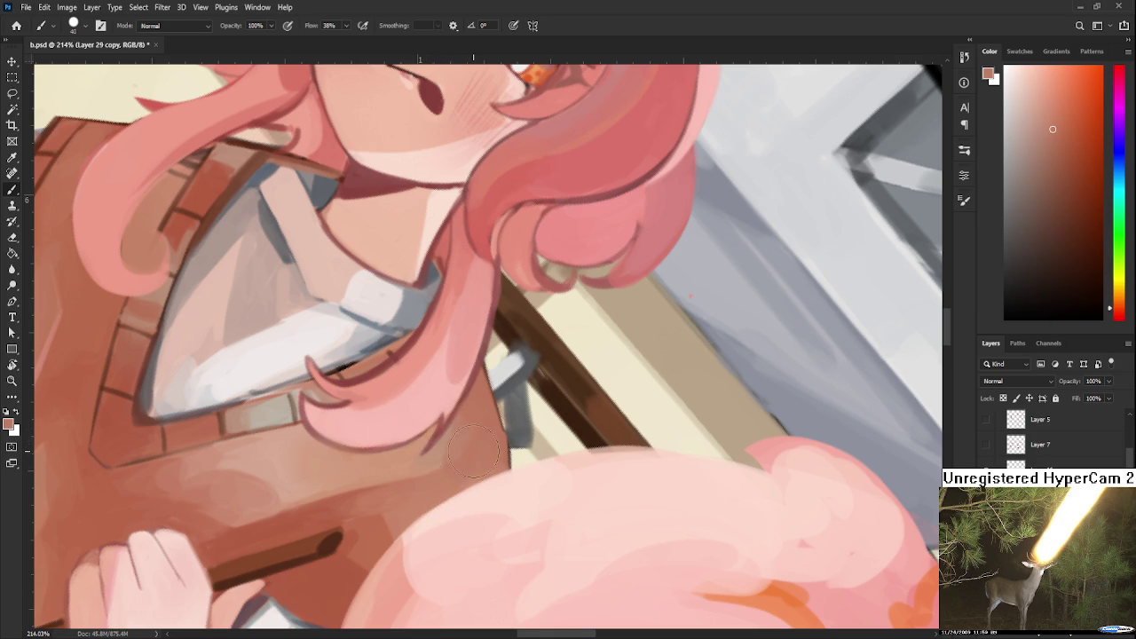
{"action": "scroll", "coordinate": [472, 448], "scroll_direction": "down", "scroll_amount": 3}
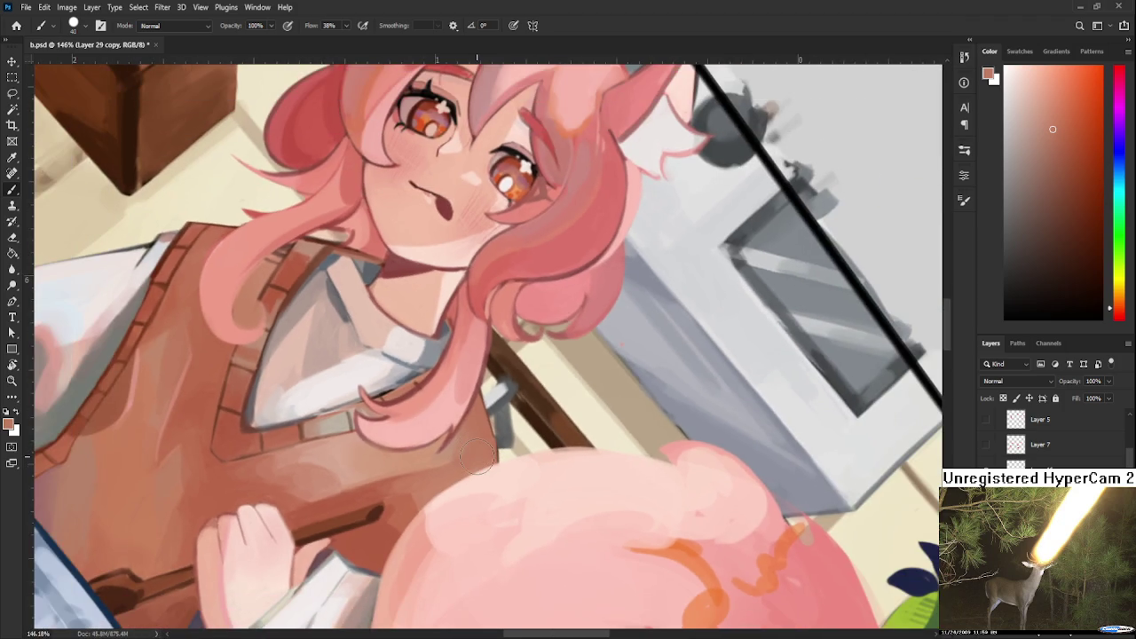
{"action": "mouse_move", "coordinate": [476, 457]}
{"action": "left_mouse_down"}
{"action": "mouse_move", "coordinate": [435, 475]}
{"action": "mouse_move", "coordinate": [472, 468]}
{"action": "left_mouse_up"}
Smooth the vest shading around and below the V-neck with sampled light browns.
{"action": "key", "text": "r"}
{"action": "left_click", "coordinate": [347, 417], "text": "alt"}
{"action": "left_click", "coordinate": [356, 389], "text": "alt"}
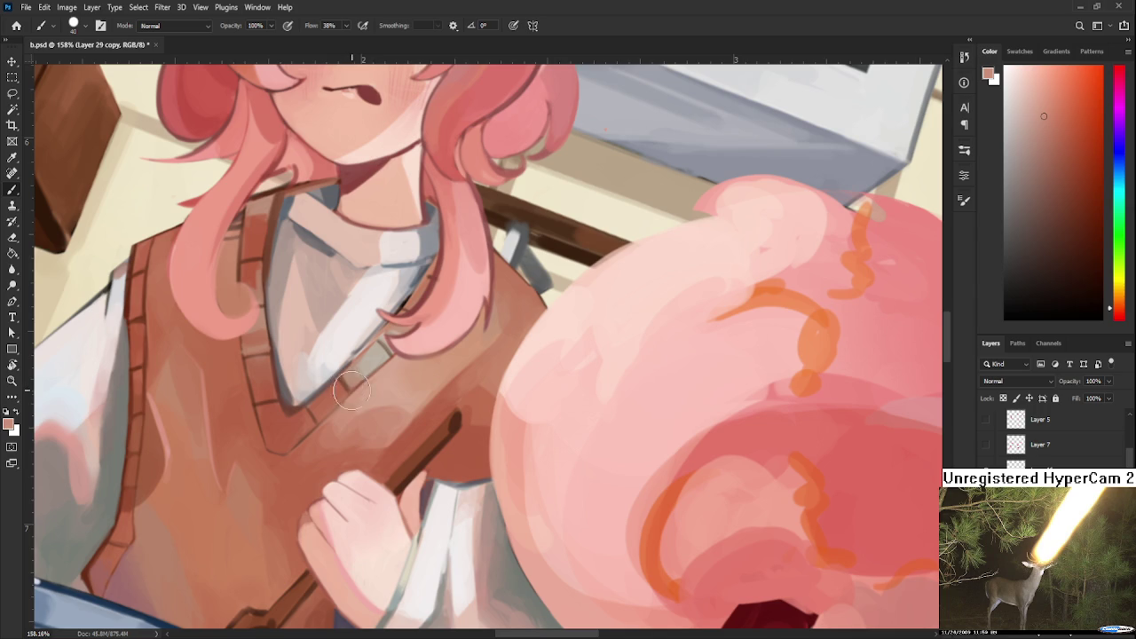
{"action": "left_click", "coordinate": [381, 373], "text": "alt"}
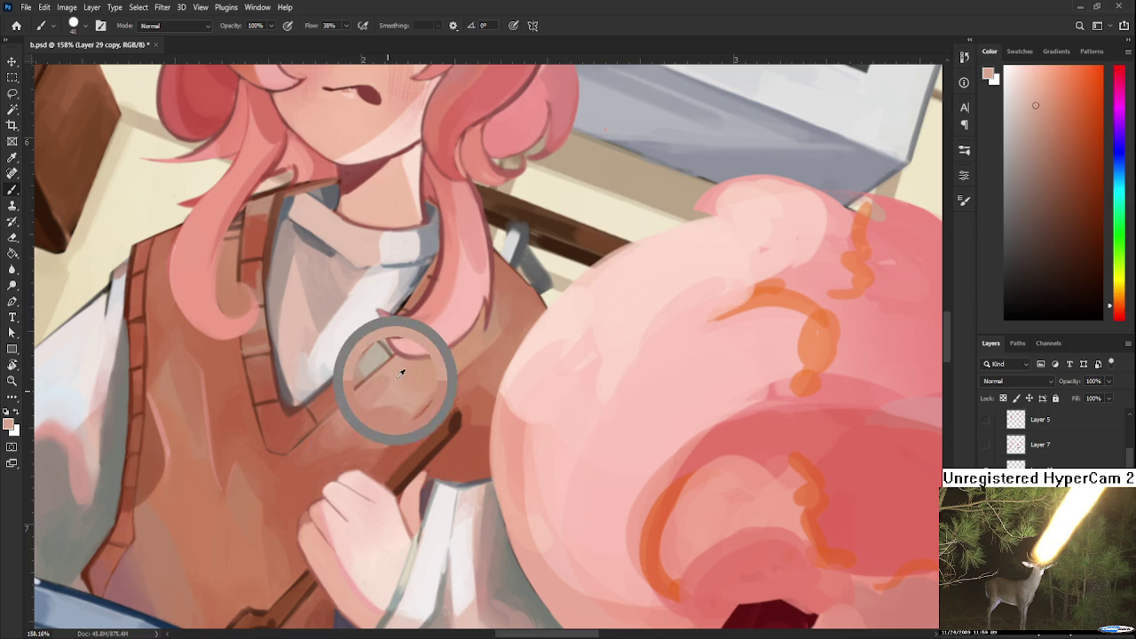
{"action": "left_click", "coordinate": [377, 388], "text": "alt"}
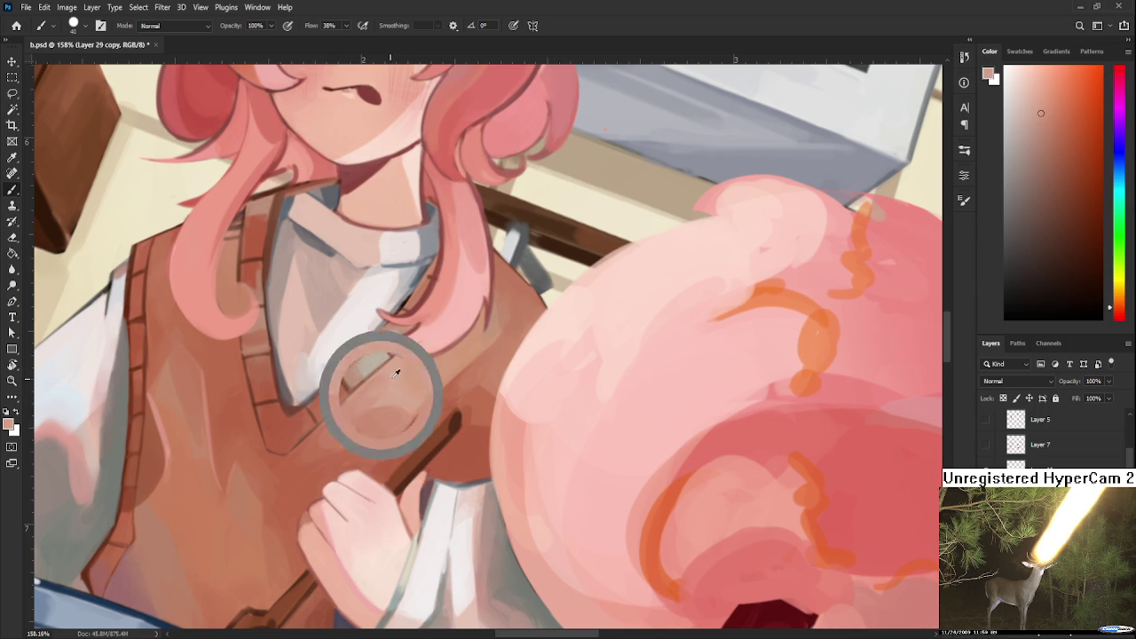
{"action": "left_click", "coordinate": [393, 370], "text": "alt"}
{"action": "left_click", "coordinate": [366, 399], "text": "alt"}
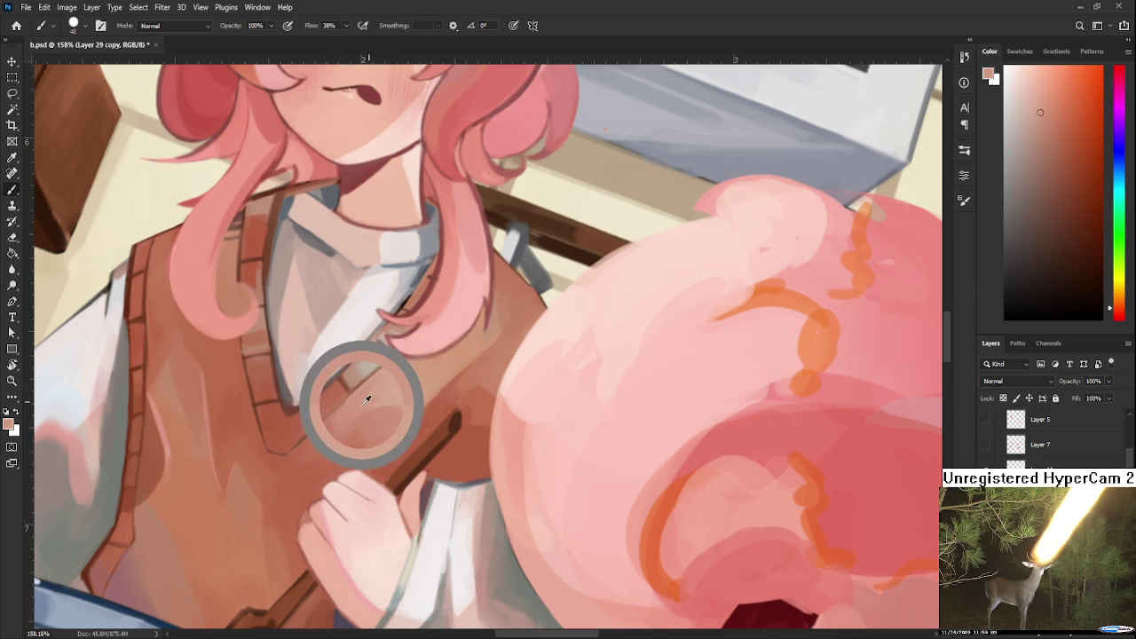
{"action": "left_click", "coordinate": [365, 401], "text": "alt"}
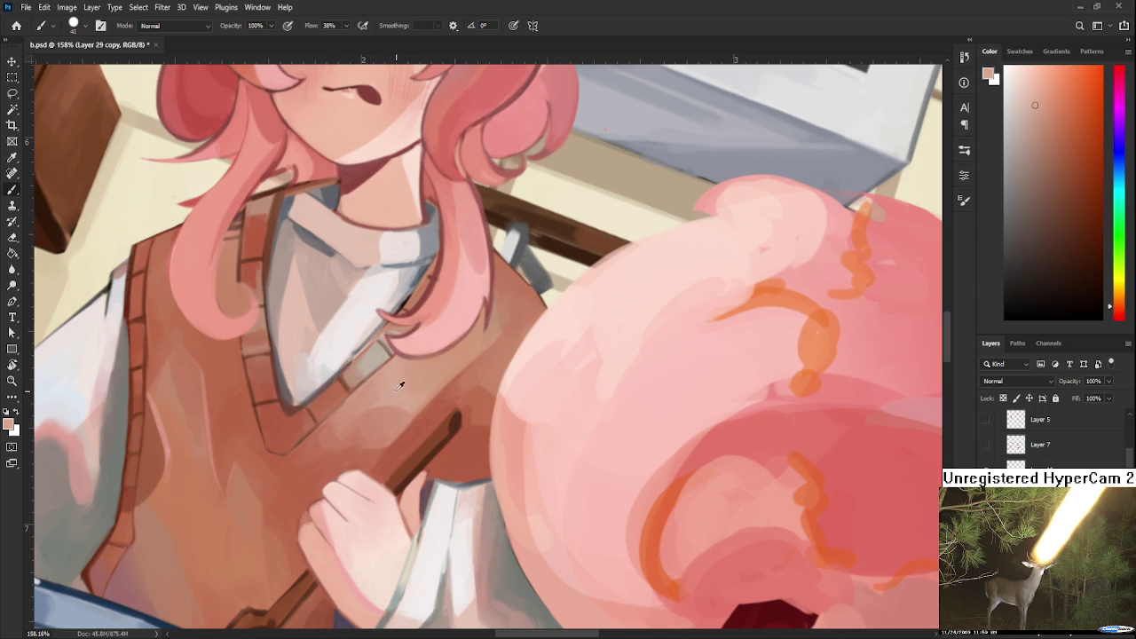
{"action": "left_click", "coordinate": [365, 387], "text": "alt"}
Blend light vest tones by the neckline and darken its edge with deeper brown.
{"action": "left_click", "coordinate": [393, 380], "text": "alt"}
{"action": "left_click", "coordinate": [402, 377], "text": "alt"}
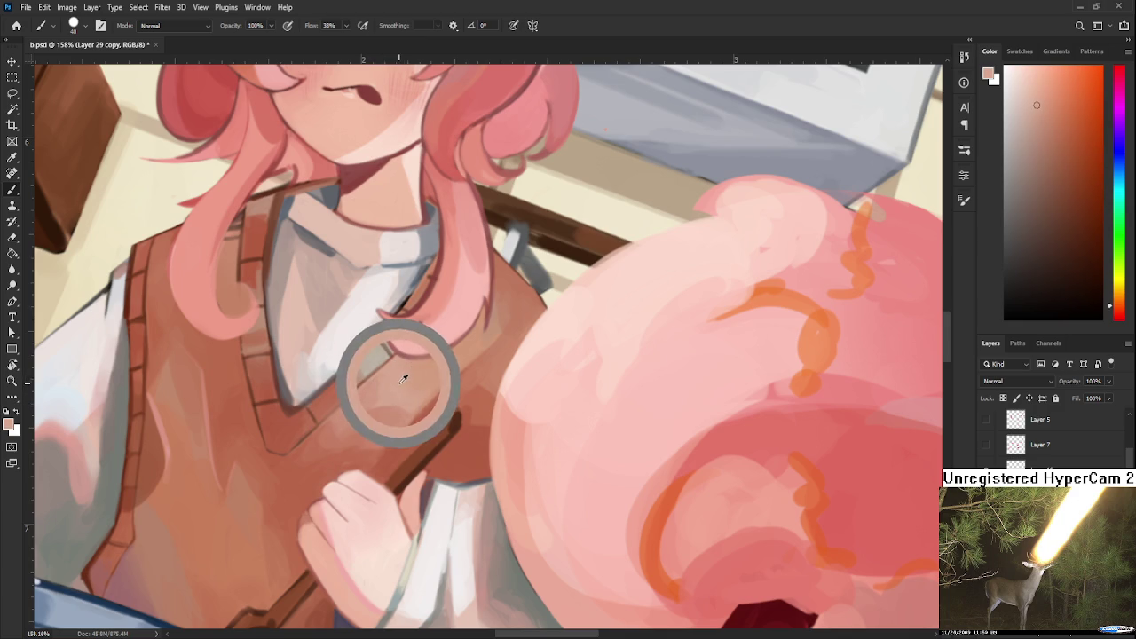
{"action": "mouse_move", "coordinate": [402, 377]}
{"action": "left_mouse_down"}
{"action": "mouse_move", "coordinate": [381, 378]}
{"action": "mouse_move", "coordinate": [408, 390]}
{"action": "left_mouse_up"}
{"action": "left_click", "coordinate": [399, 373], "text": "alt"}
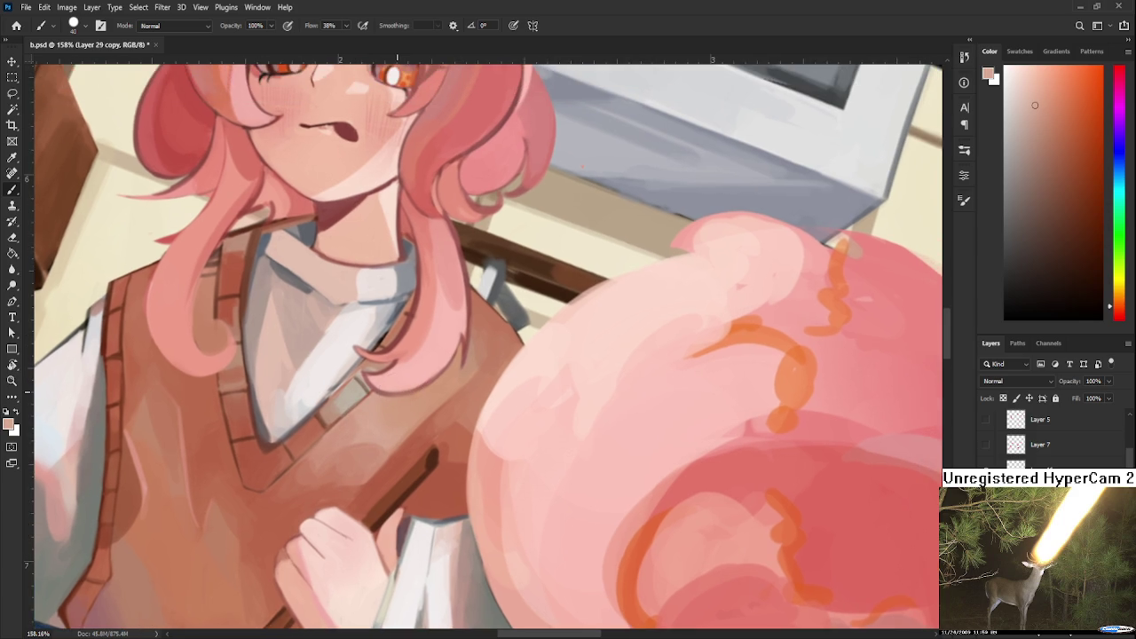
{"action": "left_click_drag", "start_coordinate": [377, 389], "coordinate": [402, 369]}
{"action": "left_click", "coordinate": [355, 374], "text": "alt"}
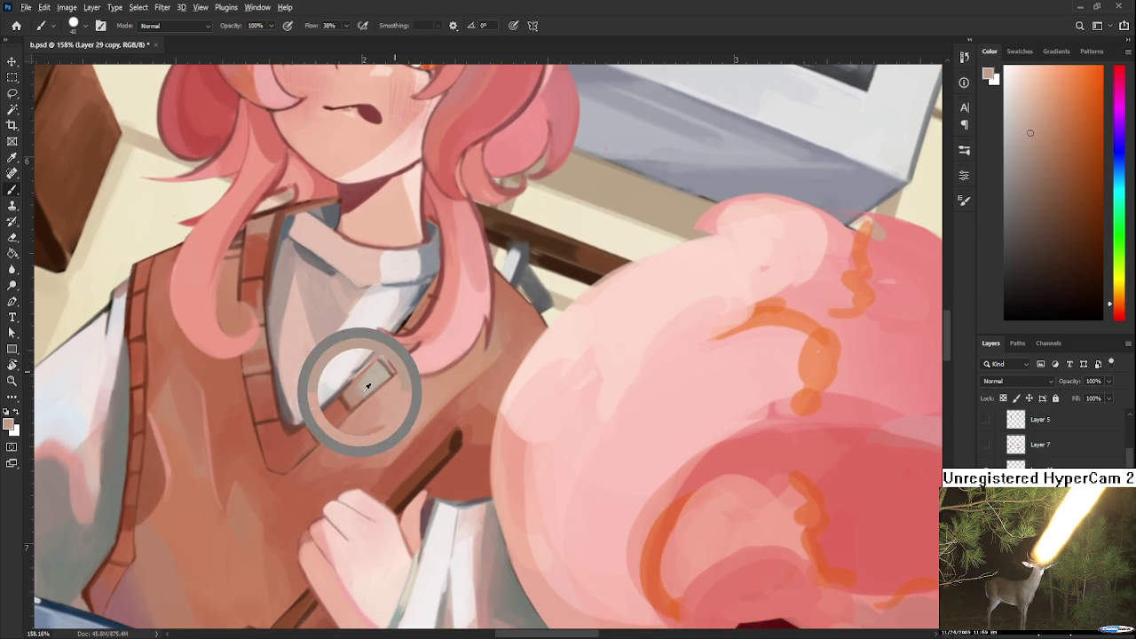
{"action": "left_click", "coordinate": [329, 367], "text": "alt"}
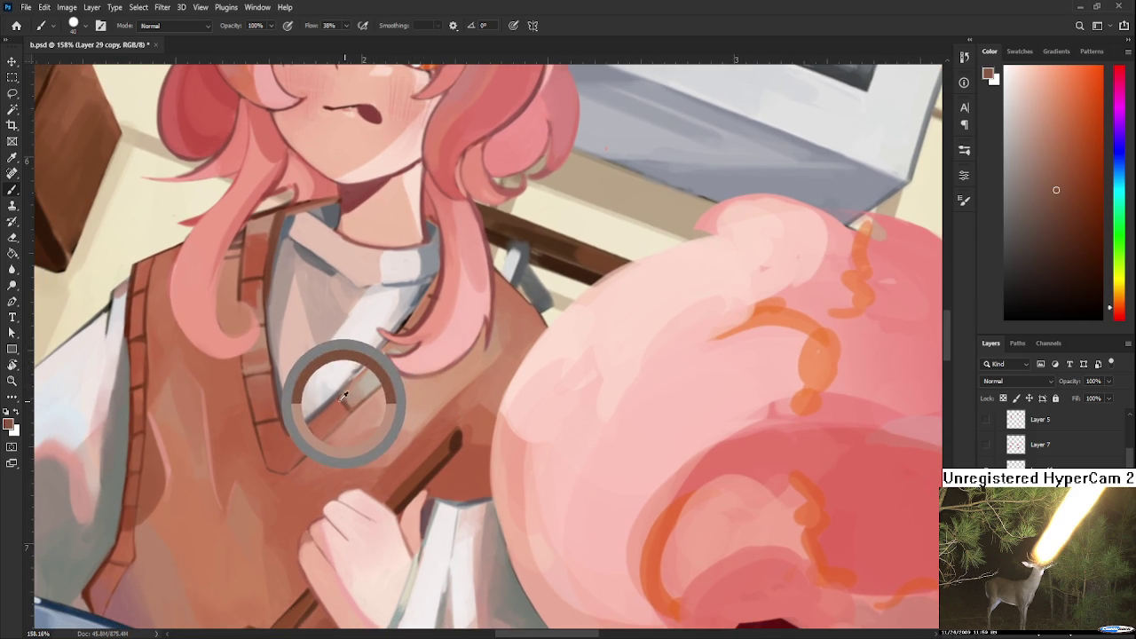
Shrink the brush for fine neckline detail and adjust the view.
{"action": "key", "text": "bracketleft"}
{"action": "key", "text": "bracketleft"}
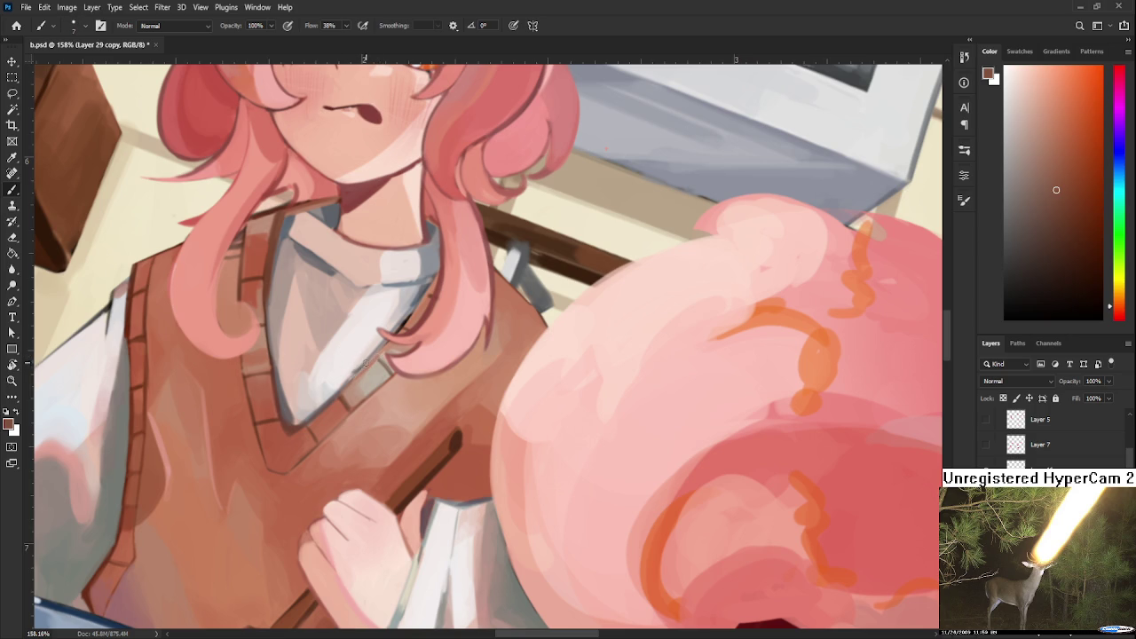
{"action": "scroll", "coordinate": [381, 359], "scroll_direction": "up", "scroll_amount": 2}
{"action": "scroll", "coordinate": [382, 359], "scroll_direction": "right", "scroll_amount": 1}
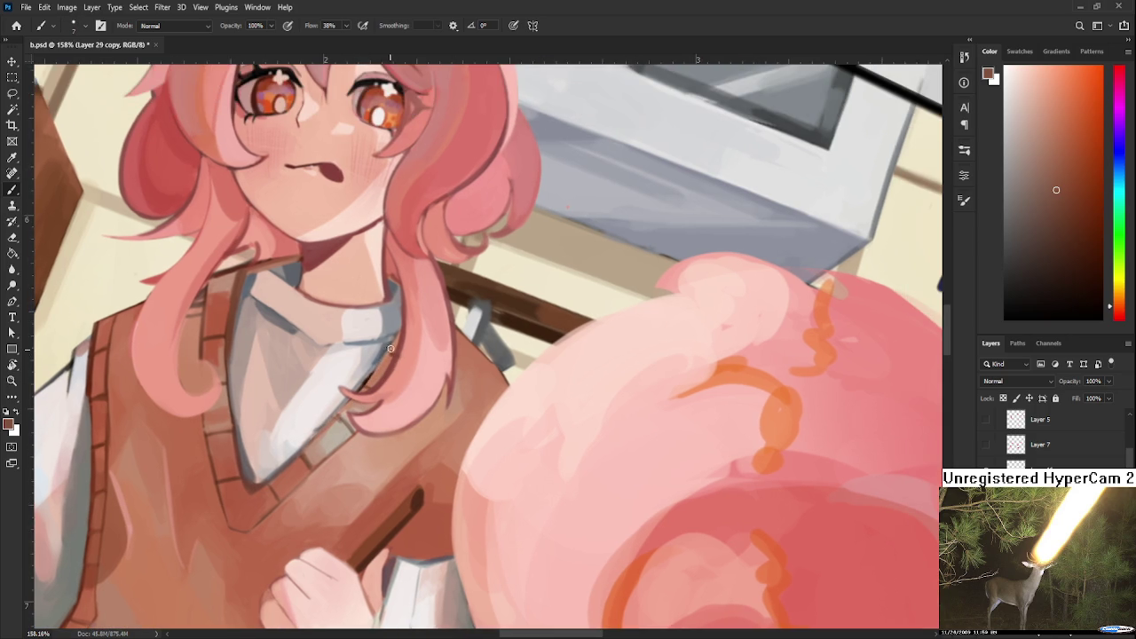
{"action": "scroll", "coordinate": [488, 347], "scroll_direction": "left", "scroll_amount": 3}
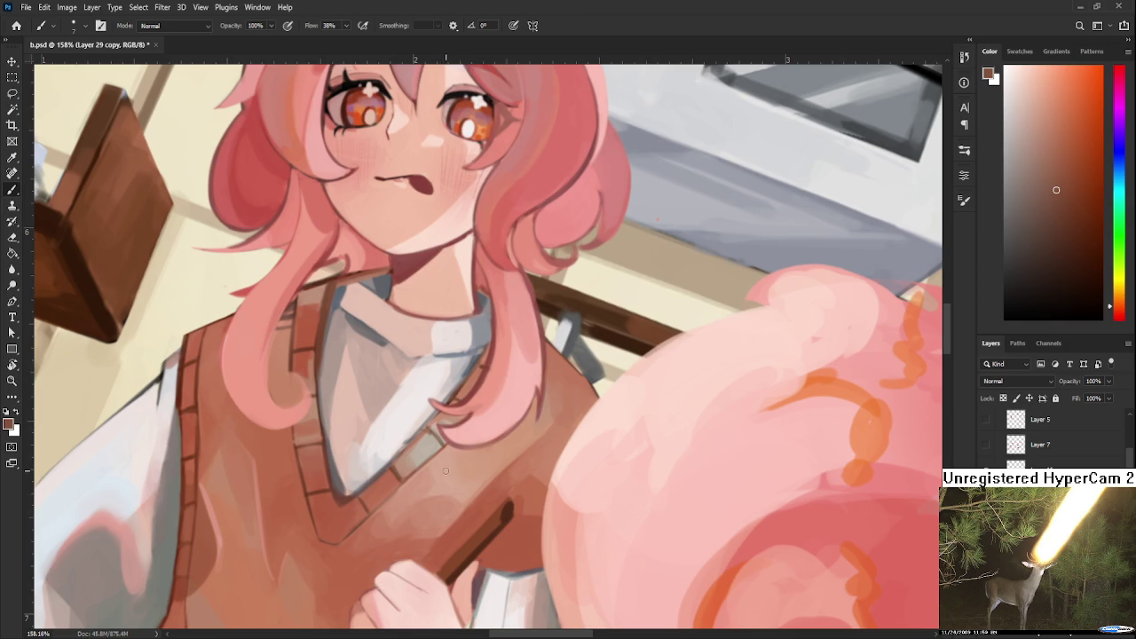
{"action": "scroll", "coordinate": [445, 472], "scroll_direction": "down", "scroll_amount": 2}
{"action": "scroll", "coordinate": [443, 472], "scroll_direction": "up", "scroll_amount": 4}
Rotate the canvas to a gentler tilt for painting the shirt.
{"action": "key", "text": "r"}
{"action": "mouse_move", "coordinate": [646, 451]}
{"action": "left_mouse_down"}
{"action": "mouse_move", "coordinate": [485, 476]}
{"action": "mouse_move", "coordinate": [496, 424]}
{"action": "mouse_move", "coordinate": [457, 443]}
{"action": "left_mouse_up"}
{"action": "key", "text": "b"}
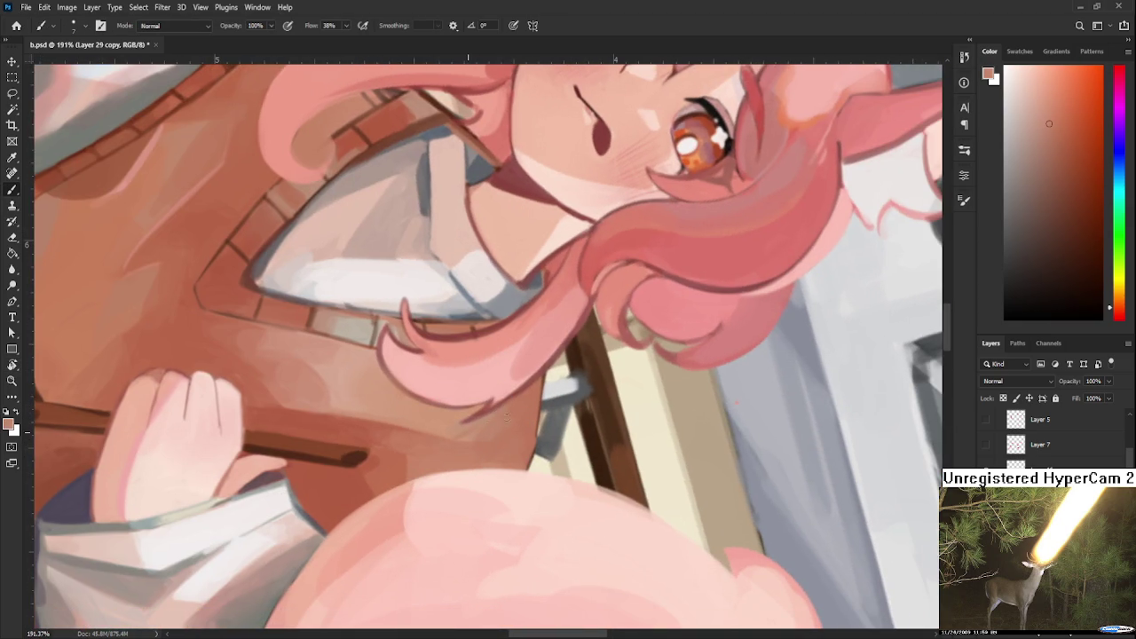
{"action": "scroll", "coordinate": [508, 418], "scroll_direction": "up", "scroll_amount": 2}
{"action": "scroll", "coordinate": [476, 458], "scroll_direction": "up", "scroll_amount": 2}
{"action": "left_click_drag", "start_coordinate": [410, 479], "coordinate": [382, 406]}
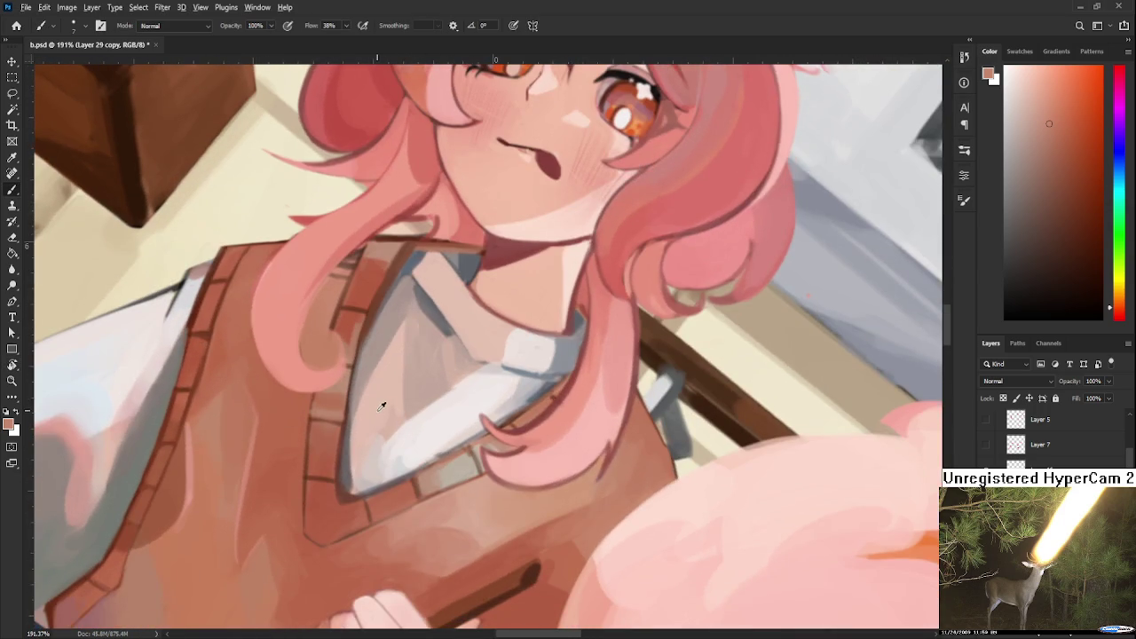
Widen the white highlight on the shirt using sampled pale pink tones.
{"action": "left_click", "coordinate": [382, 406], "text": "alt"}
{"action": "left_click", "coordinate": [400, 426], "text": "alt"}
{"action": "left_click_drag", "start_coordinate": [401, 428], "coordinate": [418, 410]}
{"action": "left_click", "coordinate": [393, 439], "text": "alt"}
{"action": "left_click", "coordinate": [393, 419], "text": "alt"}
{"action": "left_click", "coordinate": [413, 408], "text": "alt"}
Pick a darker shading colour from the shirt and enlarge the brush to about 30 px.
{"action": "left_click", "coordinate": [397, 401], "text": "alt"}
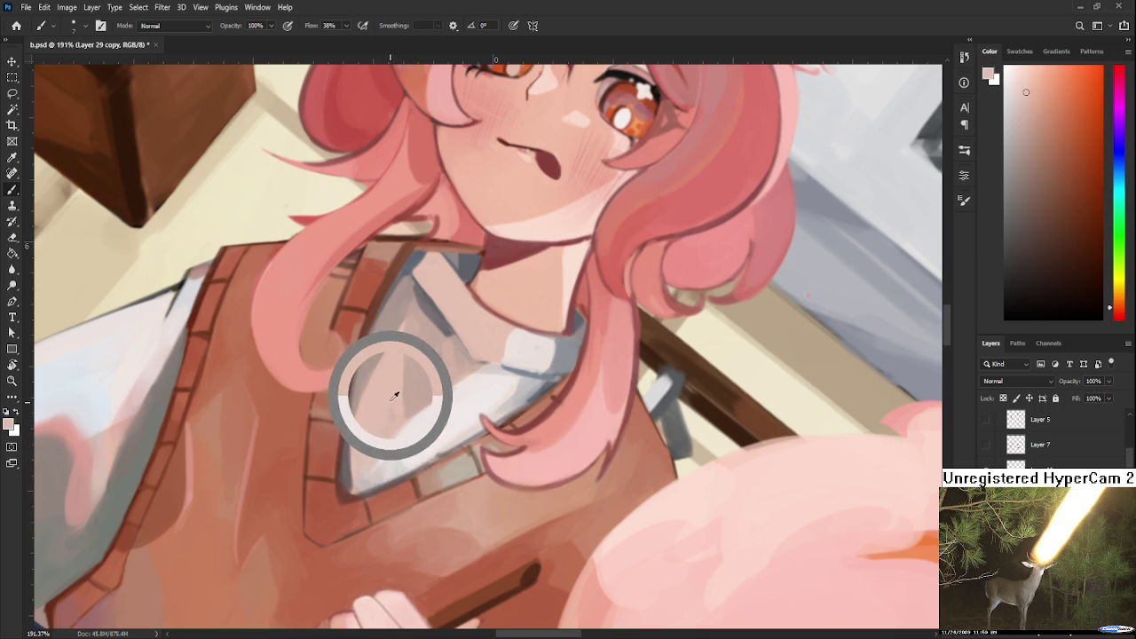
{"action": "left_click", "coordinate": [405, 405], "text": "alt"}
{"action": "left_click", "coordinate": [409, 368], "text": "alt"}
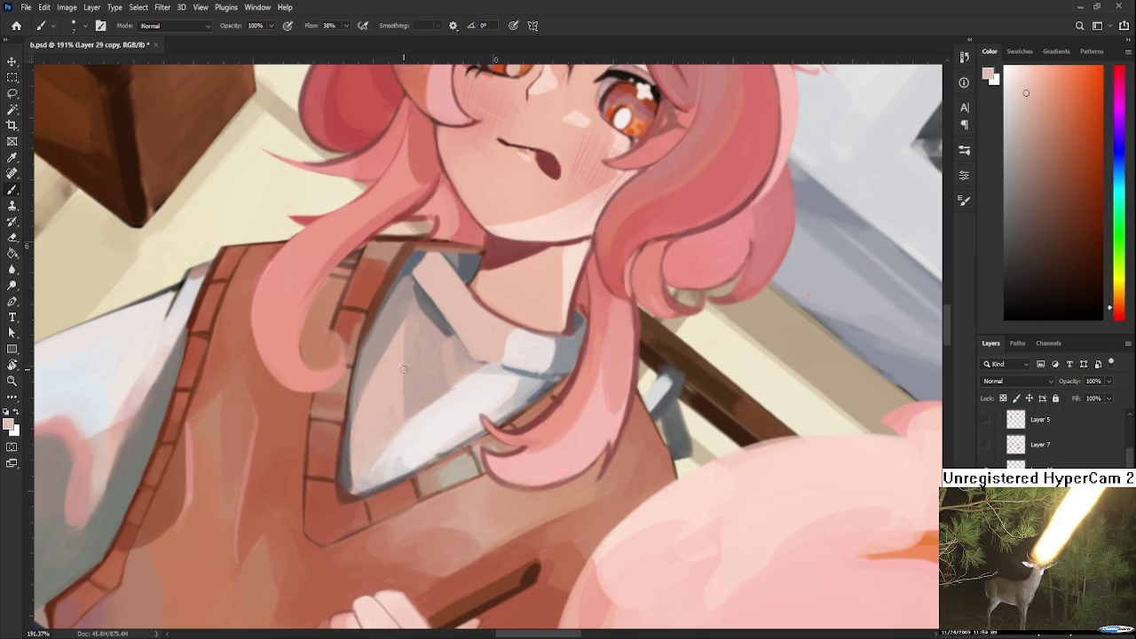
{"action": "left_click", "coordinate": [409, 338], "text": "alt"}
{"action": "key", "text": "bracketright"}
{"action": "key", "text": "bracketright"}
{"action": "key", "text": "bracketright"}
Paint greyish shading strokes on the shirt inside the V-neck.
{"action": "left_click", "coordinate": [394, 371], "text": "alt"}
{"action": "left_click", "coordinate": [397, 364], "text": "alt"}
{"action": "left_click_drag", "start_coordinate": [397, 364], "coordinate": [403, 355]}
{"action": "left_click", "coordinate": [414, 330], "text": "alt"}
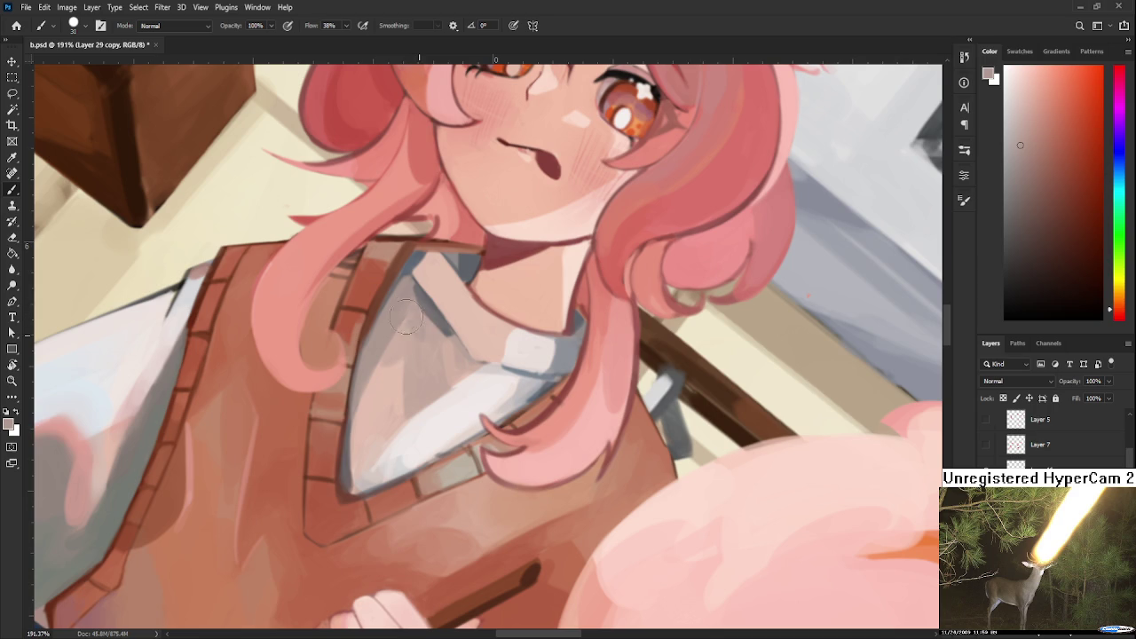
Blend the shading under the collar with darker, lighter and grey collar tones.
{"action": "left_click", "coordinate": [431, 324], "text": "alt"}
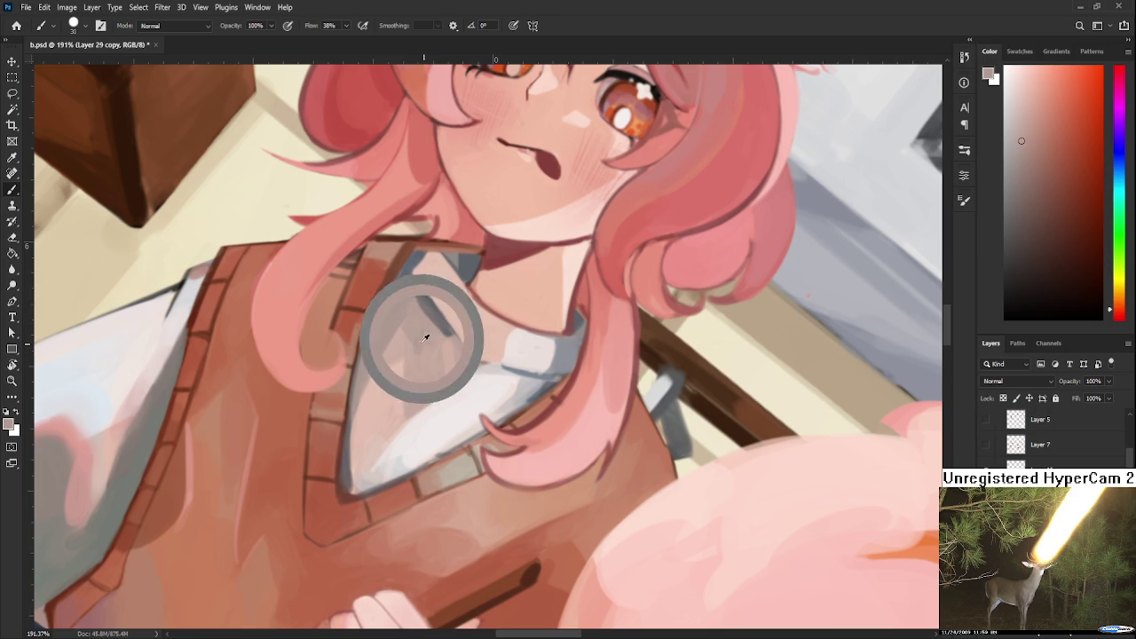
{"action": "left_click", "coordinate": [419, 319], "text": "alt"}
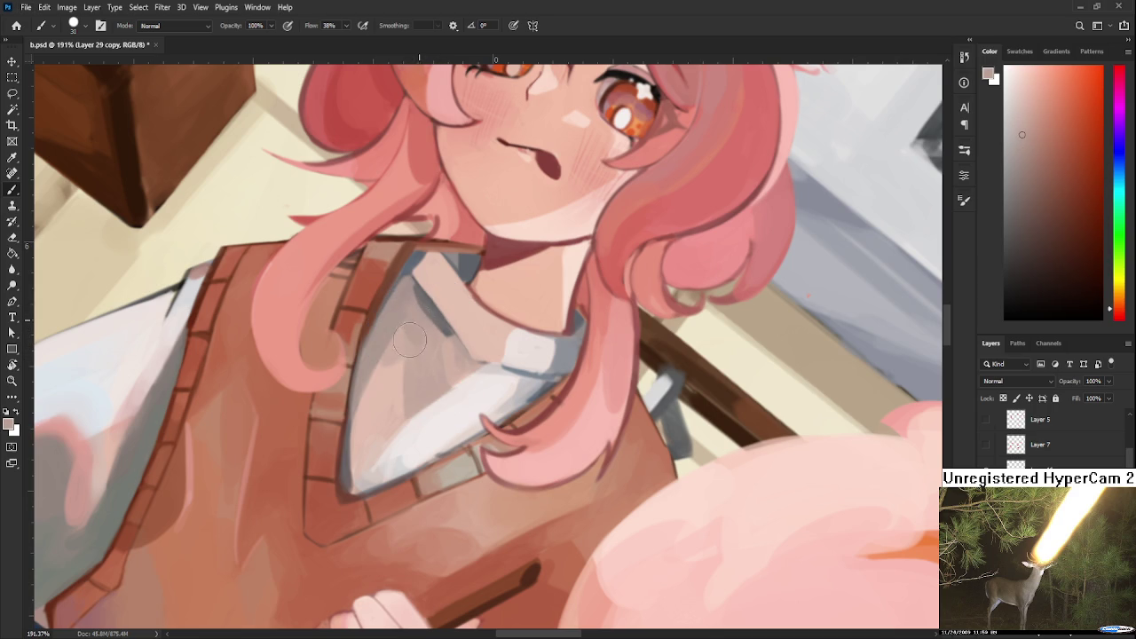
{"action": "left_click", "coordinate": [412, 339], "text": "alt"}
{"action": "left_click", "coordinate": [388, 376], "text": "alt"}
{"action": "left_click", "coordinate": [419, 355], "text": "alt"}
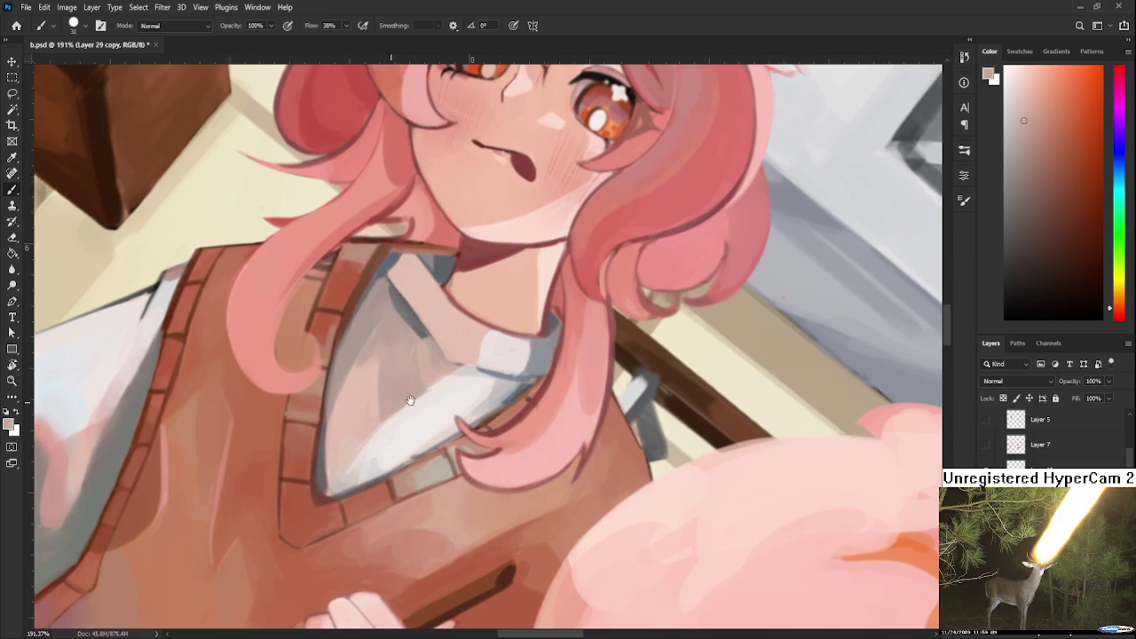
{"action": "scroll", "coordinate": [421, 344], "scroll_direction": "right", "scroll_amount": 2}
{"action": "left_click", "coordinate": [414, 319], "text": "alt"}
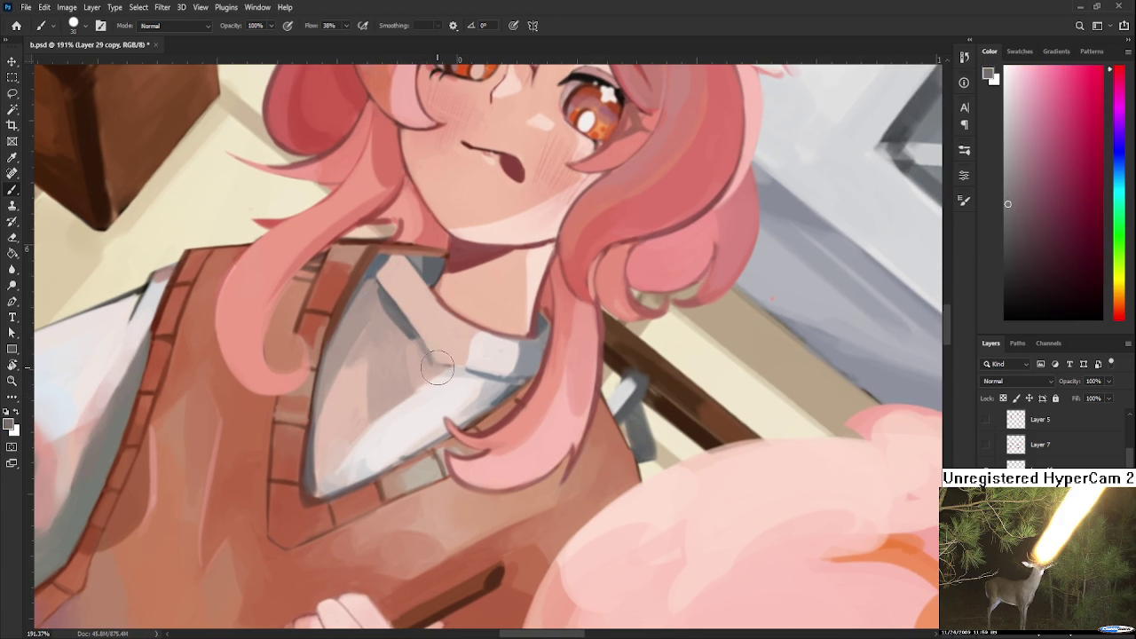
{"action": "scroll", "coordinate": [498, 356], "scroll_direction": "down", "scroll_amount": 2}
{"action": "scroll", "coordinate": [498, 357], "scroll_direction": "left", "scroll_amount": 2}
Sample near-white collar tones and reddish-brown from the hair edge.
{"action": "left_click", "coordinate": [522, 354], "text": "alt"}
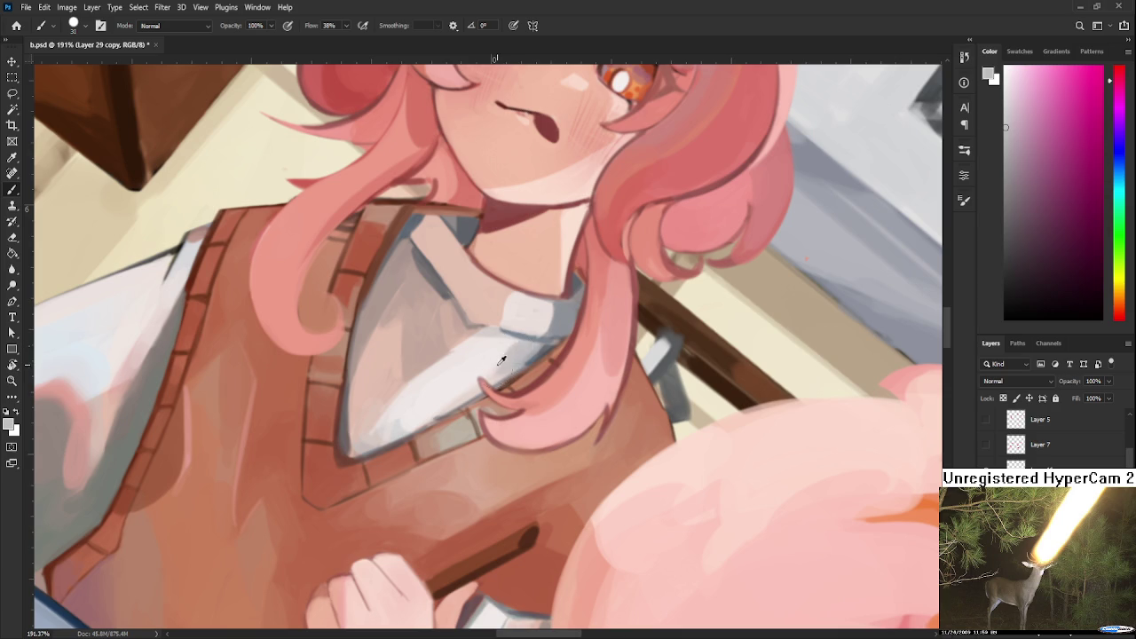
{"action": "left_click", "coordinate": [509, 345], "text": "alt"}
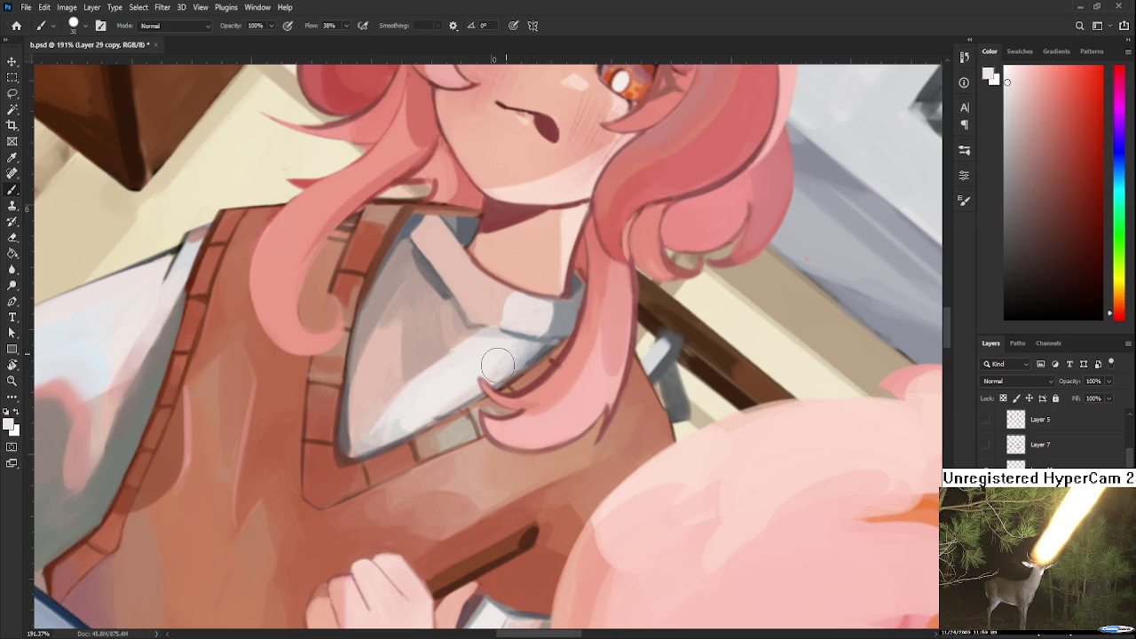
{"action": "left_click_drag", "start_coordinate": [542, 355], "coordinate": [551, 341]}
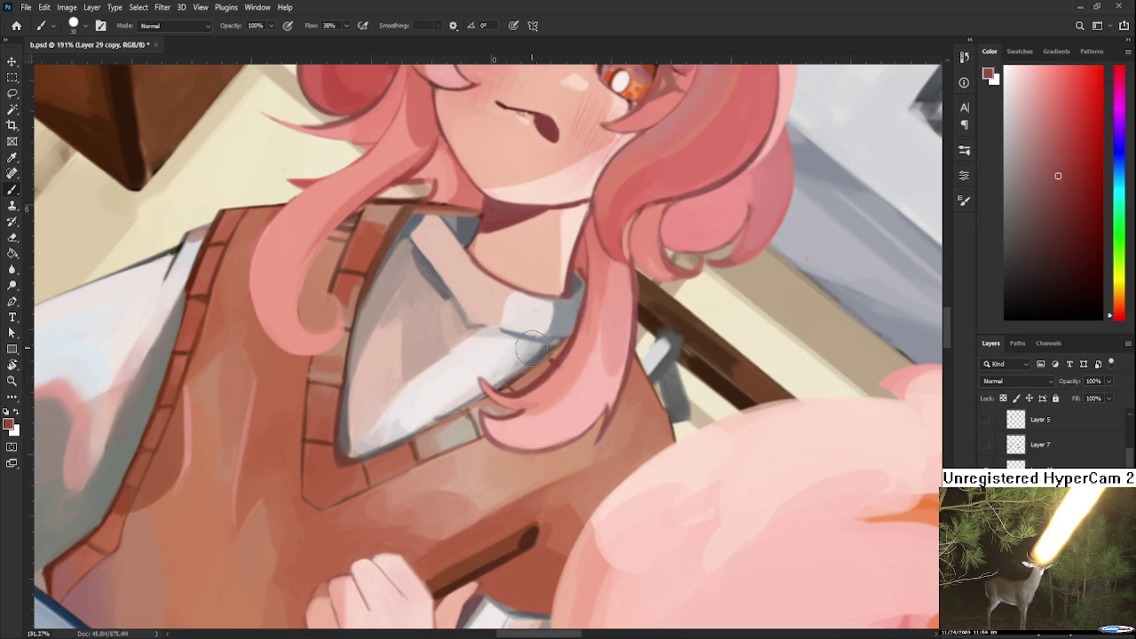
{"action": "left_click", "coordinate": [524, 353], "text": "alt"}
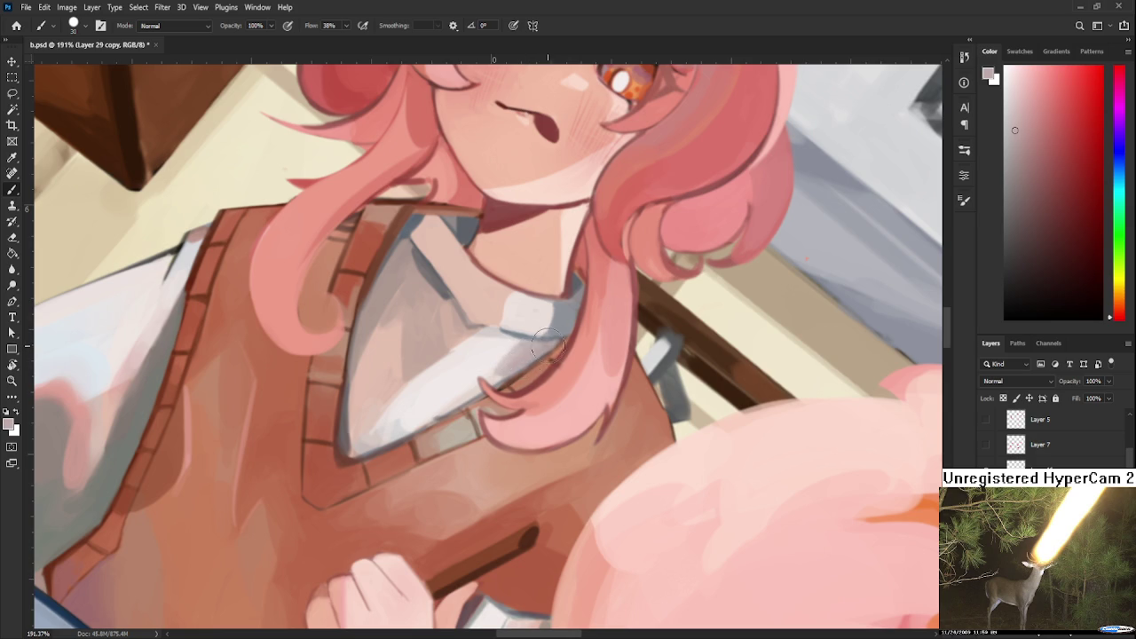
{"action": "left_click", "coordinate": [501, 348], "text": "alt"}
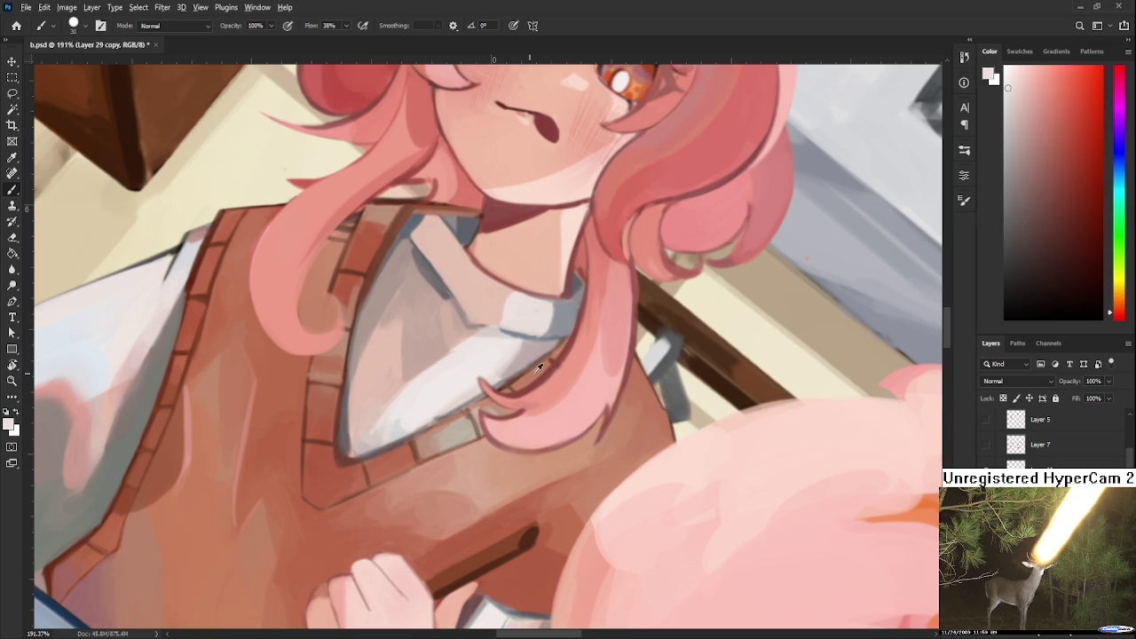
{"action": "left_click", "coordinate": [536, 355], "text": "alt"}
{"action": "left_click", "coordinate": [536, 347], "text": "alt"}
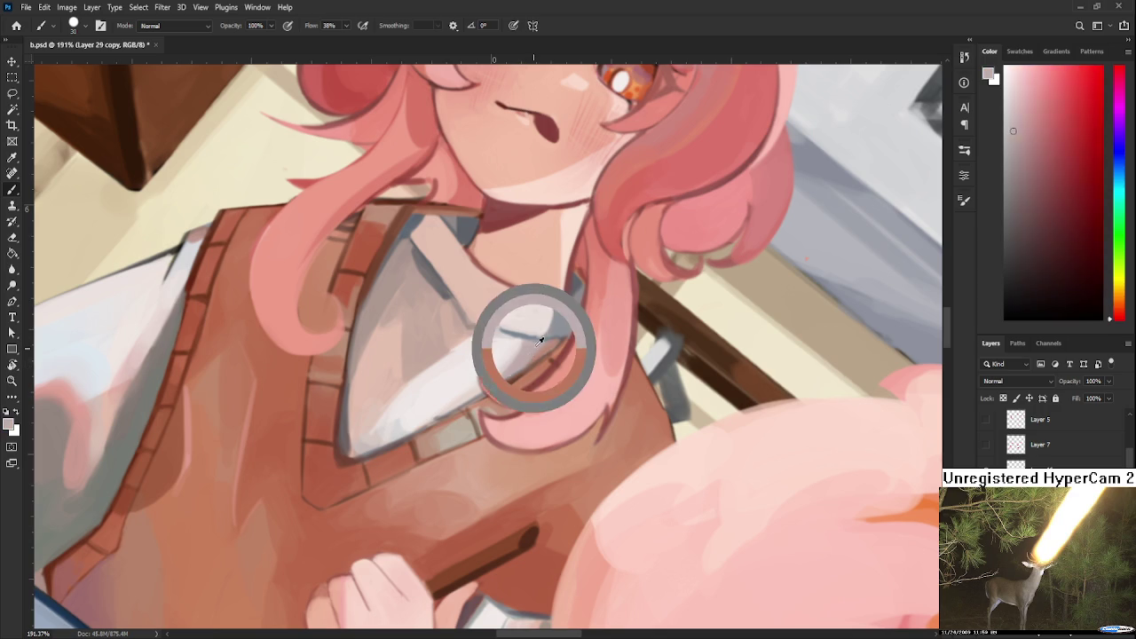
Paint bright pinkish-white highlight touches onto the collar.
{"action": "left_click", "coordinate": [548, 347], "text": "alt"}
{"action": "left_click", "coordinate": [534, 351], "text": "alt"}
{"action": "left_click", "coordinate": [505, 361], "text": "alt"}
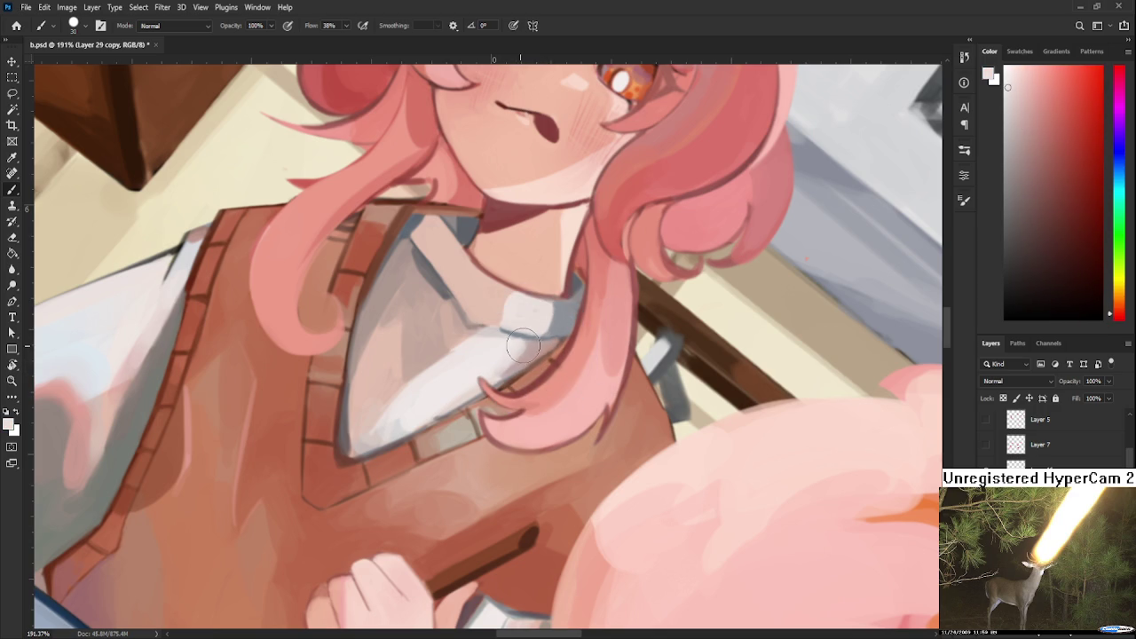
{"action": "left_click", "coordinate": [523, 348], "text": "alt"}
{"action": "left_click", "coordinate": [521, 354], "text": "alt"}
{"action": "left_click", "coordinate": [514, 350], "text": "alt"}
{"action": "left_click_drag", "start_coordinate": [536, 298], "coordinate": [559, 310]}
Rotate the view and paint light strokes on the grey shirt front.
{"action": "key", "text": "r"}
{"action": "mouse_move", "coordinate": [471, 355]}
{"action": "left_mouse_down"}
{"action": "mouse_move", "coordinate": [512, 364]}
{"action": "mouse_move", "coordinate": [391, 380]}
{"action": "left_mouse_up"}
{"action": "left_click", "coordinate": [390, 380], "text": "alt"}
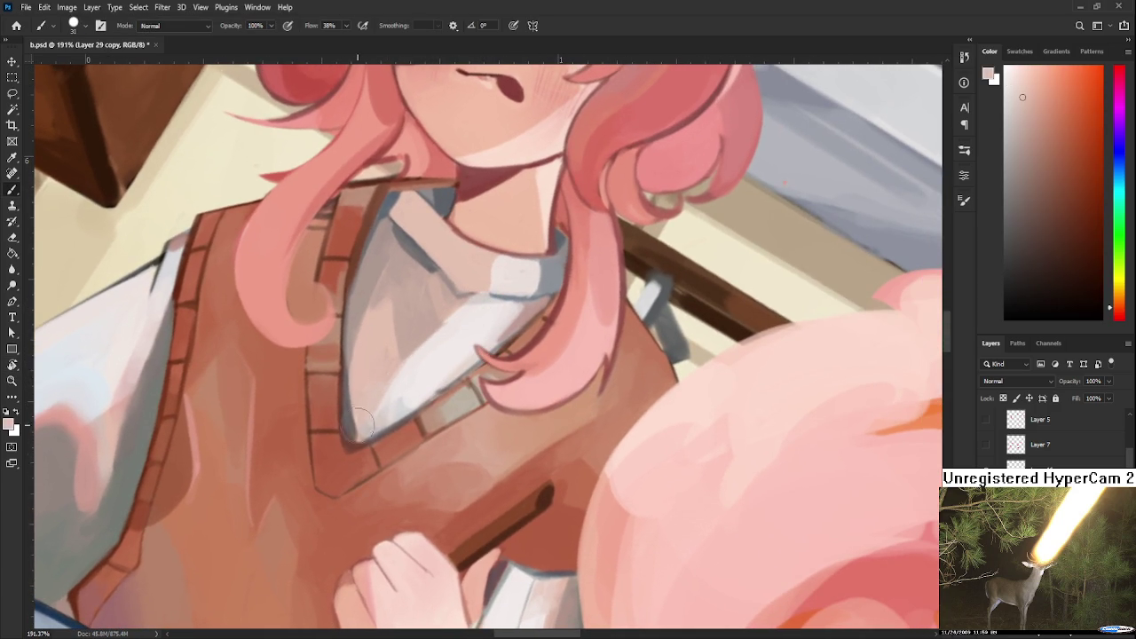
{"action": "left_click", "coordinate": [415, 372], "text": "alt"}
{"action": "mouse_move", "coordinate": [436, 329]}
{"action": "left_mouse_down"}
{"action": "mouse_move", "coordinate": [417, 350]}
{"action": "mouse_move", "coordinate": [437, 323]}
{"action": "left_mouse_up"}
Add near-white highlights along the collar band beneath the neck.
{"action": "left_click", "coordinate": [454, 324], "text": "alt"}
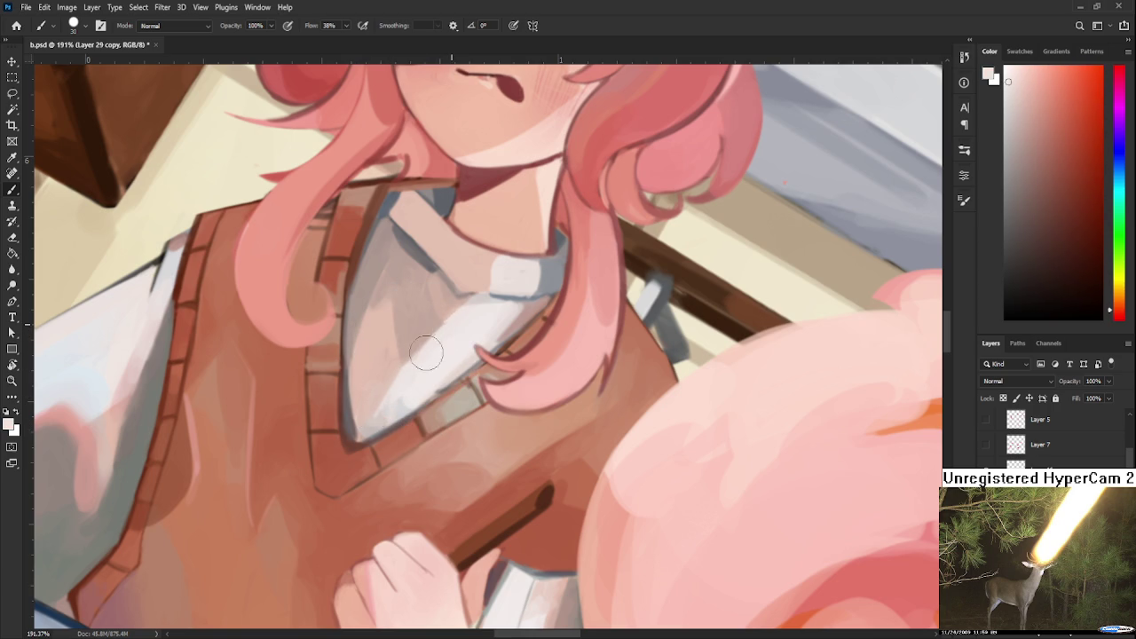
{"action": "left_click", "coordinate": [455, 337], "text": "alt"}
{"action": "left_click", "coordinate": [500, 314], "text": "alt"}
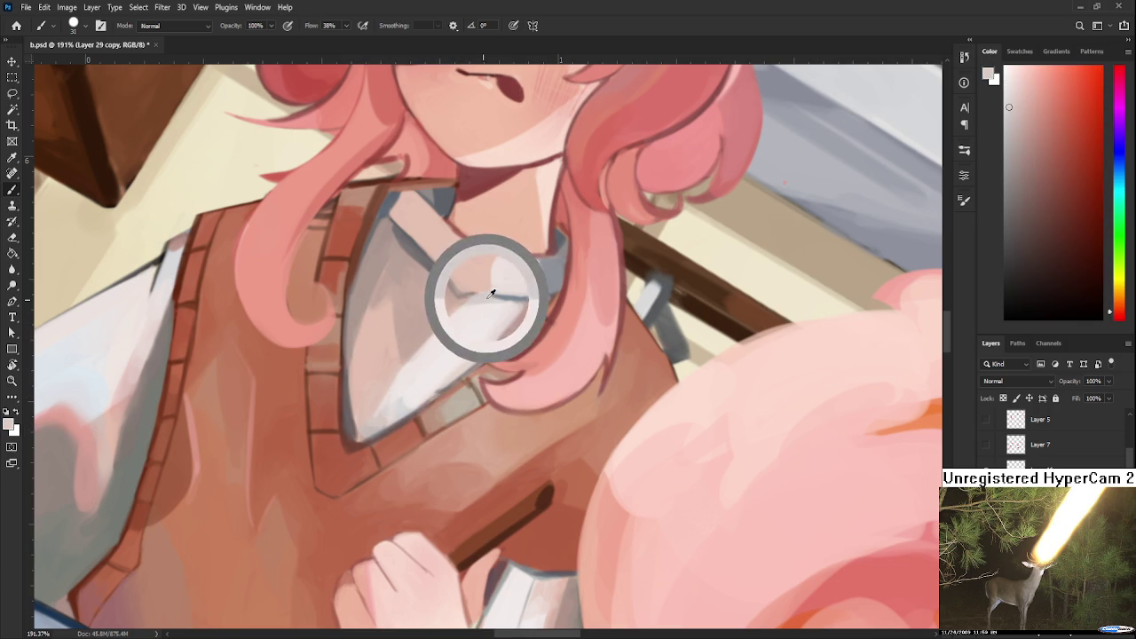
{"action": "left_click", "coordinate": [482, 291], "text": "alt"}
{"action": "left_click_drag", "start_coordinate": [481, 291], "coordinate": [452, 369]}
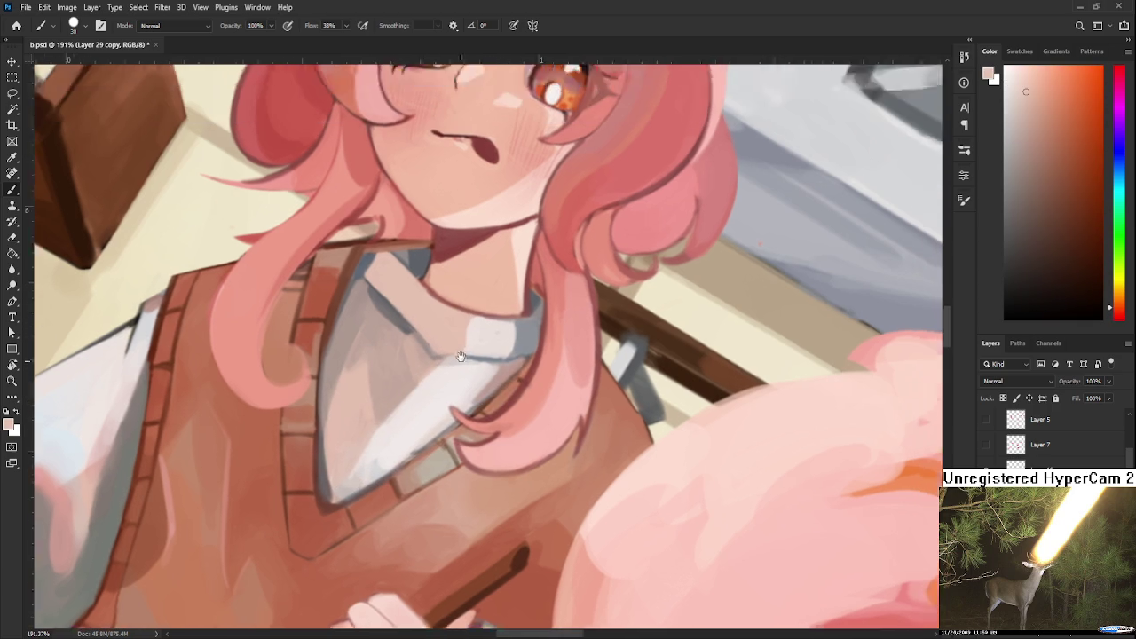
{"action": "left_click", "coordinate": [454, 366], "text": "alt"}
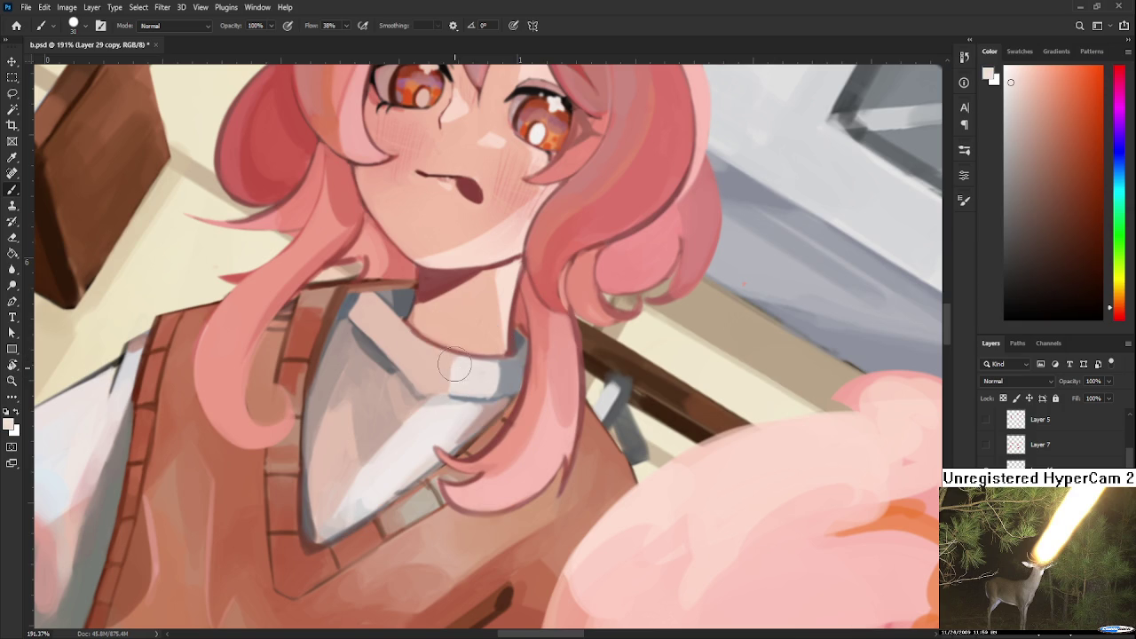
{"action": "left_click", "coordinate": [460, 370], "text": "alt"}
{"action": "left_click", "coordinate": [469, 370], "text": "alt"}
Rotate the canvas to a steeper angle and paint whiter strokes on the lower shirt.
{"action": "key", "text": "r"}
{"action": "mouse_move", "coordinate": [444, 406]}
{"action": "left_mouse_down"}
{"action": "mouse_move", "coordinate": [488, 403]}
{"action": "mouse_move", "coordinate": [425, 393]}
{"action": "left_mouse_up"}
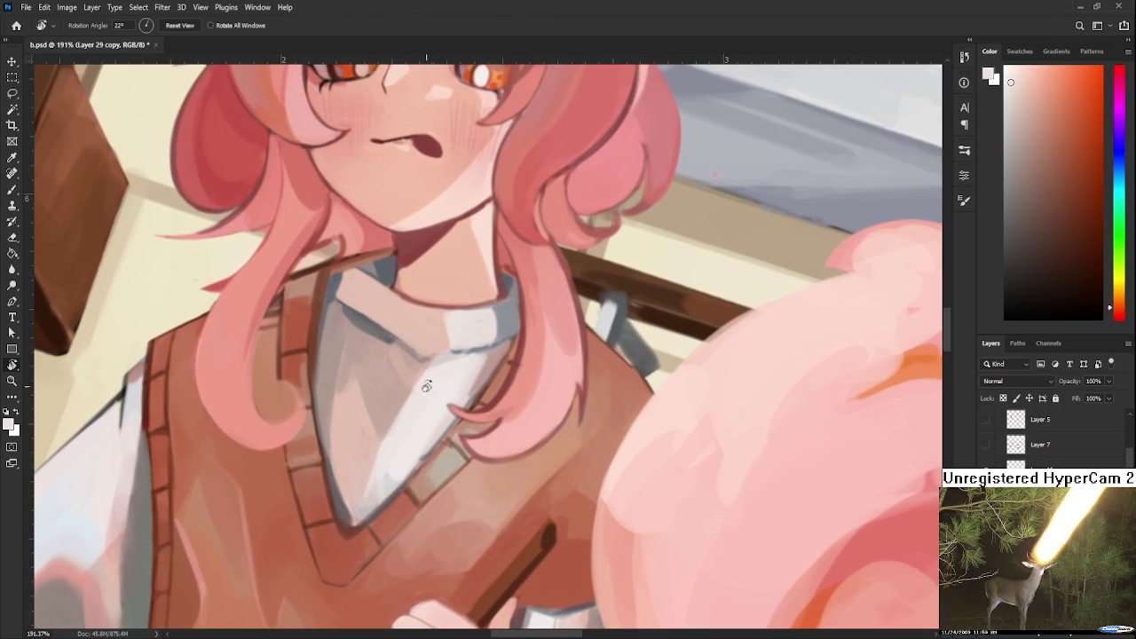
{"action": "key", "text": "b"}
{"action": "left_click", "coordinate": [390, 403], "text": "alt"}
{"action": "left_click", "coordinate": [405, 400], "text": "alt"}
{"action": "left_click", "coordinate": [447, 395], "text": "alt"}
{"action": "mouse_move", "coordinate": [464, 382]}
{"action": "left_mouse_down"}
{"action": "mouse_move", "coordinate": [399, 443]}
{"action": "mouse_move", "coordinate": [359, 433]}
{"action": "left_mouse_up"}
{"action": "left_click", "coordinate": [358, 434], "text": "alt"}
{"action": "left_click_drag", "start_coordinate": [375, 479], "coordinate": [382, 463]}
Sample lower shirt tones and brush a lightening stroke up the shirt front.
{"action": "left_click", "coordinate": [393, 440], "text": "alt"}
{"action": "left_click", "coordinate": [397, 443], "text": "alt"}
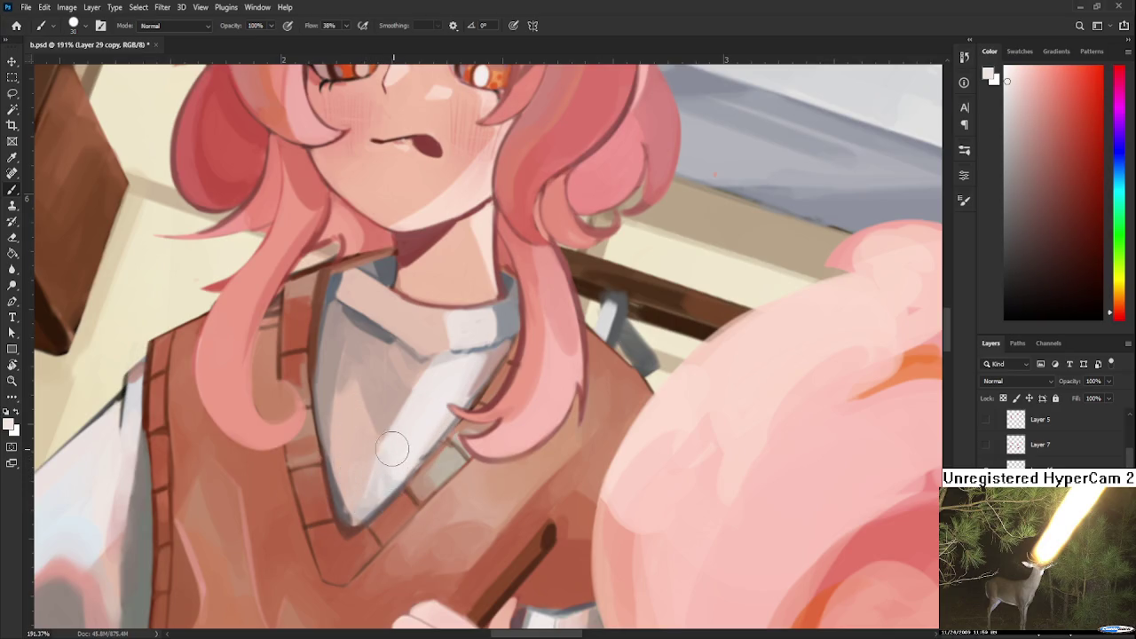
{"action": "left_click", "coordinate": [385, 468], "text": "alt"}
{"action": "left_click", "coordinate": [393, 449], "text": "alt"}
{"action": "left_click_drag", "start_coordinate": [400, 463], "coordinate": [426, 432]}
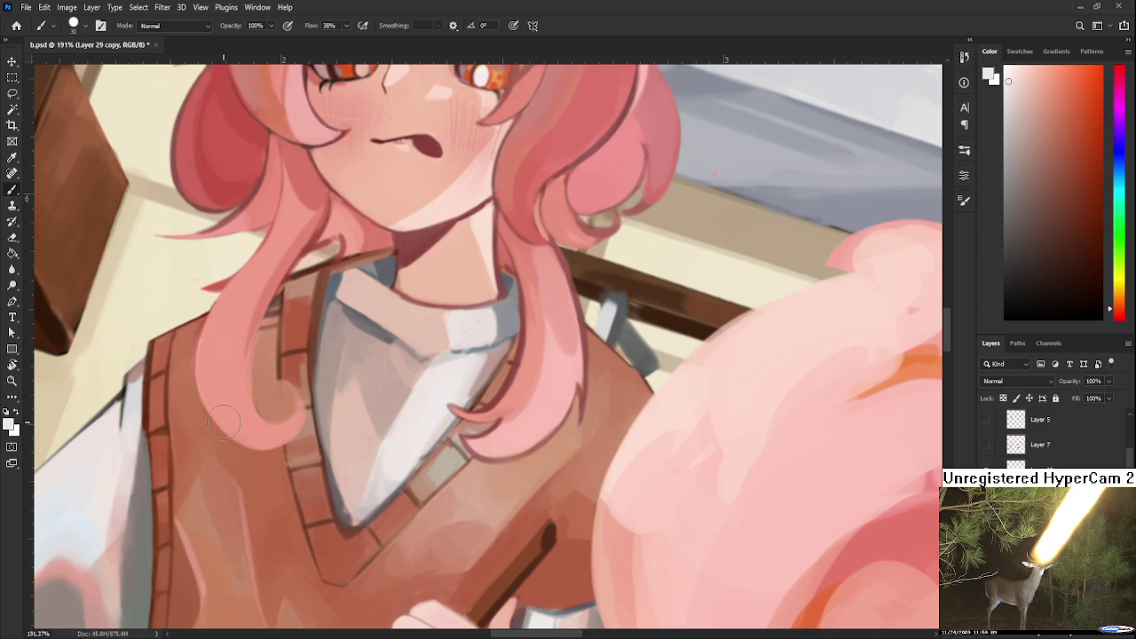
Shrink the brush to 10 px and pick grey-purple and light pinkish-grey collar tones.
{"action": "left_click_drag", "start_coordinate": [400, 442], "coordinate": [364, 444]}
{"action": "left_click", "coordinate": [368, 348], "text": "alt"}
{"action": "left_click_drag", "start_coordinate": [368, 347], "coordinate": [362, 330]}
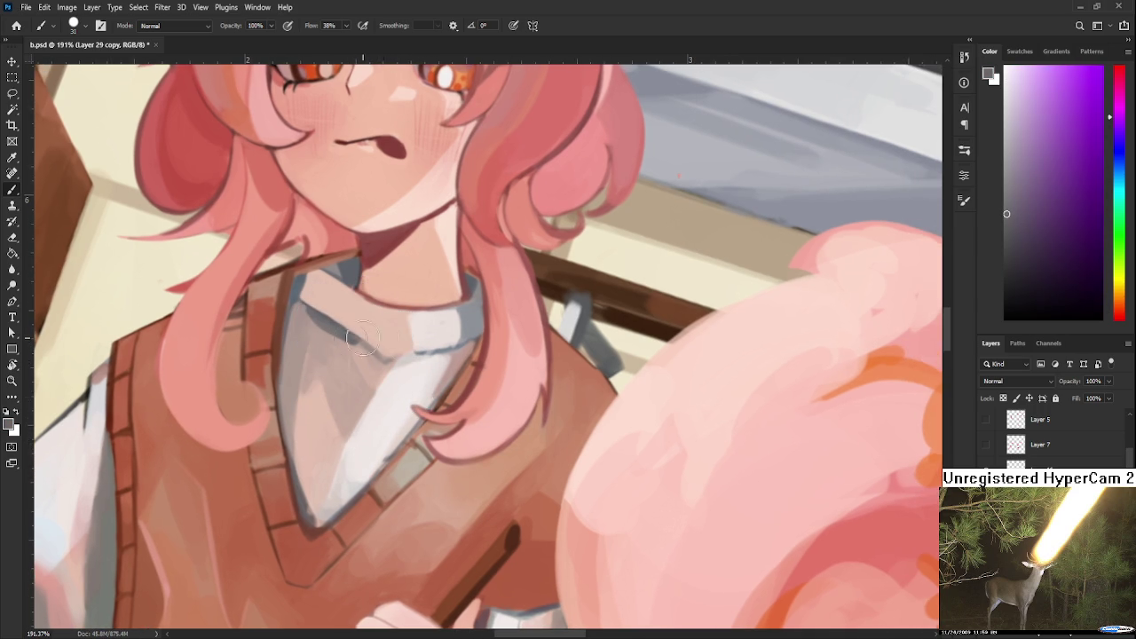
{"action": "key", "text": "bracketleft"}
{"action": "key", "text": "bracketleft"}
{"action": "left_click", "coordinate": [395, 357], "text": "alt"}
{"action": "left_click", "coordinate": [390, 360], "text": "alt"}
{"action": "left_click", "coordinate": [387, 343], "text": "alt"}
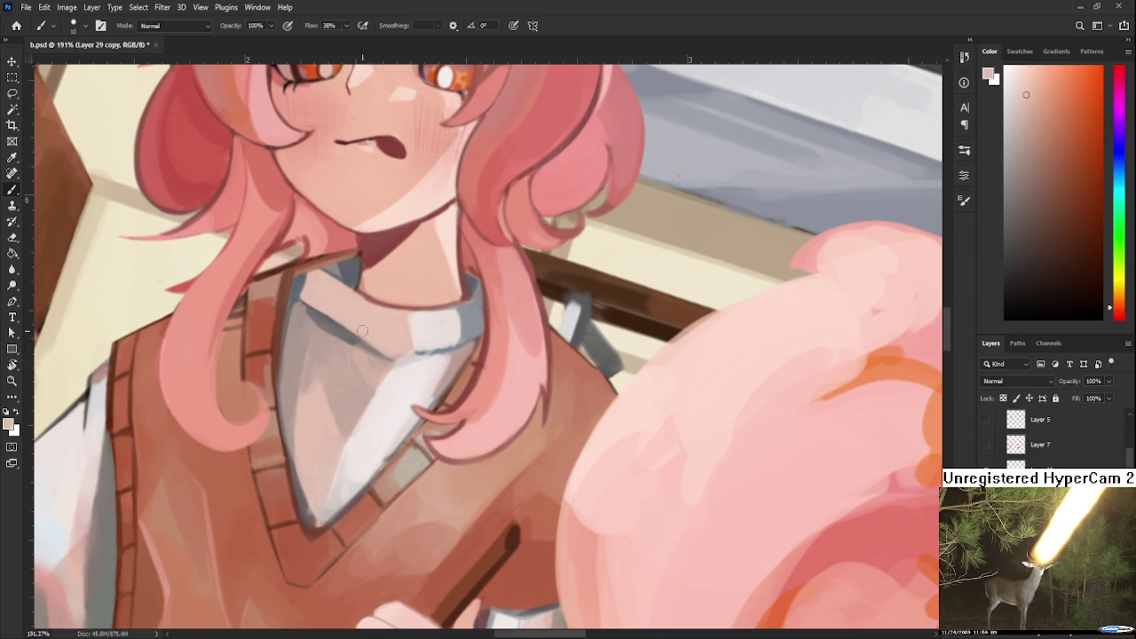
Recentre on the collar and sample near-white and slightly darker collar tones.
{"action": "left_click_drag", "start_coordinate": [403, 372], "coordinate": [419, 388]}
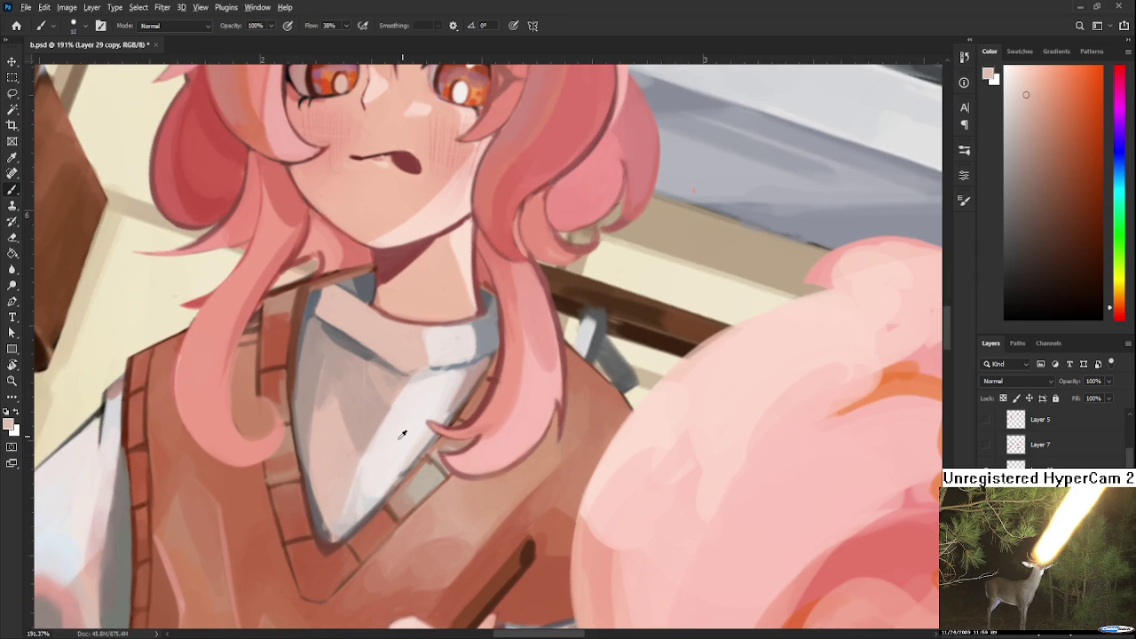
{"action": "left_click", "coordinate": [372, 408], "text": "alt"}
{"action": "left_click", "coordinate": [396, 413], "text": "alt"}
{"action": "left_click", "coordinate": [361, 476], "text": "alt"}
{"action": "left_click", "coordinate": [345, 508], "text": "alt"}
{"action": "left_click", "coordinate": [373, 480], "text": "alt"}
{"action": "left_click", "coordinate": [355, 498], "text": "alt"}
Pick dark reddish-brown, very light pink and near-white colours for the collar edge.
{"action": "left_click", "coordinate": [327, 508], "text": "alt"}
{"action": "left_click", "coordinate": [333, 530], "text": "alt"}
{"action": "left_click", "coordinate": [339, 545], "text": "alt"}
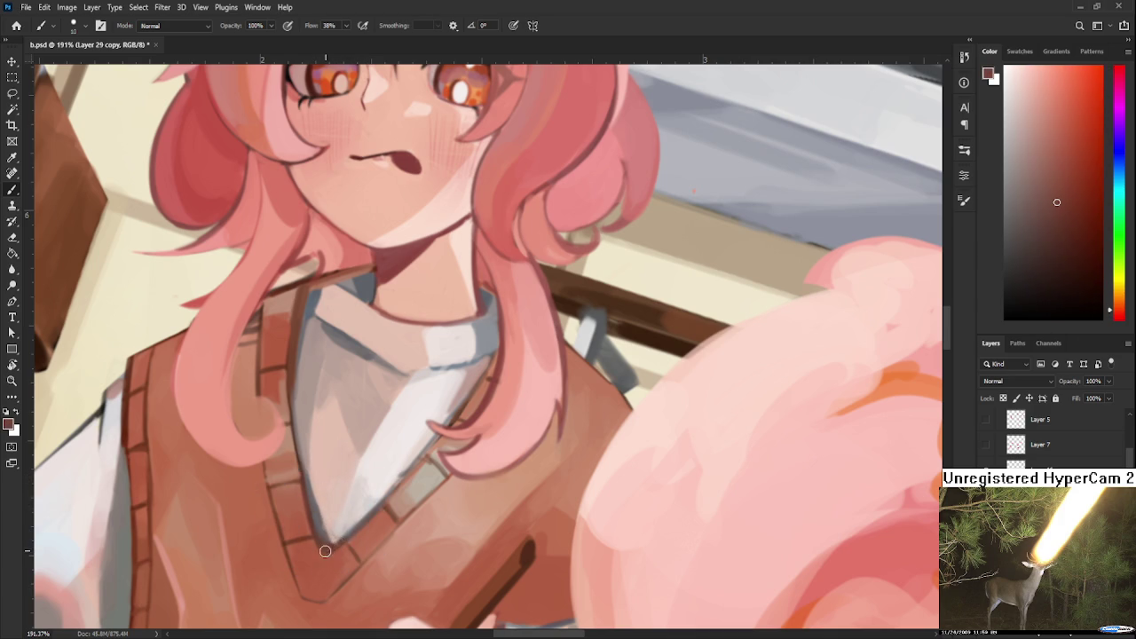
{"action": "left_click", "coordinate": [354, 508], "text": "alt"}
{"action": "left_click_drag", "start_coordinate": [407, 395], "coordinate": [407, 415]}
{"action": "left_click", "coordinate": [407, 415], "text": "alt"}
{"action": "left_click", "coordinate": [399, 415], "text": "alt"}
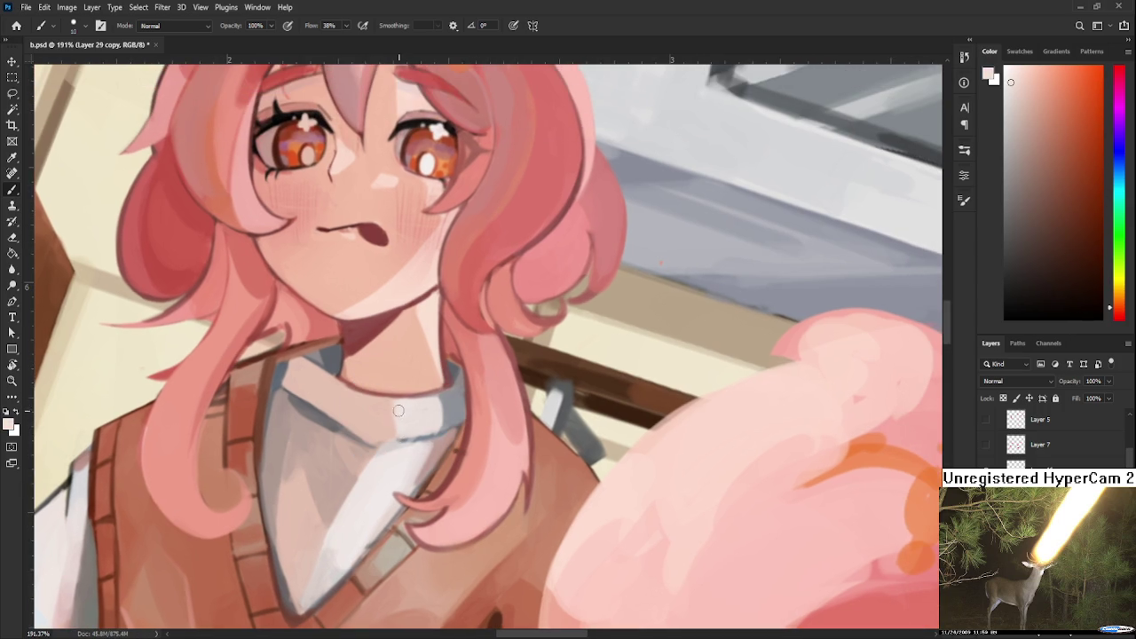
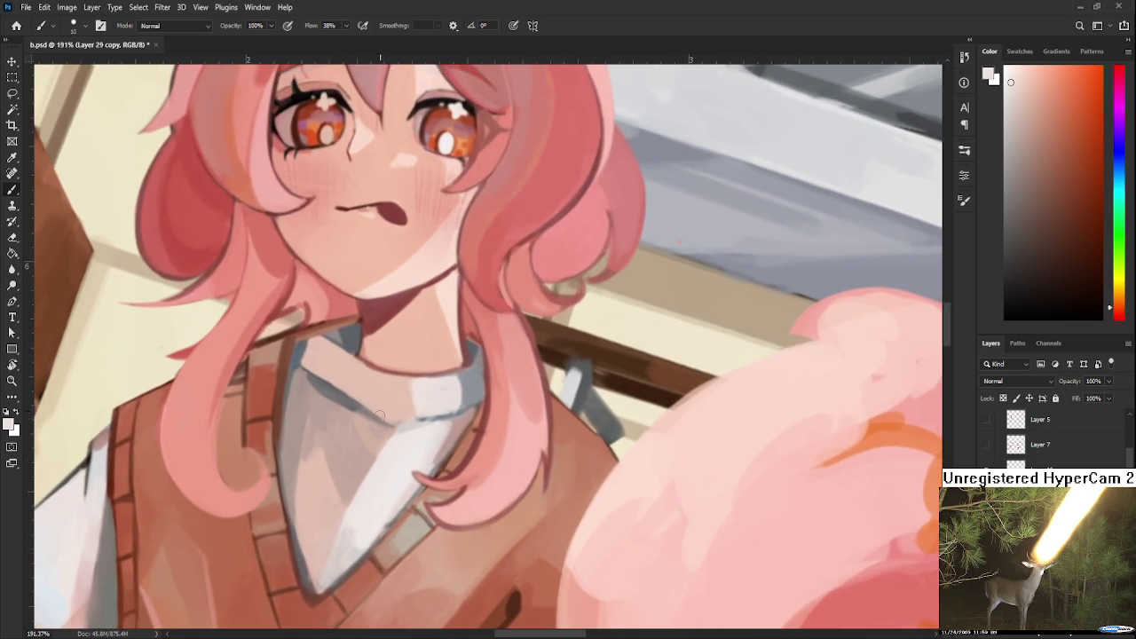
Tilt the canvas view about 36° and sample a pale pink from the shirt.
{"action": "key", "text": "r"}
{"action": "mouse_move", "coordinate": [351, 456]}
{"action": "left_mouse_down"}
{"action": "mouse_move", "coordinate": [363, 432]}
{"action": "mouse_move", "coordinate": [348, 462]}
{"action": "left_mouse_up"}
{"action": "key", "text": "b"}
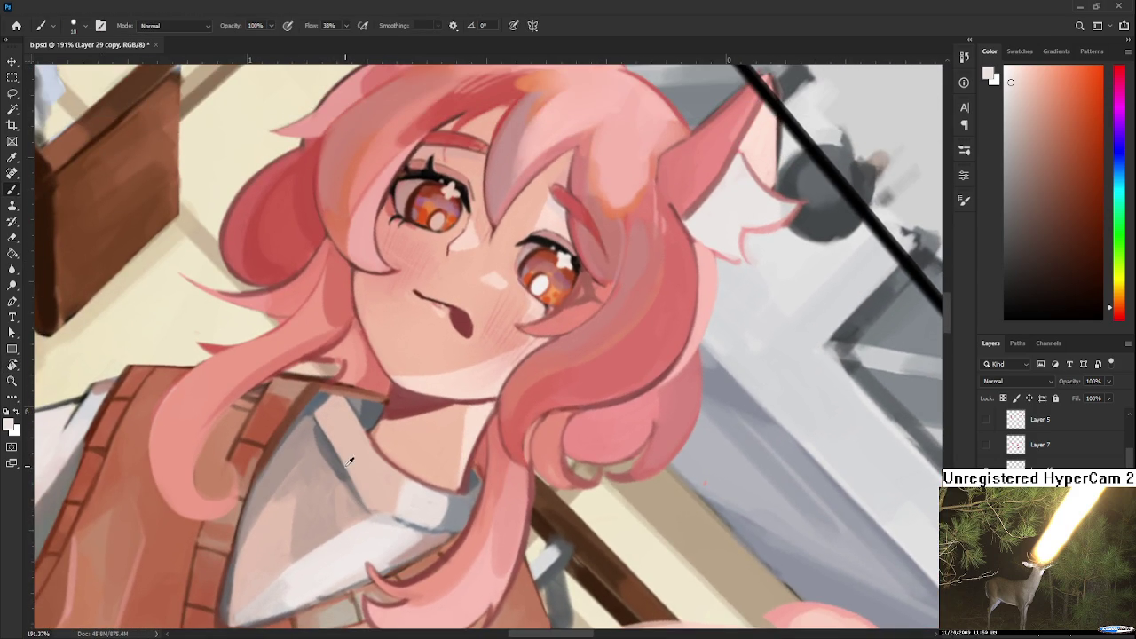
{"action": "left_click", "coordinate": [345, 454], "text": "alt"}
{"action": "left_click", "coordinate": [344, 454], "text": "alt"}
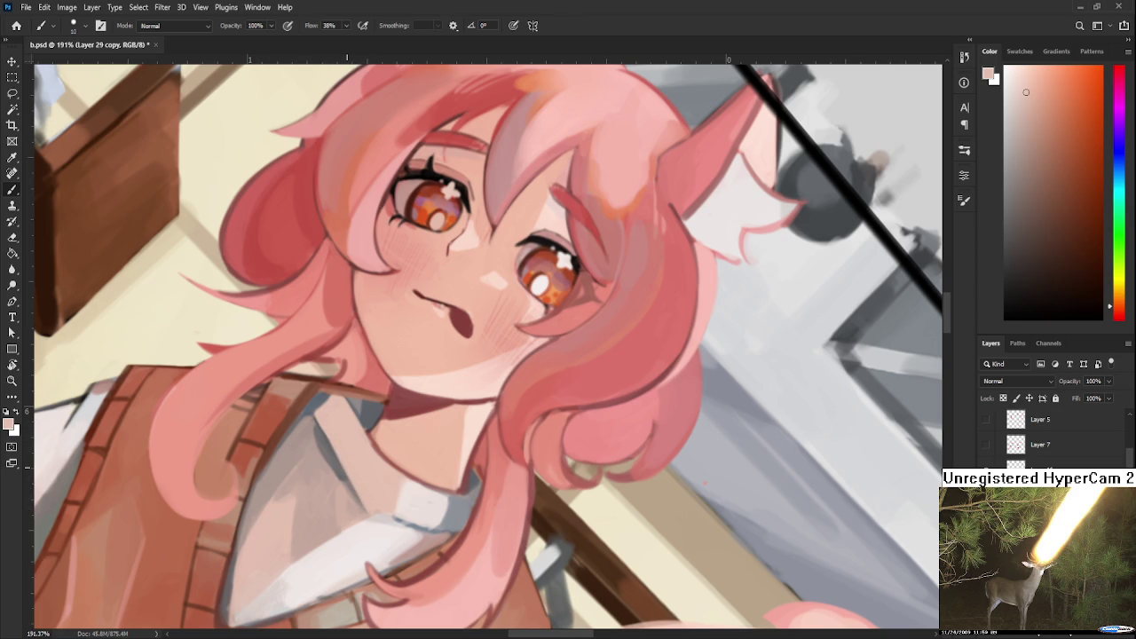
{"action": "scroll", "coordinate": [349, 459], "scroll_direction": "down", "scroll_amount": 3}
{"action": "scroll", "coordinate": [349, 459], "scroll_direction": "down", "scroll_amount": 2}
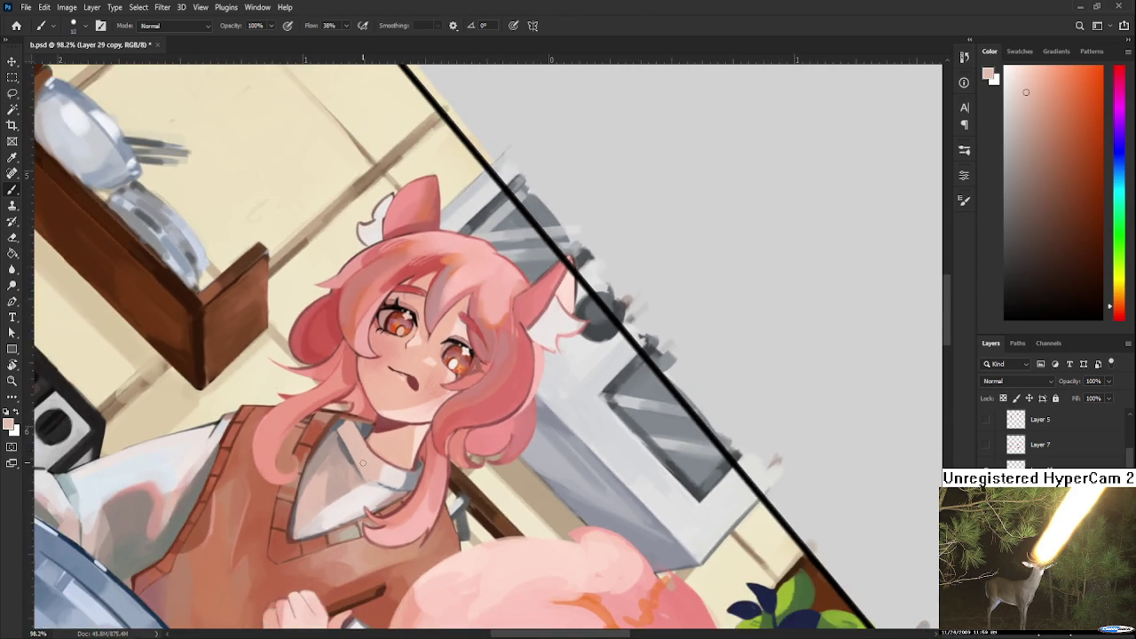
{"action": "scroll", "coordinate": [347, 550], "scroll_direction": "up", "scroll_amount": 4}
At a 25° view, paint a white stroke along the collar's lower-left edge.
{"action": "key", "text": "r"}
{"action": "mouse_move", "coordinate": [347, 550]}
{"action": "left_mouse_down"}
{"action": "mouse_move", "coordinate": [397, 554]}
{"action": "mouse_move", "coordinate": [356, 365]}
{"action": "mouse_move", "coordinate": [319, 406]}
{"action": "left_mouse_up"}
{"action": "key", "text": "b"}
{"action": "left_click", "coordinate": [315, 464], "text": "alt"}
{"action": "left_click", "coordinate": [341, 449], "text": "alt"}
{"action": "left_click_drag", "start_coordinate": [321, 488], "coordinate": [302, 521]}
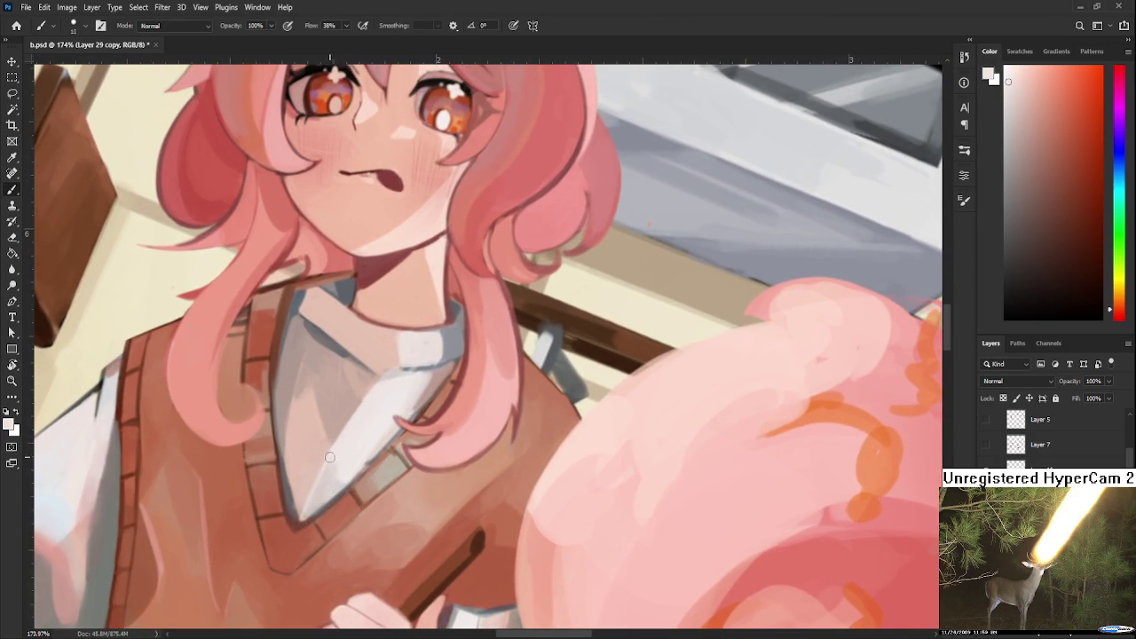
Sample light shirt tones, vest browns and the collar's off-white and white.
{"action": "left_click", "coordinate": [314, 503], "text": "alt"}
{"action": "left_click", "coordinate": [327, 477], "text": "alt"}
{"action": "left_click", "coordinate": [342, 462], "text": "alt"}
{"action": "left_click", "coordinate": [337, 464], "text": "alt"}
{"action": "left_click", "coordinate": [328, 504], "text": "alt"}
{"action": "left_click", "coordinate": [307, 486], "text": "alt"}
{"action": "left_click", "coordinate": [320, 499], "text": "alt"}
{"action": "left_click", "coordinate": [335, 480], "text": "alt"}
Shift the view down over the collar and sample pale pink and lighter collar tones.
{"action": "scroll", "coordinate": [362, 430], "scroll_direction": "down", "scroll_amount": 3}
{"action": "scroll", "coordinate": [362, 430], "scroll_direction": "down", "scroll_amount": 1}
{"action": "scroll", "coordinate": [381, 417], "scroll_direction": "up", "scroll_amount": 3}
{"action": "scroll", "coordinate": [398, 401], "scroll_direction": "up", "scroll_amount": 2}
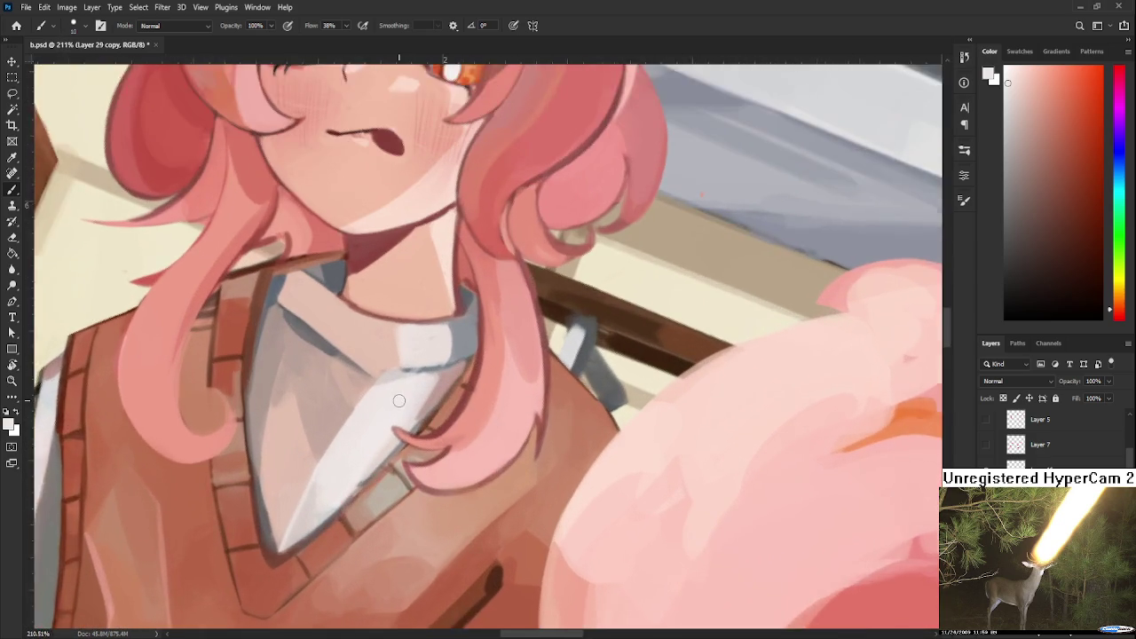
{"action": "scroll", "coordinate": [398, 401], "scroll_direction": "up", "scroll_amount": 1}
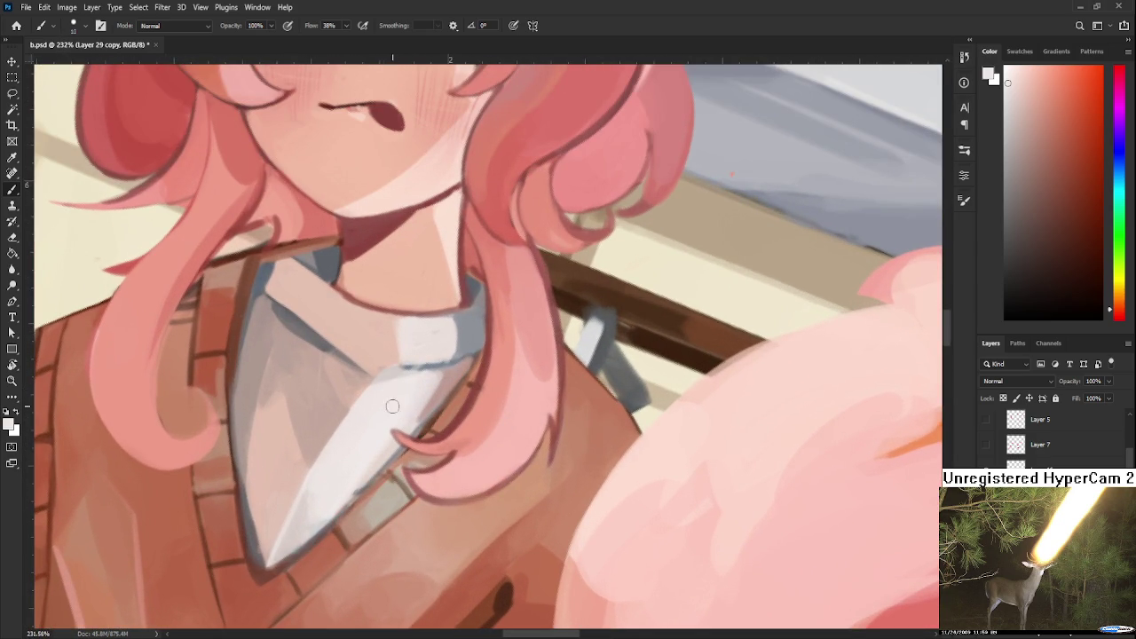
{"action": "left_click", "coordinate": [372, 381], "text": "alt"}
{"action": "left_click_drag", "start_coordinate": [314, 405], "coordinate": [311, 427]}
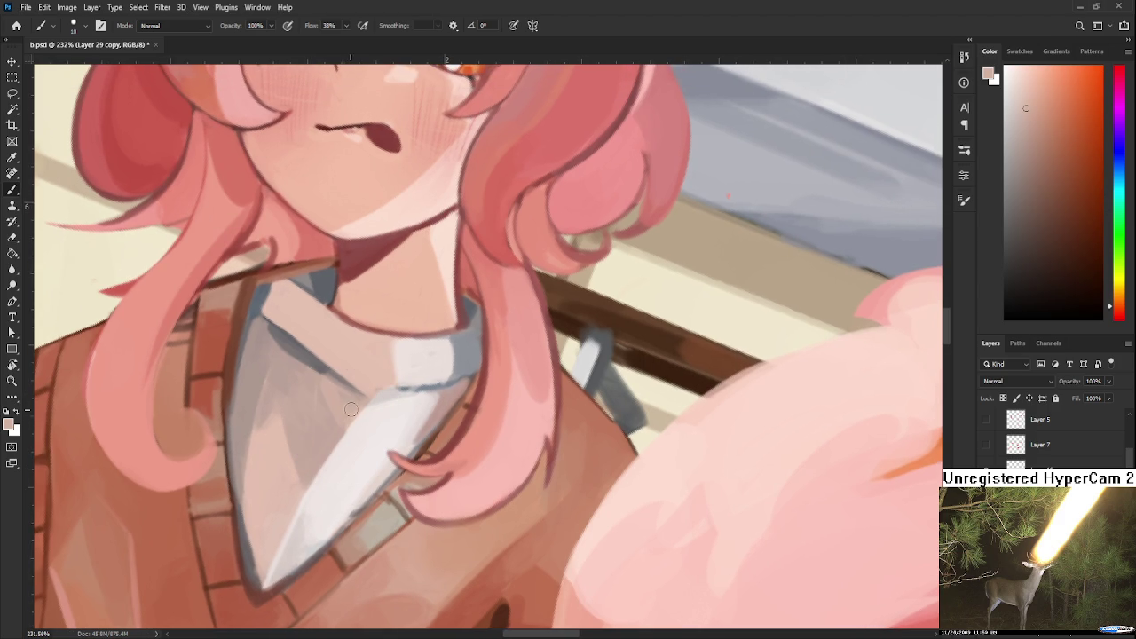
{"action": "left_click", "coordinate": [306, 469], "text": "alt"}
{"action": "left_click_drag", "start_coordinate": [306, 469], "coordinate": [291, 506]}
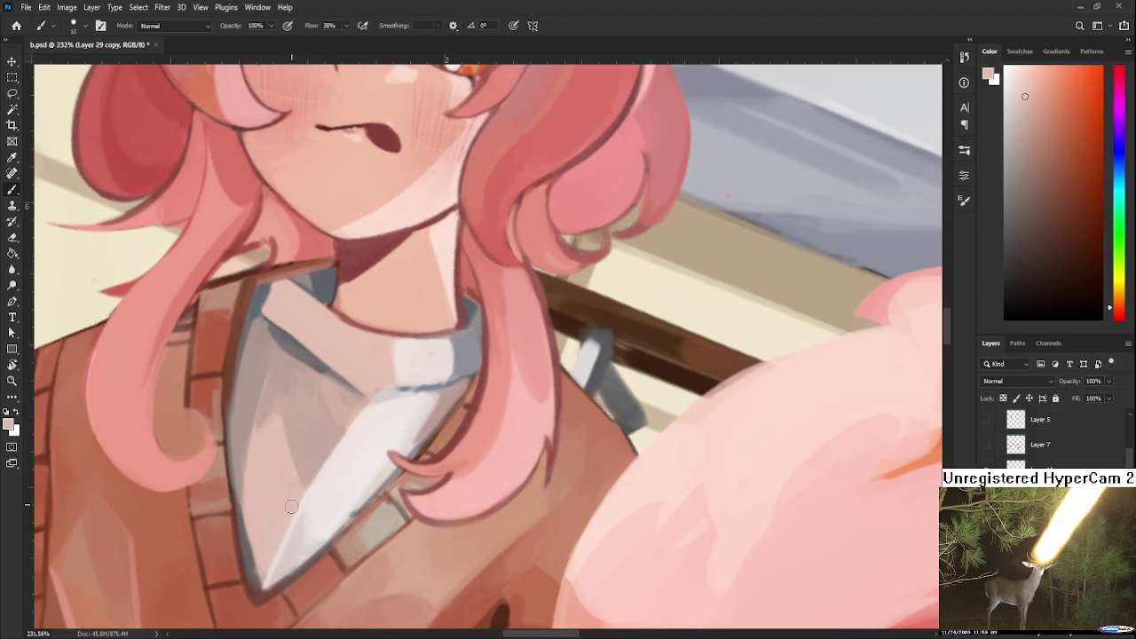
Blend the collar using its darker and mid shades sampled in place.
{"action": "left_click", "coordinate": [329, 443], "text": "alt"}
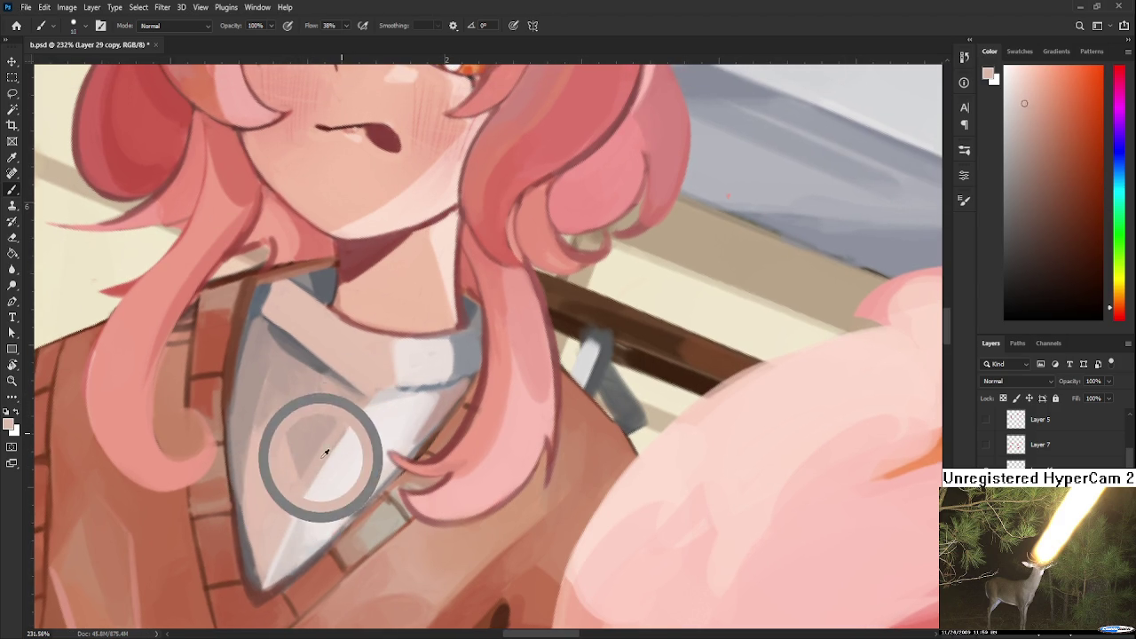
{"action": "left_click", "coordinate": [298, 478], "text": "alt"}
{"action": "left_click_drag", "start_coordinate": [298, 478], "coordinate": [306, 475]}
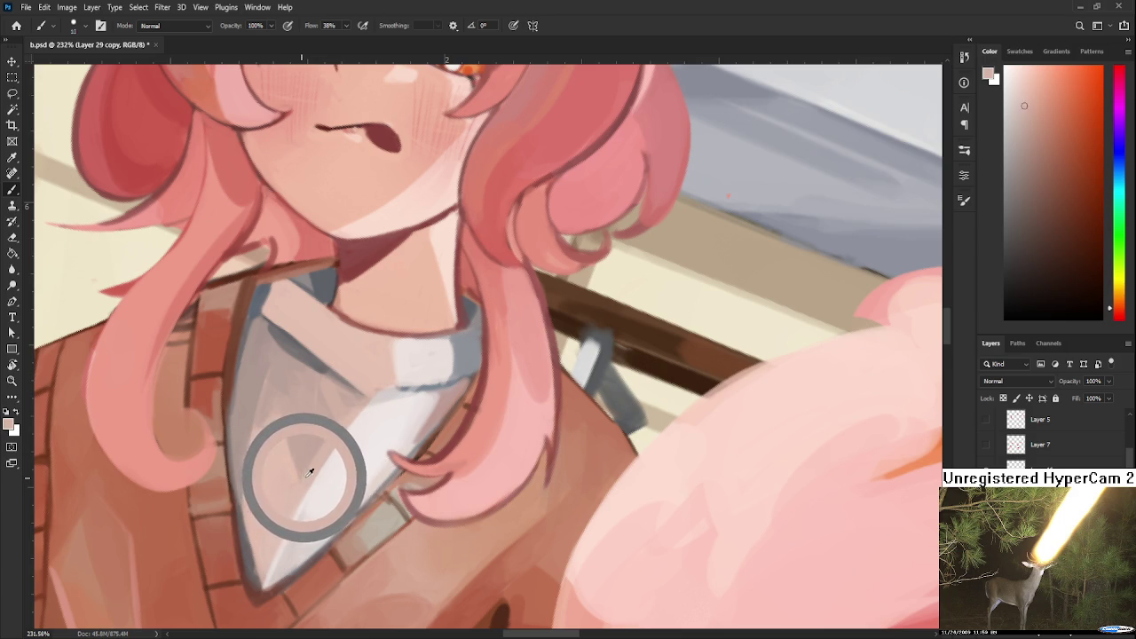
{"action": "left_click", "coordinate": [299, 473], "text": "alt"}
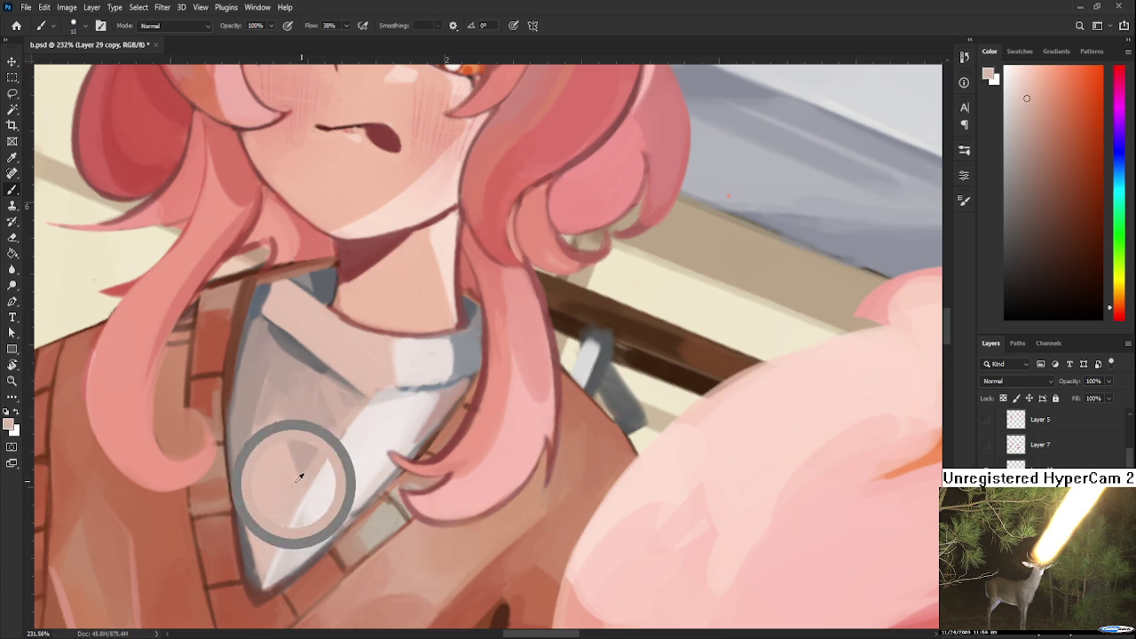
{"action": "left_click", "coordinate": [300, 471], "text": "alt"}
{"action": "left_click_drag", "start_coordinate": [299, 471], "coordinate": [310, 468]}
{"action": "left_click", "coordinate": [299, 471], "text": "alt"}
{"action": "left_click", "coordinate": [299, 469], "text": "alt"}
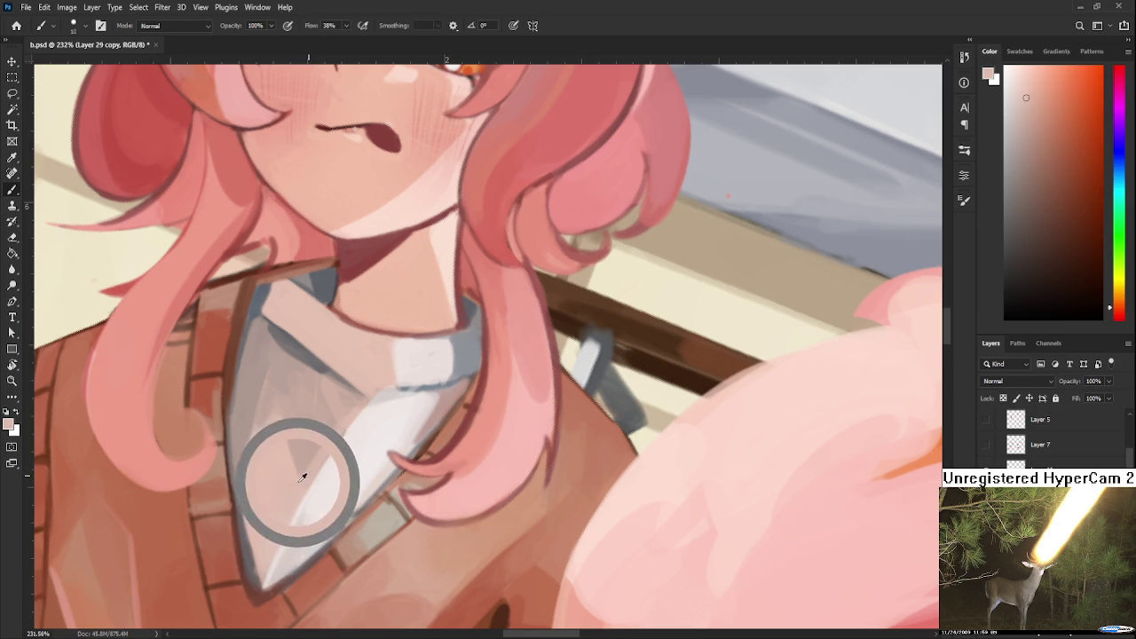
Sample grey from the collar, bring the face into view, and turn the canvas about 105°.
{"action": "left_click", "coordinate": [318, 470], "text": "alt"}
{"action": "left_click", "coordinate": [311, 464], "text": "alt"}
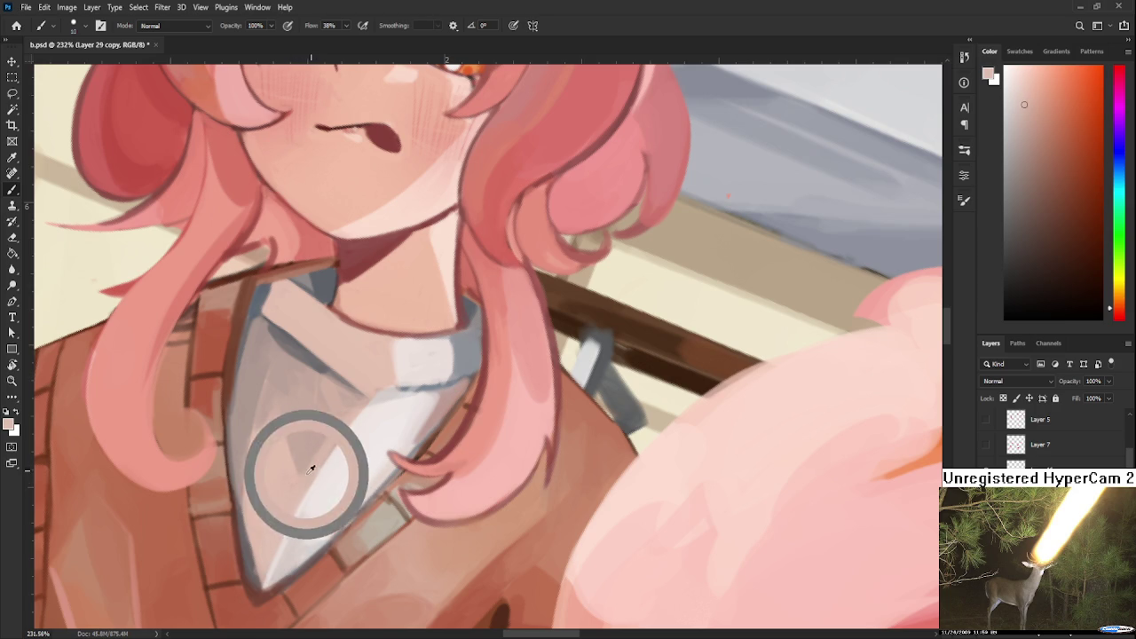
{"action": "left_click", "coordinate": [347, 409], "text": "alt"}
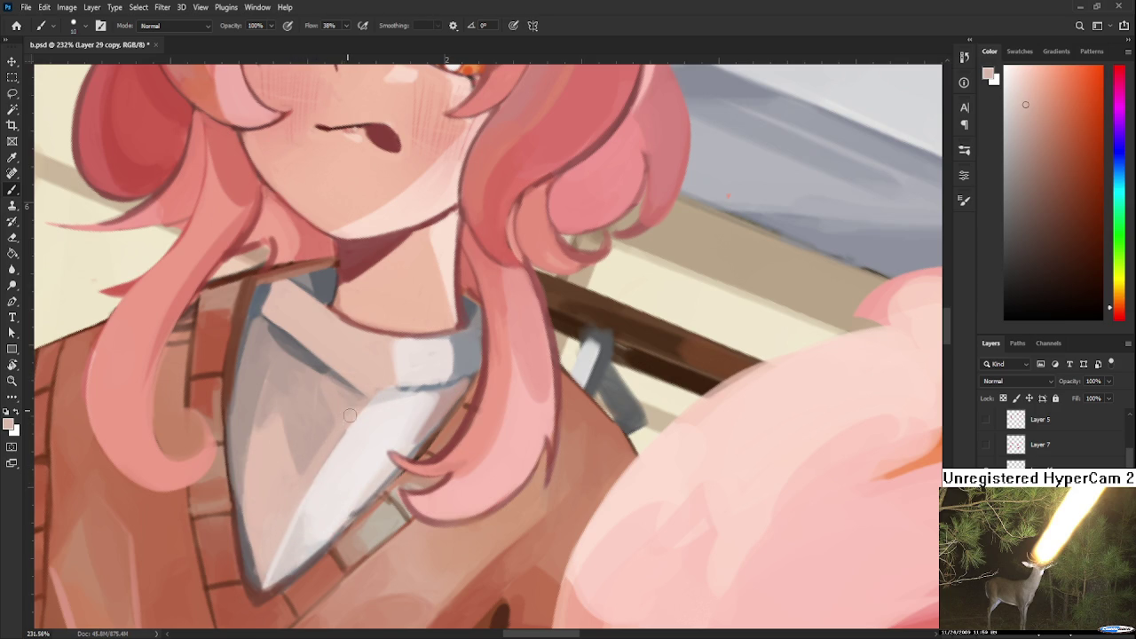
{"action": "left_click", "coordinate": [357, 404], "text": "alt"}
{"action": "left_click_drag", "start_coordinate": [364, 350], "coordinate": [354, 413]}
{"action": "left_click", "coordinate": [324, 413], "text": "alt"}
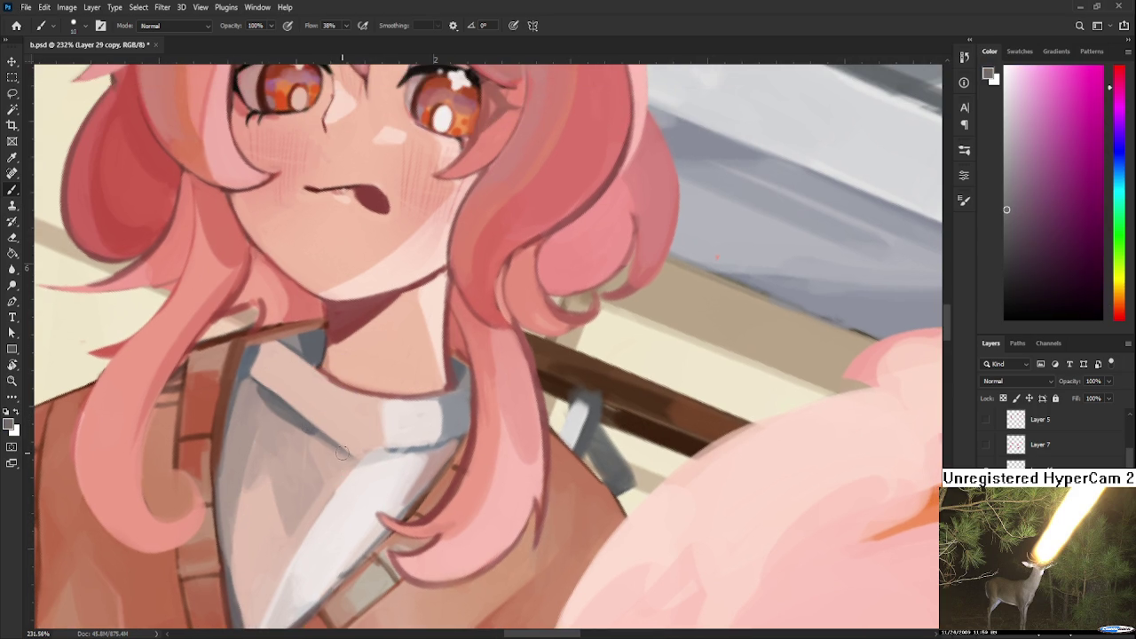
{"action": "left_click_drag", "start_coordinate": [358, 455], "coordinate": [380, 406]}
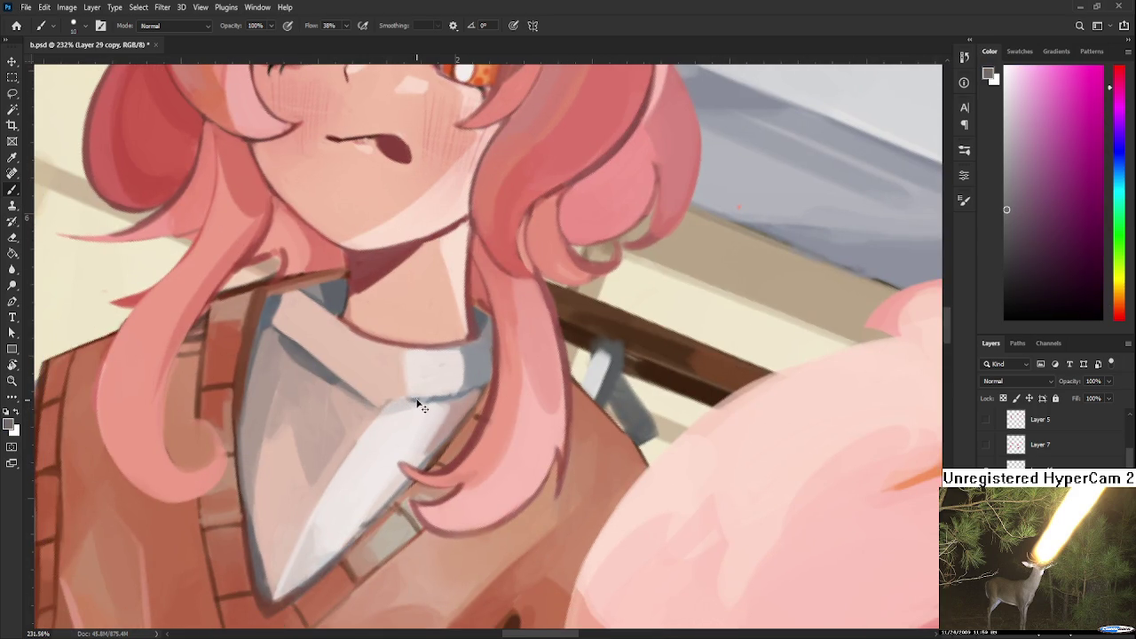
{"action": "key", "text": "r"}
{"action": "mouse_move", "coordinate": [417, 404]}
{"action": "left_mouse_down"}
{"action": "mouse_move", "coordinate": [365, 490]}
{"action": "mouse_move", "coordinate": [346, 467]}
{"action": "left_mouse_up"}
Paint over the dark line on the collar edge with sampled light greys.
{"action": "key", "text": "b"}
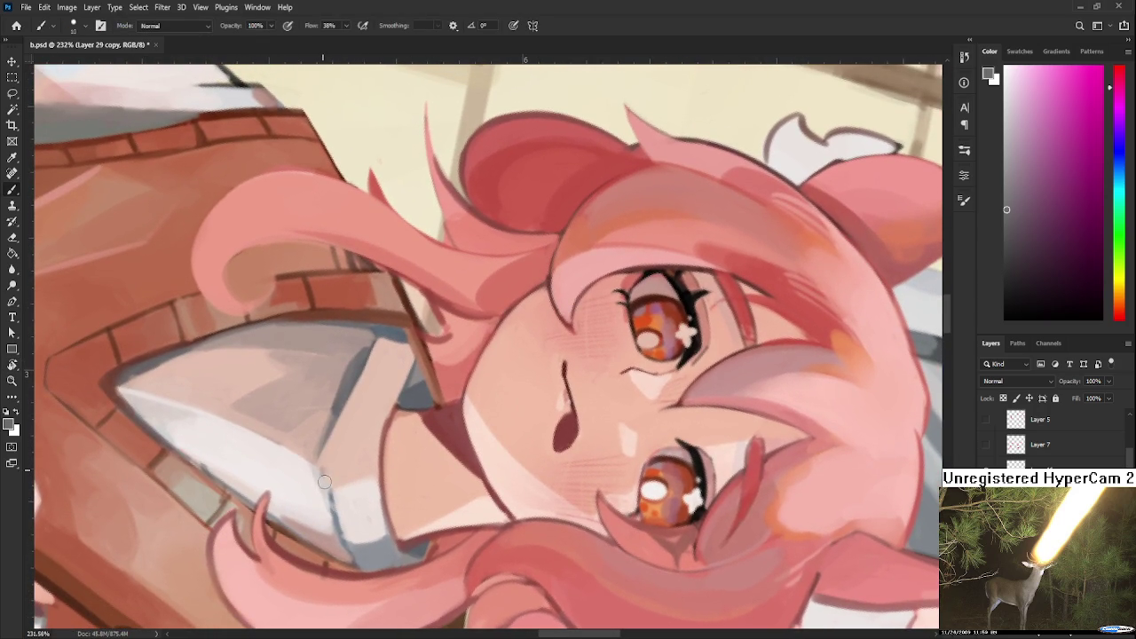
{"action": "left_click_drag", "start_coordinate": [324, 481], "coordinate": [347, 387]}
{"action": "left_click_drag", "start_coordinate": [364, 350], "coordinate": [346, 404]}
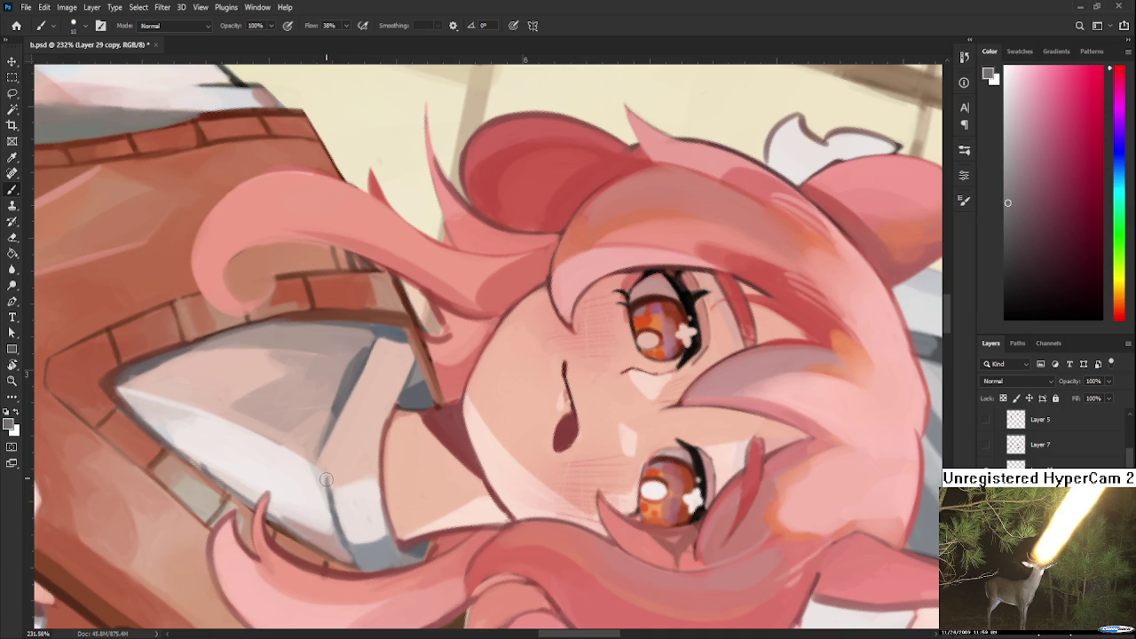
{"action": "left_click", "coordinate": [319, 475], "text": "alt"}
{"action": "left_click", "coordinate": [349, 531], "text": "alt"}
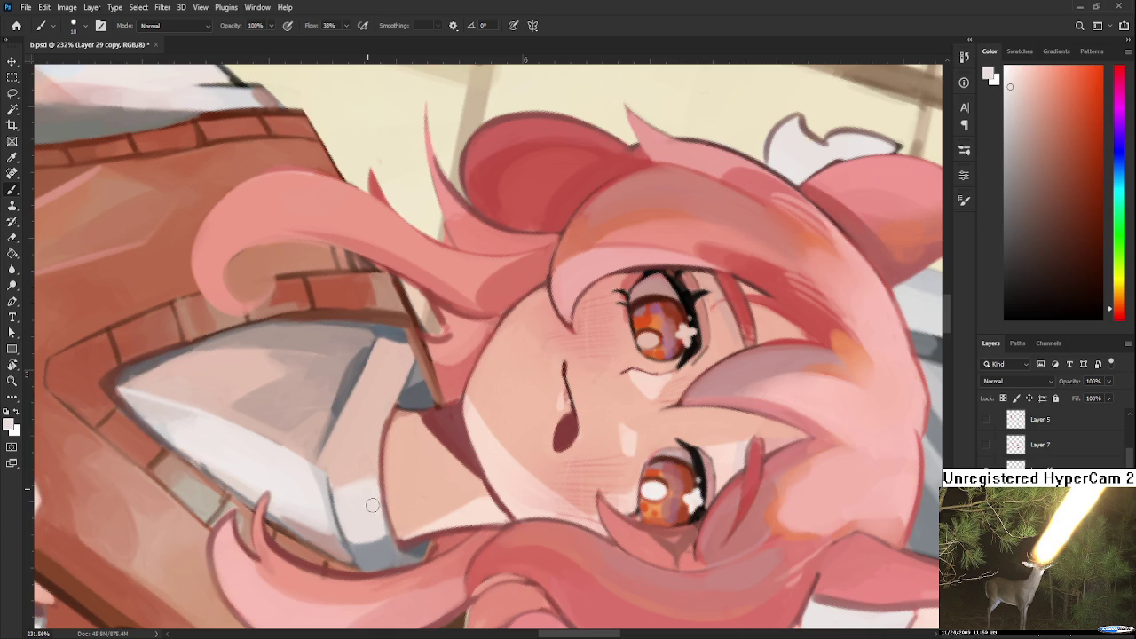
{"action": "left_click", "coordinate": [374, 490], "text": "alt"}
Rotate the view toward the collar tip and sample tones from the white collar.
{"action": "key", "text": "r"}
{"action": "mouse_move", "coordinate": [337, 484]}
{"action": "left_mouse_down"}
{"action": "mouse_move", "coordinate": [396, 467]}
{"action": "mouse_move", "coordinate": [338, 443]}
{"action": "left_mouse_up"}
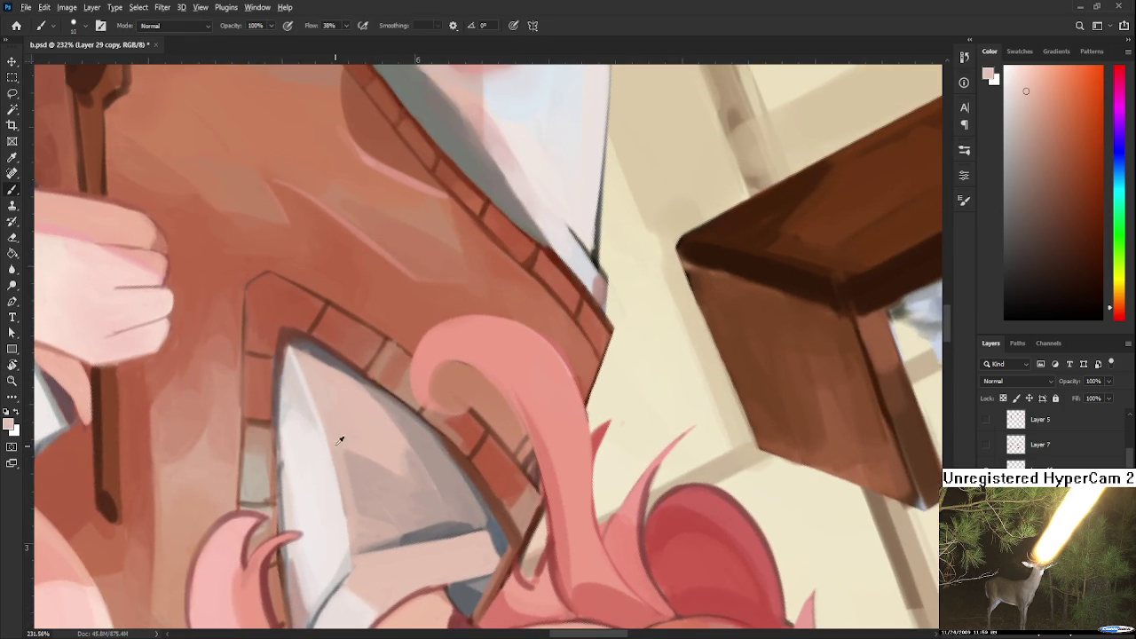
{"action": "left_click", "coordinate": [343, 449], "text": "alt"}
{"action": "left_click", "coordinate": [349, 495], "text": "alt"}
{"action": "left_click", "coordinate": [338, 454], "text": "alt"}
{"action": "left_click", "coordinate": [342, 476], "text": "alt"}
{"action": "left_click", "coordinate": [333, 434], "text": "alt"}
Smooth the white collar shading toward its tip, then turn the view back upright.
{"action": "left_click", "coordinate": [328, 497], "text": "alt"}
{"action": "left_click", "coordinate": [337, 474], "text": "alt"}
{"action": "left_click", "coordinate": [347, 527], "text": "alt"}
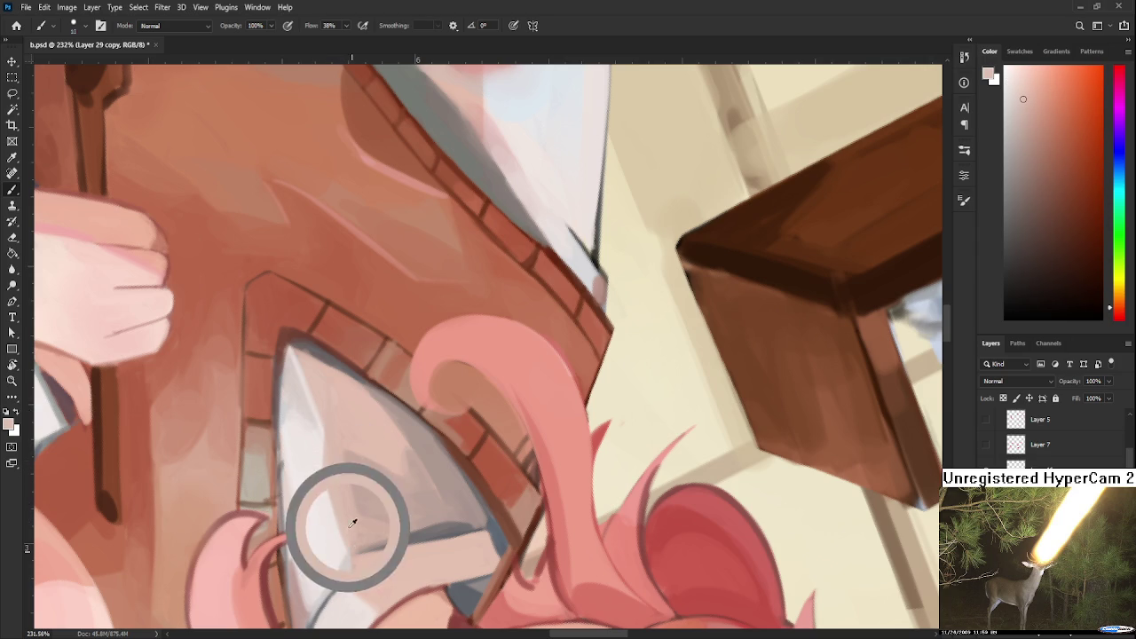
{"action": "left_click", "coordinate": [348, 525], "text": "alt"}
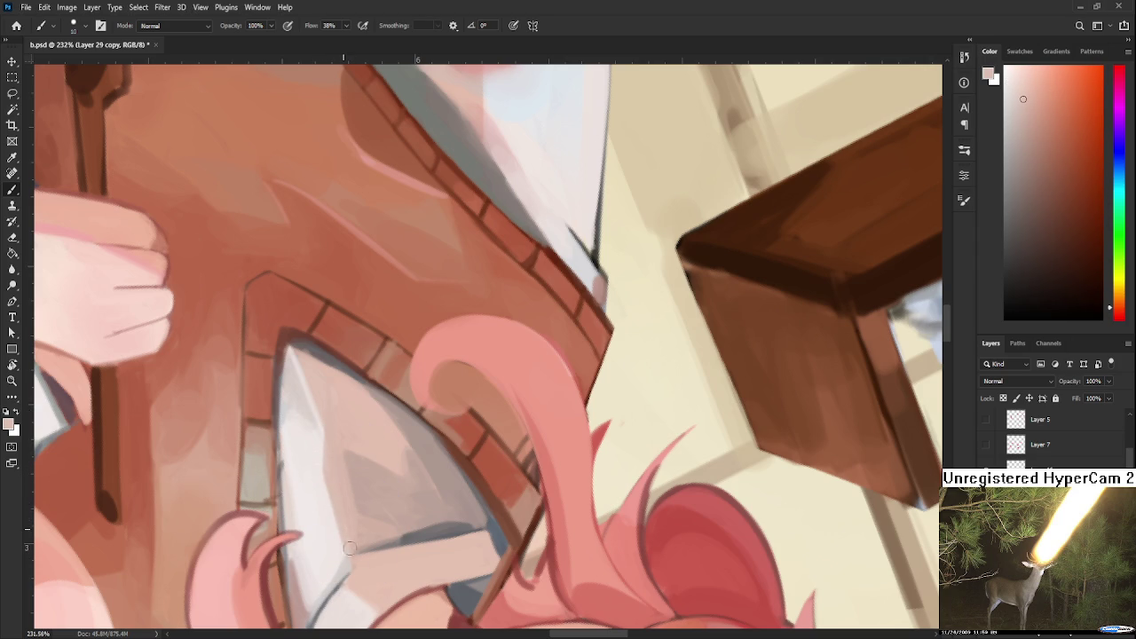
{"action": "left_click", "coordinate": [333, 494], "text": "alt"}
{"action": "left_click", "coordinate": [318, 452], "text": "alt"}
{"action": "key", "text": "r"}
{"action": "mouse_move", "coordinate": [309, 447]}
{"action": "left_mouse_down"}
{"action": "mouse_move", "coordinate": [523, 322]}
{"action": "mouse_move", "coordinate": [431, 395]}
{"action": "left_mouse_up"}
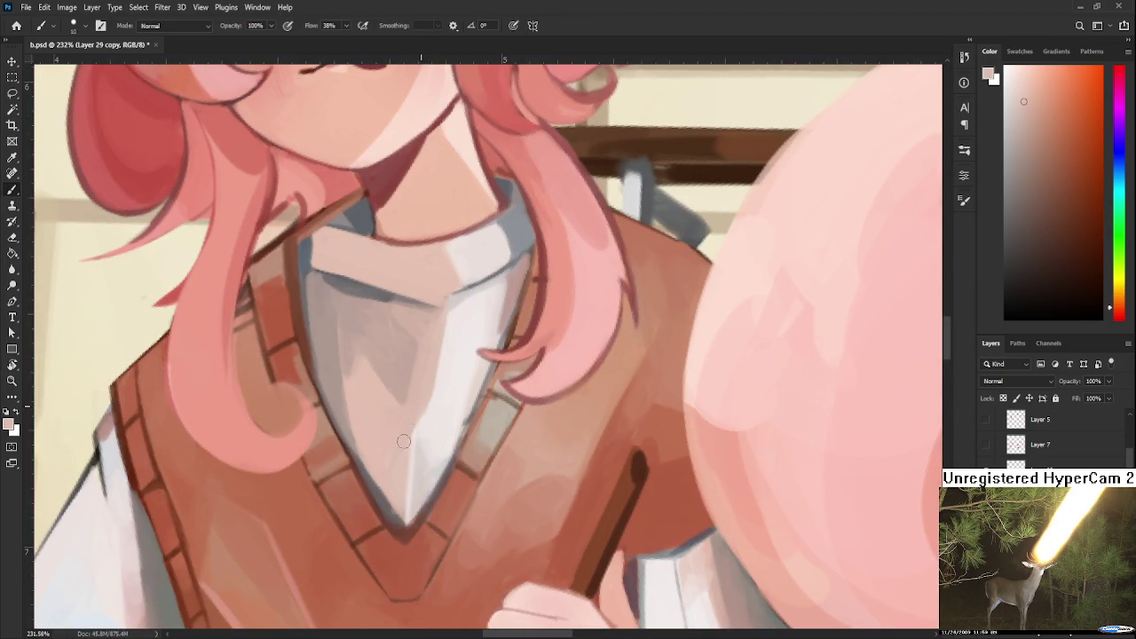
Soften the shirt shading with light pink and sample near-white shirt tones.
{"action": "left_click", "coordinate": [418, 410], "text": "alt"}
{"action": "left_click_drag", "start_coordinate": [410, 431], "coordinate": [408, 449]}
{"action": "scroll", "coordinate": [408, 453], "scroll_direction": "up", "scroll_amount": 3}
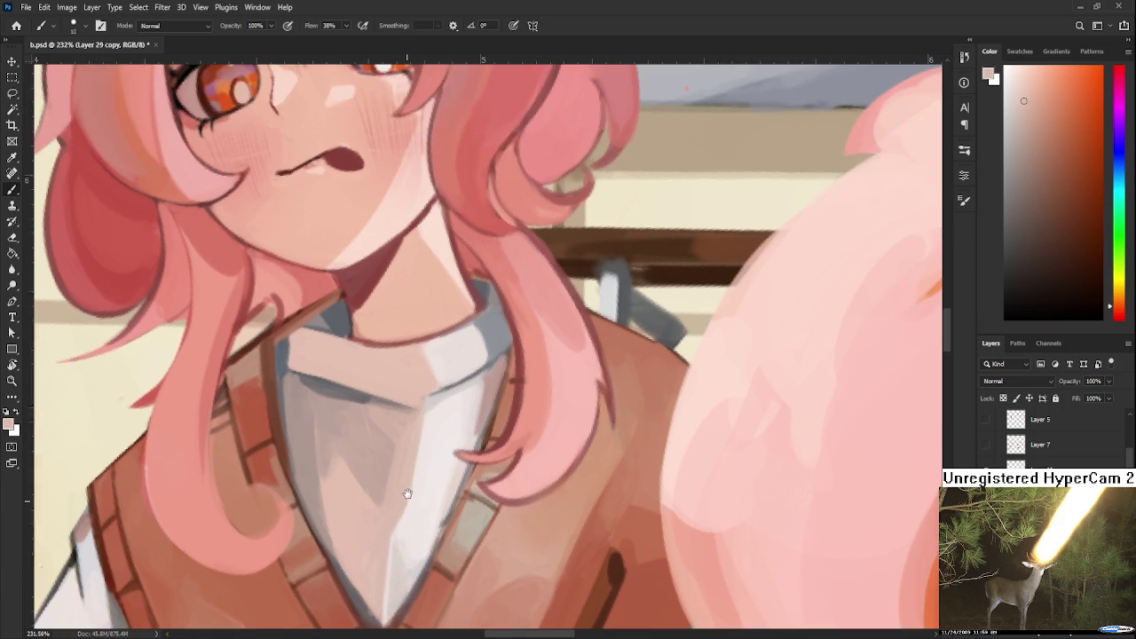
{"action": "left_click", "coordinate": [435, 397], "text": "alt"}
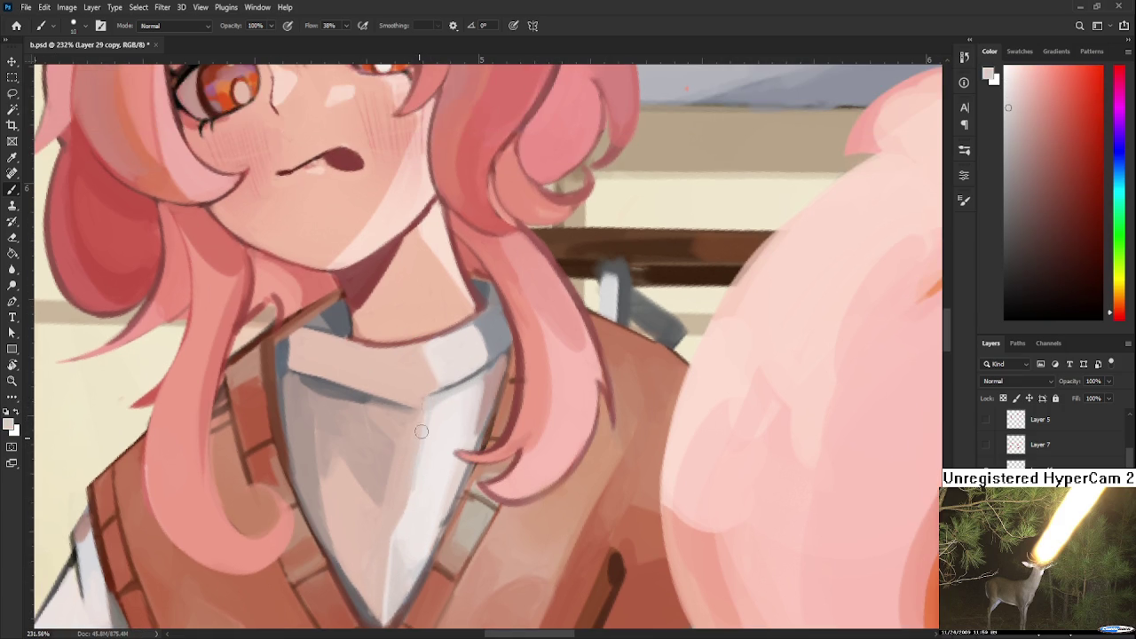
{"action": "left_click", "coordinate": [438, 442], "text": "alt"}
{"action": "left_click", "coordinate": [445, 400], "text": "alt"}
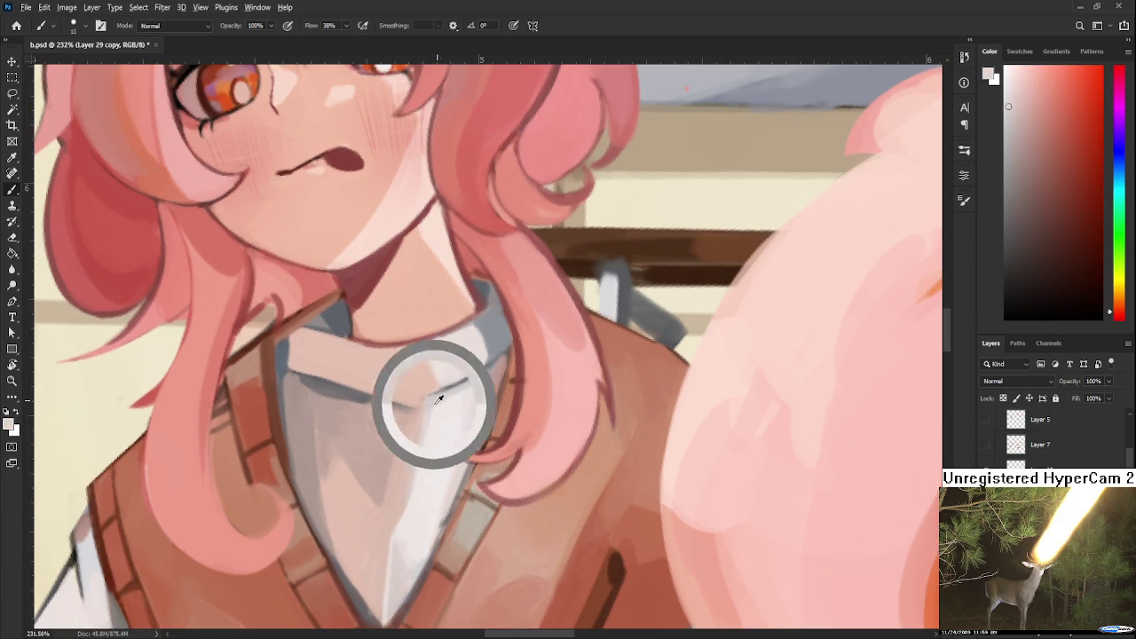
{"action": "left_click", "coordinate": [453, 406], "text": "alt"}
{"action": "left_click", "coordinate": [437, 398], "text": "alt"}
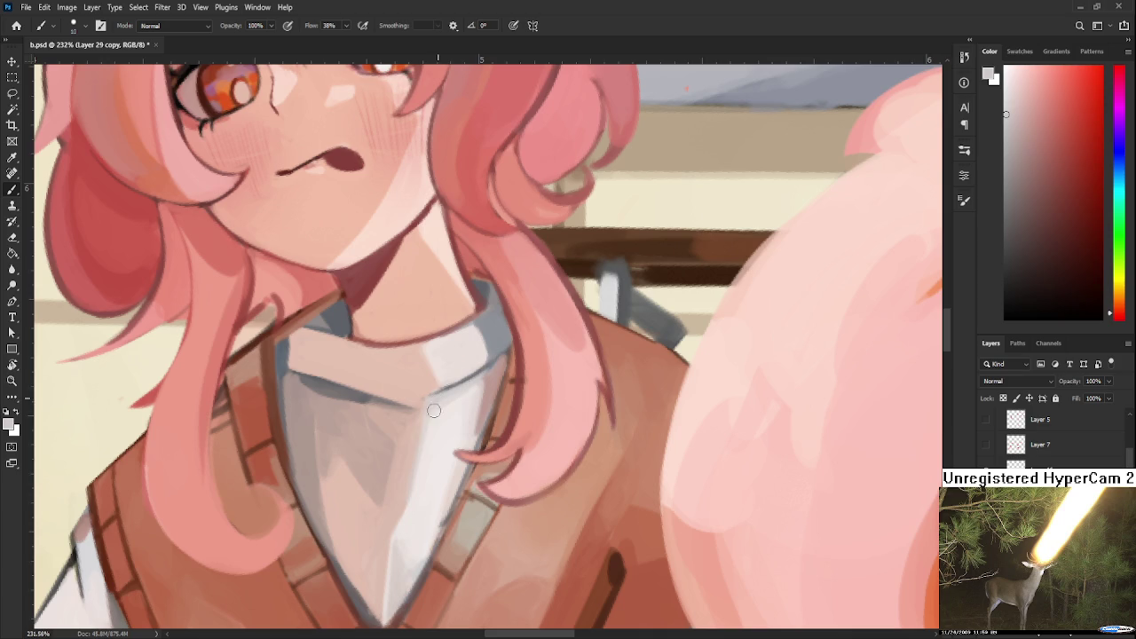
{"action": "left_click", "coordinate": [426, 435], "text": "alt"}
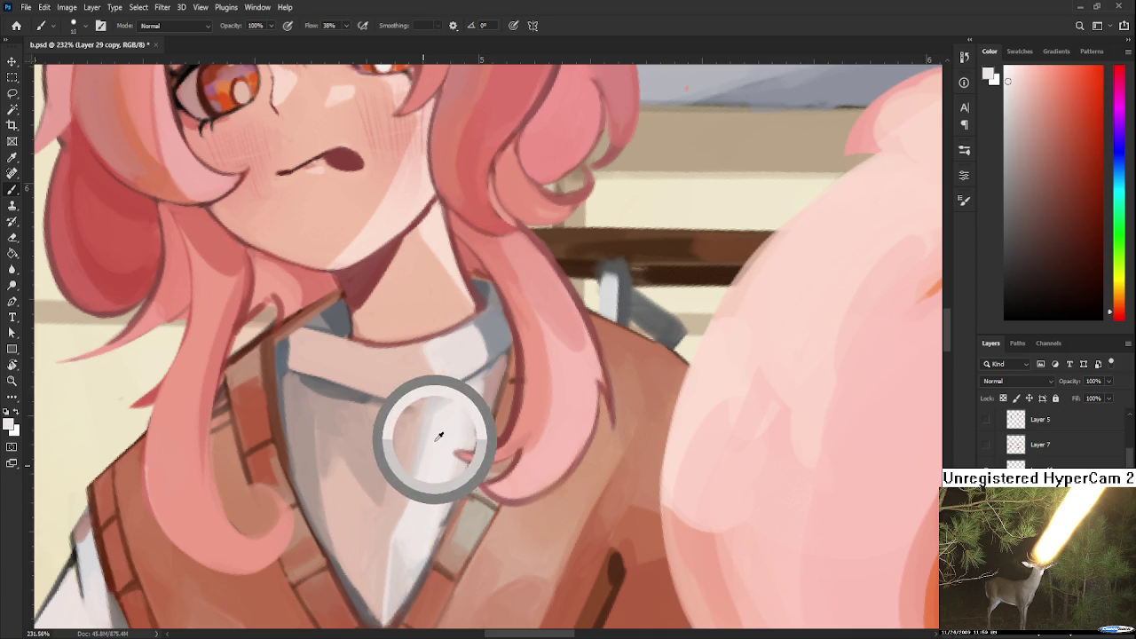
Alternate between slightly darker and lighter shirt tones across the collar.
{"action": "left_click", "coordinate": [466, 401], "text": "alt"}
{"action": "left_click", "coordinate": [451, 400], "text": "alt"}
{"action": "left_click", "coordinate": [468, 411], "text": "alt"}
{"action": "left_click", "coordinate": [449, 419], "text": "alt"}
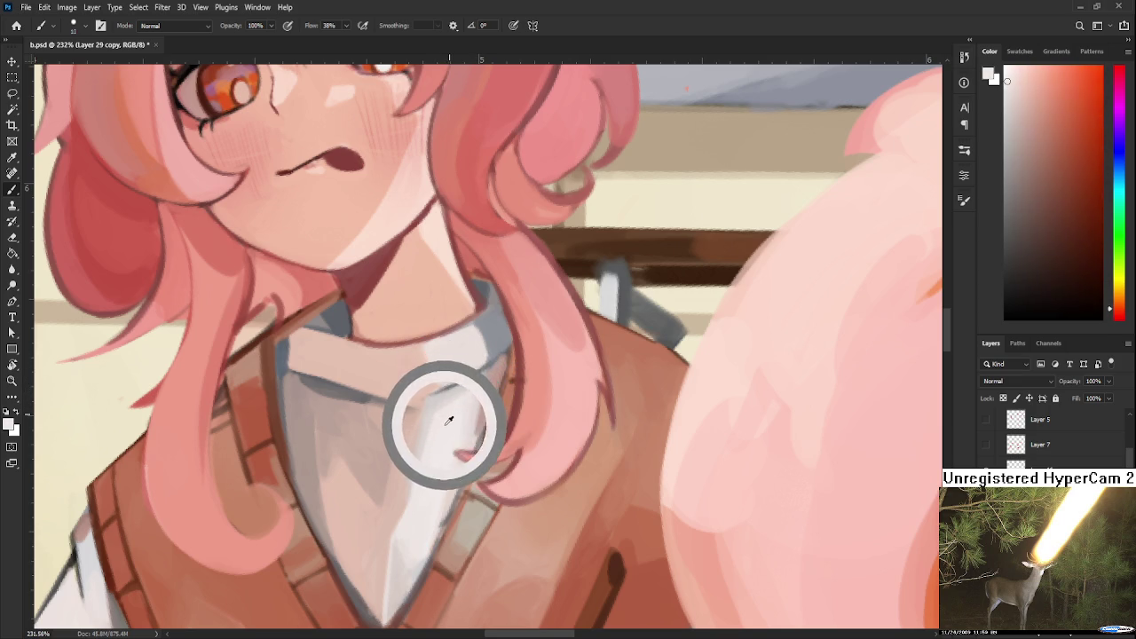
{"action": "left_click", "coordinate": [448, 405], "text": "alt"}
{"action": "left_click", "coordinate": [451, 414], "text": "alt"}
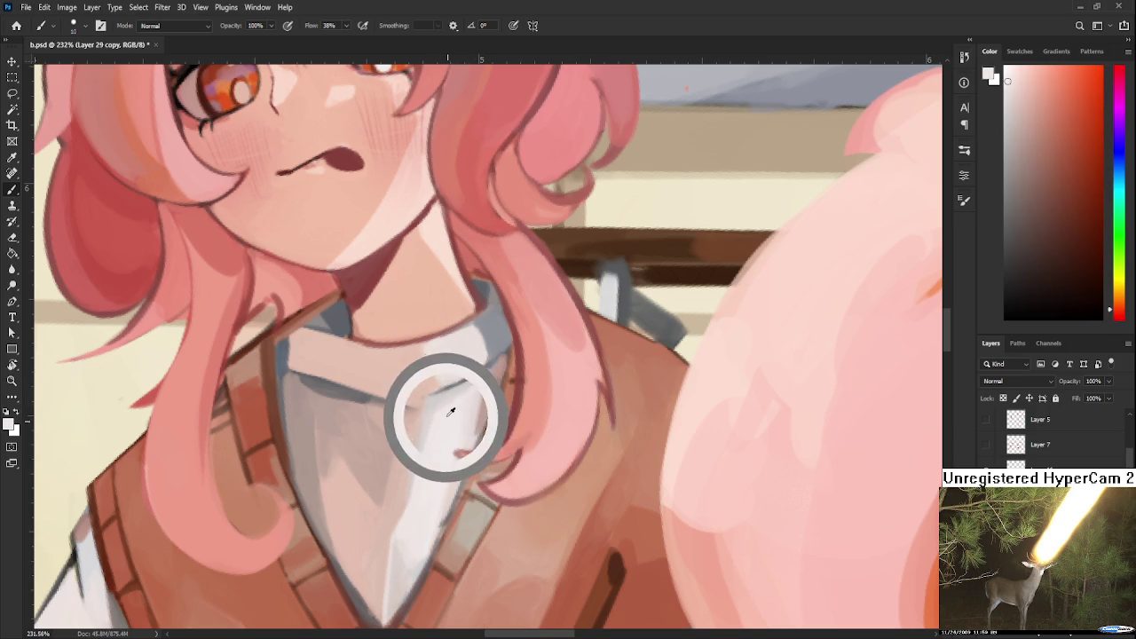
{"action": "left_click", "coordinate": [455, 409], "text": "alt"}
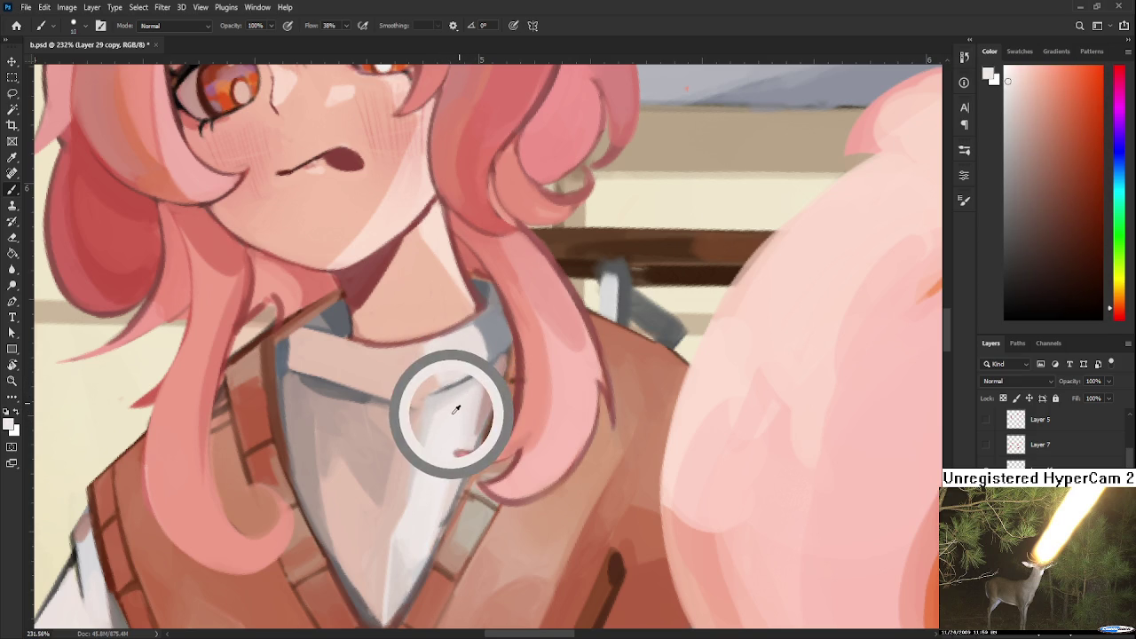
{"action": "left_click", "coordinate": [451, 411], "text": "alt"}
{"action": "left_click", "coordinate": [462, 414], "text": "alt"}
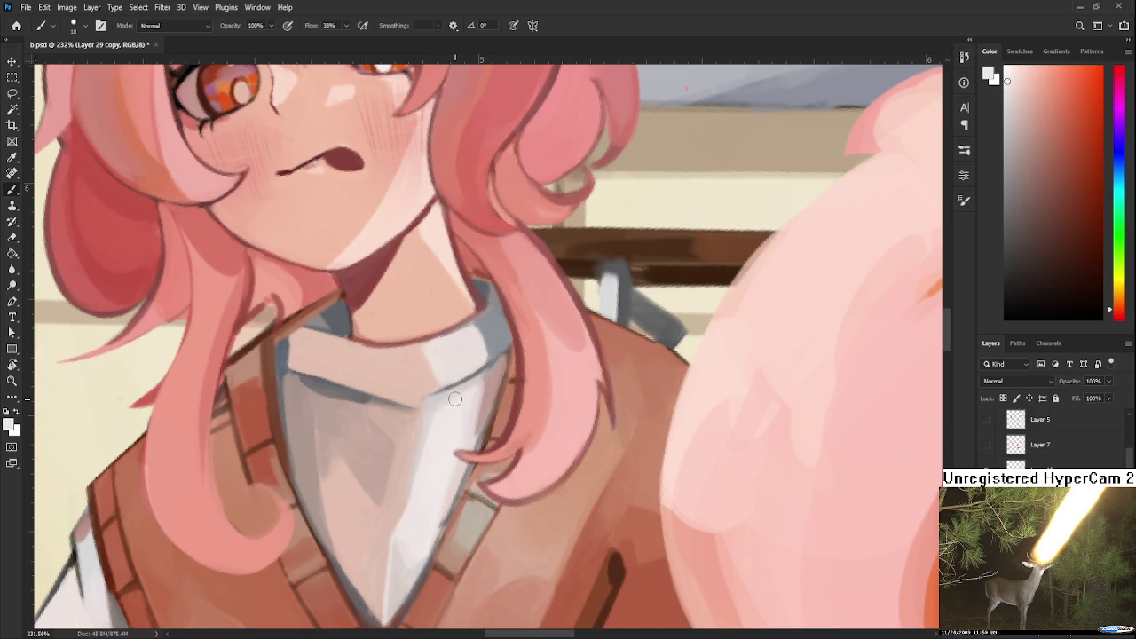
Lighten the upper collar with a pale colour sampled from the shirt.
{"action": "left_click", "coordinate": [454, 383], "text": "alt"}
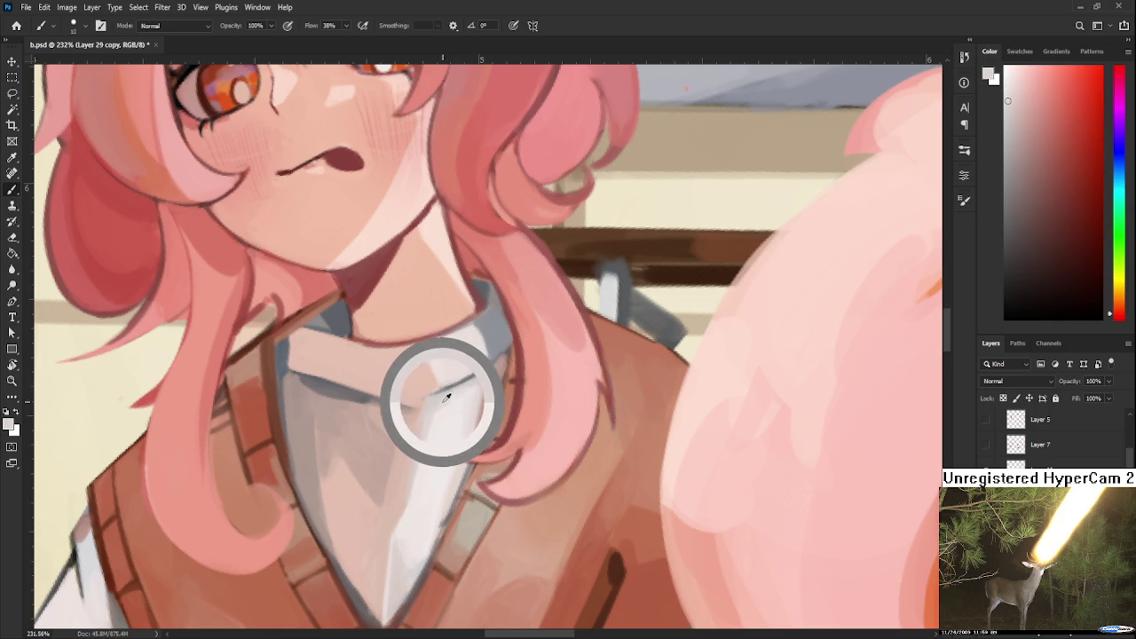
{"action": "left_click", "coordinate": [447, 397], "text": "alt"}
{"action": "left_click", "coordinate": [446, 396], "text": "alt"}
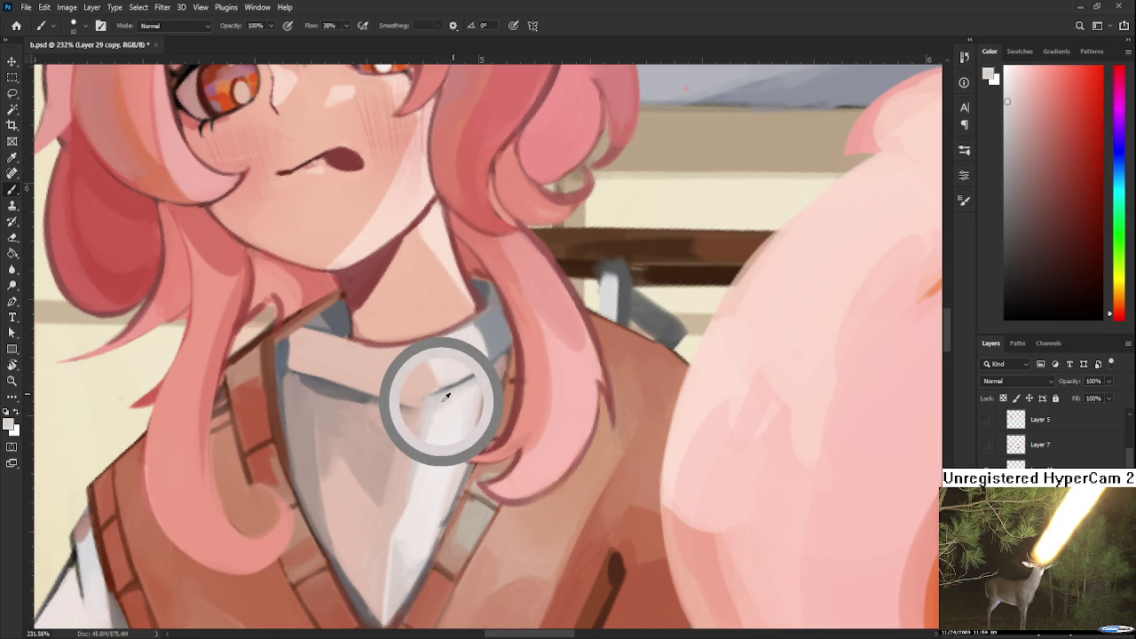
{"action": "left_click_drag", "start_coordinate": [442, 371], "coordinate": [457, 388]}
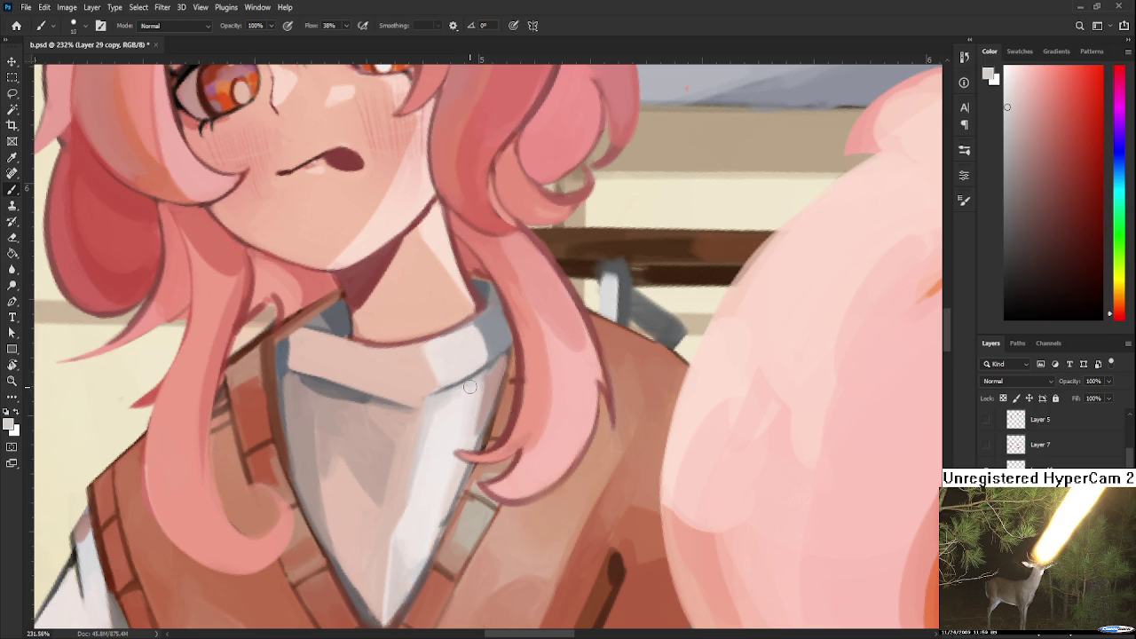
{"action": "left_click", "coordinate": [458, 394], "text": "alt"}
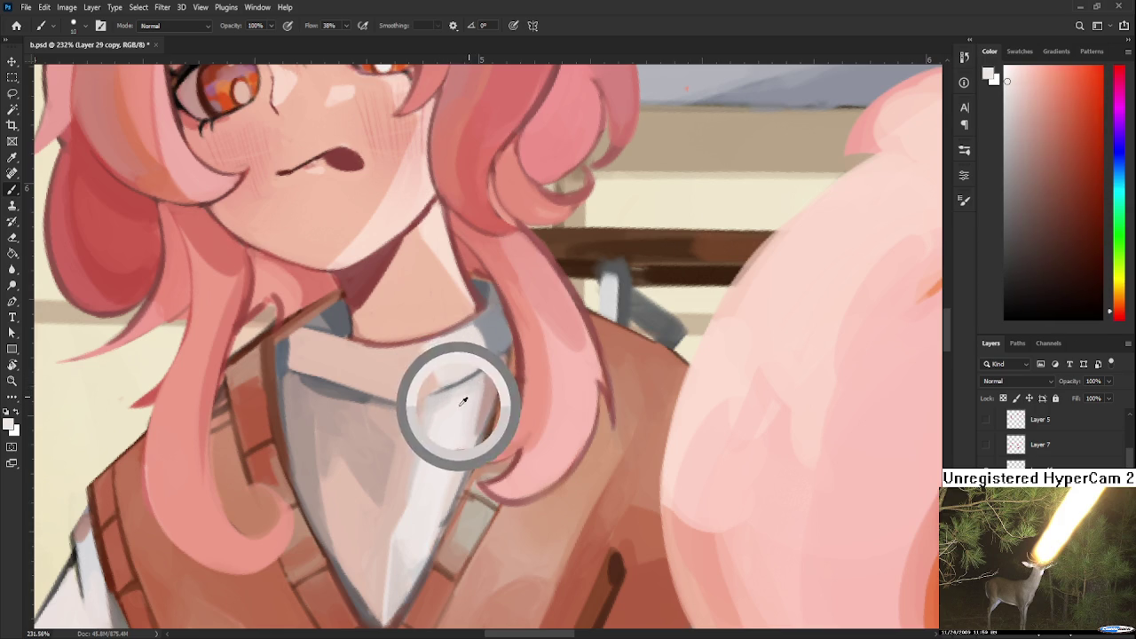
{"action": "left_click", "coordinate": [456, 398], "text": "alt"}
{"action": "left_click", "coordinate": [457, 404], "text": "alt"}
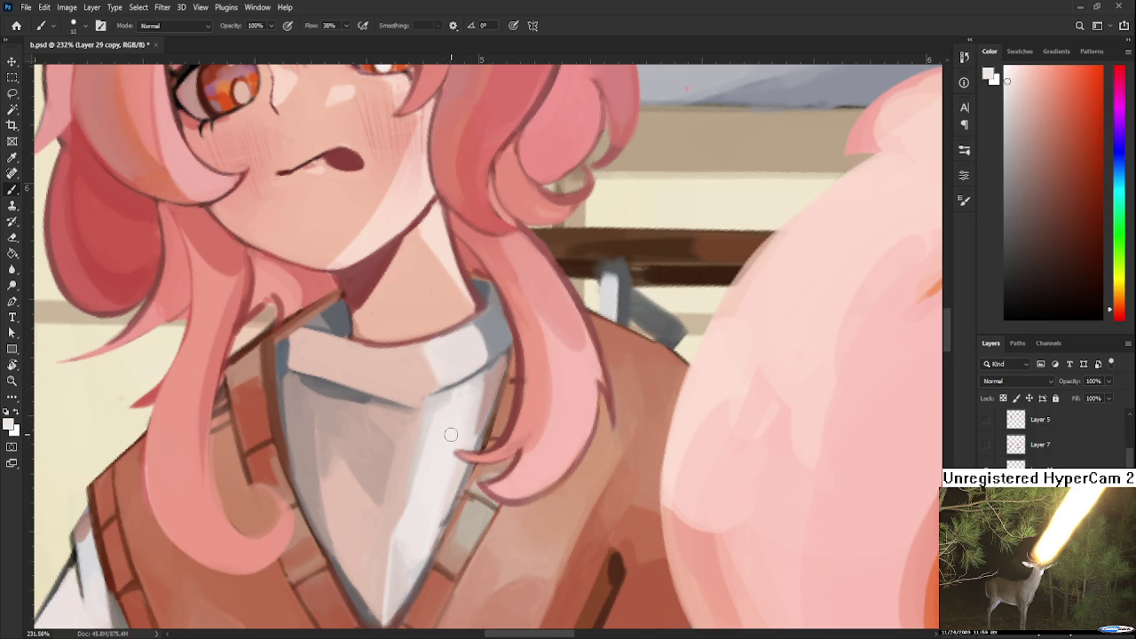
Sample new shirt shades further down toward the collar tip.
{"action": "left_click", "coordinate": [448, 389], "text": "alt"}
{"action": "scroll", "coordinate": [450, 381], "scroll_direction": "down", "scroll_amount": 1}
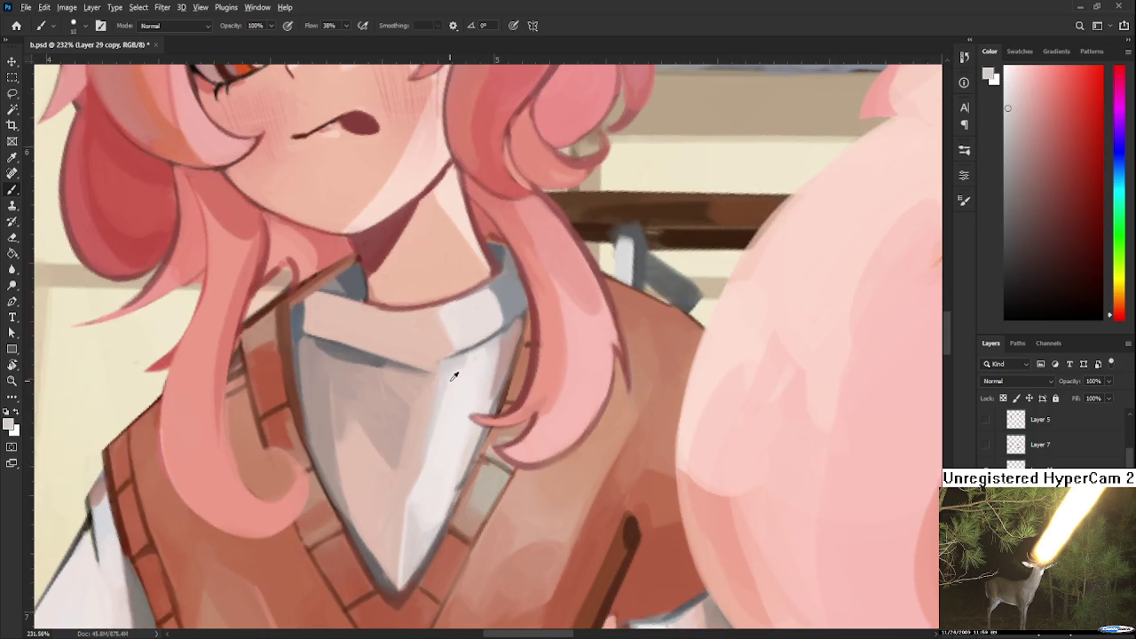
{"action": "left_click", "coordinate": [448, 370], "text": "alt"}
{"action": "left_click", "coordinate": [448, 368], "text": "alt"}
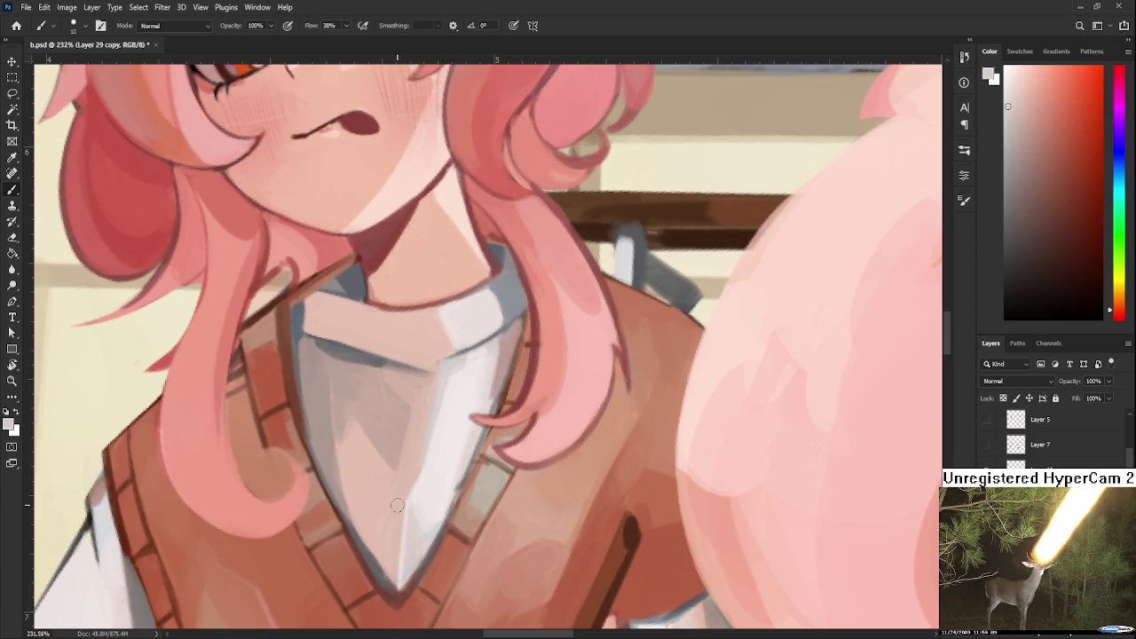
{"action": "left_click", "coordinate": [420, 458], "text": "alt"}
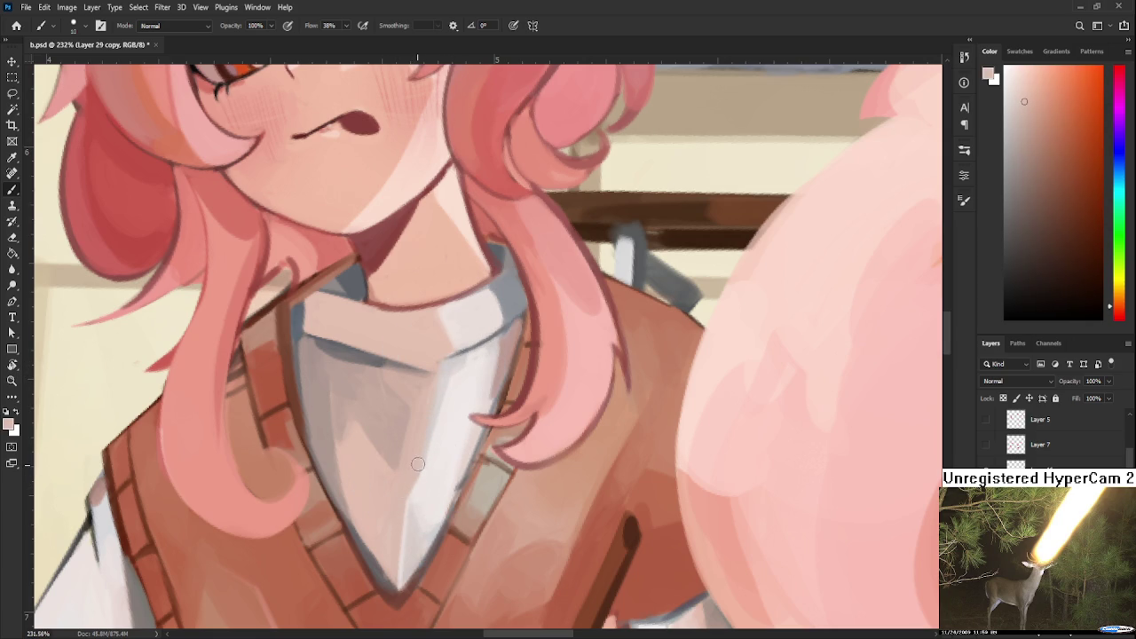
{"action": "left_click", "coordinate": [416, 543], "text": "alt"}
{"action": "left_click", "coordinate": [429, 496], "text": "alt"}
Sample light grey at the shirt tip and the brown beside it.
{"action": "scroll", "coordinate": [418, 520], "scroll_direction": "down", "scroll_amount": 3}
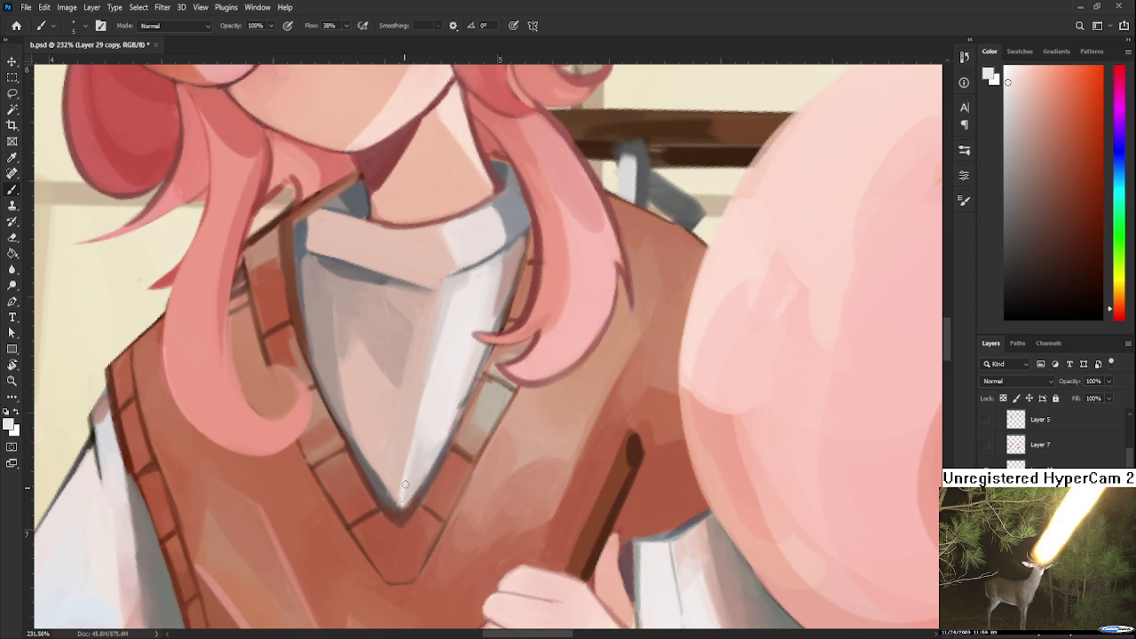
{"action": "left_click", "coordinate": [414, 466], "text": "alt"}
{"action": "left_click", "coordinate": [418, 449], "text": "alt"}
{"action": "left_click", "coordinate": [400, 464], "text": "alt"}
{"action": "left_click", "coordinate": [404, 478], "text": "alt"}
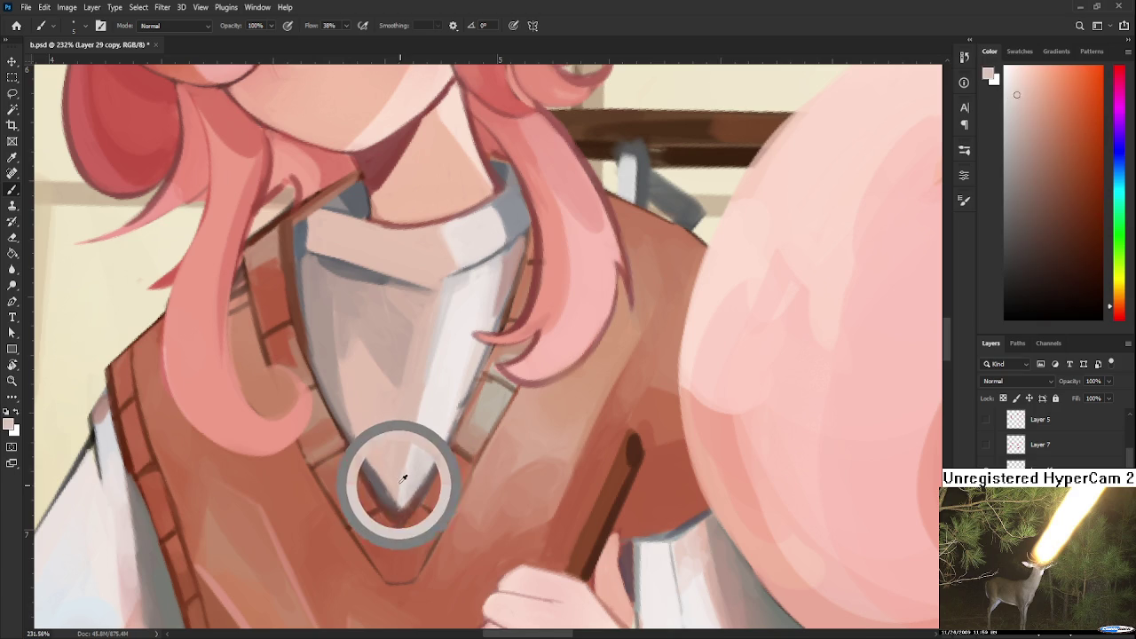
{"action": "left_click", "coordinate": [396, 485], "text": "alt"}
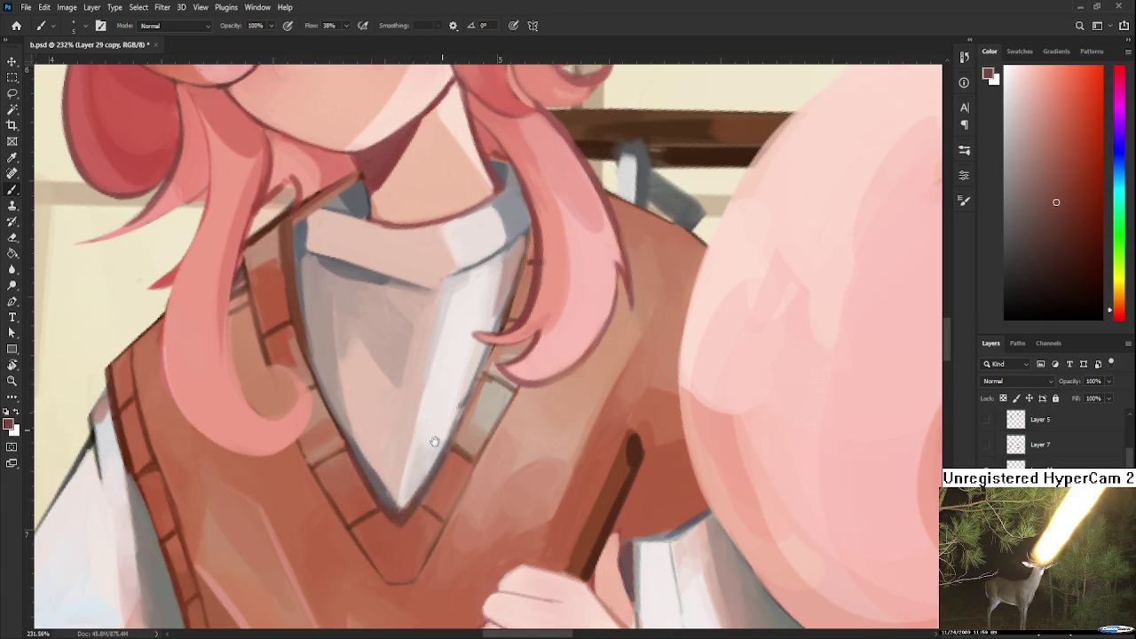
Bring the face and collar back into view and paint a short white collar stroke.
{"action": "left_click_drag", "start_coordinate": [441, 430], "coordinate": [401, 527]}
{"action": "left_click", "coordinate": [427, 453], "text": "alt"}
{"action": "left_click_drag", "start_coordinate": [431, 386], "coordinate": [435, 372]}
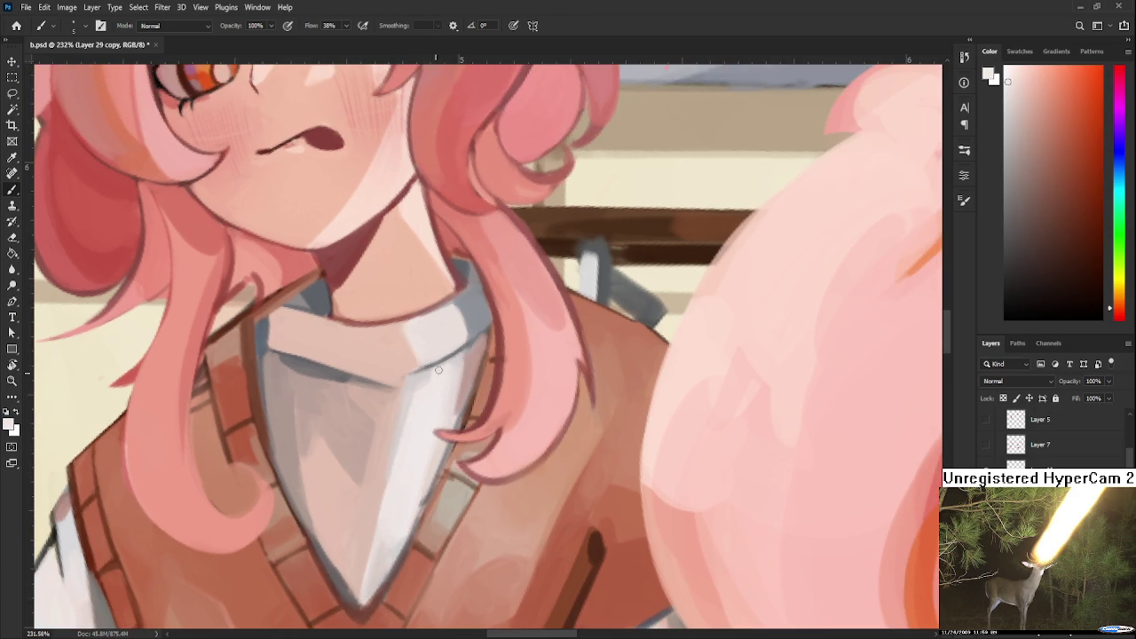
{"action": "left_click", "coordinate": [443, 416], "text": "alt"}
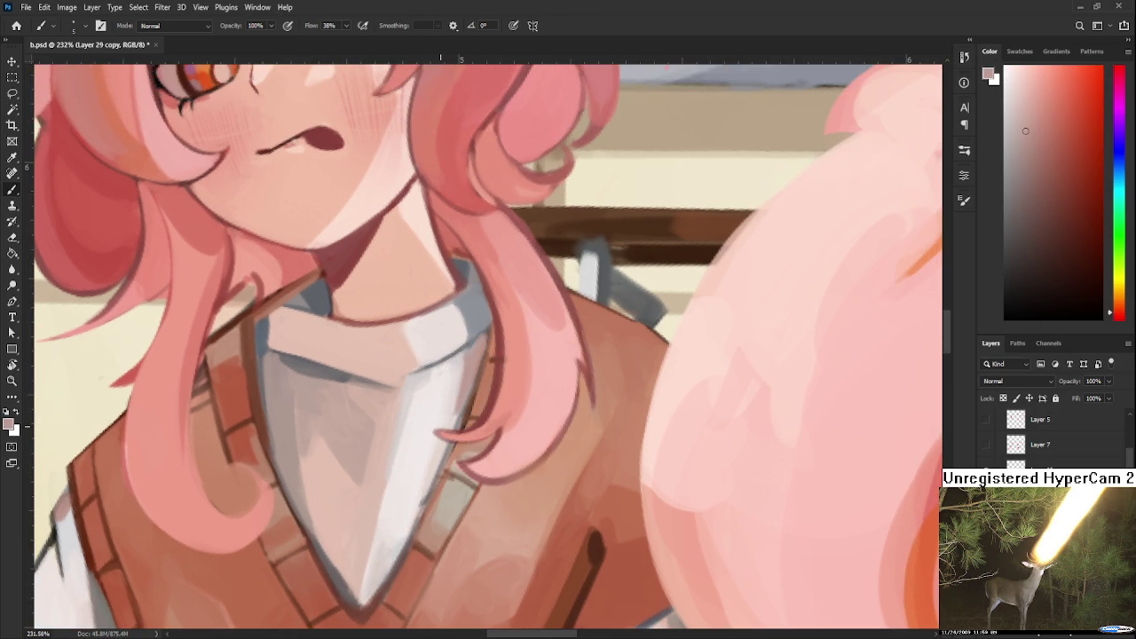
{"action": "scroll", "coordinate": [454, 421], "scroll_direction": "down", "scroll_amount": 5}
{"action": "scroll", "coordinate": [426, 426], "scroll_direction": "up", "scroll_amount": 2}
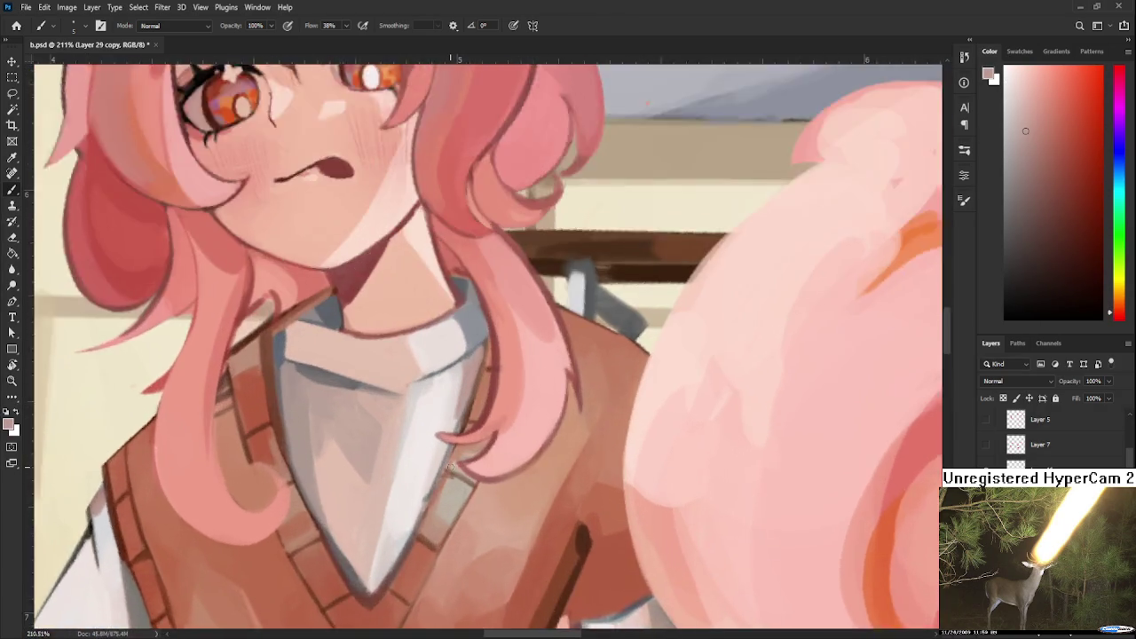
{"action": "scroll", "coordinate": [426, 426], "scroll_direction": "up", "scroll_amount": 4}
Rotate the view to 76° and return to a much larger brush.
{"action": "key", "text": "r"}
{"action": "mouse_move", "coordinate": [497, 373]}
{"action": "left_mouse_down"}
{"action": "mouse_move", "coordinate": [399, 436]}
{"action": "mouse_move", "coordinate": [343, 547]}
{"action": "left_mouse_up"}
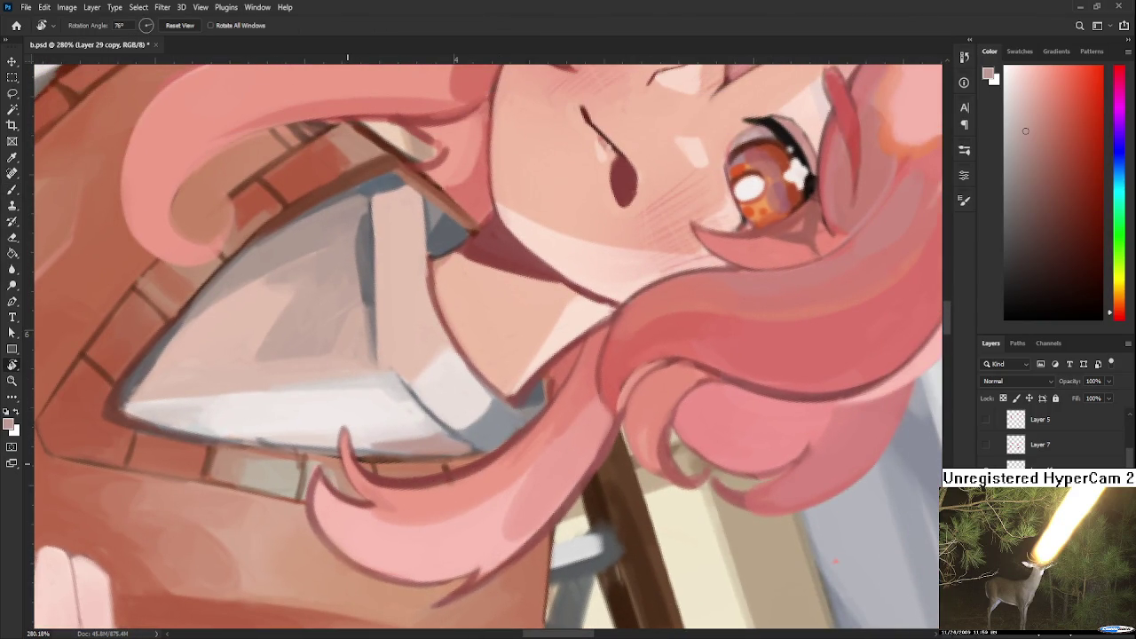
{"action": "mouse_move", "coordinate": [347, 426]}
{"action": "left_mouse_down"}
{"action": "mouse_move", "coordinate": [380, 408]}
{"action": "mouse_move", "coordinate": [376, 363]}
{"action": "left_mouse_up"}
{"action": "key", "text": "b"}
{"action": "key", "text": "bracketright"}
{"action": "key", "text": "bracketright"}
{"action": "key", "text": "bracketright"}
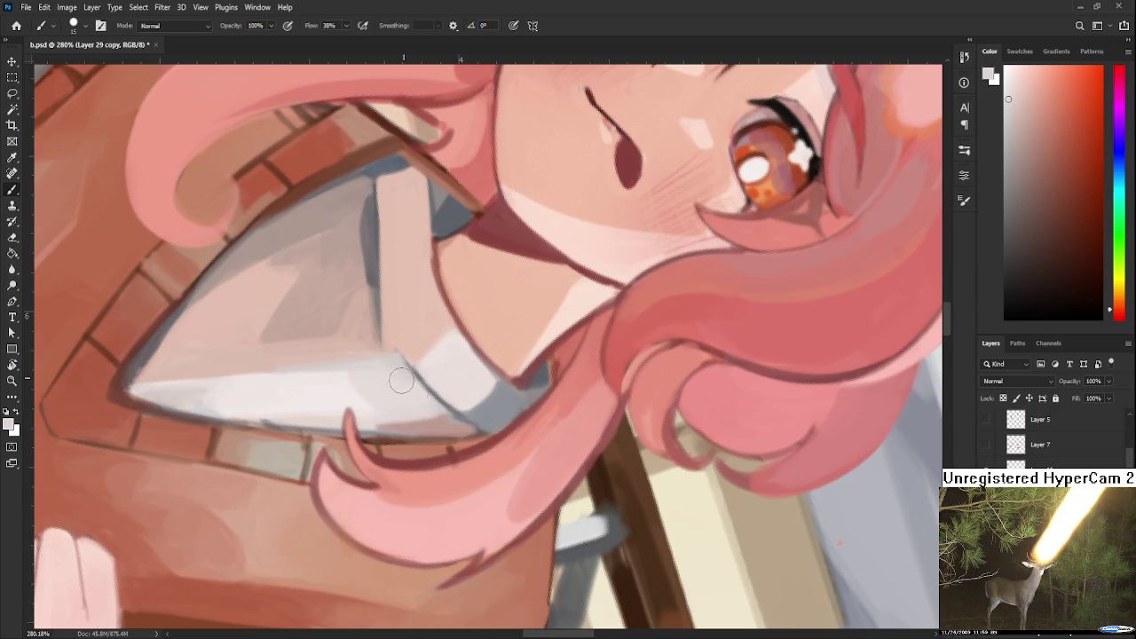
{"action": "scroll", "coordinate": [393, 377], "scroll_direction": "up", "scroll_amount": 3}
{"action": "scroll", "coordinate": [421, 467], "scroll_direction": "down", "scroll_amount": 1}
Sample light pink and blue-grey for the collar's lower edge, rotating the view to 28°.
{"action": "left_click", "coordinate": [431, 428], "text": "alt"}
{"action": "left_click", "coordinate": [436, 441], "text": "alt"}
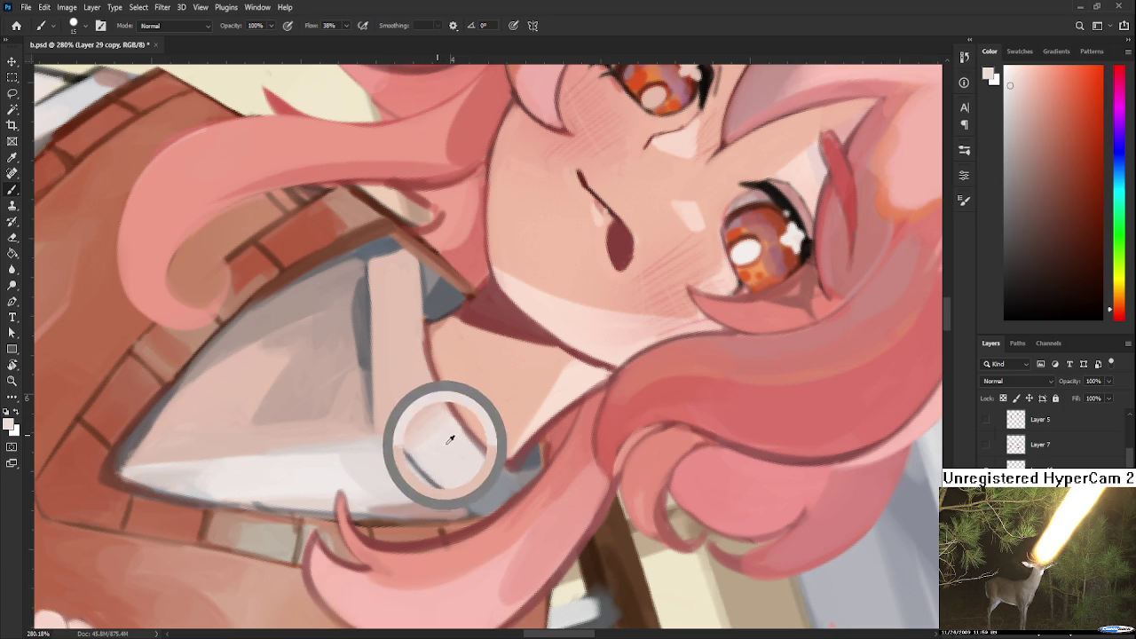
{"action": "left_click", "coordinate": [479, 473], "text": "alt"}
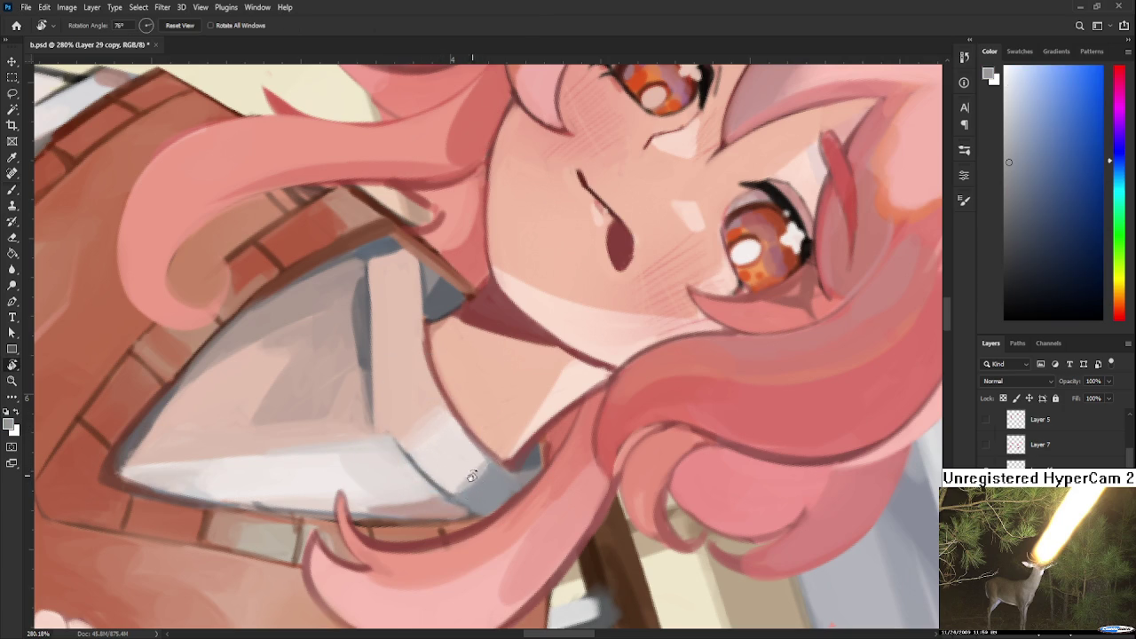
{"action": "key", "text": "r"}
{"action": "left_click_drag", "start_coordinate": [470, 480], "coordinate": [568, 454]}
{"action": "scroll", "coordinate": [568, 469], "scroll_direction": "down", "scroll_amount": 3}
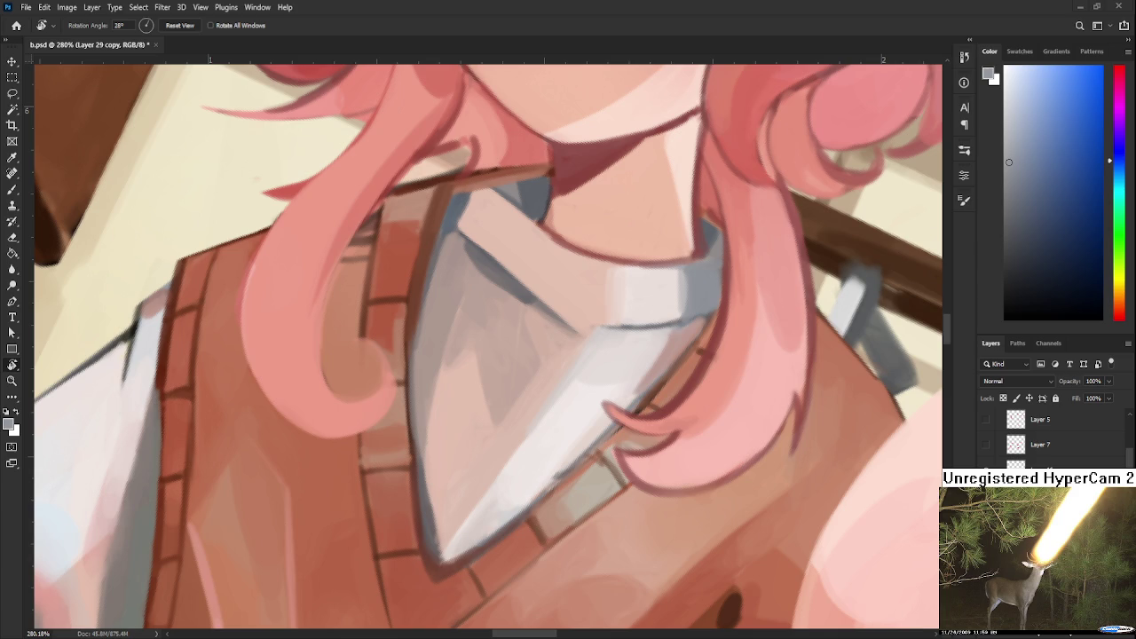
Lighten the collar's dark left edge with light pink sampled from the canvas.
{"action": "scroll", "coordinate": [452, 489], "scroll_direction": "down", "scroll_amount": 1}
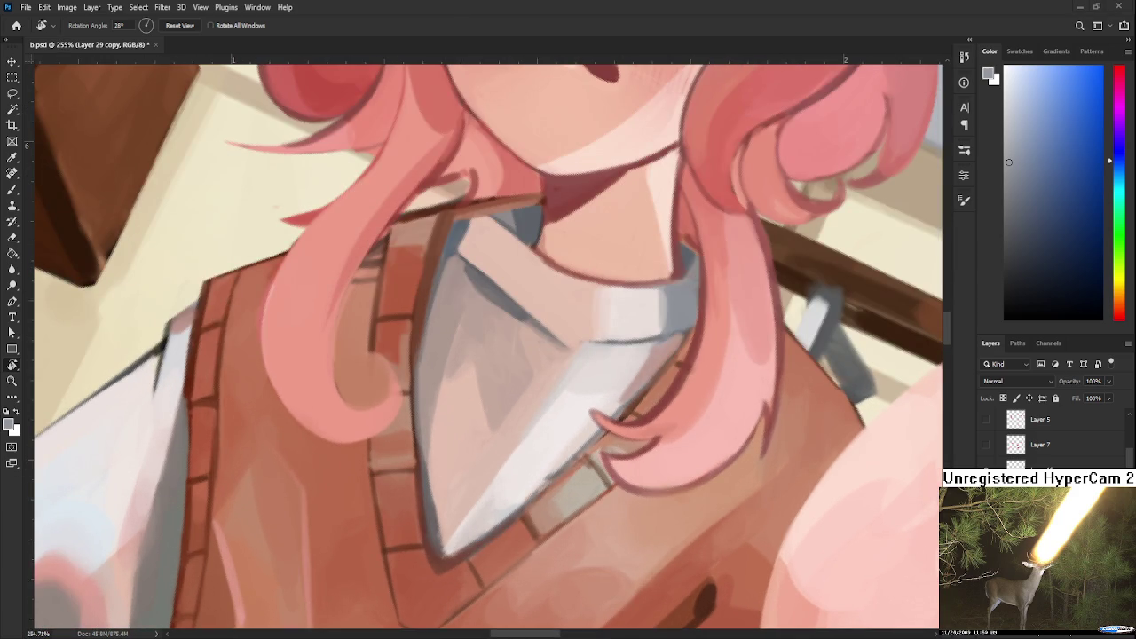
{"action": "key", "text": "b"}
{"action": "left_click", "coordinate": [442, 483], "text": "alt"}
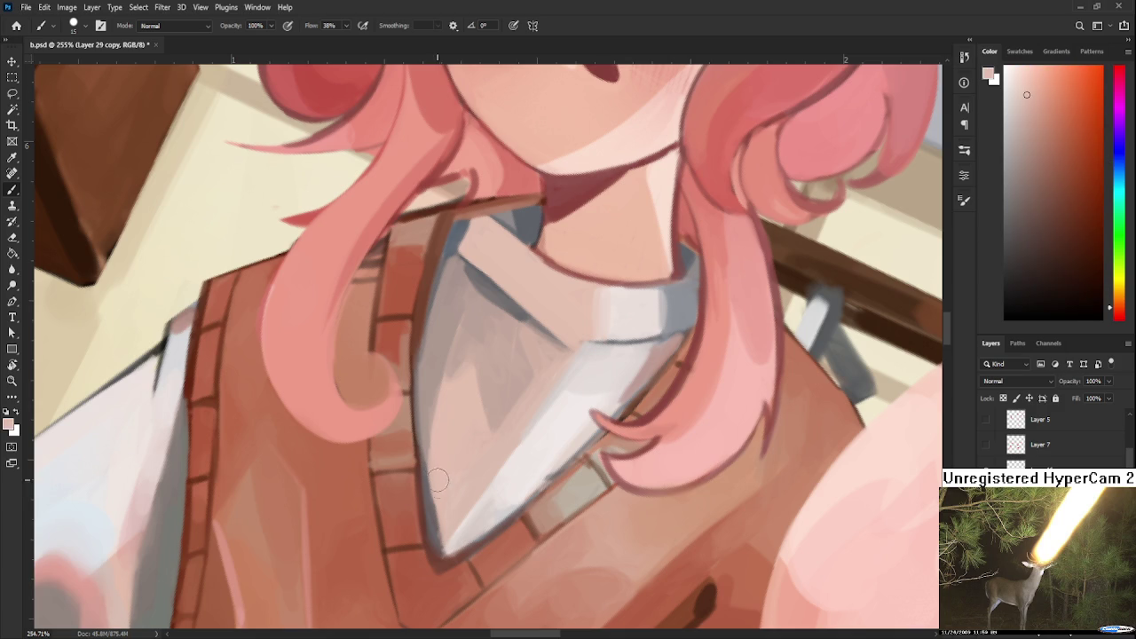
{"action": "left_click_drag", "start_coordinate": [434, 458], "coordinate": [442, 539]}
{"action": "scroll", "coordinate": [444, 480], "scroll_direction": "up", "scroll_amount": 3}
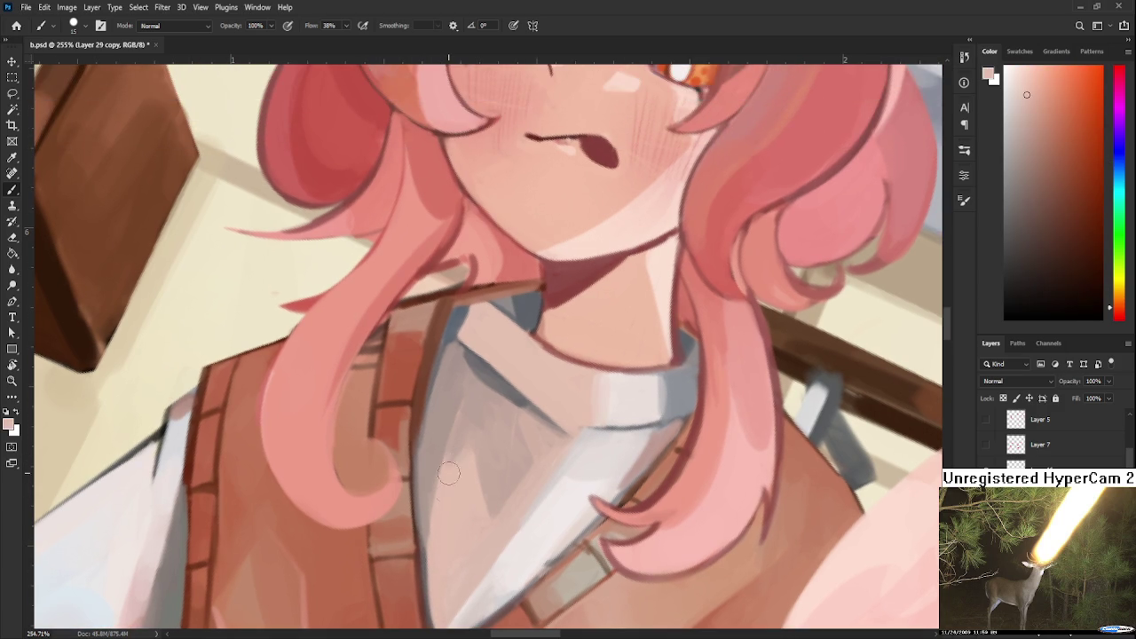
{"action": "left_click_drag", "start_coordinate": [450, 459], "coordinate": [441, 600]}
Darken the hair-vest edge in brownish salmon and extend the dark brown vest seam along the curl.
{"action": "scroll", "coordinate": [519, 428], "scroll_direction": "up", "scroll_amount": 1}
{"action": "scroll", "coordinate": [519, 429], "scroll_direction": "down", "scroll_amount": 1}
{"action": "left_click", "coordinate": [357, 381], "text": "alt"}
{"action": "left_click_drag", "start_coordinate": [356, 362], "coordinate": [371, 348]}
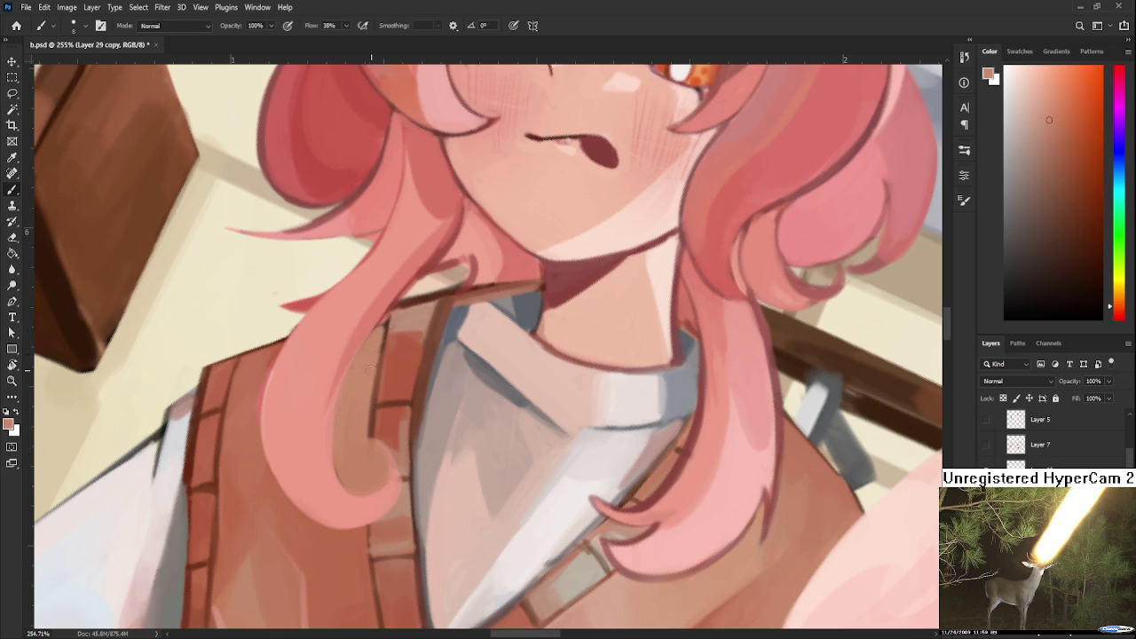
{"action": "left_click", "coordinate": [410, 301], "text": "alt"}
{"action": "left_click_drag", "start_coordinate": [370, 443], "coordinate": [370, 495]}
Repaint the hair curl's inner edge in a darker brownish red.
{"action": "left_click", "coordinate": [375, 442], "text": "alt"}
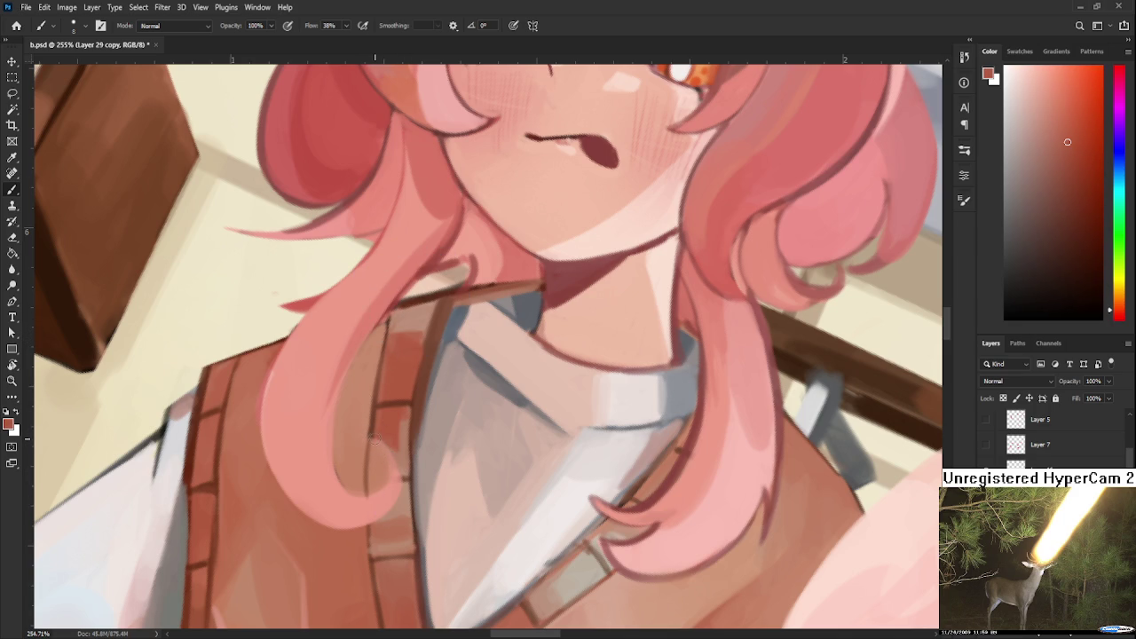
{"action": "left_click", "coordinate": [373, 398], "text": "alt"}
{"action": "left_click", "coordinate": [368, 393], "text": "alt"}
{"action": "left_click_drag", "start_coordinate": [370, 460], "coordinate": [373, 474]}
Sample reds from the vest and rotate the canvas view about 88°.
{"action": "left_click", "coordinate": [361, 461], "text": "alt"}
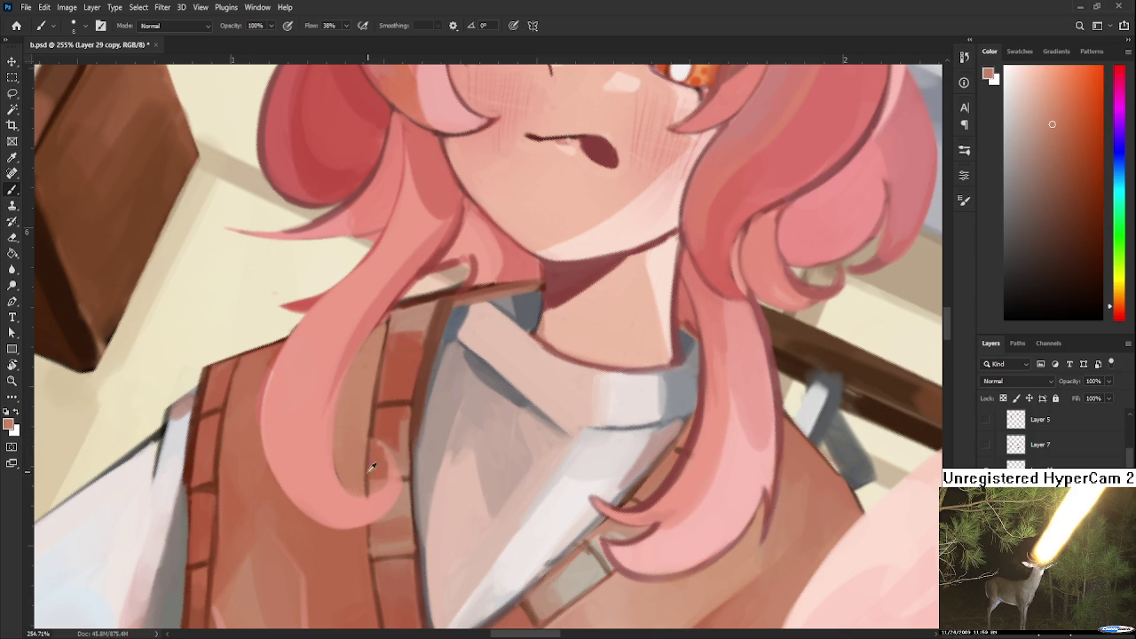
{"action": "left_click", "coordinate": [364, 399], "text": "alt"}
{"action": "left_click", "coordinate": [368, 406], "text": "alt"}
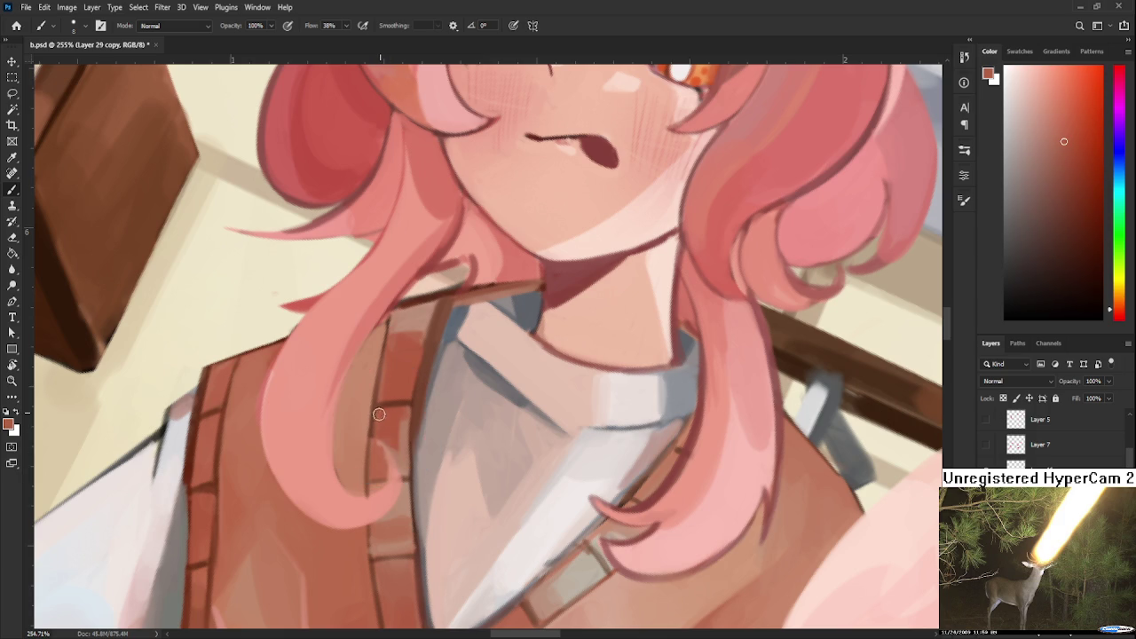
{"action": "left_click", "coordinate": [414, 400], "text": "alt"}
{"action": "key", "text": "r"}
{"action": "mouse_move", "coordinate": [414, 400]}
{"action": "left_mouse_down"}
{"action": "mouse_move", "coordinate": [396, 484]}
{"action": "mouse_move", "coordinate": [413, 355]}
{"action": "left_mouse_up"}
{"action": "key", "text": "b"}
{"action": "left_click", "coordinate": [411, 362], "text": "alt"}
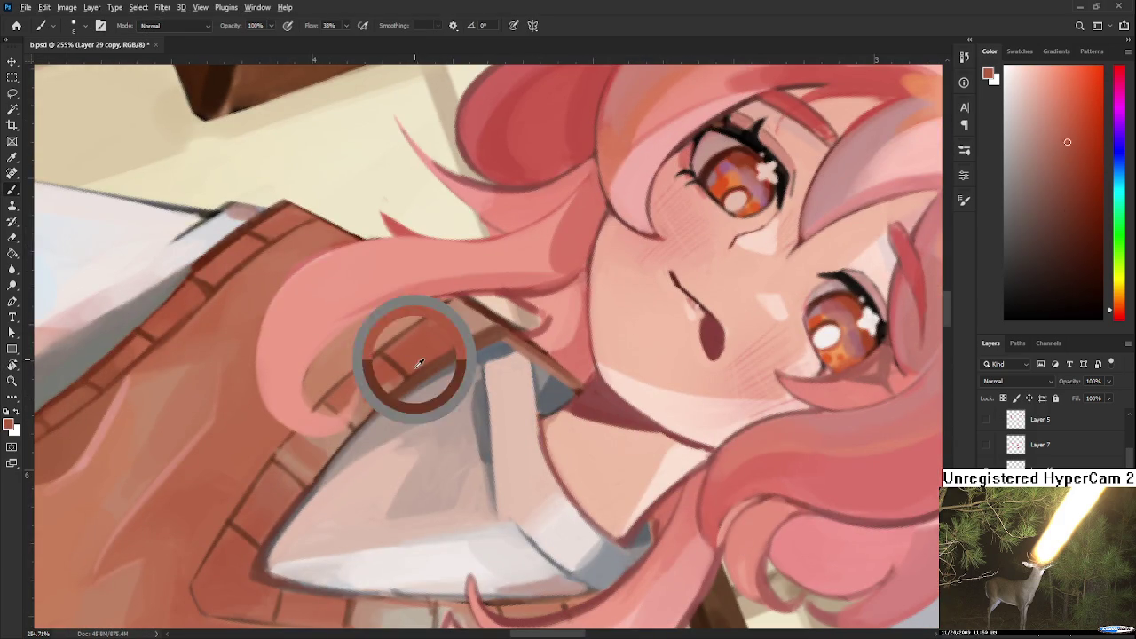
Sample brick browns from the vest and bring more of its trim into view.
{"action": "left_click", "coordinate": [470, 326], "text": "alt"}
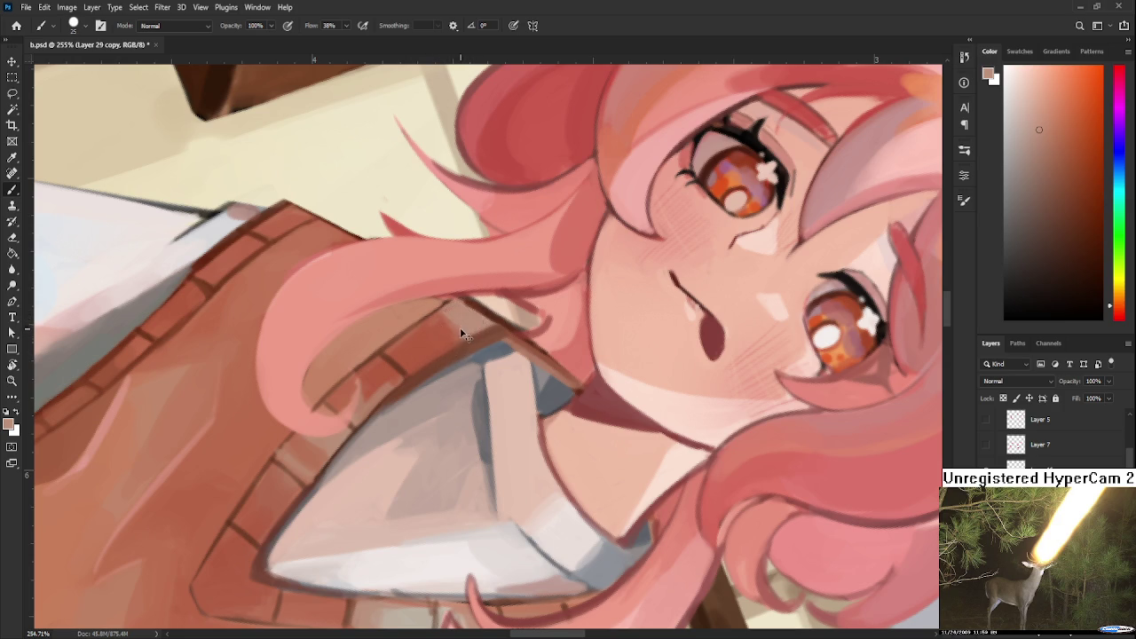
{"action": "left_click", "coordinate": [431, 329], "text": "alt"}
{"action": "left_click", "coordinate": [446, 335], "text": "alt"}
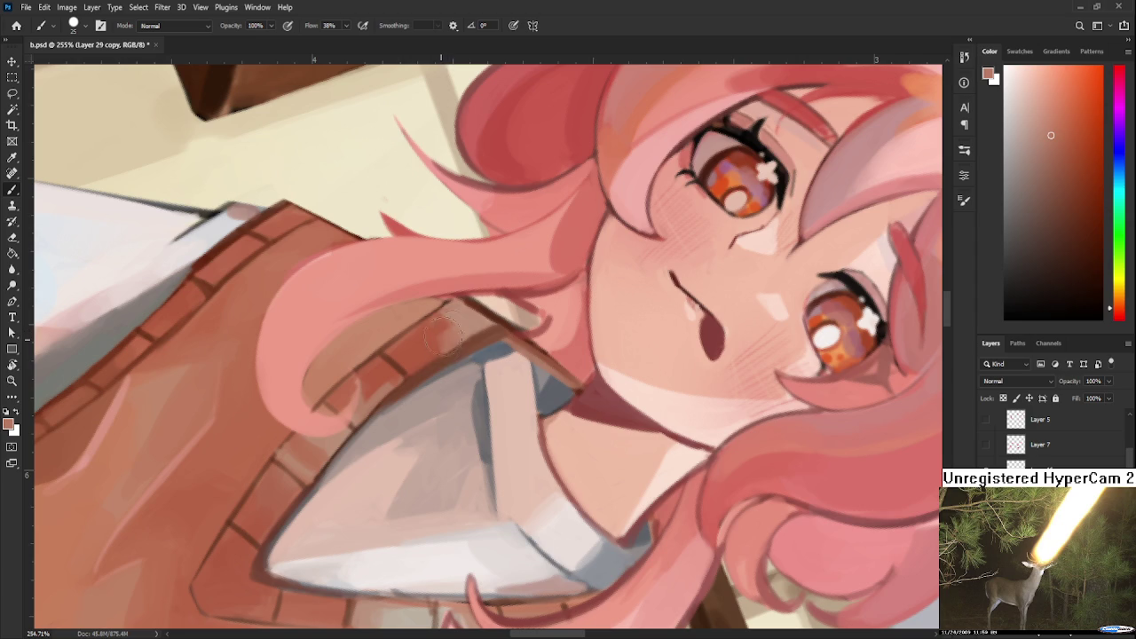
{"action": "left_click", "coordinate": [446, 323], "text": "alt"}
{"action": "left_click", "coordinate": [453, 339], "text": "alt"}
{"action": "left_click_drag", "start_coordinate": [444, 329], "coordinate": [310, 444]}
{"action": "left_click", "coordinate": [302, 441], "text": "alt"}
{"action": "left_click_drag", "start_coordinate": [260, 458], "coordinate": [331, 388]}
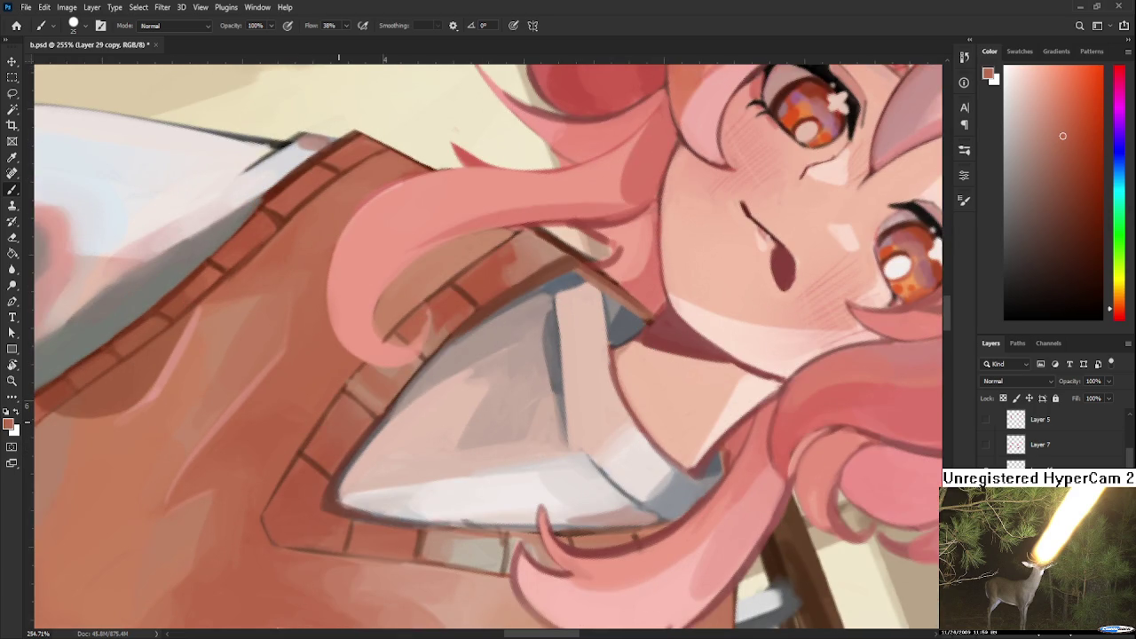
{"action": "scroll", "coordinate": [329, 412], "scroll_direction": "down", "scroll_amount": 3}
{"action": "scroll", "coordinate": [331, 438], "scroll_direction": "up", "scroll_amount": 2}
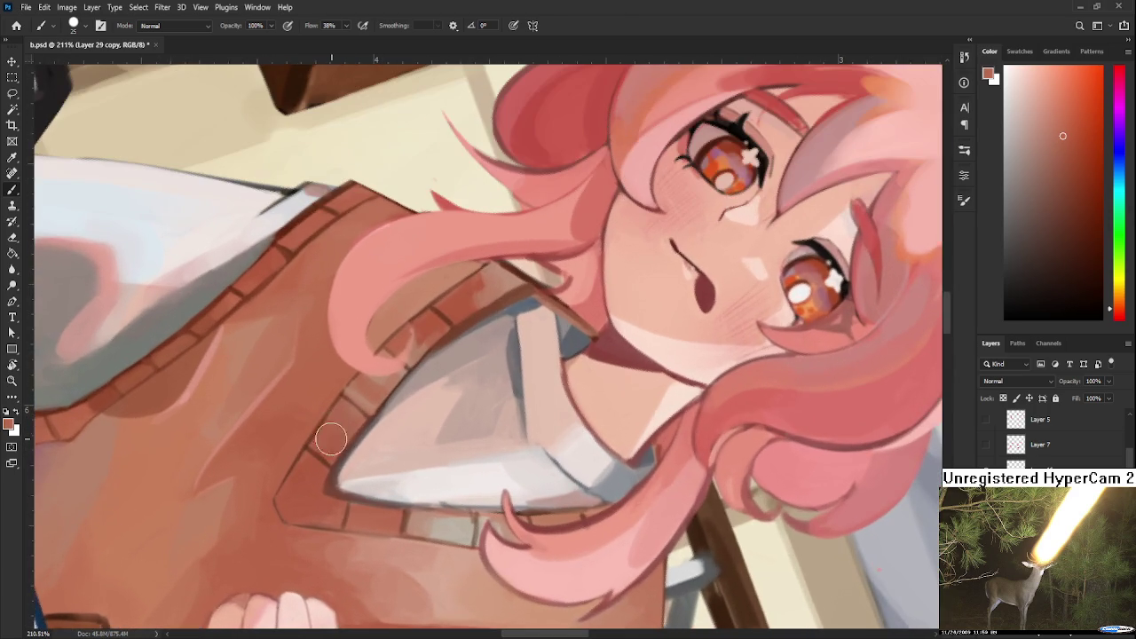
Darken the bricks, mortar lines and corner outline along the vest's lower-left trim.
{"action": "left_click", "coordinate": [162, 351], "text": "alt"}
{"action": "left_click_drag", "start_coordinate": [420, 416], "coordinate": [411, 446]}
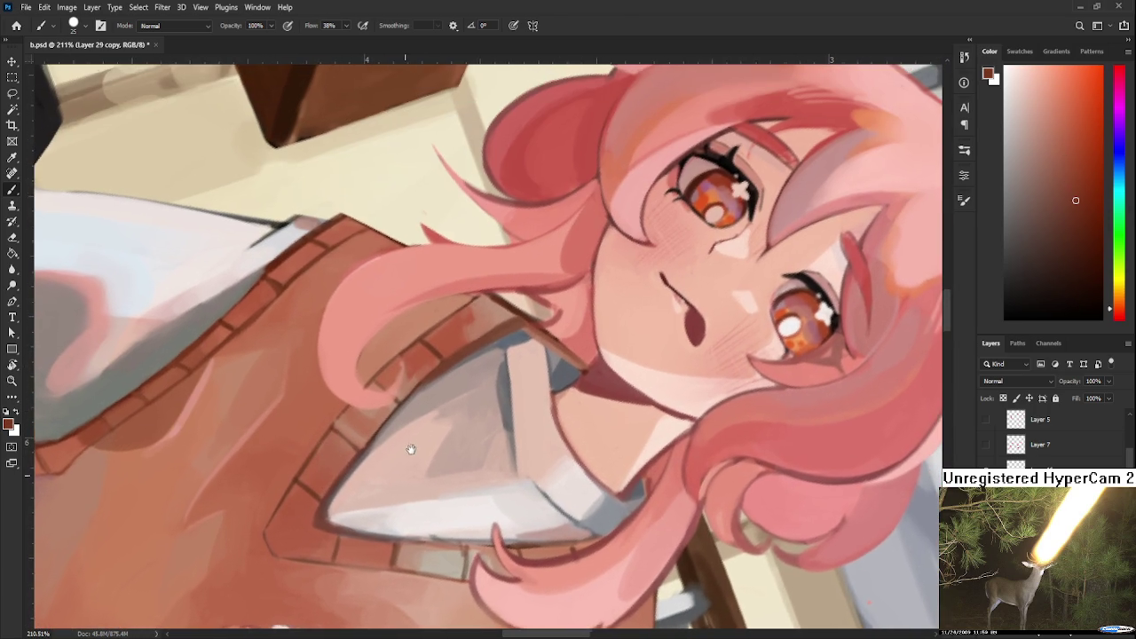
{"action": "mouse_move", "coordinate": [347, 417]}
{"action": "left_mouse_down"}
{"action": "mouse_move", "coordinate": [304, 483]}
{"action": "mouse_move", "coordinate": [302, 510]}
{"action": "left_mouse_up"}
{"action": "mouse_move", "coordinate": [359, 448]}
{"action": "left_mouse_down"}
{"action": "mouse_move", "coordinate": [297, 486]}
{"action": "mouse_move", "coordinate": [275, 537]}
{"action": "mouse_move", "coordinate": [324, 510]}
{"action": "mouse_move", "coordinate": [311, 517]}
{"action": "left_mouse_up"}
{"action": "mouse_move", "coordinate": [346, 413]}
{"action": "left_mouse_down"}
{"action": "mouse_move", "coordinate": [385, 417]}
{"action": "mouse_move", "coordinate": [369, 408]}
{"action": "mouse_move", "coordinate": [390, 424]}
{"action": "mouse_move", "coordinate": [359, 474]}
{"action": "mouse_move", "coordinate": [310, 497]}
{"action": "mouse_move", "coordinate": [342, 422]}
{"action": "mouse_move", "coordinate": [277, 527]}
{"action": "mouse_move", "coordinate": [315, 540]}
{"action": "left_mouse_up"}
{"action": "left_click_drag", "start_coordinate": [328, 479], "coordinate": [282, 531]}
{"action": "mouse_move", "coordinate": [291, 490]}
{"action": "left_mouse_down"}
{"action": "mouse_move", "coordinate": [325, 500]}
{"action": "mouse_move", "coordinate": [270, 558]}
{"action": "left_mouse_up"}
{"action": "mouse_move", "coordinate": [306, 510]}
{"action": "left_mouse_down"}
{"action": "mouse_move", "coordinate": [266, 559]}
{"action": "mouse_move", "coordinate": [284, 530]}
{"action": "left_mouse_up"}
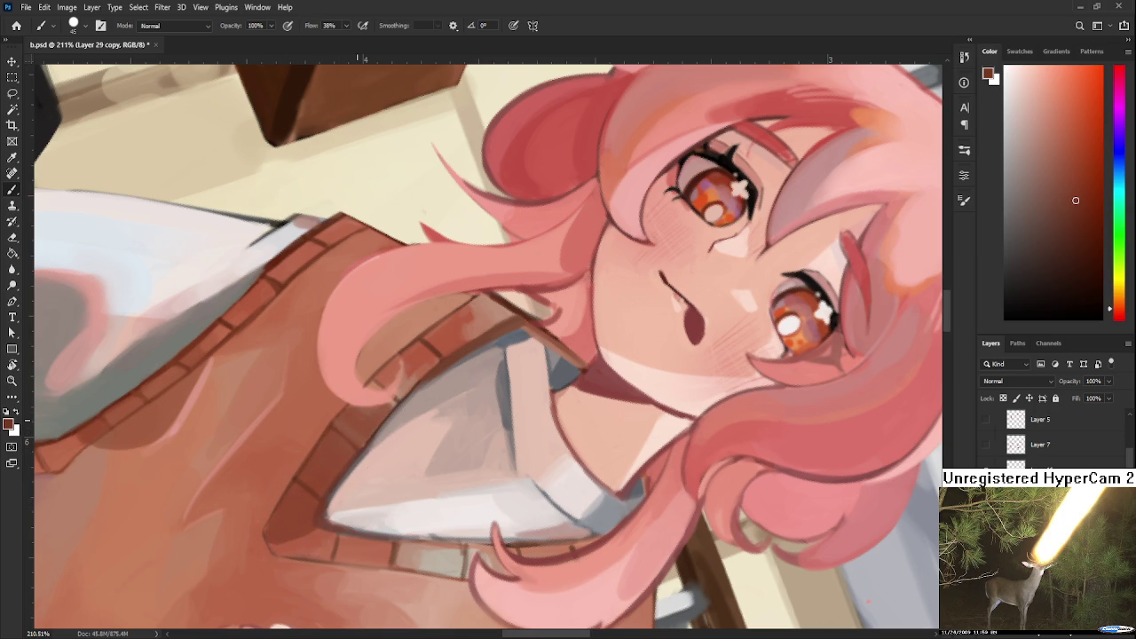
{"action": "scroll", "coordinate": [497, 355], "scroll_direction": "down", "scroll_amount": 6}
Outline the hair strand and its tip in brown and shade the vest around it.
{"action": "key", "text": "r"}
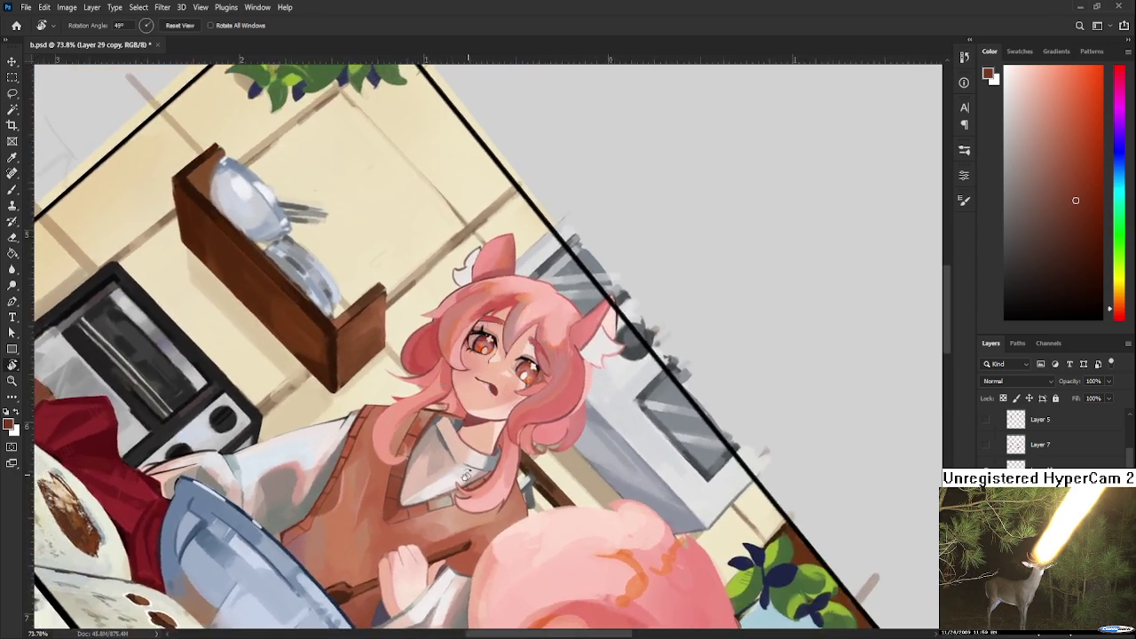
{"action": "scroll", "coordinate": [522, 473], "scroll_direction": "up", "scroll_amount": 6}
{"action": "left_click_drag", "start_coordinate": [463, 460], "coordinate": [435, 484]}
{"action": "key", "text": "b"}
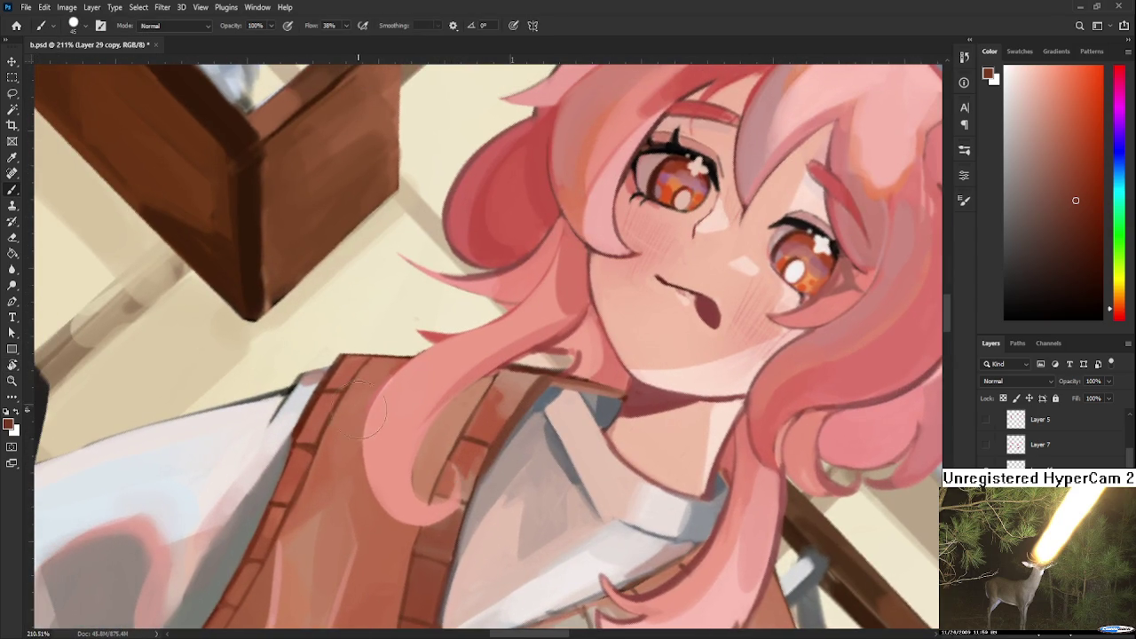
{"action": "mouse_move", "coordinate": [365, 426]}
{"action": "left_mouse_down"}
{"action": "mouse_move", "coordinate": [355, 510]}
{"action": "mouse_move", "coordinate": [417, 555]}
{"action": "left_mouse_up"}
{"action": "mouse_move", "coordinate": [470, 515]}
{"action": "left_mouse_down"}
{"action": "mouse_move", "coordinate": [443, 537]}
{"action": "mouse_move", "coordinate": [377, 548]}
{"action": "mouse_move", "coordinate": [360, 537]}
{"action": "mouse_move", "coordinate": [353, 493]}
{"action": "mouse_move", "coordinate": [421, 550]}
{"action": "left_mouse_up"}
{"action": "left_click_drag", "start_coordinate": [390, 501], "coordinate": [368, 537]}
{"action": "mouse_move", "coordinate": [359, 488]}
{"action": "left_mouse_down"}
{"action": "mouse_move", "coordinate": [359, 448]}
{"action": "mouse_move", "coordinate": [394, 456]}
{"action": "left_mouse_up"}
{"action": "left_click", "coordinate": [383, 433], "text": "alt"}
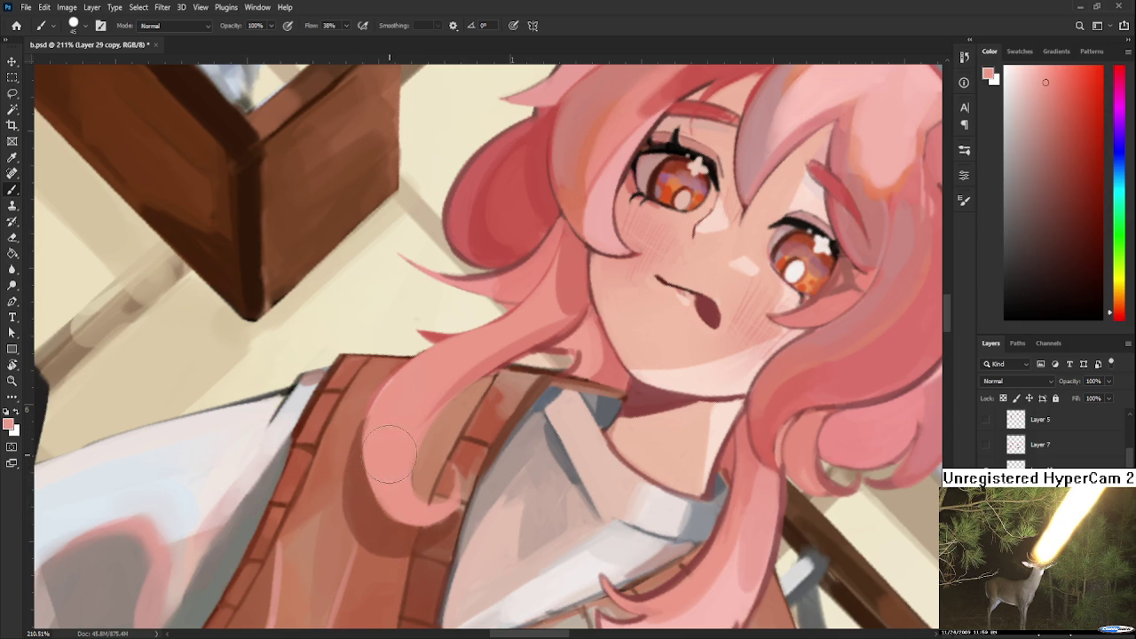
{"action": "left_click", "coordinate": [437, 530], "text": "alt"}
{"action": "mouse_move", "coordinate": [438, 530]}
{"action": "left_mouse_down"}
{"action": "mouse_move", "coordinate": [456, 482]}
{"action": "mouse_move", "coordinate": [444, 542]}
{"action": "mouse_move", "coordinate": [486, 524]}
{"action": "left_mouse_up"}
Paint darker reddish-brown strokes on the vest, then soften them with lighter reddish paint.
{"action": "scroll", "coordinate": [456, 481], "scroll_direction": "down", "scroll_amount": 2}
{"action": "key", "text": "r"}
{"action": "scroll", "coordinate": [601, 427], "scroll_direction": "down", "scroll_amount": 3}
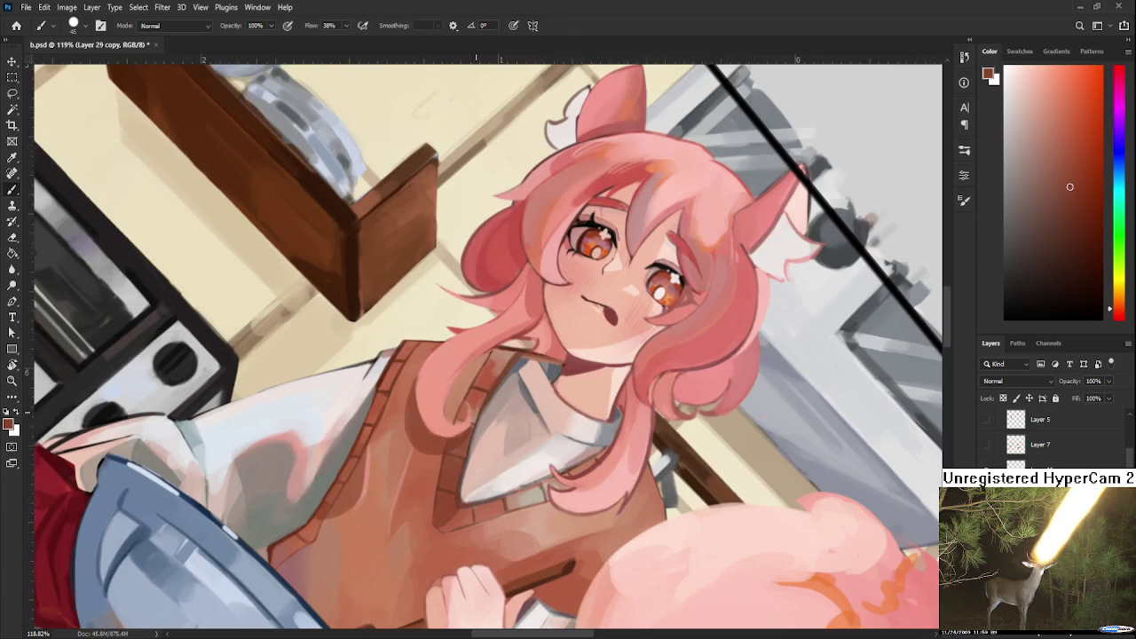
{"action": "scroll", "coordinate": [601, 427], "scroll_direction": "down", "scroll_amount": 2}
{"action": "scroll", "coordinate": [601, 427], "scroll_direction": "down", "scroll_amount": 2}
{"action": "scroll", "coordinate": [601, 427], "scroll_direction": "down", "scroll_amount": 1}
{"action": "scroll", "coordinate": [601, 426], "scroll_direction": "up", "scroll_amount": 2}
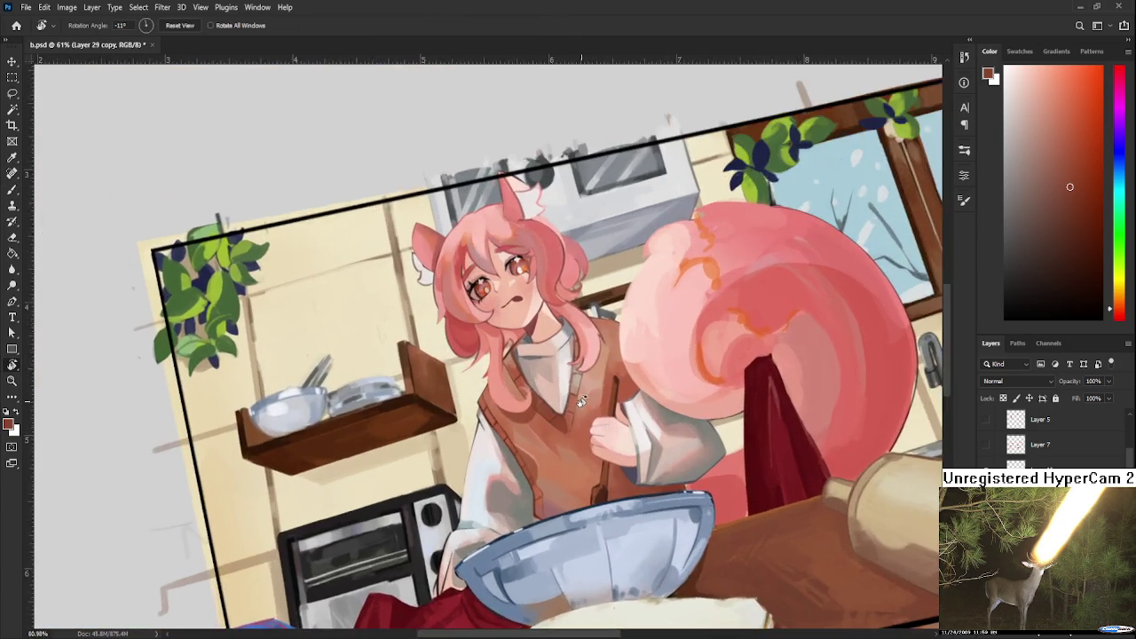
{"action": "scroll", "coordinate": [601, 426], "scroll_direction": "up", "scroll_amount": 2}
{"action": "scroll", "coordinate": [600, 427], "scroll_direction": "up", "scroll_amount": 2}
{"action": "scroll", "coordinate": [457, 427], "scroll_direction": "up", "scroll_amount": 1}
{"action": "key", "text": "b"}
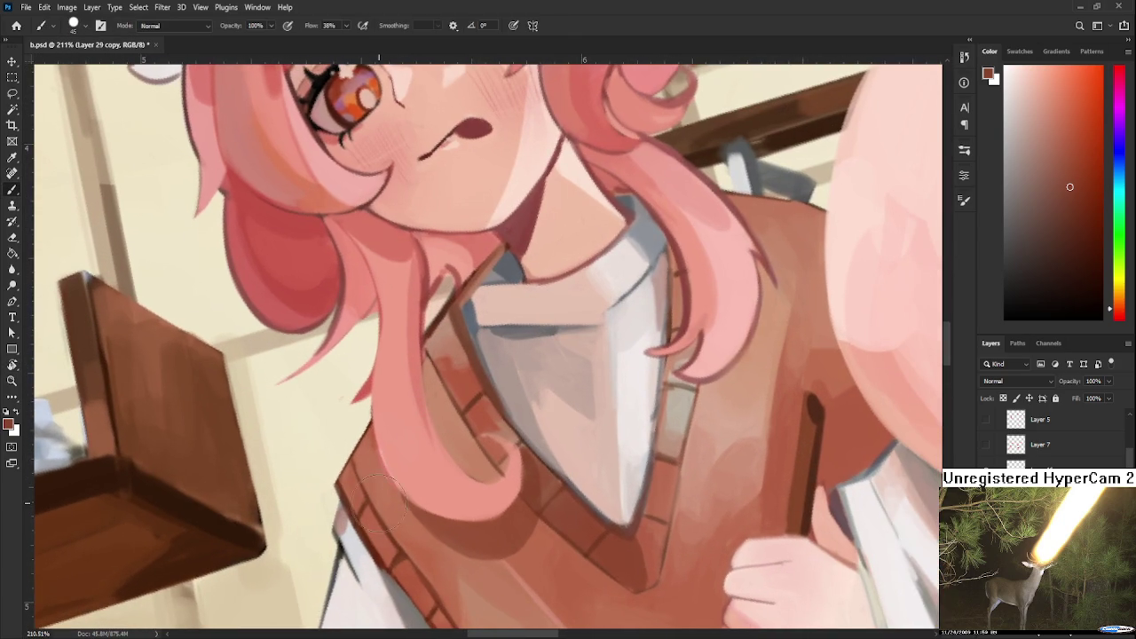
{"action": "left_click_drag", "start_coordinate": [445, 370], "coordinate": [391, 484]}
{"action": "mouse_move", "coordinate": [394, 436]}
{"action": "left_mouse_down"}
{"action": "mouse_move", "coordinate": [417, 415]}
{"action": "mouse_move", "coordinate": [413, 432]}
{"action": "left_mouse_up"}
{"action": "mouse_move", "coordinate": [390, 492]}
{"action": "left_mouse_down"}
{"action": "mouse_move", "coordinate": [393, 455]}
{"action": "mouse_move", "coordinate": [421, 435]}
{"action": "mouse_move", "coordinate": [412, 395]}
{"action": "mouse_move", "coordinate": [396, 441]}
{"action": "left_mouse_up"}
Switch to a small brush and darken the hair edge running down along the collar.
{"action": "left_click", "coordinate": [378, 458], "text": "alt"}
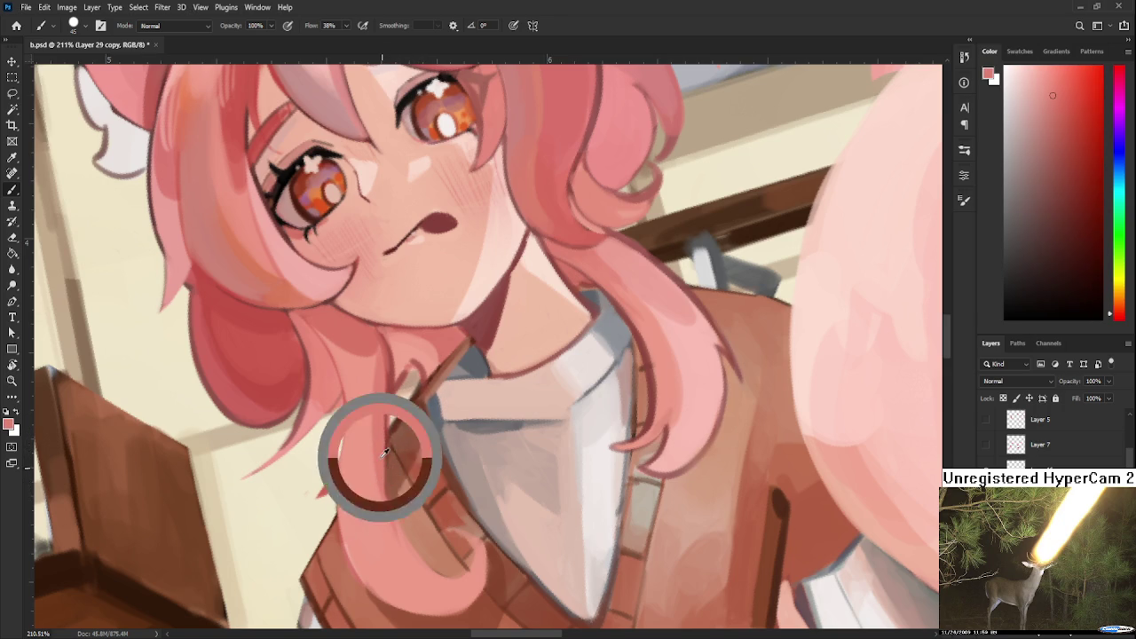
{"action": "key", "text": "bracketleft"}
{"action": "key", "text": "bracketleft"}
{"action": "key", "text": "bracketleft"}
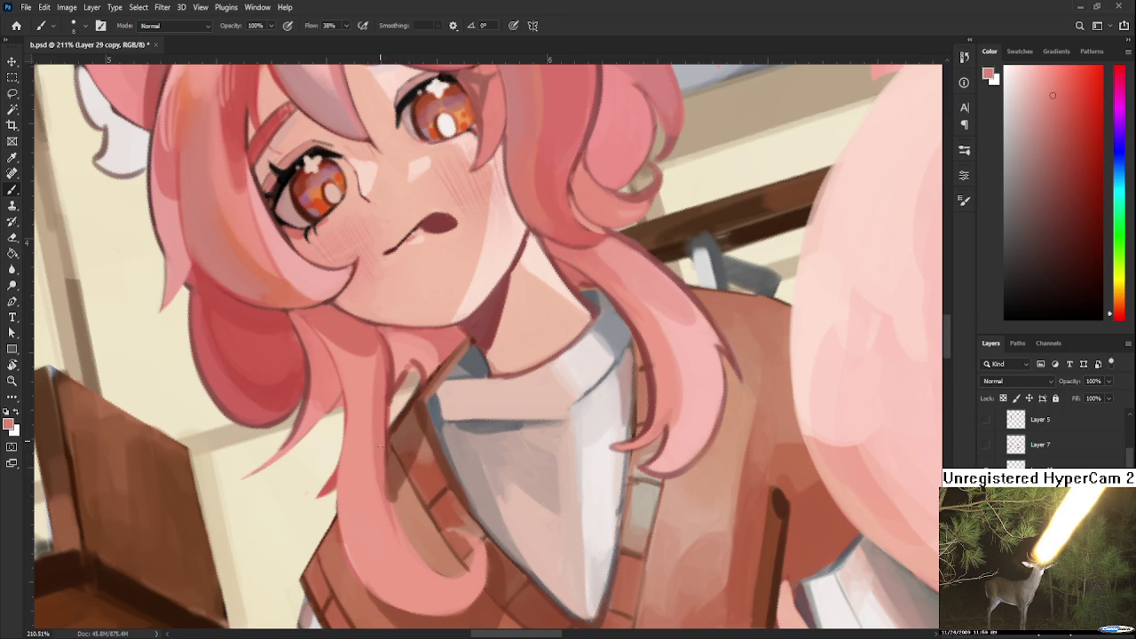
{"action": "left_click", "coordinate": [408, 502], "text": "alt"}
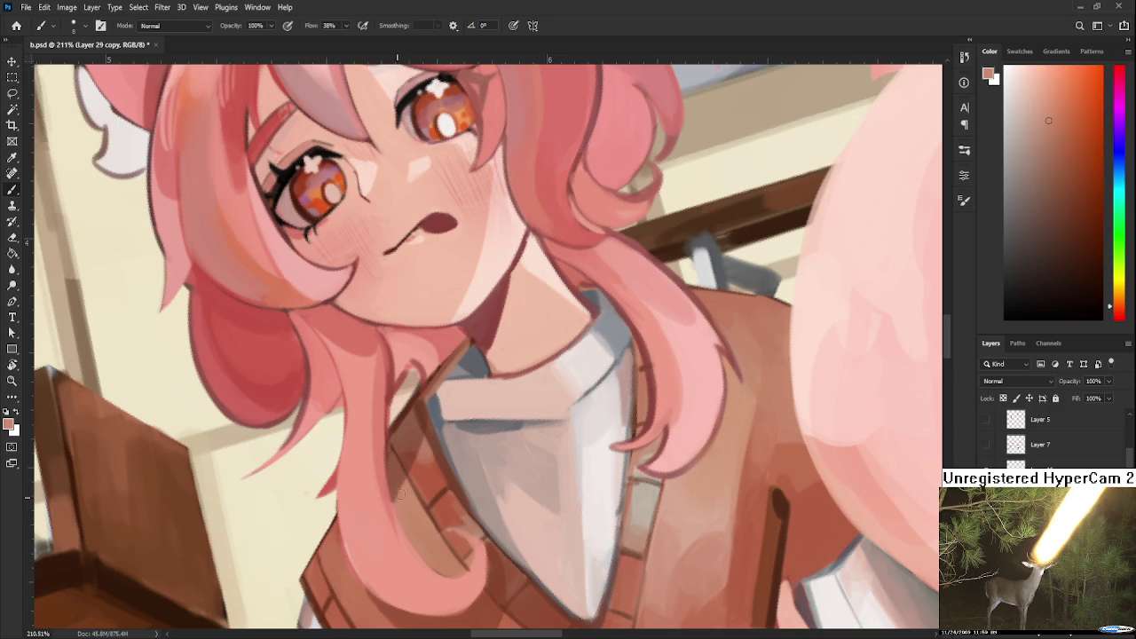
{"action": "left_click", "coordinate": [416, 434], "text": "alt"}
{"action": "key", "text": "r"}
{"action": "mouse_move", "coordinate": [432, 434]}
{"action": "left_mouse_down"}
{"action": "mouse_move", "coordinate": [513, 358]}
{"action": "mouse_move", "coordinate": [476, 462]}
{"action": "left_mouse_up"}
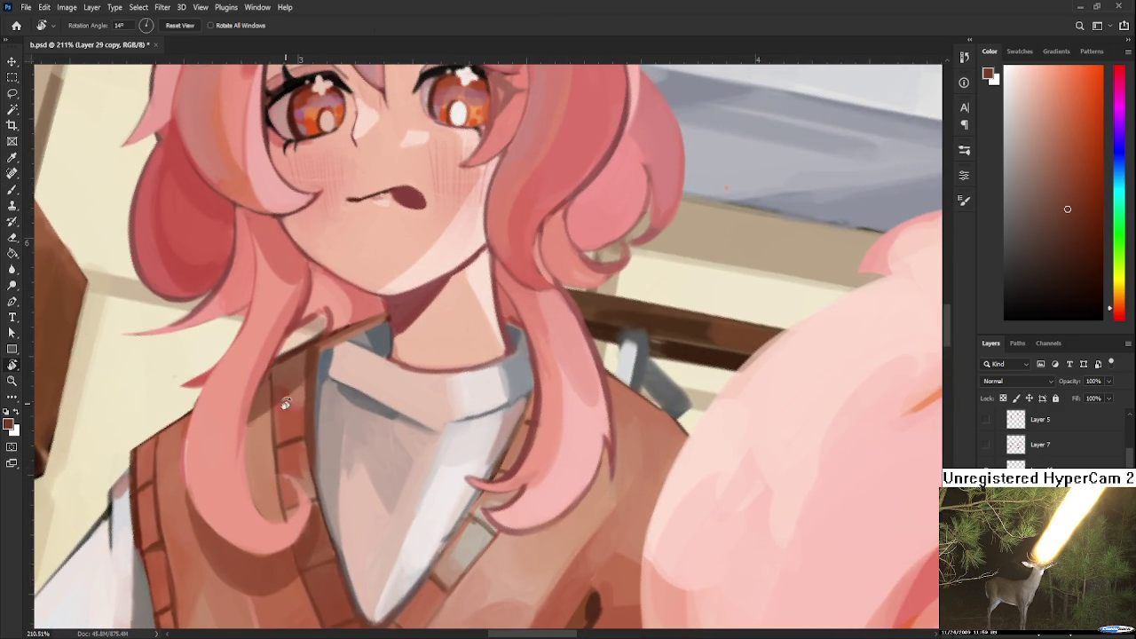
{"action": "key", "text": "b"}
{"action": "left_click", "coordinate": [134, 516], "text": "alt"}
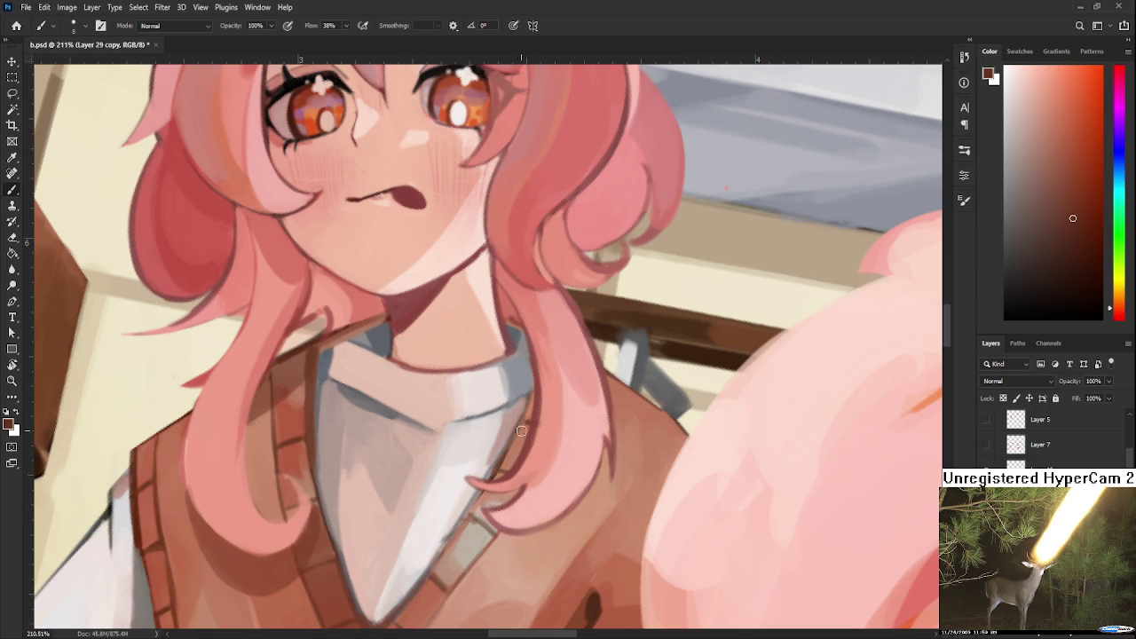
{"action": "left_click_drag", "start_coordinate": [515, 437], "coordinate": [493, 484]}
{"action": "left_click_drag", "start_coordinate": [529, 399], "coordinate": [511, 440]}
{"action": "mouse_move", "coordinate": [536, 390]}
{"action": "left_mouse_down"}
{"action": "mouse_move", "coordinate": [494, 478]}
{"action": "mouse_move", "coordinate": [530, 415]}
{"action": "mouse_move", "coordinate": [514, 421]}
{"action": "mouse_move", "coordinate": [560, 408]}
{"action": "mouse_move", "coordinate": [555, 484]}
{"action": "left_mouse_up"}
{"action": "left_click", "coordinate": [562, 396], "text": "alt"}
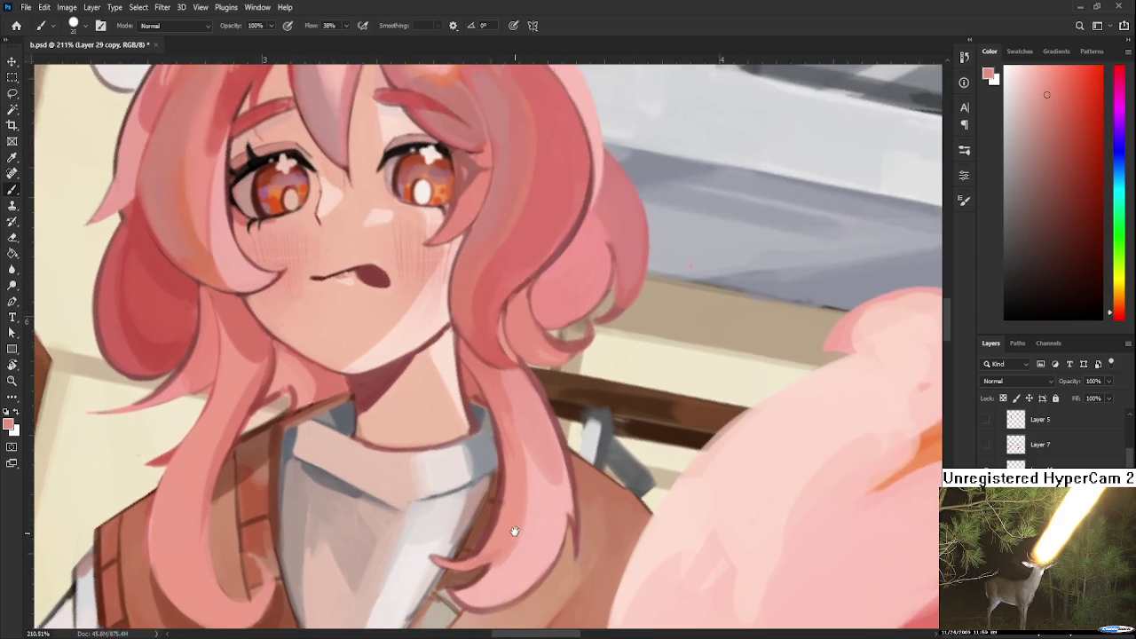
Add small dark brown strokes near the collar to deepen the neck shadow.
{"action": "left_click_drag", "start_coordinate": [401, 343], "coordinate": [348, 459]}
{"action": "left_click", "coordinate": [355, 459], "text": "alt"}
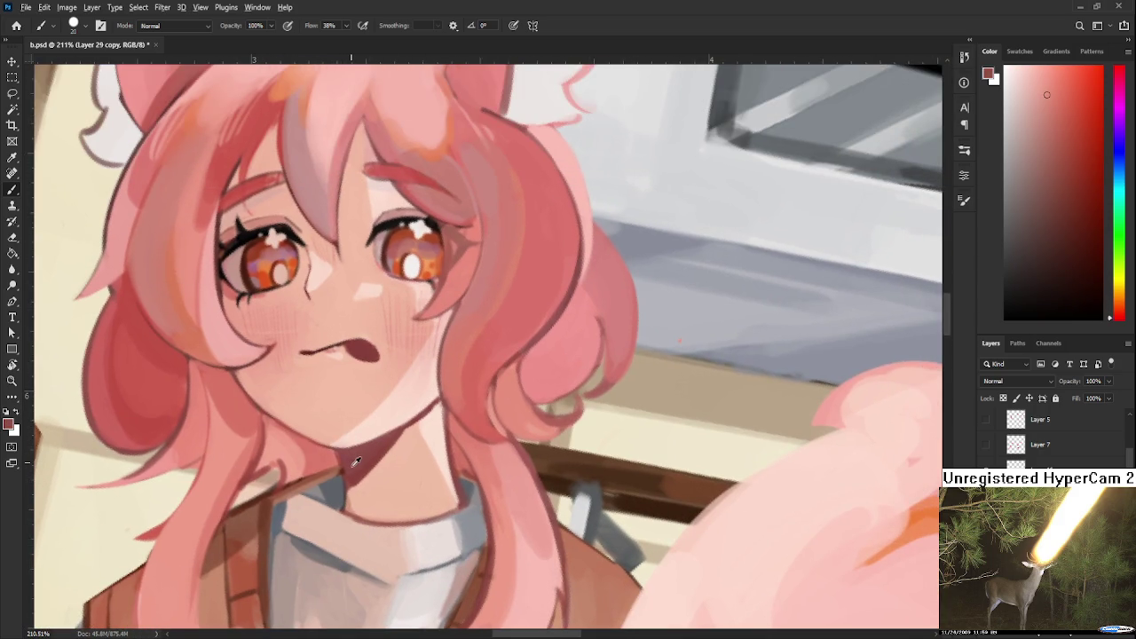
{"action": "left_click", "coordinate": [240, 493], "text": "alt"}
{"action": "left_click_drag", "start_coordinate": [275, 510], "coordinate": [324, 470]}
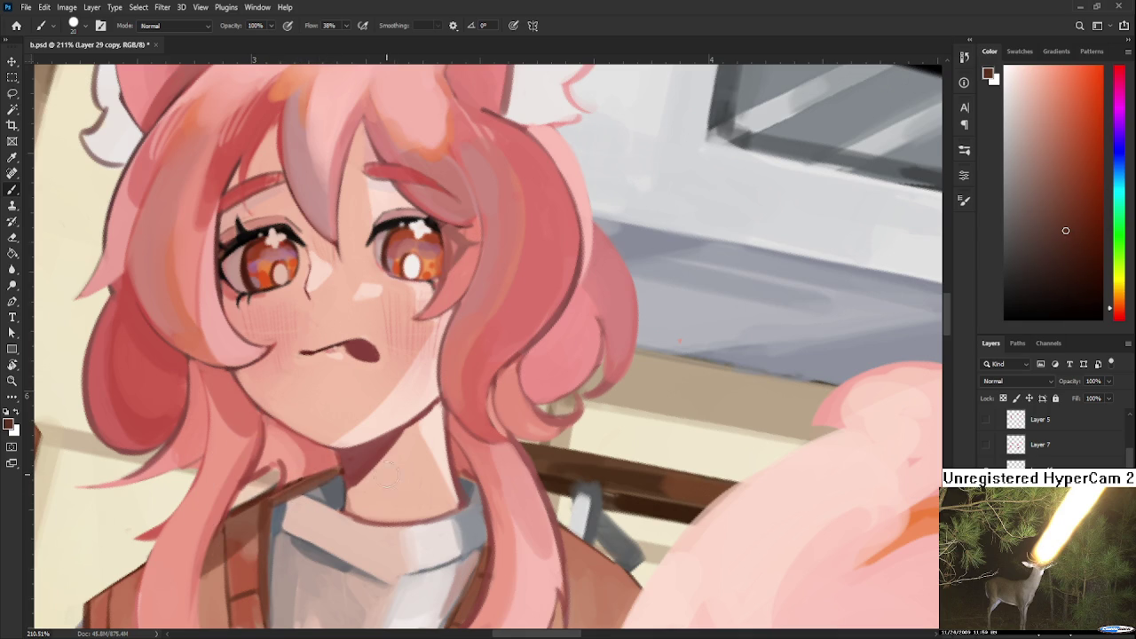
{"action": "scroll", "coordinate": [378, 475], "scroll_direction": "down", "scroll_amount": 3}
{"action": "scroll", "coordinate": [406, 575], "scroll_direction": "down", "scroll_amount": 1}
{"action": "scroll", "coordinate": [417, 550], "scroll_direction": "down", "scroll_amount": 1}
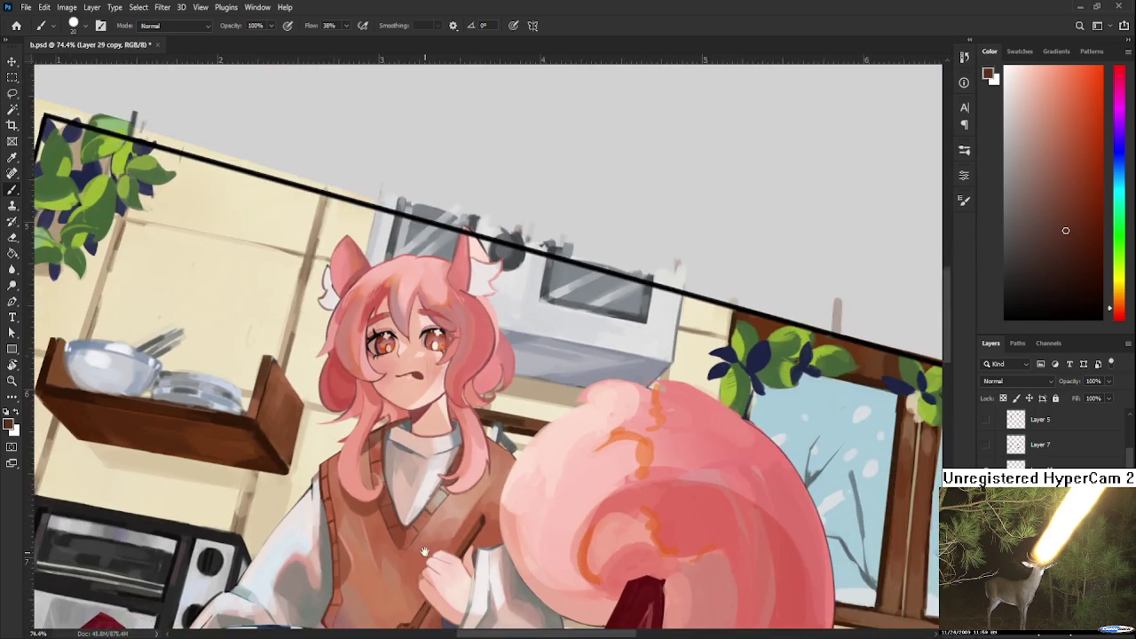
Zoom in and tilt the canvas view toward the vest's V-neck.
{"action": "scroll", "coordinate": [444, 497], "scroll_direction": "down", "scroll_amount": 1}
{"action": "scroll", "coordinate": [480, 422], "scroll_direction": "down", "scroll_amount": 1}
{"action": "key", "text": "r"}
{"action": "mouse_move", "coordinate": [480, 422]}
{"action": "left_mouse_down"}
{"action": "mouse_move", "coordinate": [668, 371]}
{"action": "mouse_move", "coordinate": [494, 388]}
{"action": "left_mouse_up"}
{"action": "scroll", "coordinate": [668, 371], "scroll_direction": "down", "scroll_amount": 2}
{"action": "scroll", "coordinate": [479, 332], "scroll_direction": "up", "scroll_amount": 1}
{"action": "scroll", "coordinate": [477, 337], "scroll_direction": "up", "scroll_amount": 3}
{"action": "scroll", "coordinate": [477, 355], "scroll_direction": "up", "scroll_amount": 2}
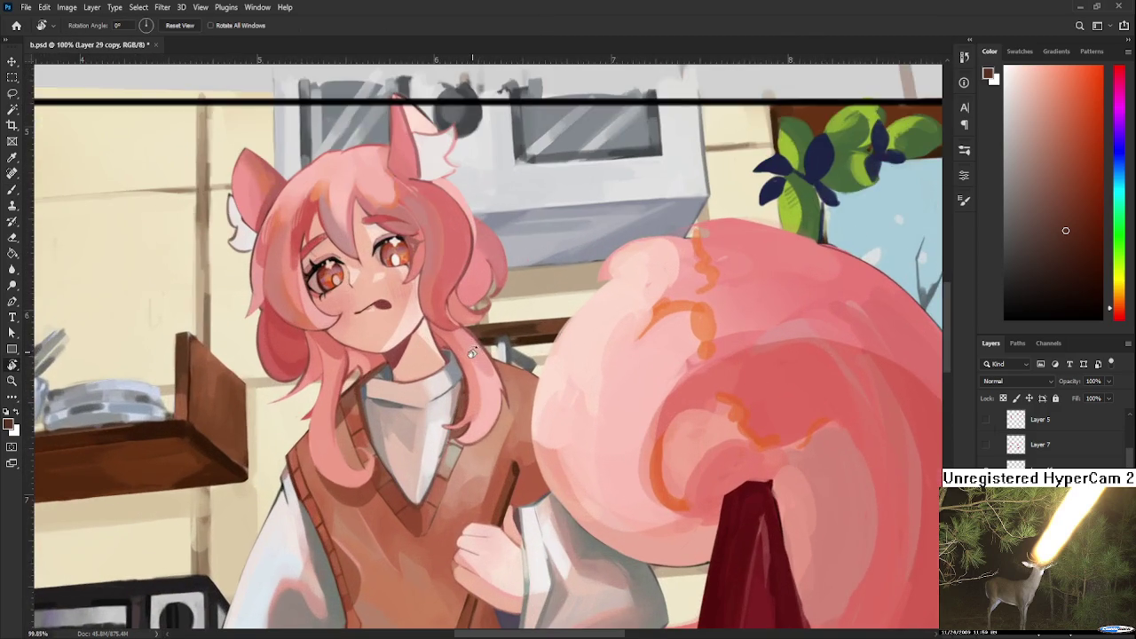
{"action": "scroll", "coordinate": [462, 400], "scroll_direction": "right", "scroll_amount": 5}
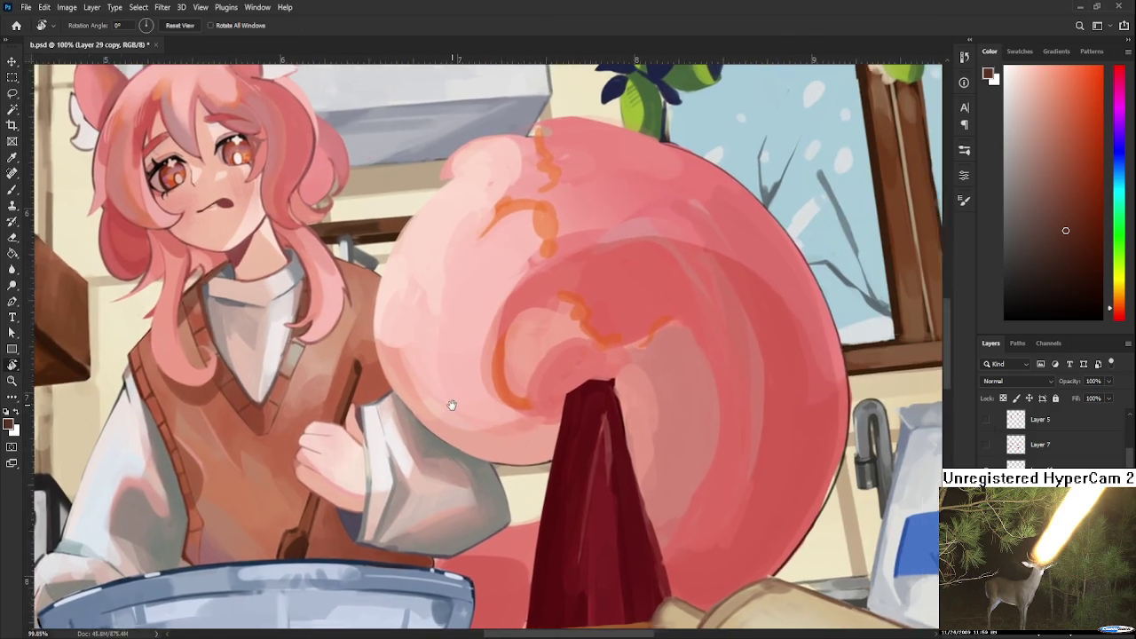
{"action": "scroll", "coordinate": [535, 444], "scroll_direction": "up", "scroll_amount": 1}
Rotate the view to 18° and darken and reshape the vest around the V-neck tip.
{"action": "key", "text": "b"}
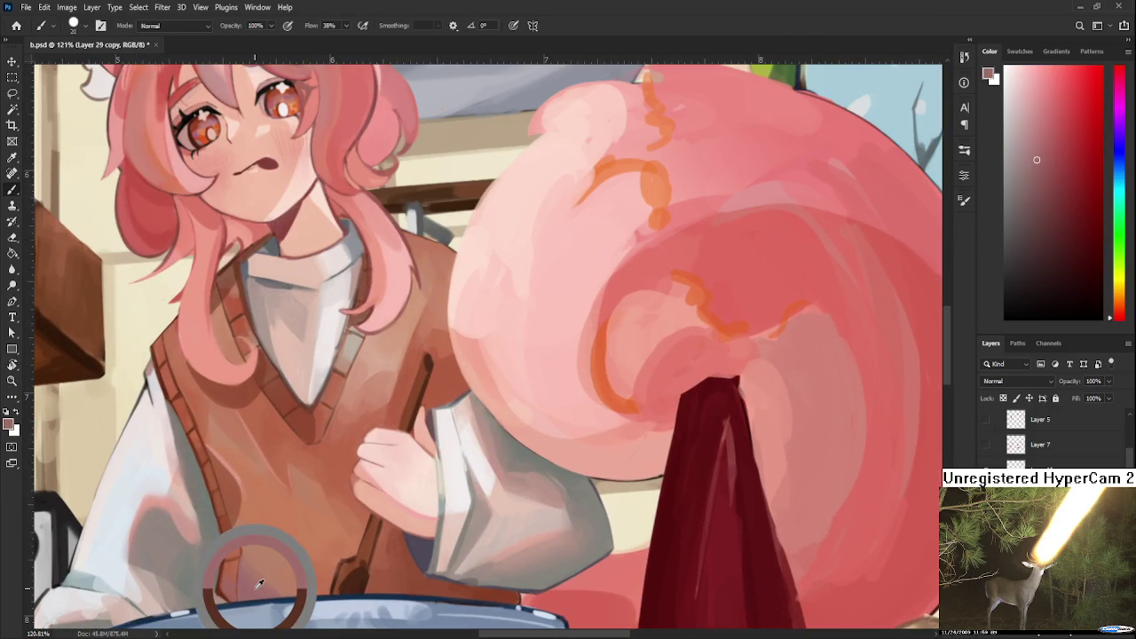
{"action": "scroll", "coordinate": [330, 494], "scroll_direction": "up", "scroll_amount": 1}
{"action": "scroll", "coordinate": [331, 495], "scroll_direction": "up", "scroll_amount": 1}
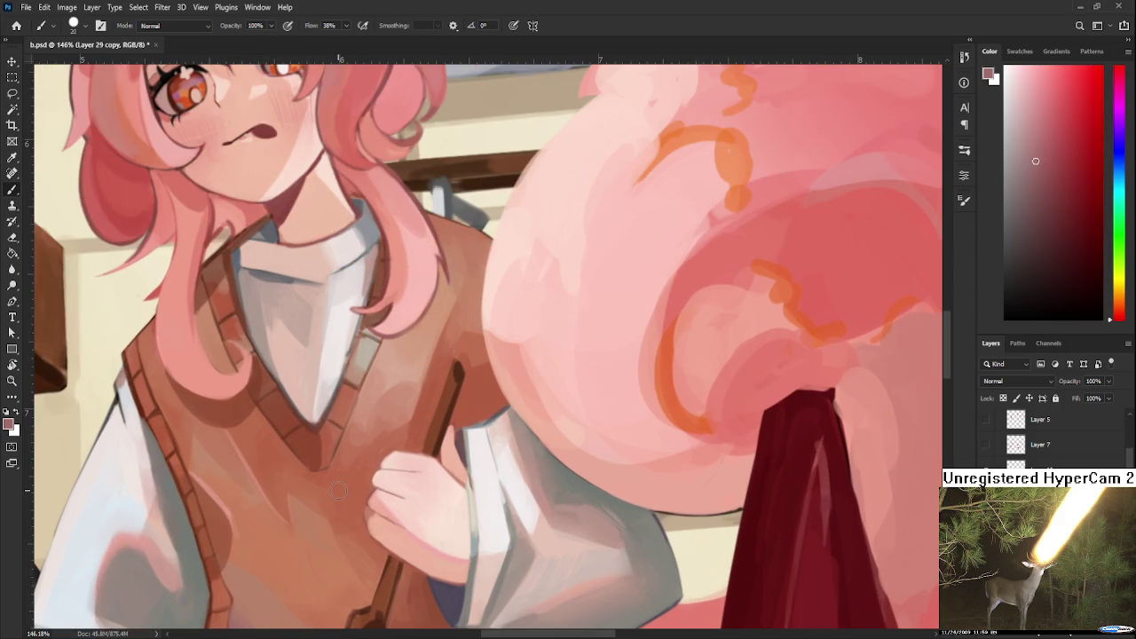
{"action": "mouse_move", "coordinate": [433, 382]}
{"action": "left_mouse_down"}
{"action": "mouse_move", "coordinate": [476, 418]}
{"action": "mouse_move", "coordinate": [474, 343]}
{"action": "mouse_move", "coordinate": [567, 432]}
{"action": "left_mouse_up"}
{"action": "key", "text": "r"}
{"action": "key", "text": "b"}
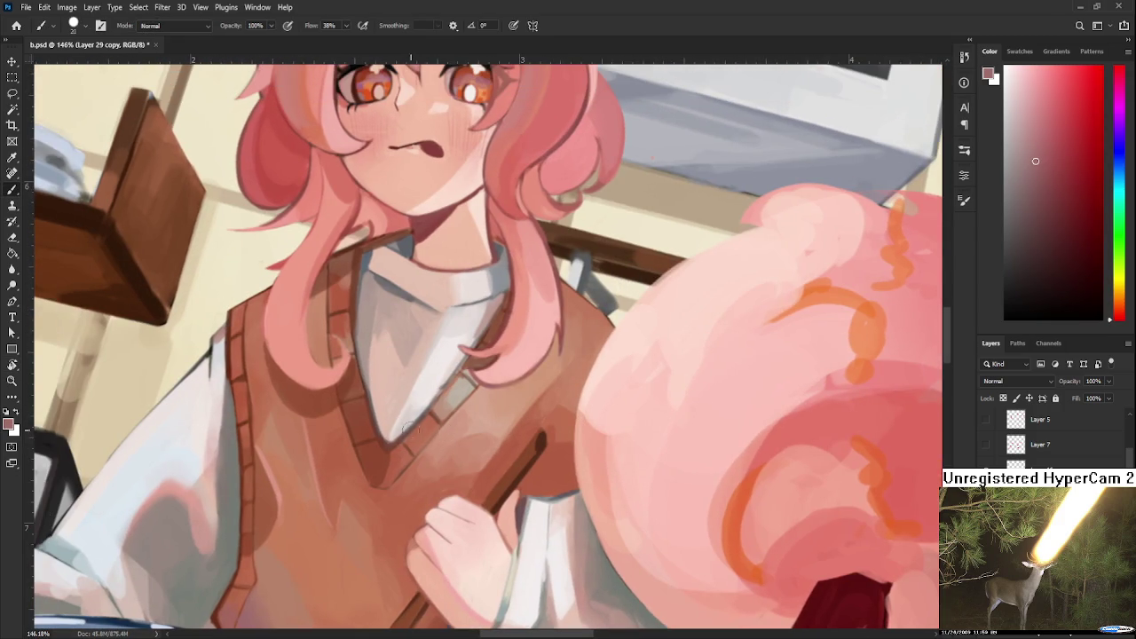
{"action": "mouse_move", "coordinate": [406, 433]}
{"action": "left_mouse_down"}
{"action": "mouse_move", "coordinate": [380, 479]}
{"action": "mouse_move", "coordinate": [383, 461]}
{"action": "left_mouse_up"}
{"action": "left_click_drag", "start_coordinate": [452, 404], "coordinate": [435, 432]}
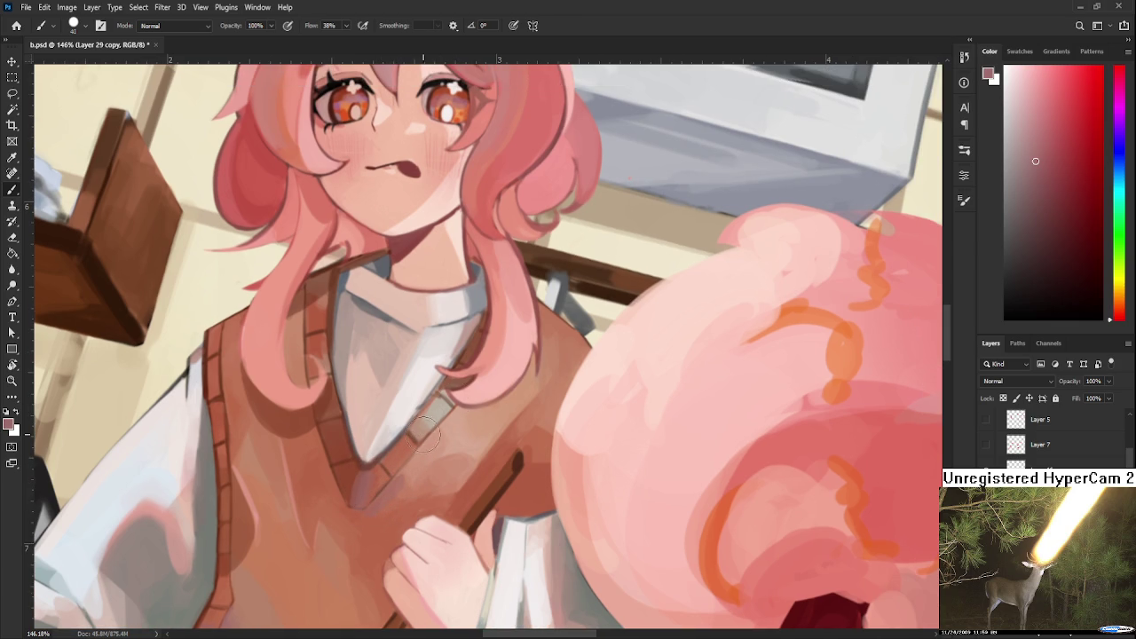
{"action": "left_click_drag", "start_coordinate": [317, 436], "coordinate": [341, 479]}
Sample darker vest browns and darken the pink patch below the V-neck tip.
{"action": "left_click", "coordinate": [408, 453], "text": "alt"}
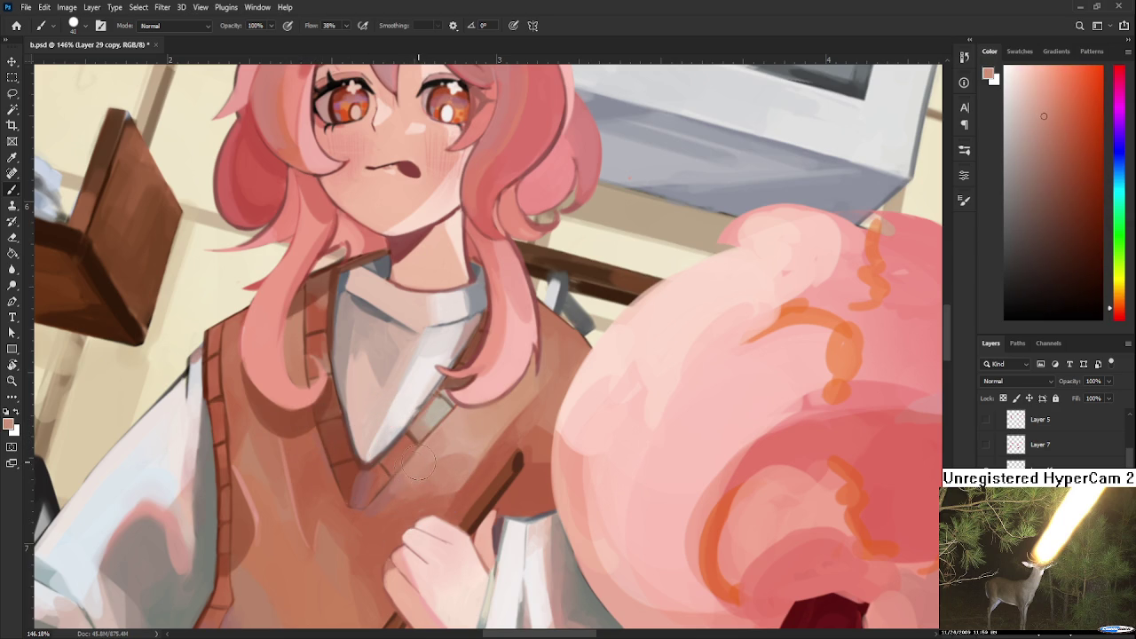
{"action": "left_click", "coordinate": [381, 470], "text": "alt"}
{"action": "left_click_drag", "start_coordinate": [382, 477], "coordinate": [423, 497]}
{"action": "scroll", "coordinate": [428, 485], "scroll_direction": "down", "scroll_amount": 3, "text": "alt"}
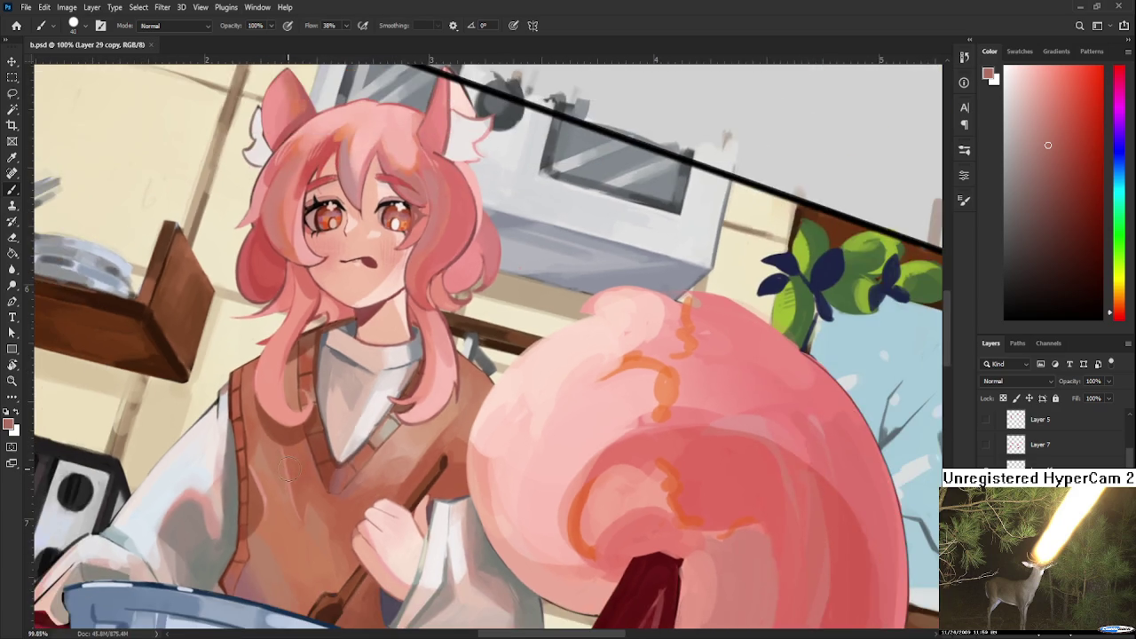
{"action": "mouse_move", "coordinate": [492, 459]}
{"action": "left_mouse_down"}
{"action": "mouse_move", "coordinate": [389, 427]}
{"action": "mouse_move", "coordinate": [461, 558]}
{"action": "mouse_move", "coordinate": [492, 534]}
{"action": "left_mouse_up"}
{"action": "key", "text": "r"}
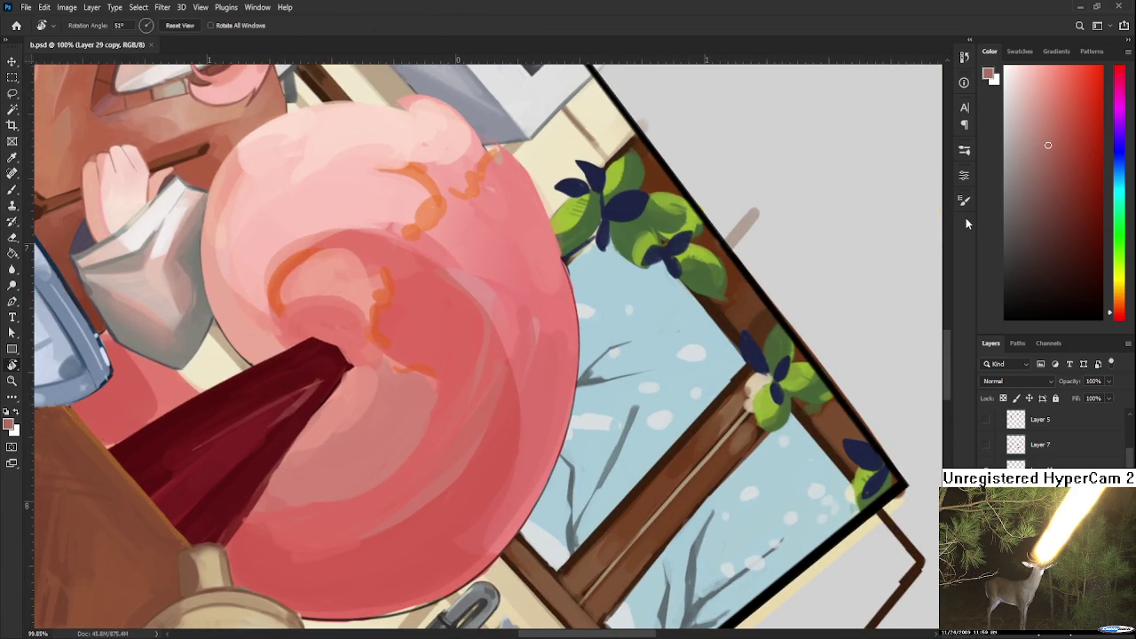
With the Brush, sample several bright and darker reds from the cotton candy.
{"action": "key", "text": "b"}
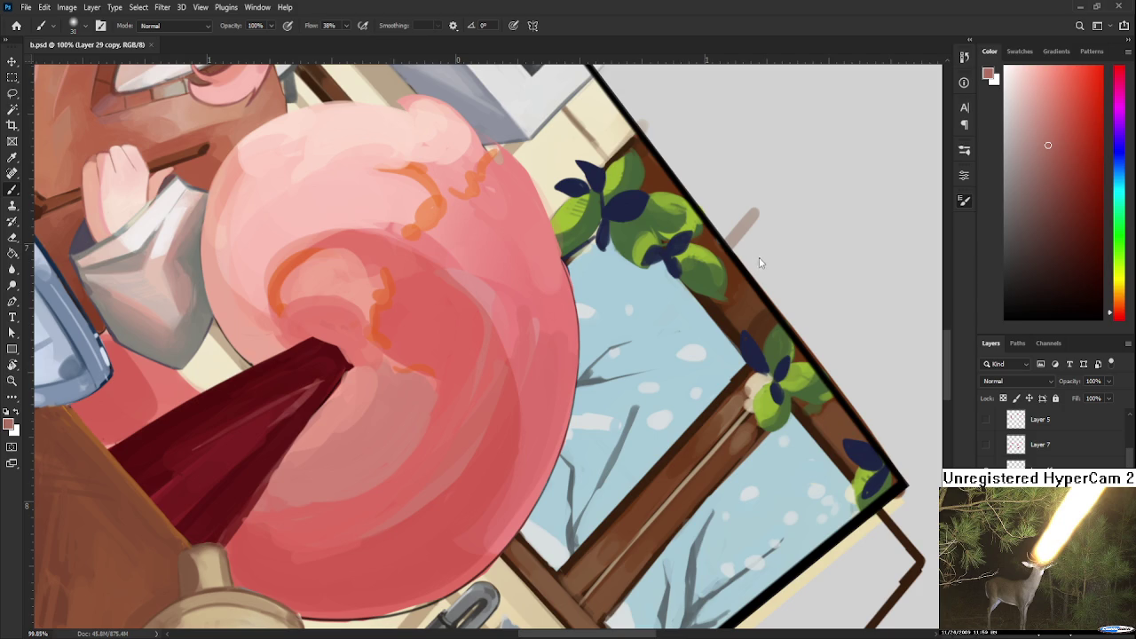
{"action": "left_click", "coordinate": [487, 451], "text": "alt"}
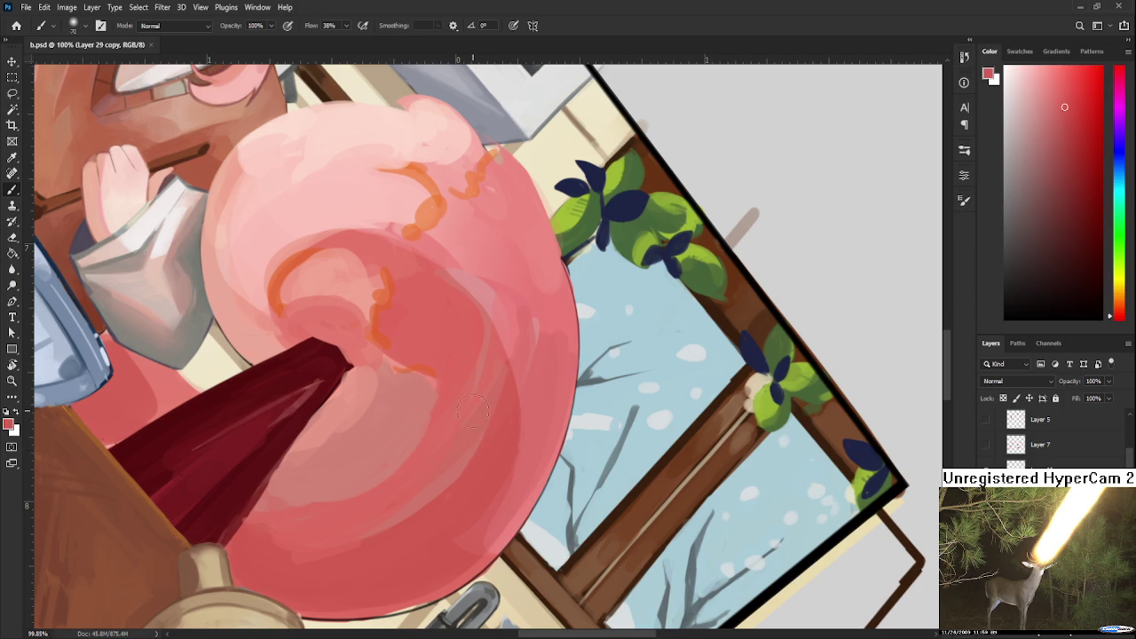
{"action": "left_click_drag", "start_coordinate": [467, 448], "coordinate": [533, 394]}
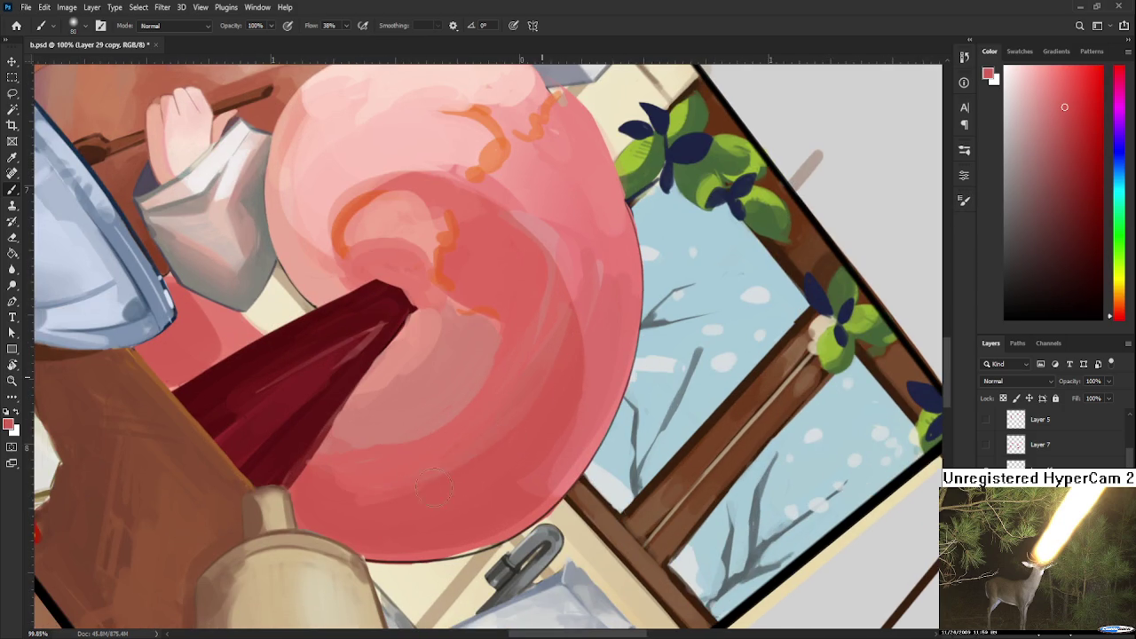
{"action": "scroll", "coordinate": [456, 471], "scroll_direction": "up", "scroll_amount": 5}
{"action": "scroll", "coordinate": [439, 421], "scroll_direction": "right", "scroll_amount": 5}
{"action": "left_click", "coordinate": [456, 418], "text": "alt"}
{"action": "scroll", "coordinate": [436, 489], "scroll_direction": "right", "scroll_amount": 1}
{"action": "scroll", "coordinate": [483, 404], "scroll_direction": "down", "scroll_amount": 3}
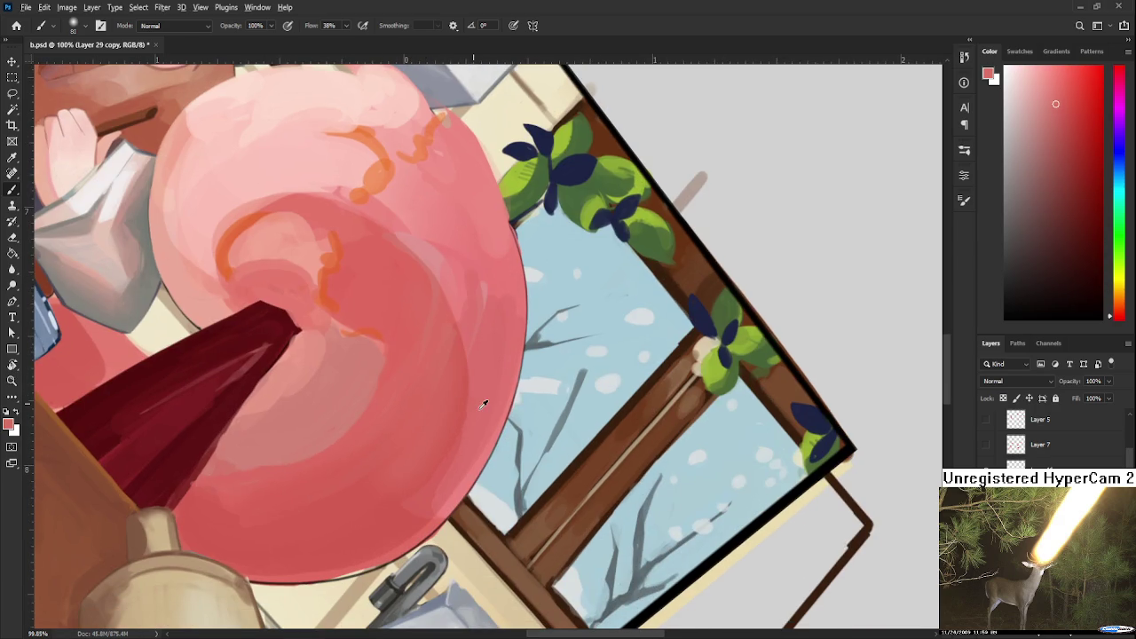
{"action": "left_click", "coordinate": [448, 431], "text": "alt"}
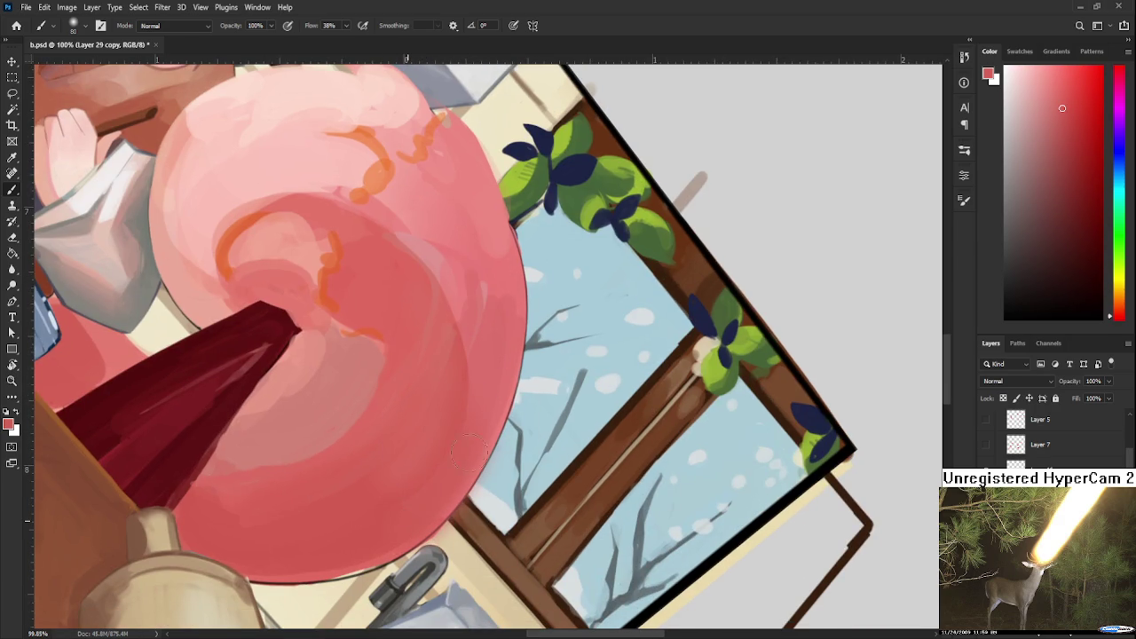
Add a soft darker stroke on the cotton candy and rotate the canvas so the face shows.
{"action": "left_click_drag", "start_coordinate": [458, 414], "coordinate": [411, 515]}
{"action": "left_click", "coordinate": [440, 441], "text": "alt"}
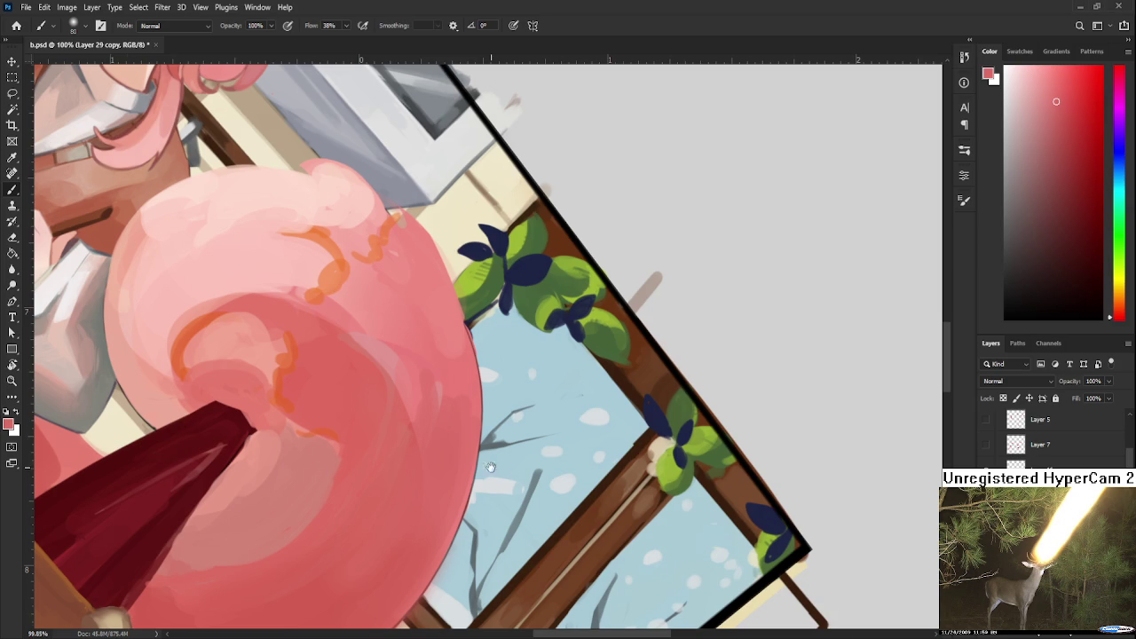
{"action": "left_click_drag", "start_coordinate": [504, 473], "coordinate": [571, 526]}
{"action": "left_click", "coordinate": [447, 435], "text": "alt"}
{"action": "left_click_drag", "start_coordinate": [479, 391], "coordinate": [444, 448]}
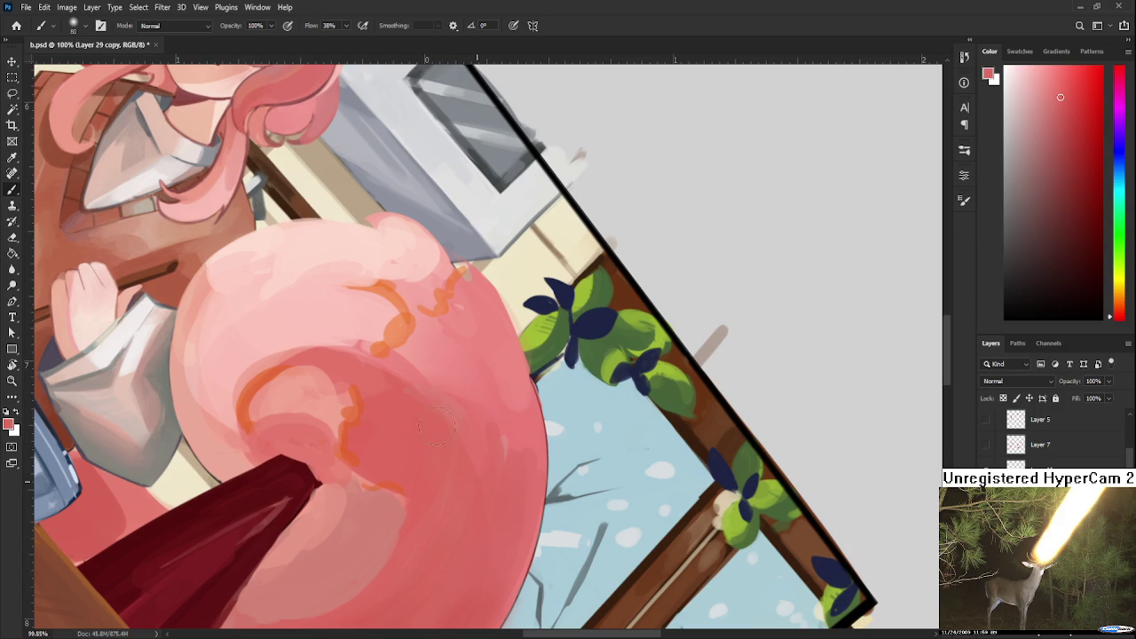
{"action": "key", "text": "r"}
{"action": "mouse_move", "coordinate": [404, 402]}
{"action": "left_mouse_down"}
{"action": "mouse_move", "coordinate": [401, 388]}
{"action": "mouse_move", "coordinate": [402, 406]}
{"action": "left_mouse_up"}
Sample lighter pinks from the candy and turn the canvas back to a near-upright view.
{"action": "left_click", "coordinate": [436, 459], "text": "alt"}
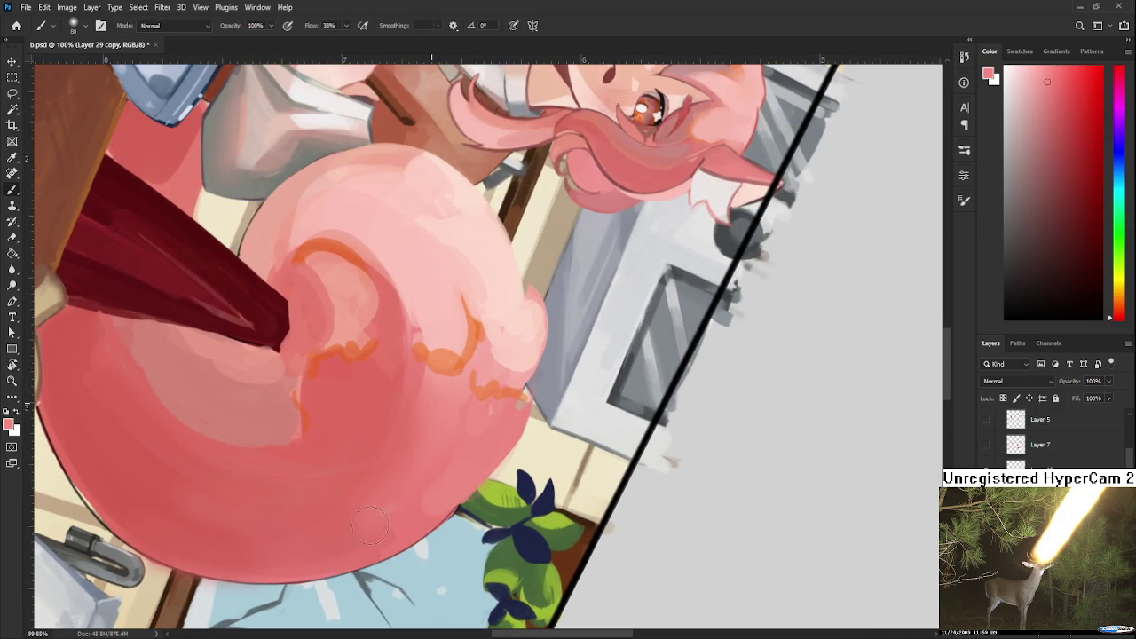
{"action": "left_click", "coordinate": [393, 435], "text": "alt"}
{"action": "left_click", "coordinate": [422, 417], "text": "alt"}
{"action": "left_click", "coordinate": [469, 430], "text": "alt"}
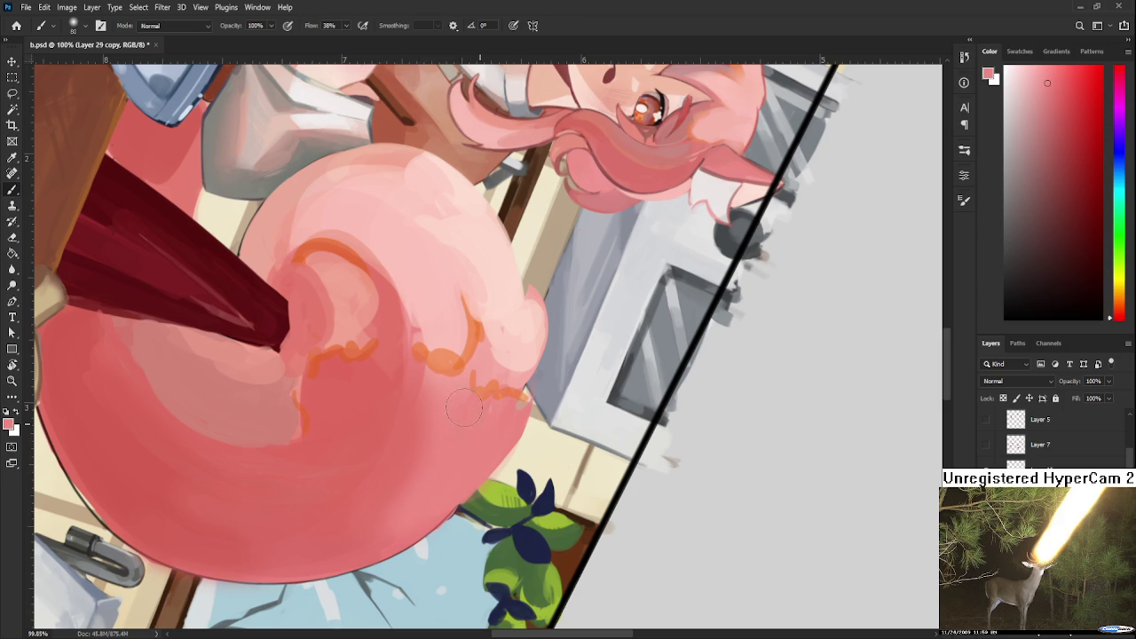
{"action": "left_click_drag", "start_coordinate": [401, 460], "coordinate": [408, 408]}
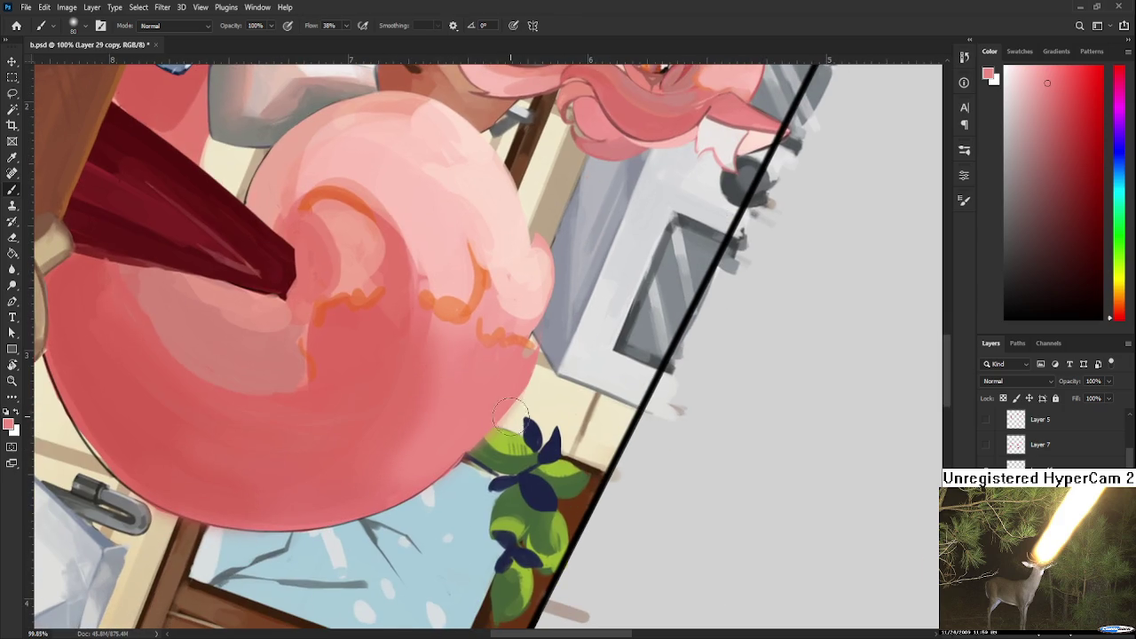
{"action": "key", "text": "e"}
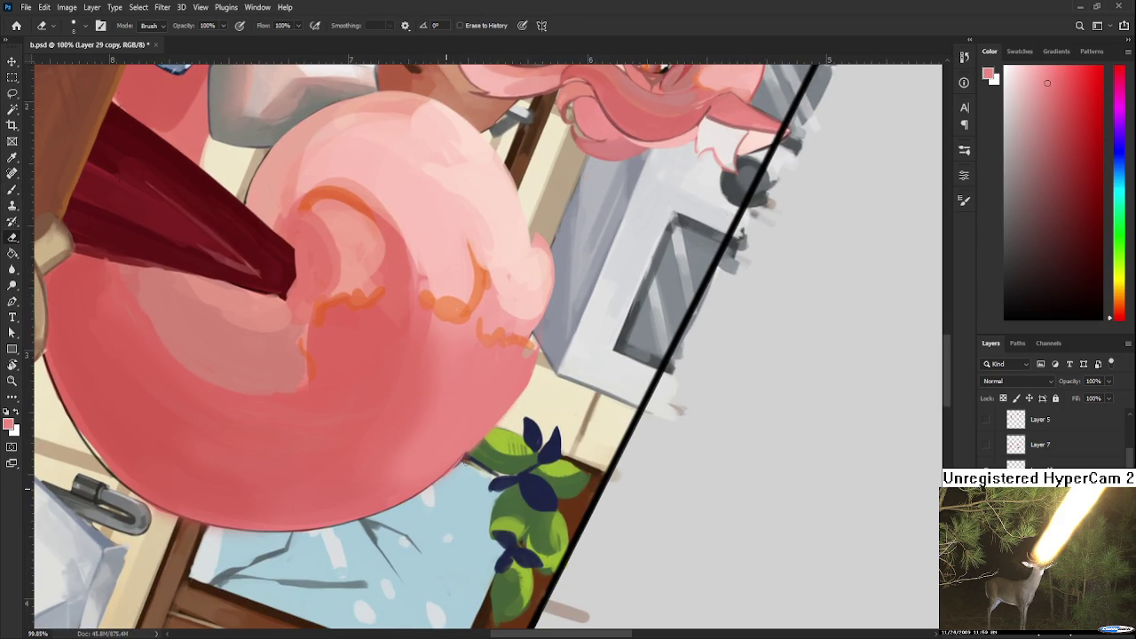
{"action": "key", "text": "r"}
{"action": "mouse_move", "coordinate": [502, 417]}
{"action": "left_mouse_down"}
{"action": "mouse_move", "coordinate": [545, 418]}
{"action": "mouse_move", "coordinate": [467, 423]}
{"action": "left_mouse_up"}
{"action": "key", "text": "b"}
Blend lighter and more saturated pinks across the candy's pale left side.
{"action": "left_click", "coordinate": [445, 433], "text": "alt"}
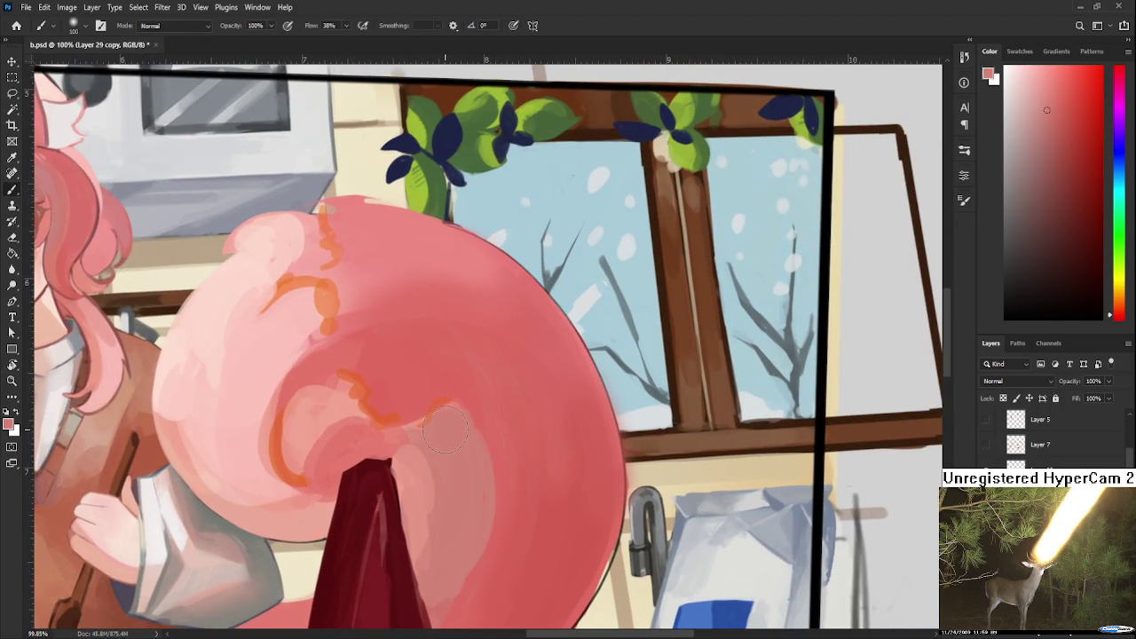
{"action": "scroll", "coordinate": [446, 405], "scroll_direction": "down", "scroll_amount": 2}
{"action": "scroll", "coordinate": [468, 451], "scroll_direction": "down", "scroll_amount": 1}
{"action": "left_click", "coordinate": [464, 525], "text": "alt"}
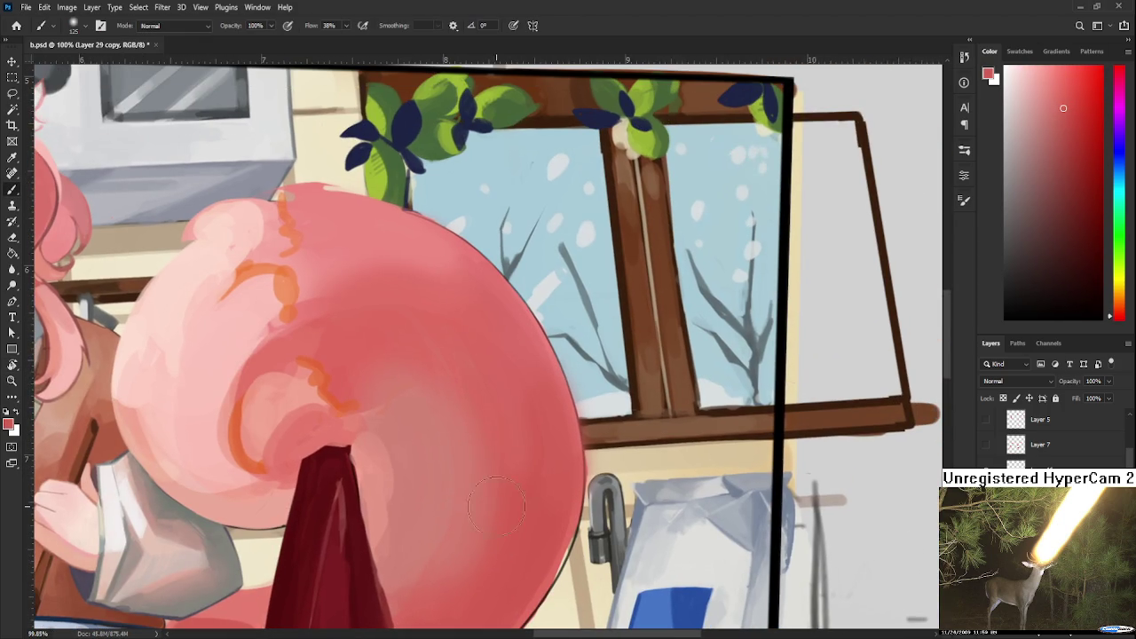
{"action": "scroll", "coordinate": [524, 440], "scroll_direction": "up", "scroll_amount": 2}
{"action": "left_click", "coordinate": [509, 464], "text": "alt"}
{"action": "left_click", "coordinate": [342, 447], "text": "alt"}
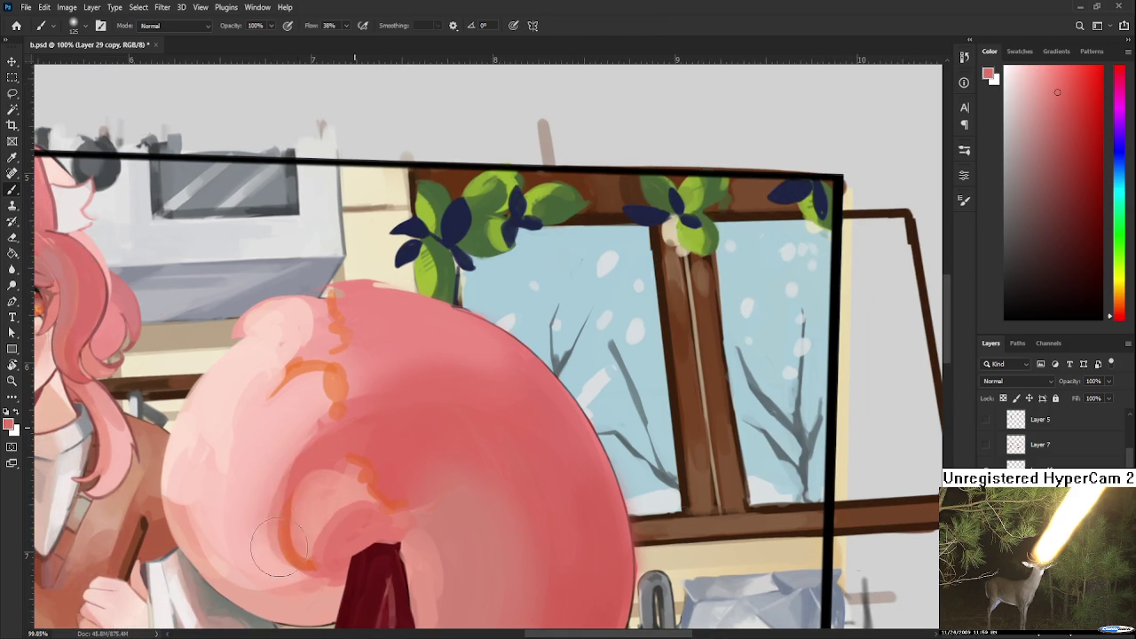
{"action": "left_click", "coordinate": [286, 448], "text": "alt"}
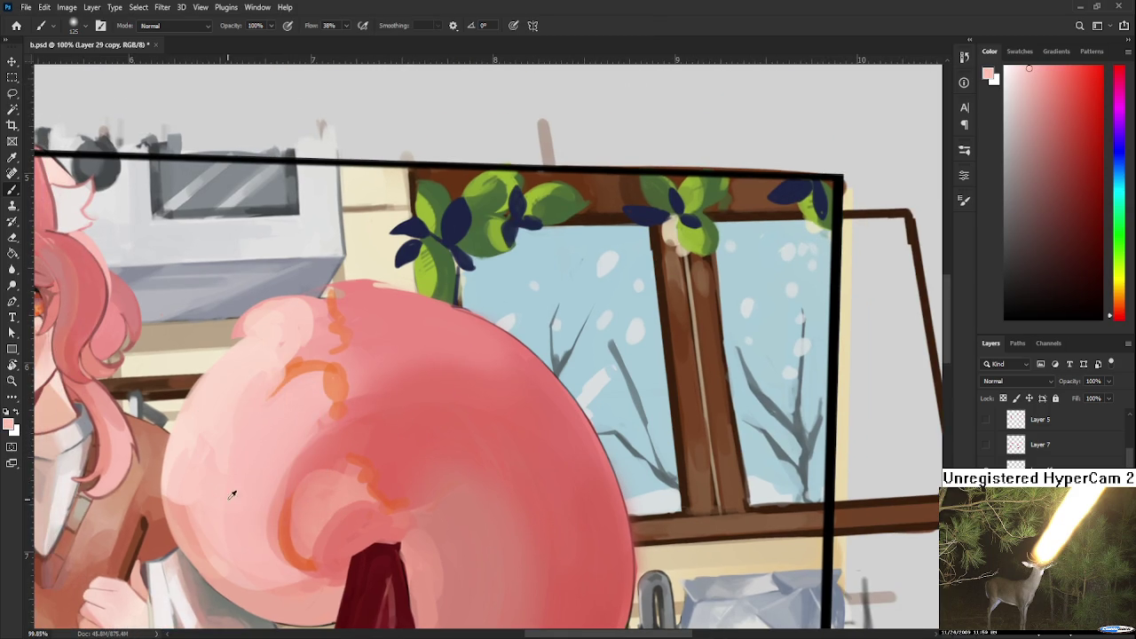
{"action": "left_click", "coordinate": [260, 435], "text": "alt"}
{"action": "left_click", "coordinate": [263, 393], "text": "alt"}
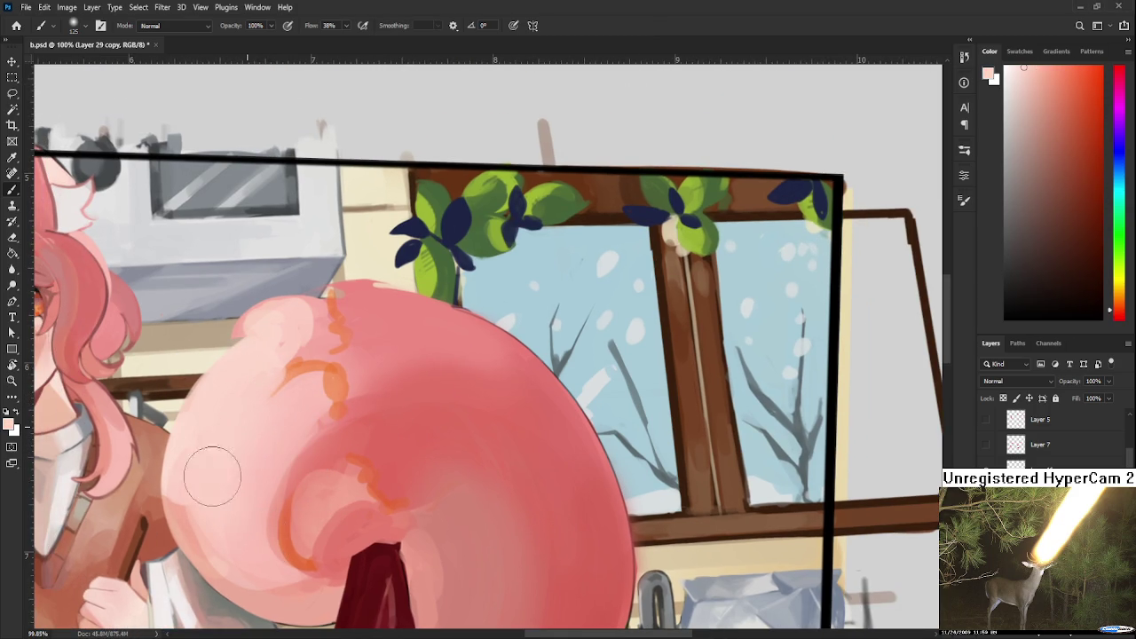
{"action": "left_click", "coordinate": [293, 405], "text": "alt"}
{"action": "scroll", "coordinate": [385, 438], "scroll_direction": "down", "scroll_amount": 3}
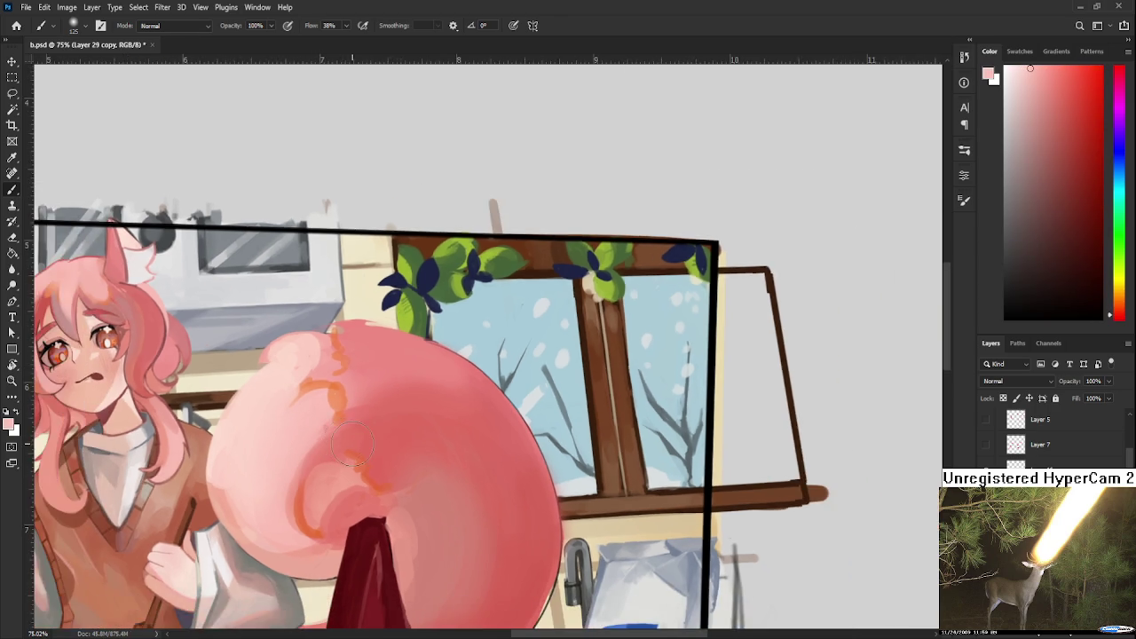
{"action": "scroll", "coordinate": [385, 438], "scroll_direction": "up", "scroll_amount": 3}
{"action": "scroll", "coordinate": [385, 438], "scroll_direction": "up", "scroll_amount": 3}
Use a small hard brush with a sampled deeper candy pink to paint over the stick's right edge.
{"action": "key", "text": "r"}
{"action": "mouse_move", "coordinate": [551, 483]}
{"action": "left_mouse_down"}
{"action": "mouse_move", "coordinate": [570, 501]}
{"action": "mouse_move", "coordinate": [899, 355]}
{"action": "left_mouse_up"}
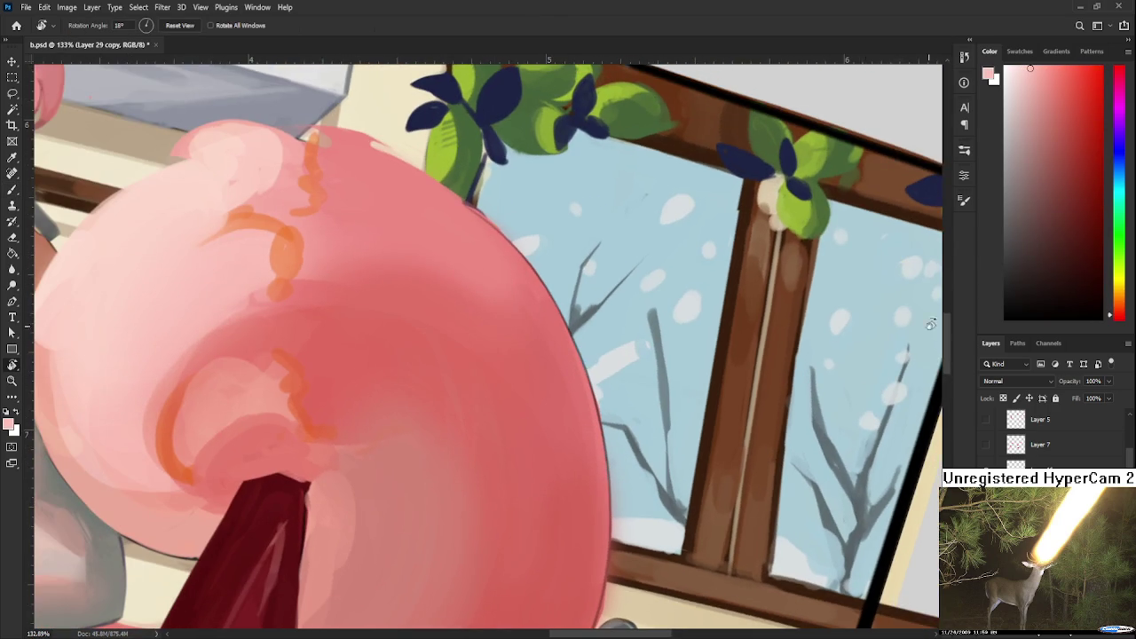
{"action": "key", "text": "b"}
{"action": "key", "text": "period"}
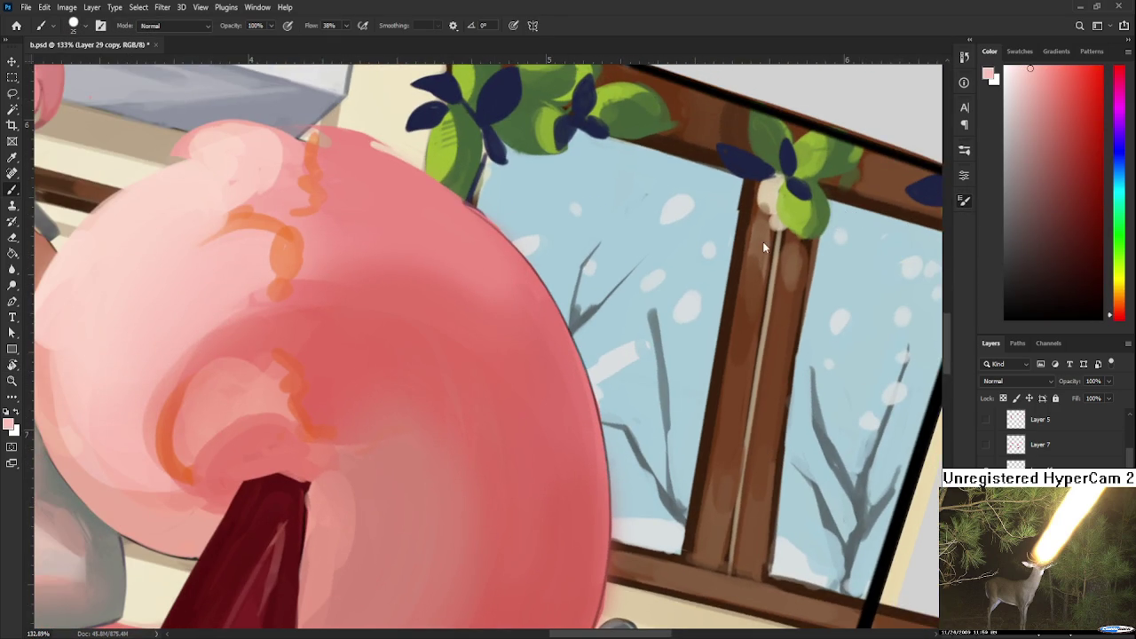
{"action": "scroll", "coordinate": [570, 405], "scroll_direction": "down", "scroll_amount": 2}
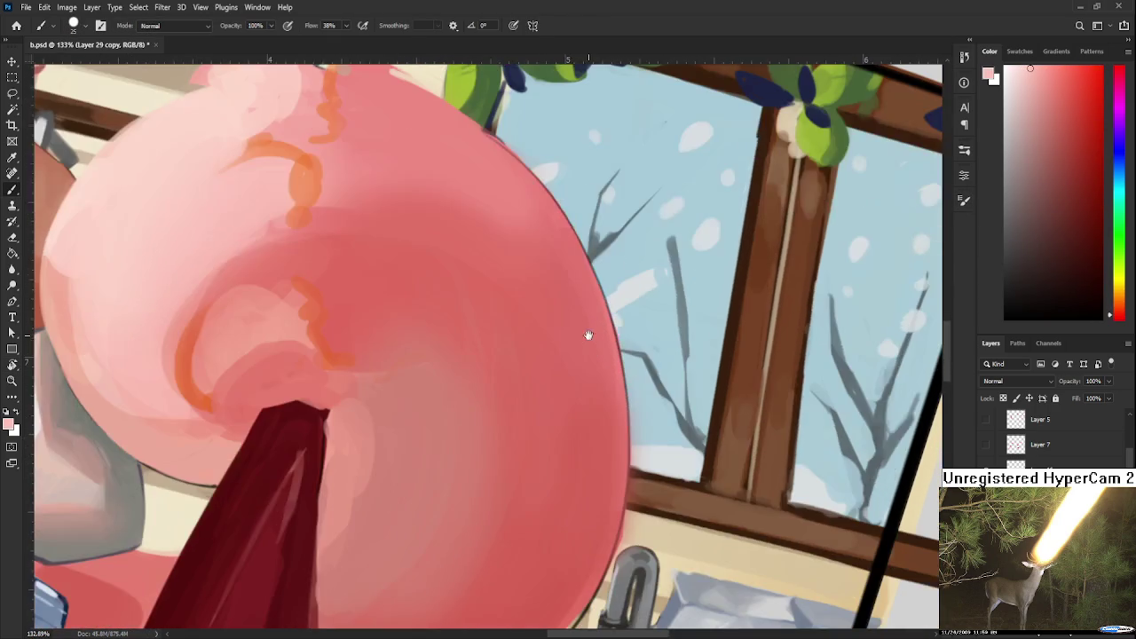
{"action": "left_click_drag", "start_coordinate": [586, 332], "coordinate": [590, 357]}
{"action": "mouse_move", "coordinate": [419, 497]}
{"action": "left_mouse_down"}
{"action": "mouse_move", "coordinate": [527, 494]}
{"action": "mouse_move", "coordinate": [491, 425]}
{"action": "left_mouse_up"}
{"action": "left_click", "coordinate": [477, 408], "text": "alt"}
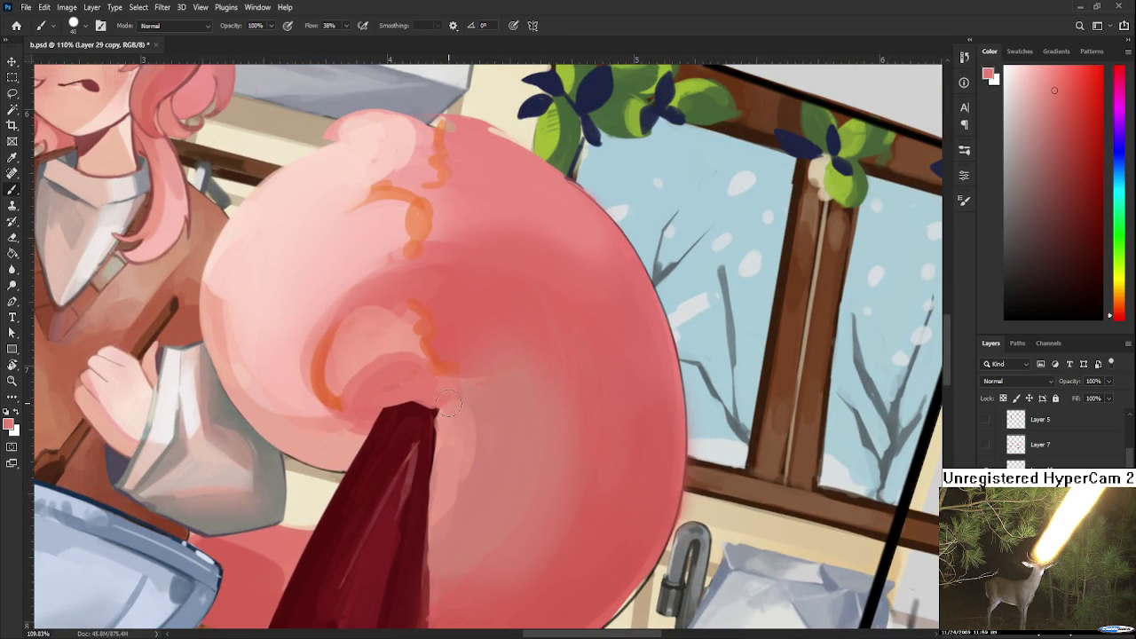
{"action": "left_click", "coordinate": [500, 408], "text": "alt"}
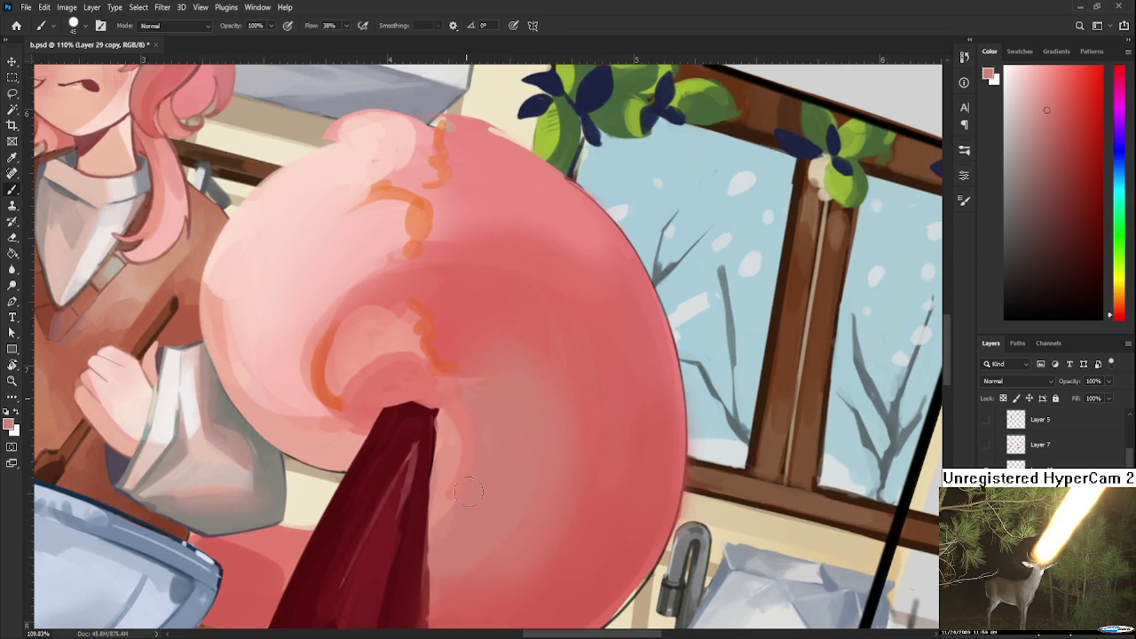
{"action": "left_click_drag", "start_coordinate": [448, 417], "coordinate": [433, 483]}
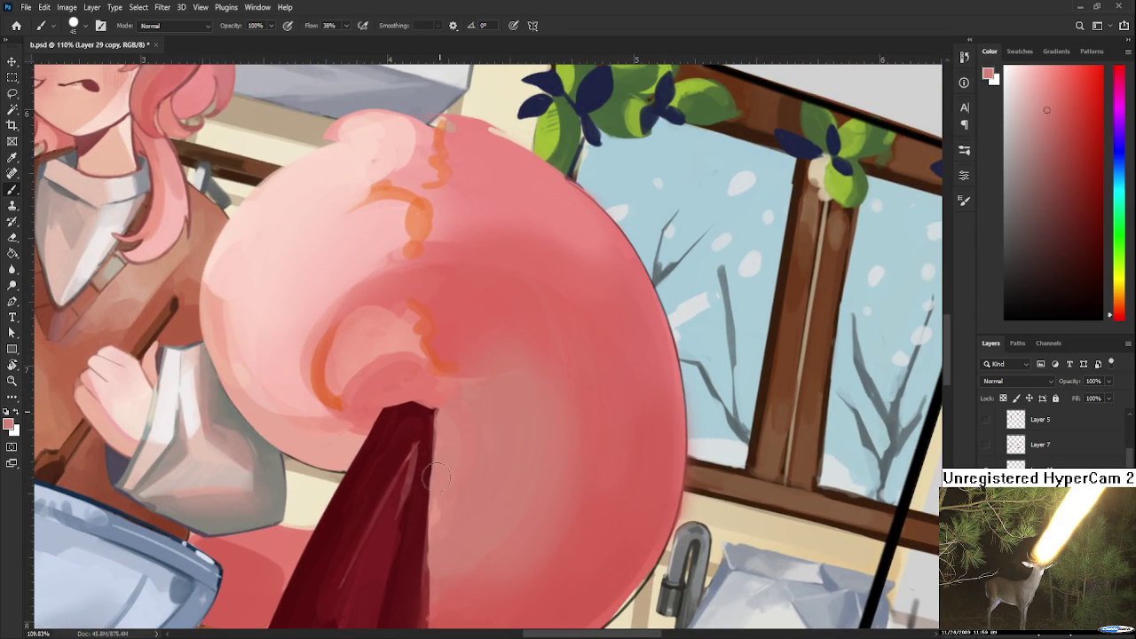
Resample lighter candy pinks, then rotate the canvas upside down.
{"action": "left_click", "coordinate": [450, 392], "text": "alt"}
{"action": "left_click", "coordinate": [455, 474], "text": "alt"}
{"action": "left_click", "coordinate": [460, 436], "text": "alt"}
{"action": "left_click", "coordinate": [497, 400], "text": "alt"}
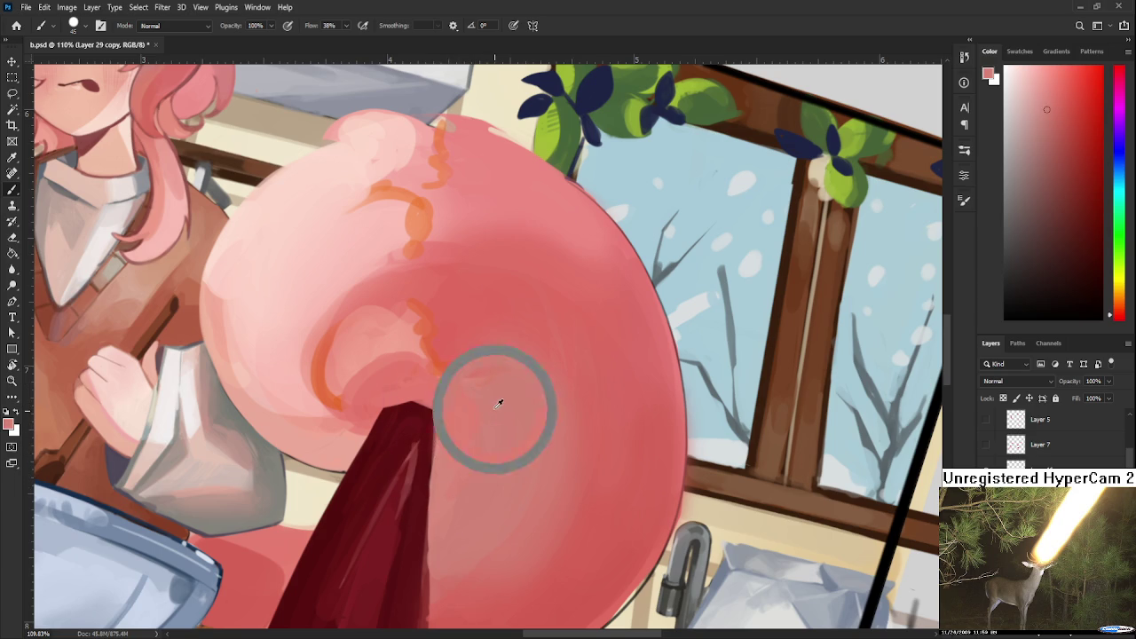
{"action": "left_click", "coordinate": [462, 413], "text": "alt"}
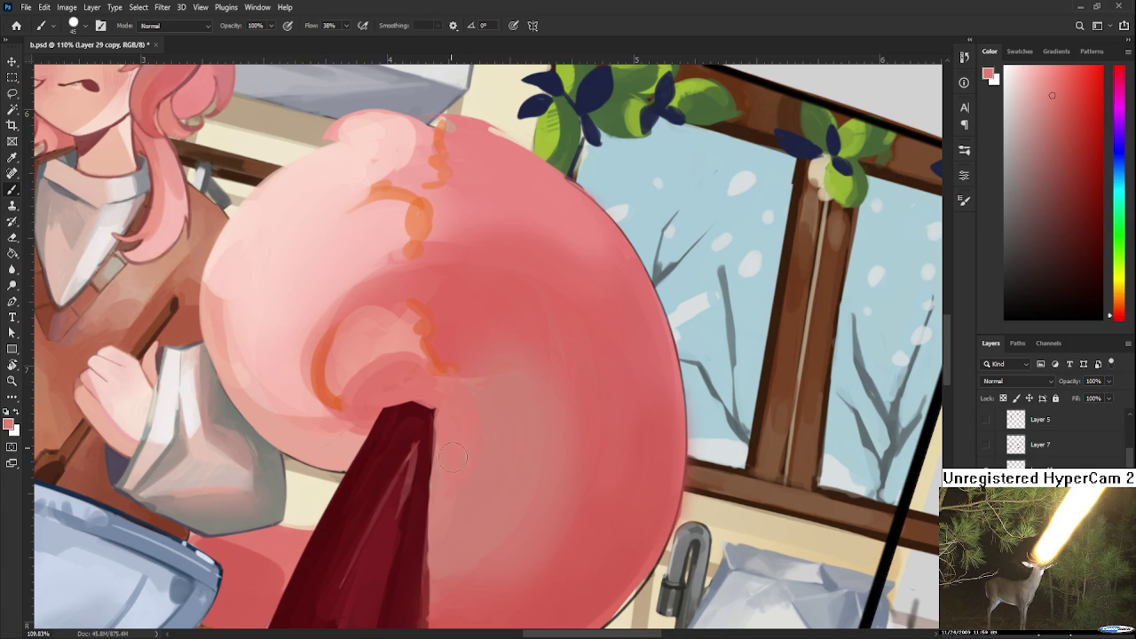
{"action": "key", "text": "r"}
{"action": "mouse_move", "coordinate": [474, 517]}
{"action": "left_mouse_down"}
{"action": "mouse_move", "coordinate": [432, 573]}
{"action": "mouse_move", "coordinate": [410, 486]}
{"action": "left_mouse_up"}
{"action": "left_click", "coordinate": [421, 503], "text": "alt"}
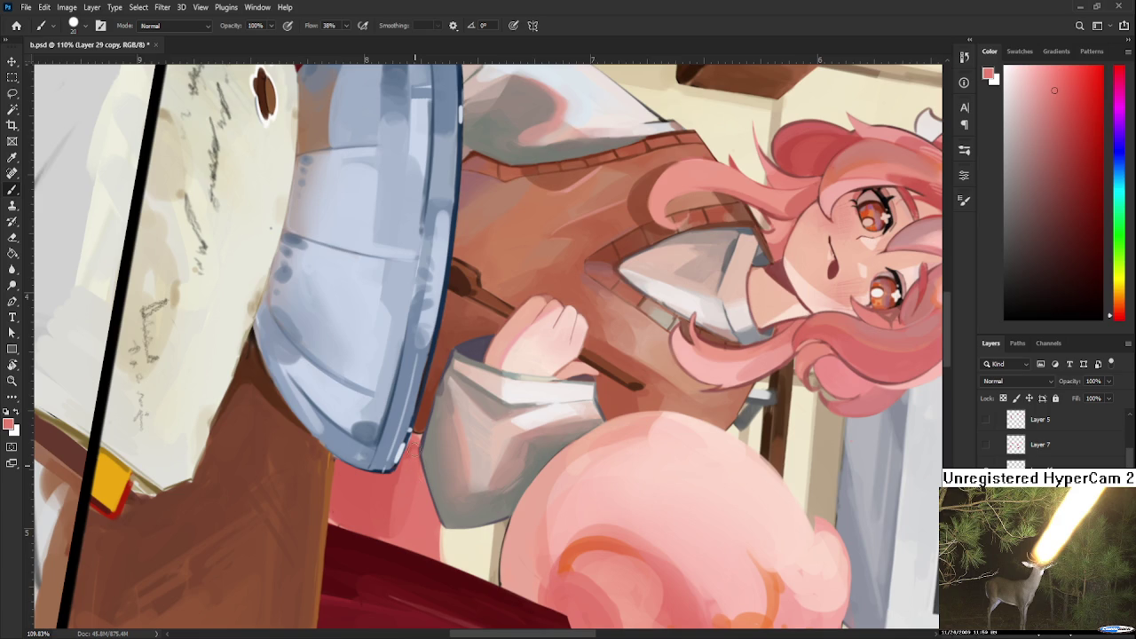
Paint light pink below the bowl's rim and sample the stick's dark reds.
{"action": "left_click_drag", "start_coordinate": [401, 457], "coordinate": [394, 548]}
{"action": "left_click", "coordinate": [410, 468], "text": "alt"}
{"action": "left_click", "coordinate": [400, 557], "text": "alt"}
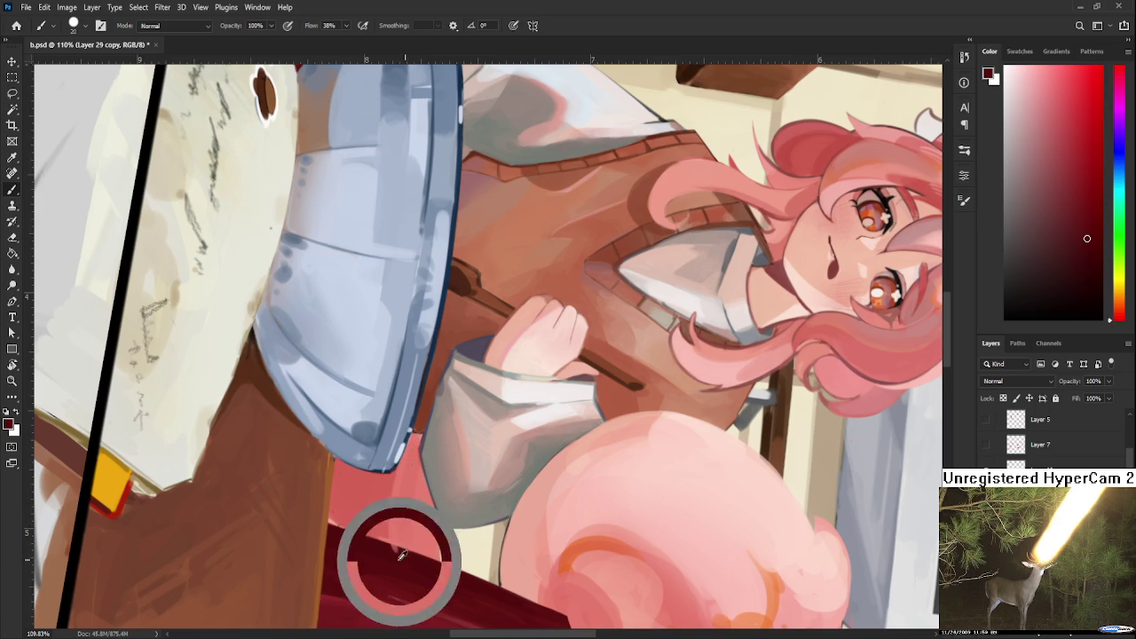
{"action": "left_click", "coordinate": [361, 518], "text": "alt"}
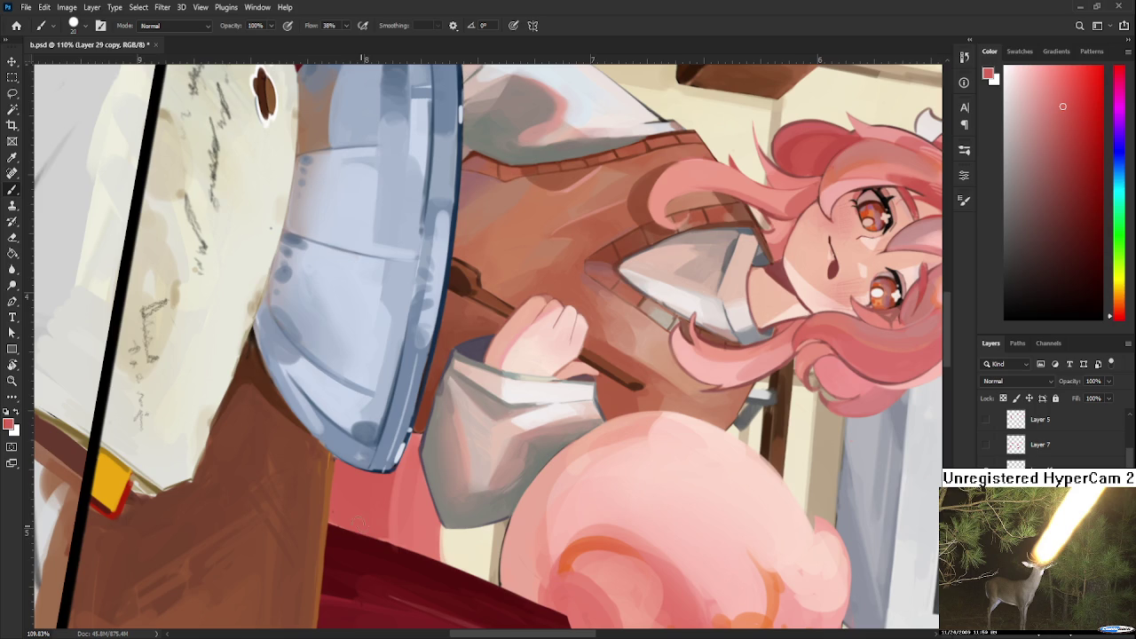
{"action": "left_click", "coordinate": [389, 525], "text": "alt"}
{"action": "left_click", "coordinate": [384, 507], "text": "alt"}
Rotate the view and paint a thin dark red line along the brown edge.
{"action": "key", "text": "r"}
{"action": "mouse_move", "coordinate": [340, 512]}
{"action": "left_mouse_down"}
{"action": "mouse_move", "coordinate": [449, 379]}
{"action": "mouse_move", "coordinate": [504, 465]}
{"action": "left_mouse_up"}
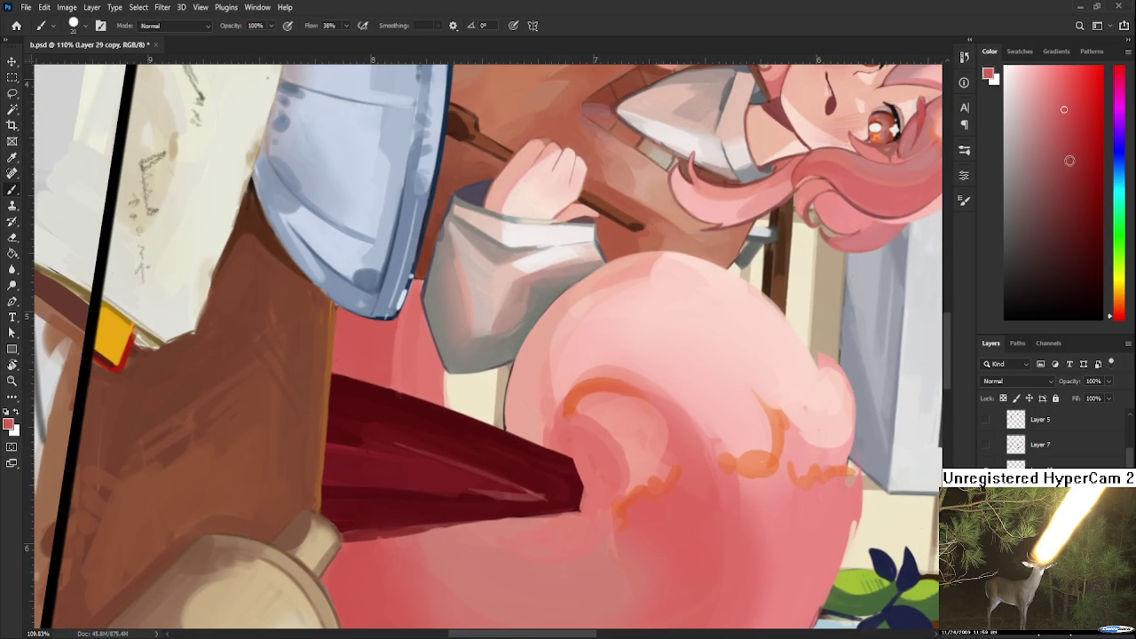
{"action": "left_click", "coordinate": [1066, 157]}
{"action": "left_click_drag", "start_coordinate": [385, 448], "coordinate": [398, 524]}
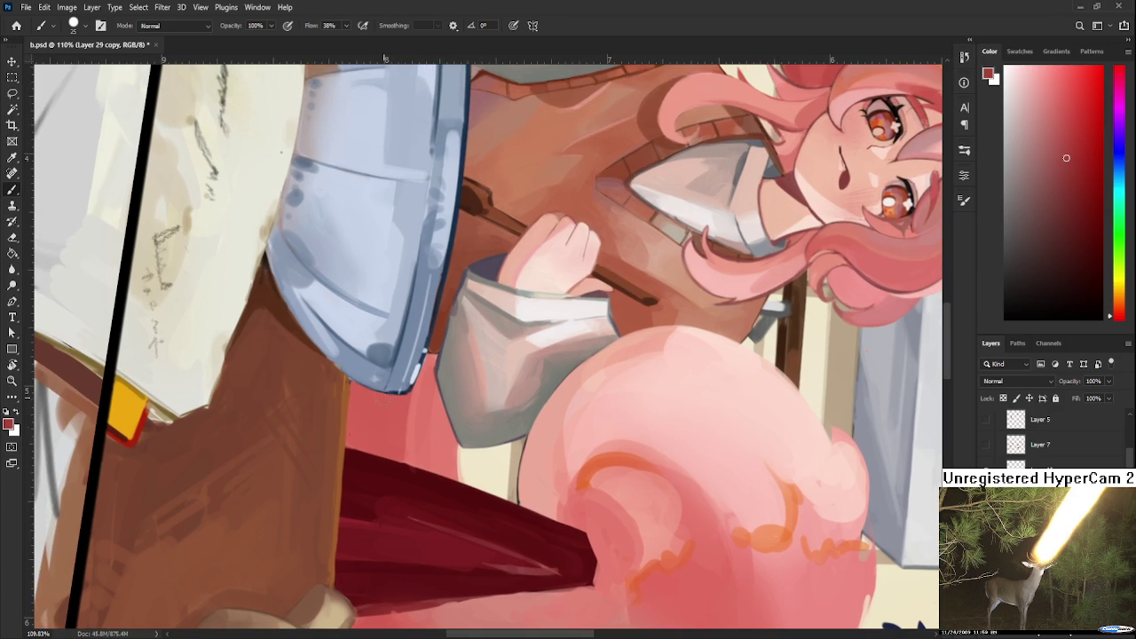
{"action": "mouse_move", "coordinate": [360, 404]}
{"action": "left_mouse_down"}
{"action": "mouse_move", "coordinate": [355, 448]}
{"action": "mouse_move", "coordinate": [355, 399]}
{"action": "mouse_move", "coordinate": [362, 431]}
{"action": "mouse_move", "coordinate": [368, 414]}
{"action": "left_mouse_up"}
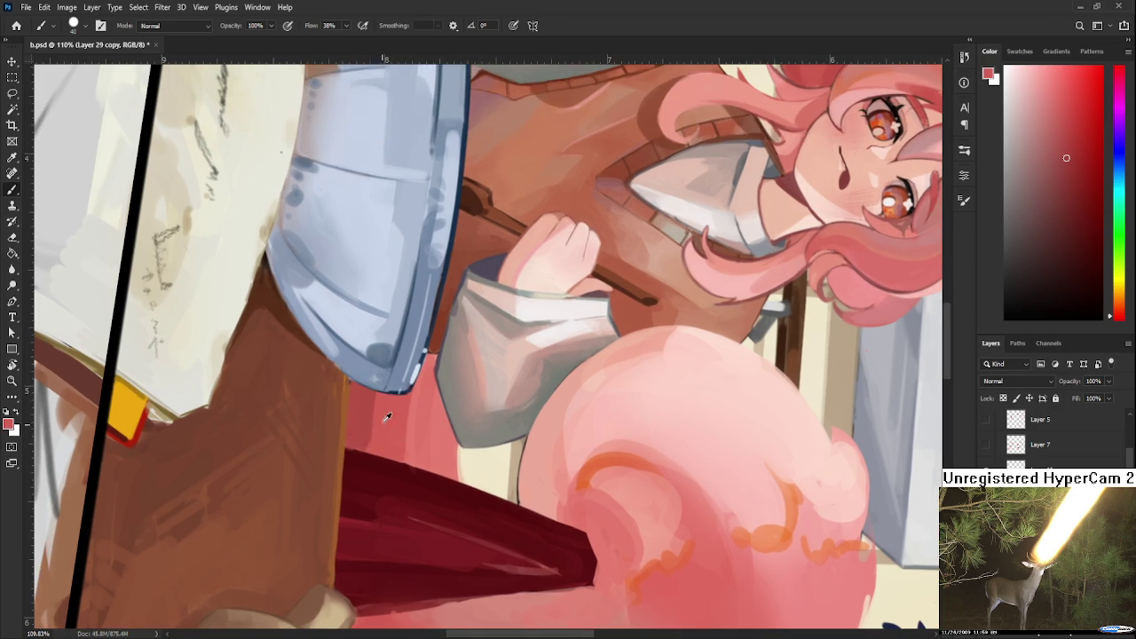
{"action": "left_click", "coordinate": [364, 390], "text": "alt"}
{"action": "left_click", "coordinate": [355, 468], "text": "alt"}
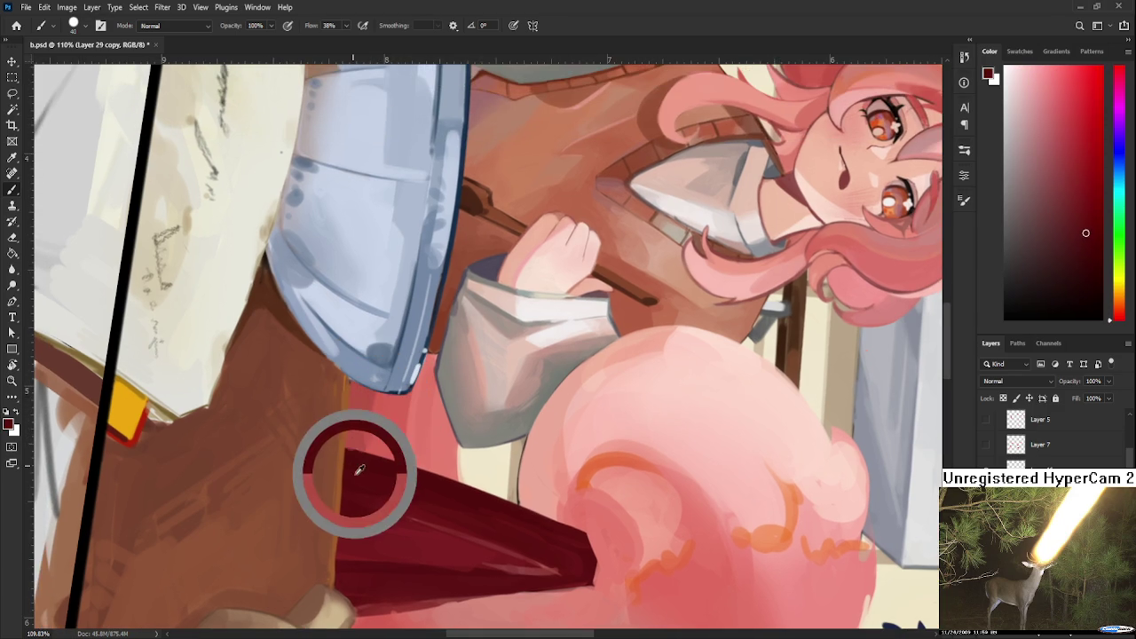
{"action": "left_click_drag", "start_coordinate": [355, 459], "coordinate": [374, 418]}
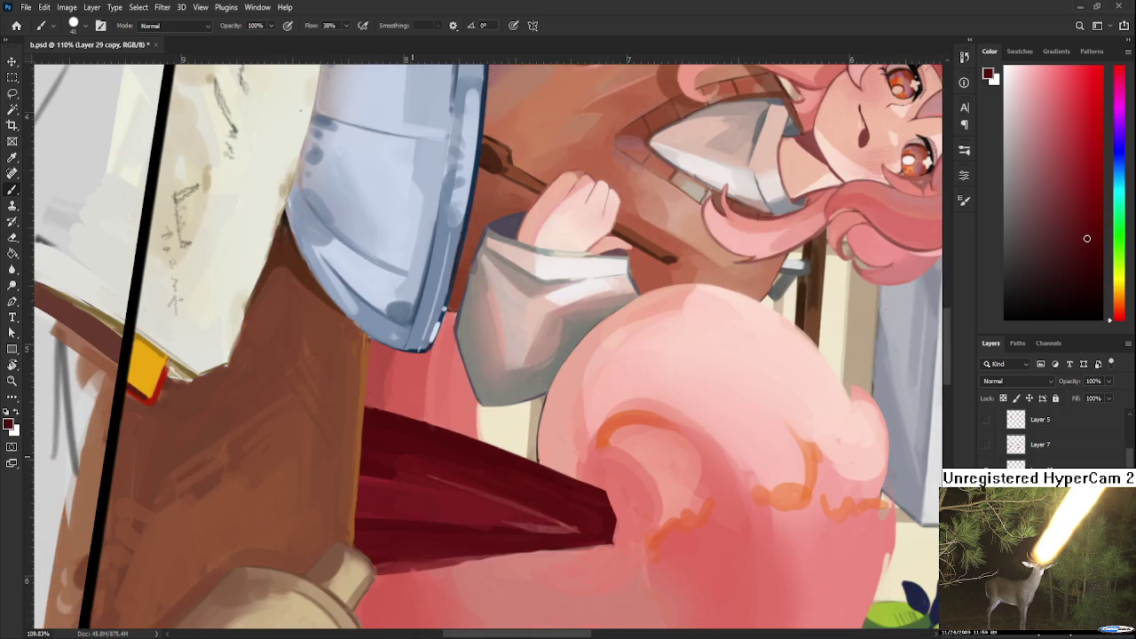
{"action": "left_click_drag", "start_coordinate": [457, 444], "coordinate": [459, 502]}
Sample reds beneath the bowl and zoom in to 146%.
{"action": "left_click", "coordinate": [401, 411], "text": "alt"}
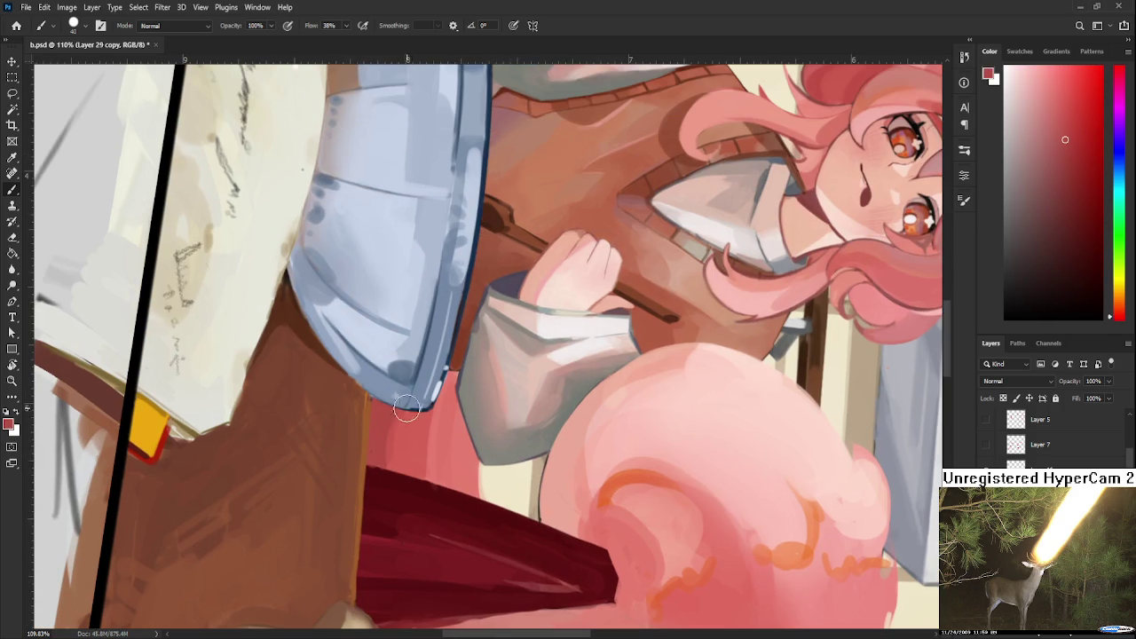
{"action": "left_click", "coordinate": [381, 413], "text": "alt"}
{"action": "left_click", "coordinate": [390, 421], "text": "alt"}
{"action": "left_click", "coordinate": [417, 429], "text": "alt"}
{"action": "left_click", "coordinate": [397, 413], "text": "alt"}
{"action": "left_click", "coordinate": [415, 429], "text": "alt"}
{"action": "scroll", "coordinate": [424, 424], "scroll_direction": "up", "scroll_amount": 1}
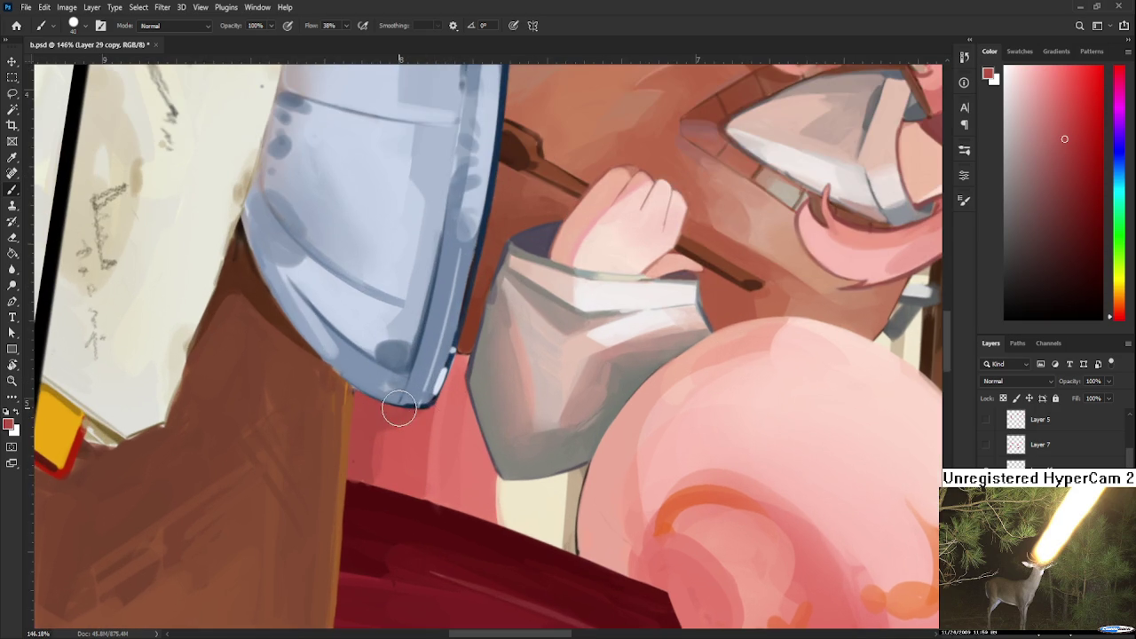
{"action": "scroll", "coordinate": [408, 417], "scroll_direction": "up", "scroll_amount": 1}
{"action": "scroll", "coordinate": [391, 444], "scroll_direction": "up", "scroll_amount": 1}
Blend alternating lighter and darker reds along the bowl's lower rim.
{"action": "left_click", "coordinate": [371, 496], "text": "alt"}
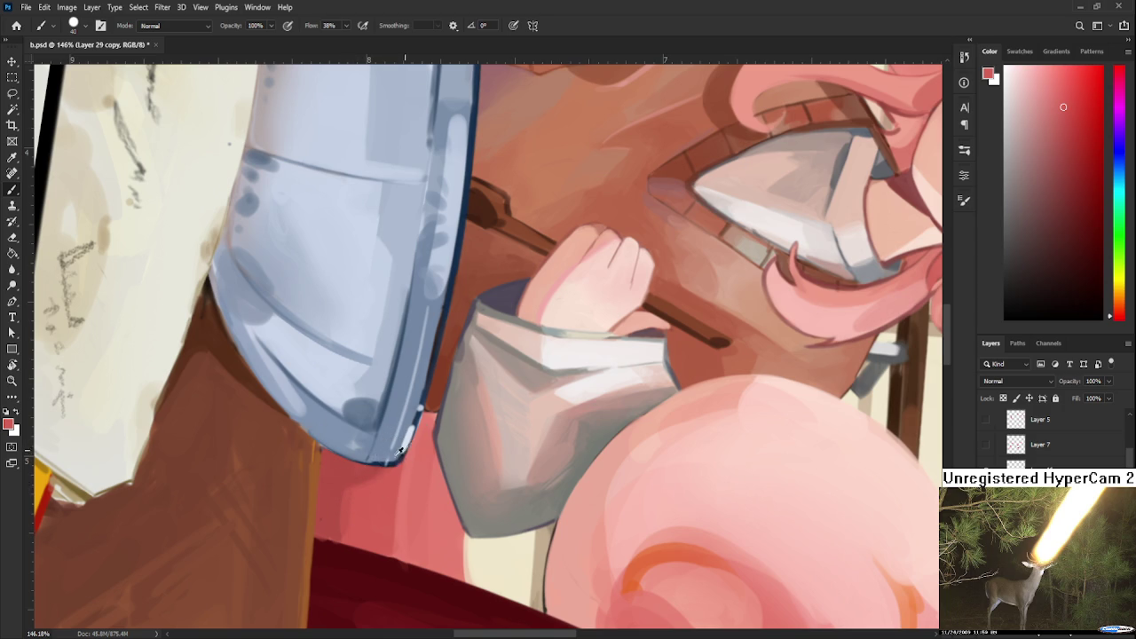
{"action": "left_click", "coordinate": [354, 480], "text": "alt"}
{"action": "left_click", "coordinate": [375, 464], "text": "alt"}
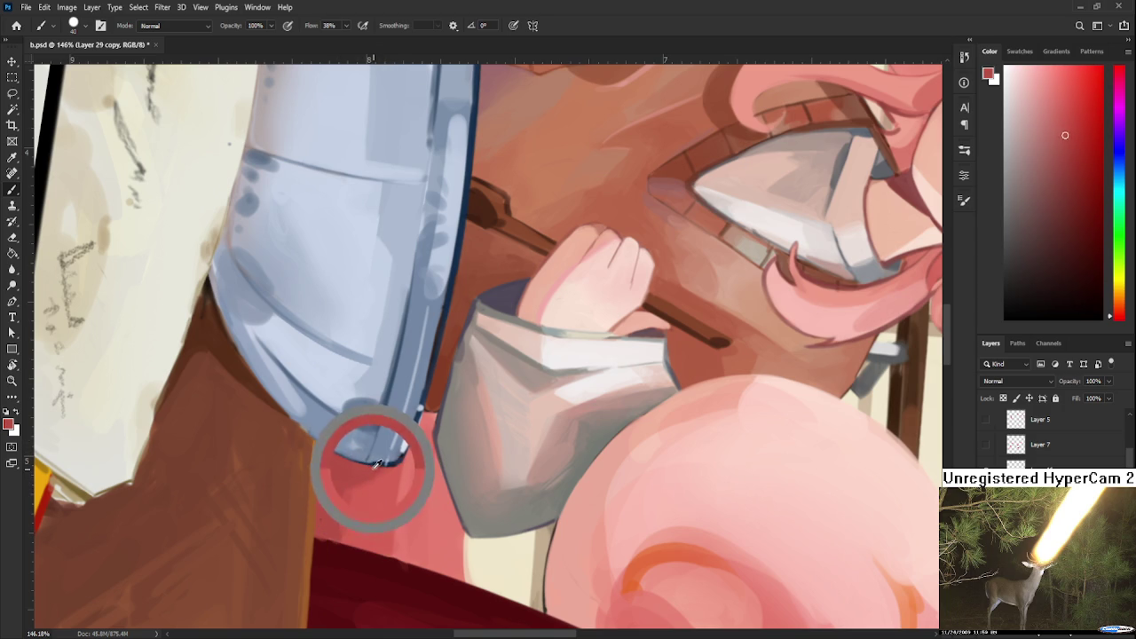
{"action": "left_click", "coordinate": [357, 481], "text": "alt"}
{"action": "left_click", "coordinate": [365, 490], "text": "alt"}
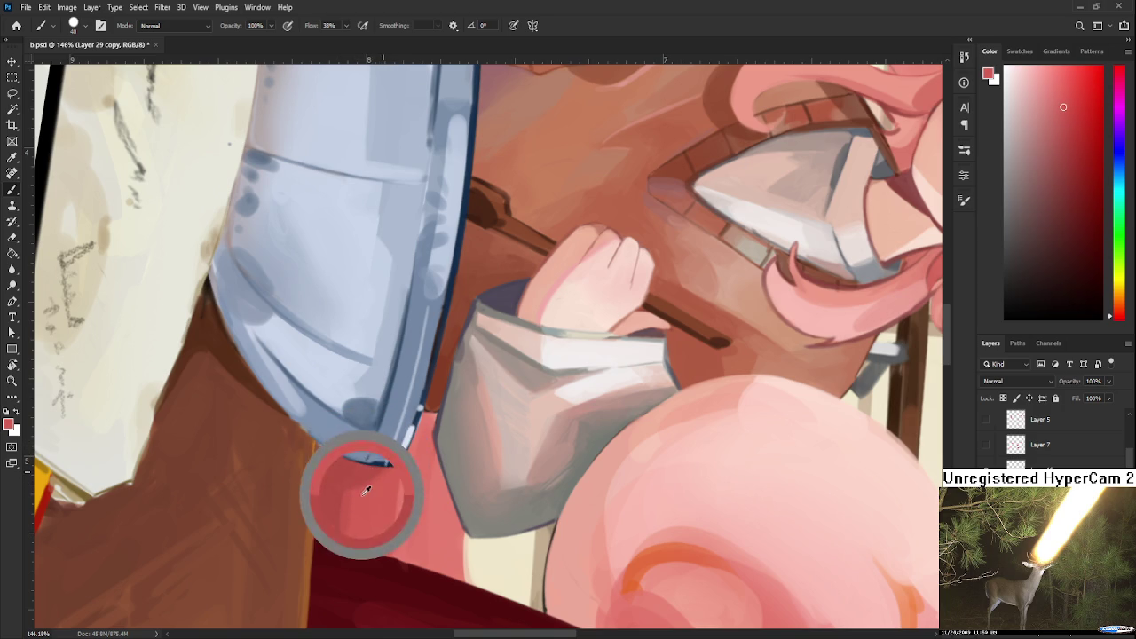
{"action": "left_click", "coordinate": [383, 468], "text": "alt"}
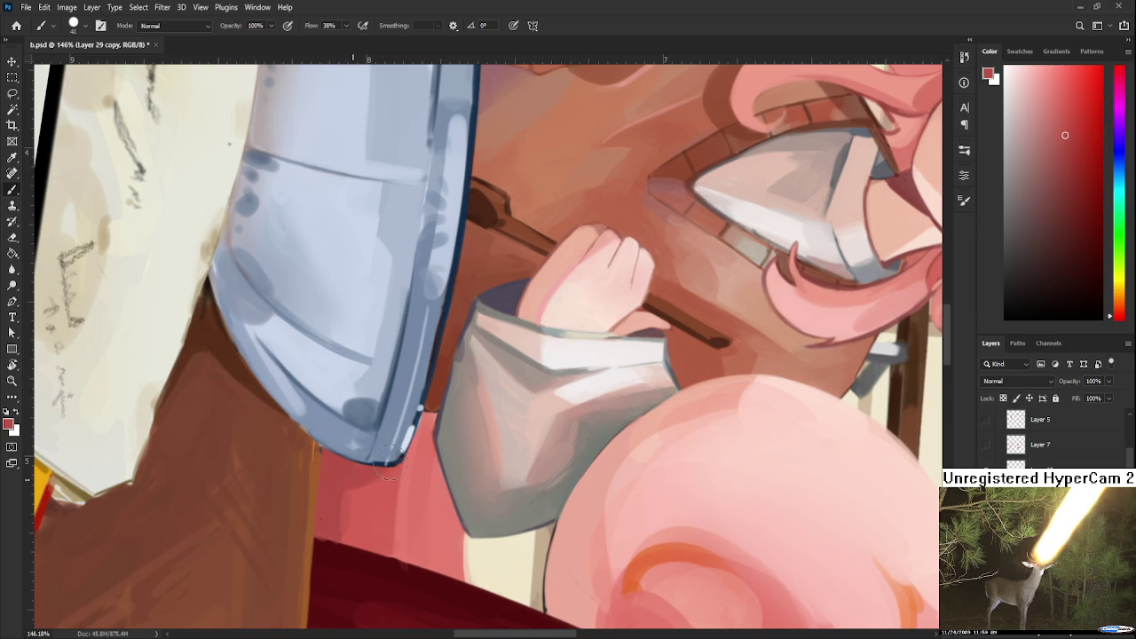
{"action": "left_click", "coordinate": [350, 500], "text": "alt"}
{"action": "left_click", "coordinate": [345, 484], "text": "alt"}
{"action": "left_click", "coordinate": [377, 468], "text": "alt"}
{"action": "left_click", "coordinate": [332, 483], "text": "alt"}
{"action": "scroll", "coordinate": [432, 424], "scroll_direction": "down", "scroll_amount": 2}
{"action": "scroll", "coordinate": [432, 424], "scroll_direction": "down", "scroll_amount": 2}
{"action": "scroll", "coordinate": [432, 424], "scroll_direction": "down", "scroll_amount": 2}
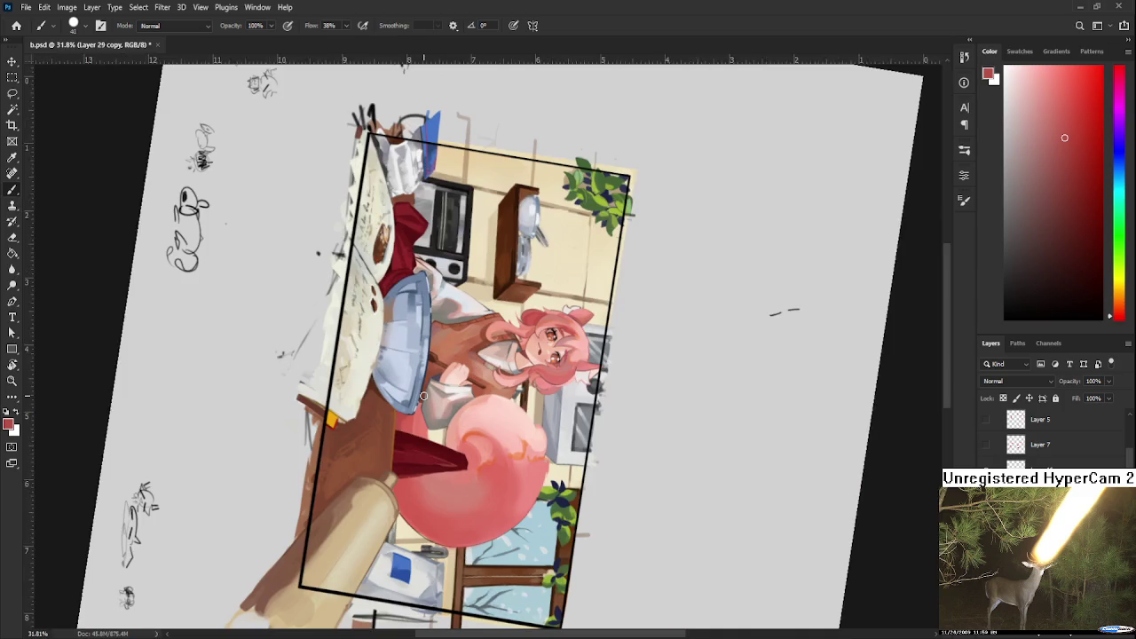
Tilt the canvas toward the cotton candy's left edge by the rolling pin.
{"action": "scroll", "coordinate": [432, 425], "scroll_direction": "up", "scroll_amount": 3}
{"action": "key", "text": "r"}
{"action": "left_click_drag", "start_coordinate": [432, 424], "coordinate": [519, 462]}
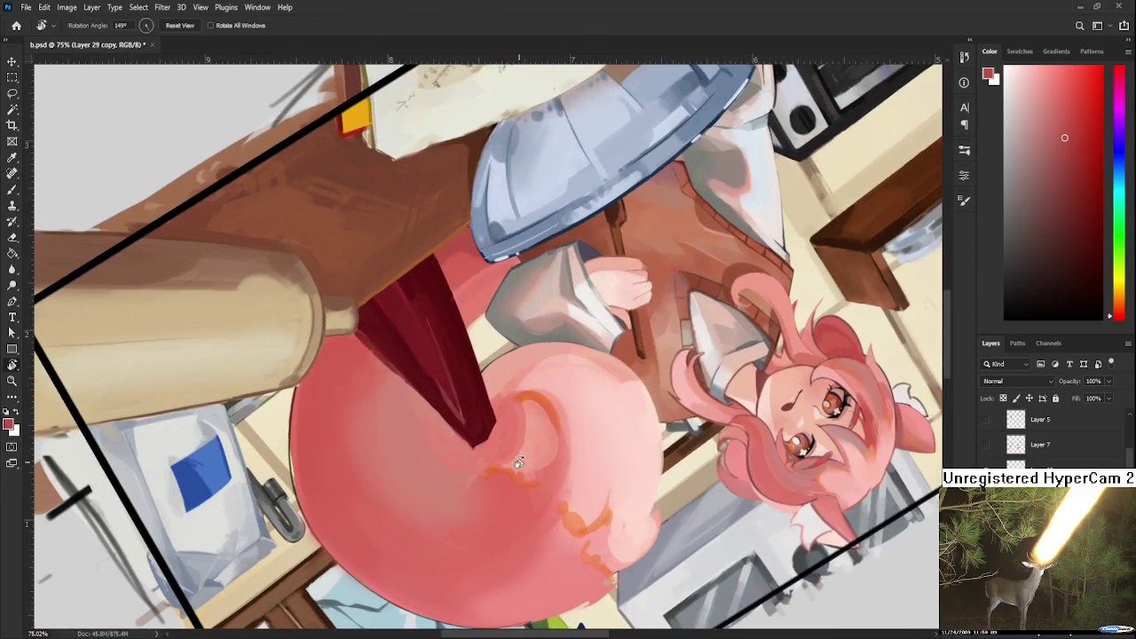
{"action": "left_click_drag", "start_coordinate": [385, 451], "coordinate": [318, 519]}
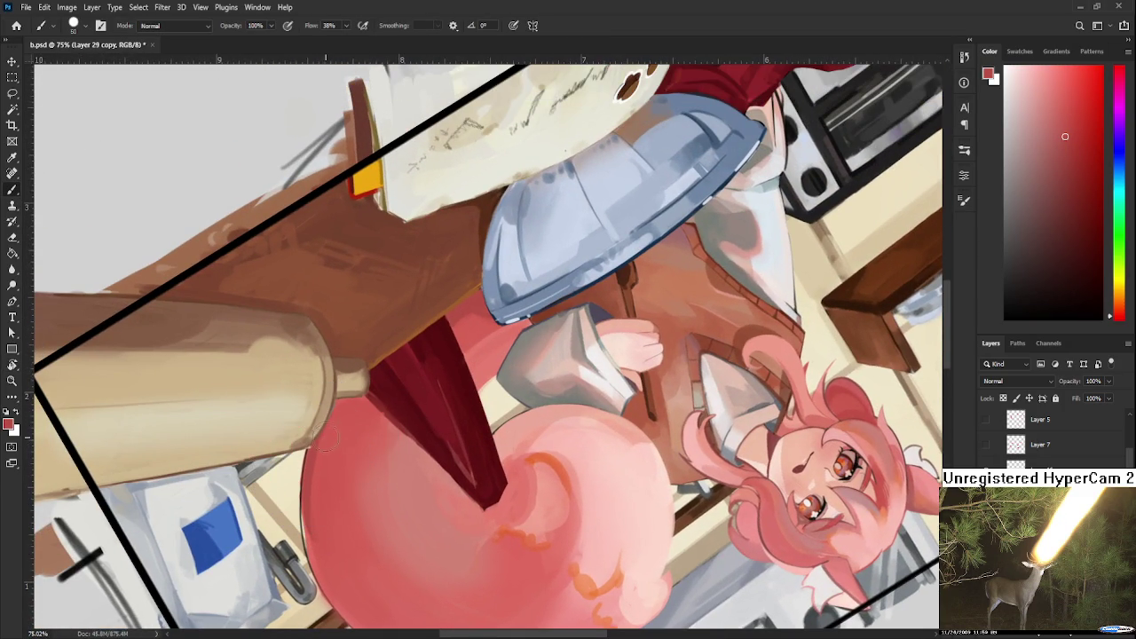
{"action": "left_click", "coordinate": [345, 434], "text": "alt"}
{"action": "left_click", "coordinate": [314, 469], "text": "alt"}
Sample a range of lighter and darker reds along the ball's left edge.
{"action": "left_click", "coordinate": [328, 533], "text": "alt"}
{"action": "left_click", "coordinate": [313, 446], "text": "alt"}
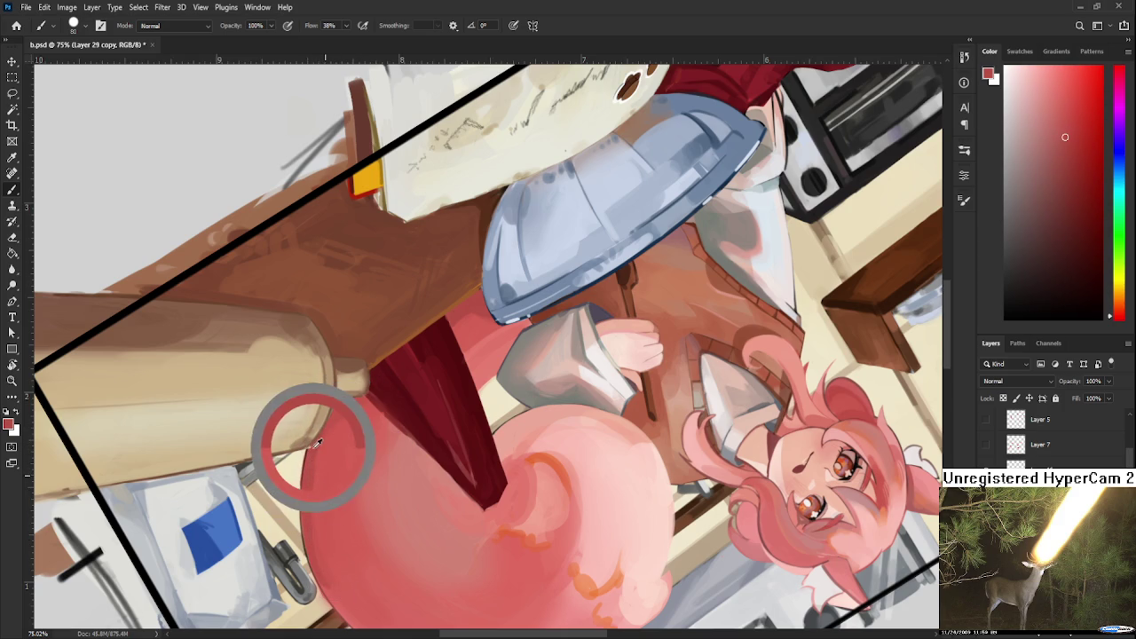
{"action": "left_click", "coordinate": [338, 457], "text": "alt"}
{"action": "left_click", "coordinate": [342, 410], "text": "alt"}
{"action": "left_click", "coordinate": [343, 453], "text": "alt"}
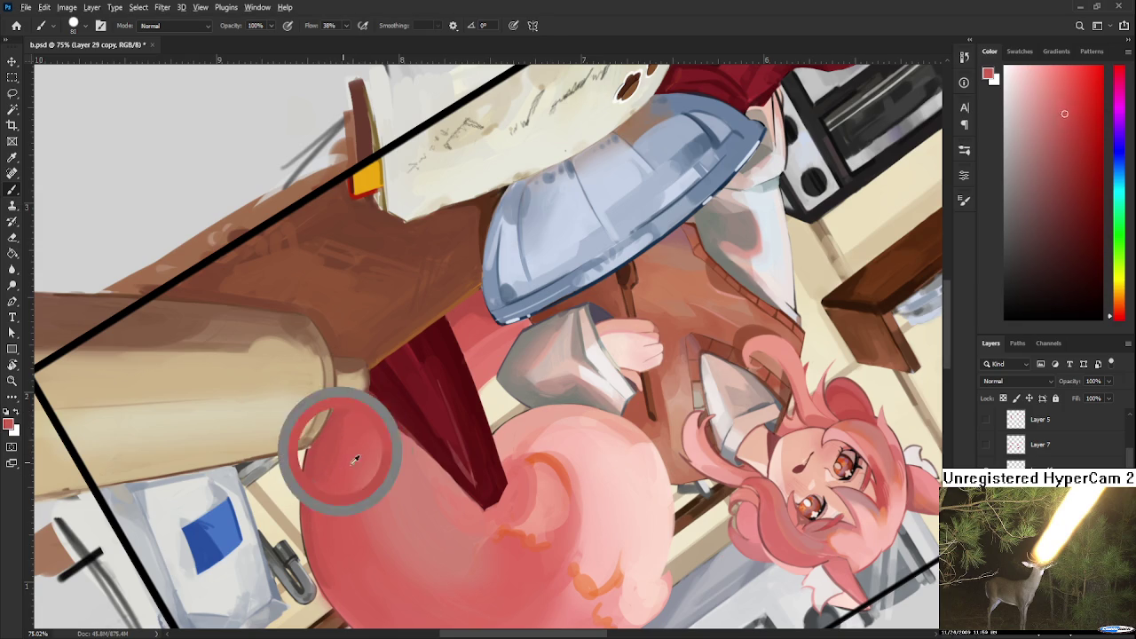
{"action": "left_click", "coordinate": [355, 419], "text": "alt"}
{"action": "left_click", "coordinate": [342, 397], "text": "alt"}
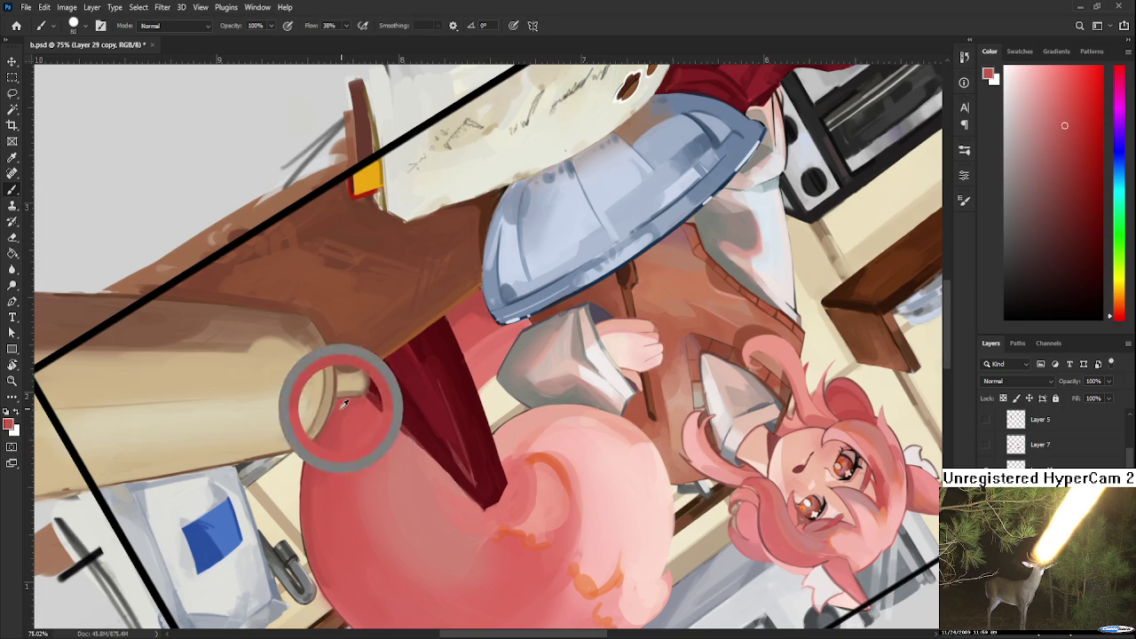
{"action": "left_click", "coordinate": [316, 457], "text": "alt"}
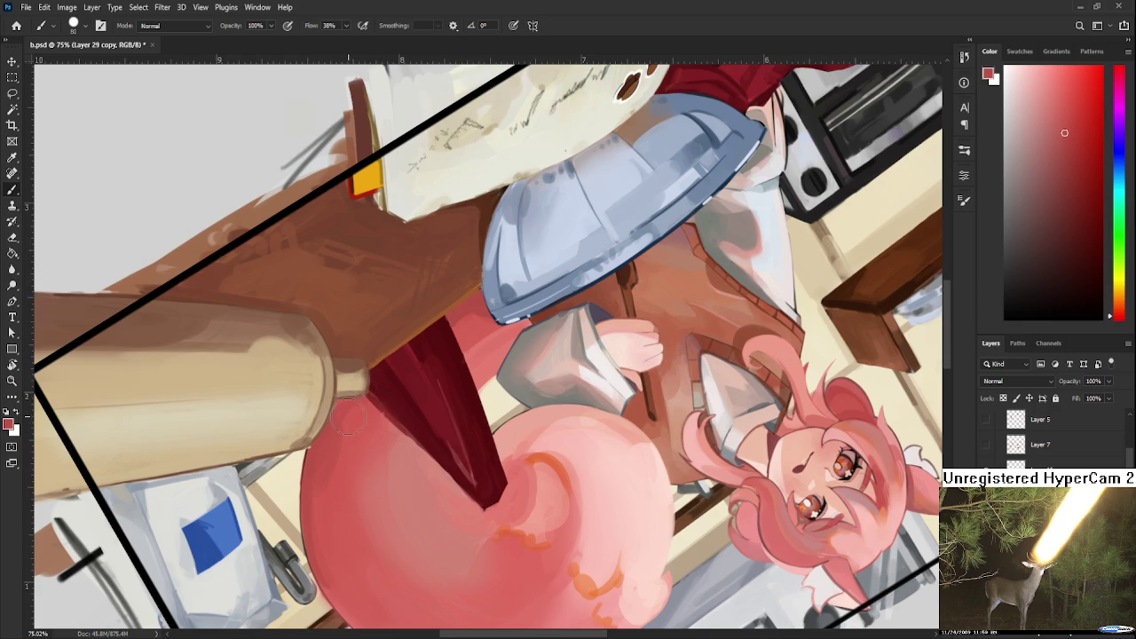
Rotate the canvas to a steeper angle and resample reds from the ball.
{"action": "key", "text": "r"}
{"action": "left_click_drag", "start_coordinate": [377, 462], "coordinate": [400, 382]}
{"action": "left_click_drag", "start_coordinate": [458, 410], "coordinate": [355, 426]}
{"action": "key", "text": "b"}
{"action": "left_click", "coordinate": [354, 404], "text": "alt"}
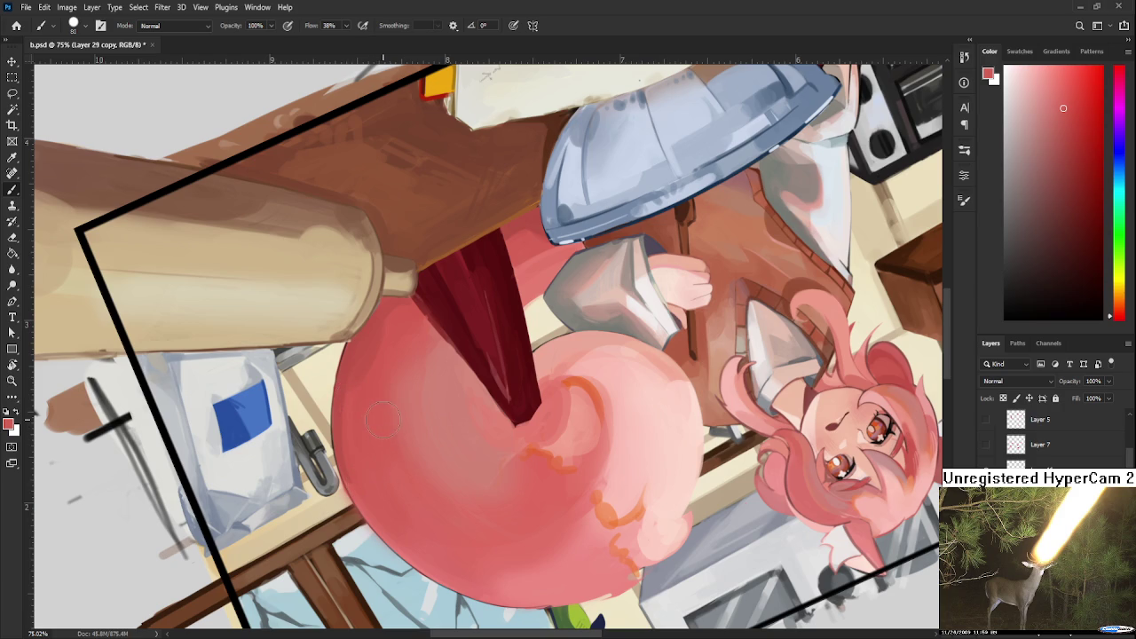
{"action": "key", "text": "r"}
{"action": "left_click_drag", "start_coordinate": [441, 364], "coordinate": [400, 372]}
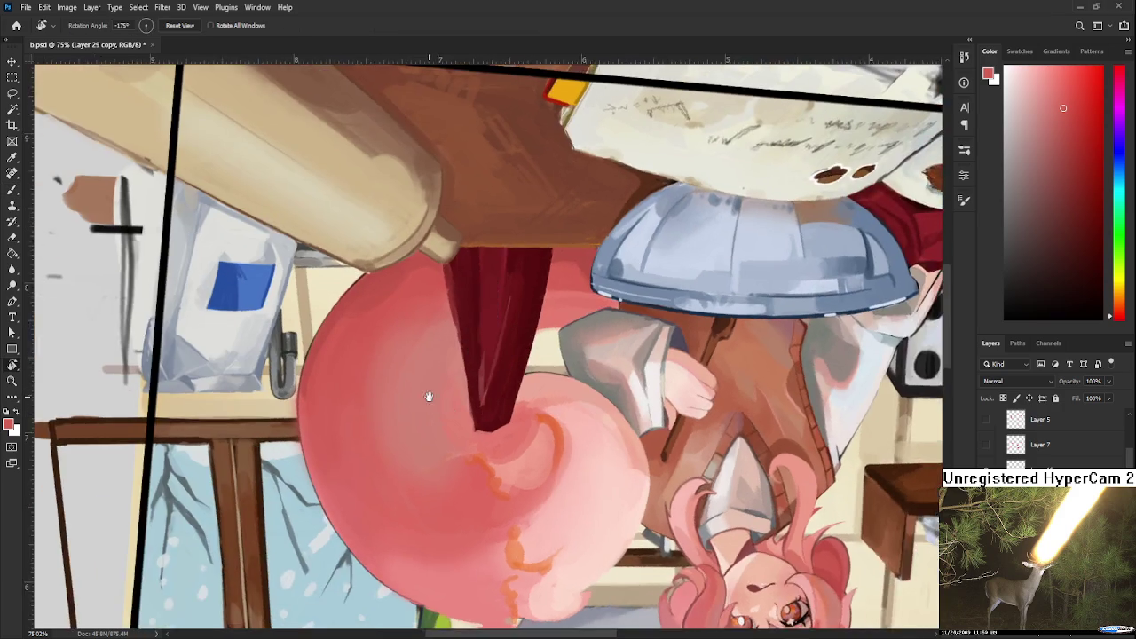
{"action": "key", "text": "b"}
{"action": "left_click", "coordinate": [400, 373], "text": "alt"}
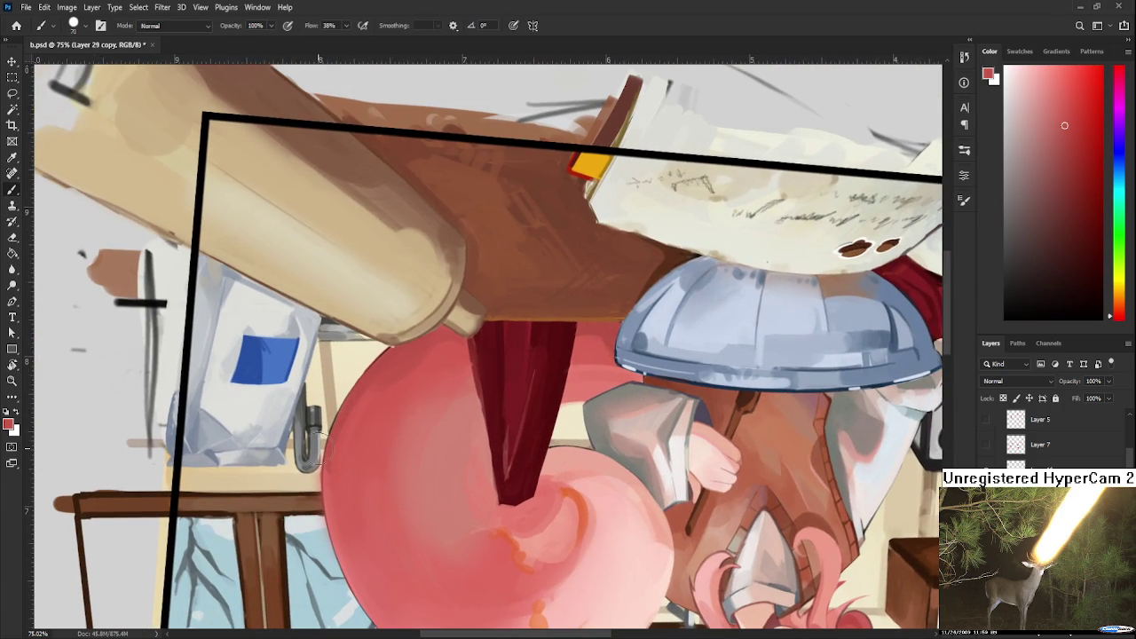
Lighten the dark outline on the ball's left edge with a larger eraser.
{"action": "key", "text": "e"}
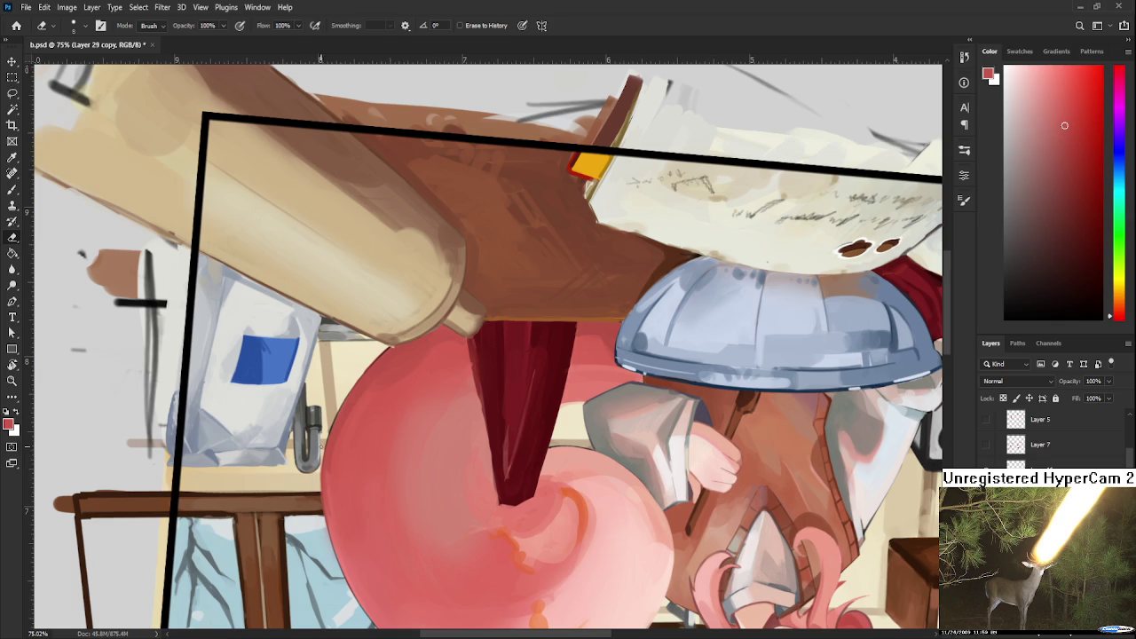
{"action": "key", "text": "bracketright"}
{"action": "key", "text": "bracketright"}
{"action": "key", "text": "bracketright"}
{"action": "left_click_drag", "start_coordinate": [321, 507], "coordinate": [323, 437]}
{"action": "key", "text": "b"}
{"action": "scroll", "coordinate": [316, 461], "scroll_direction": "down", "scroll_amount": 1}
Blend light and darker pinks from the ball into its left edge.
{"action": "left_click", "coordinate": [325, 425], "text": "alt"}
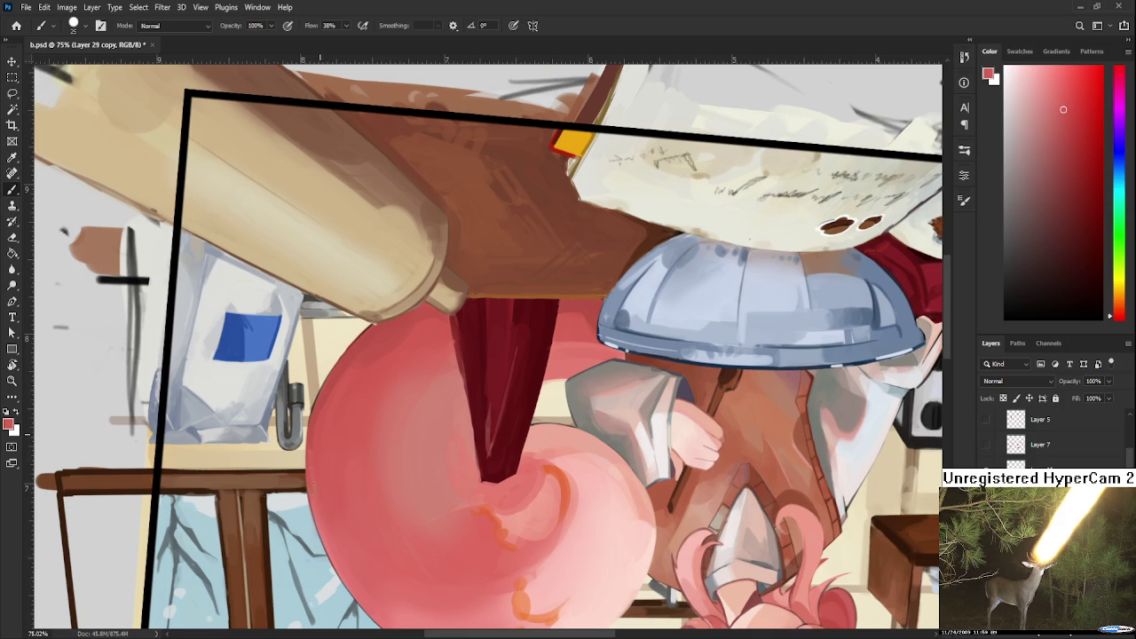
{"action": "left_click", "coordinate": [328, 530], "text": "alt"}
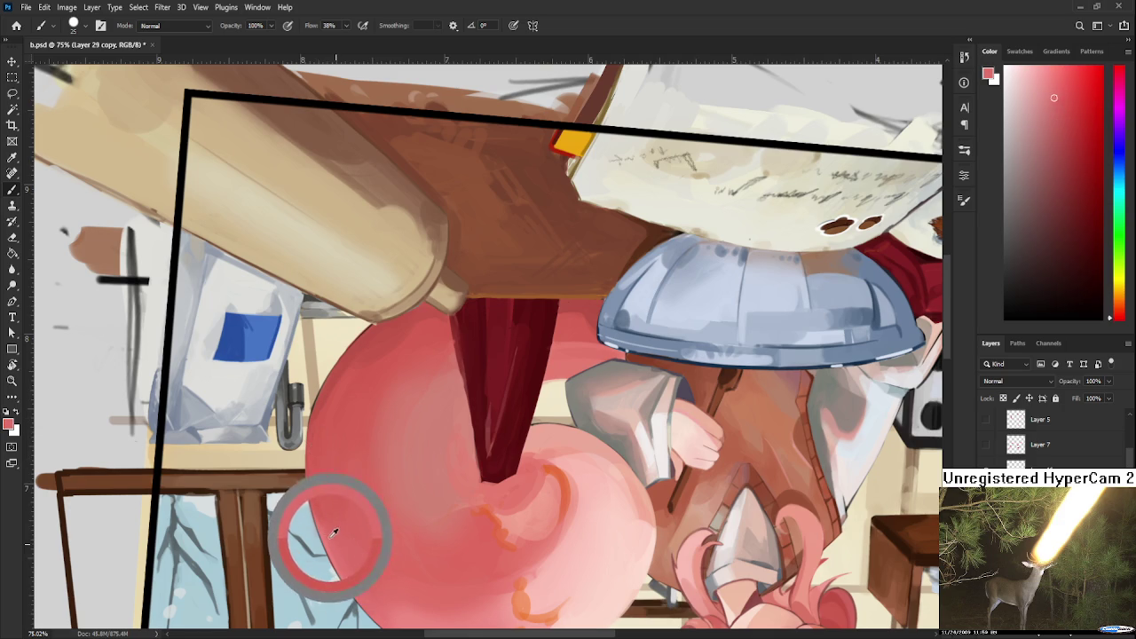
{"action": "left_click", "coordinate": [318, 523], "text": "alt"}
{"action": "left_click", "coordinate": [315, 508], "text": "alt"}
{"action": "left_click", "coordinate": [347, 490], "text": "alt"}
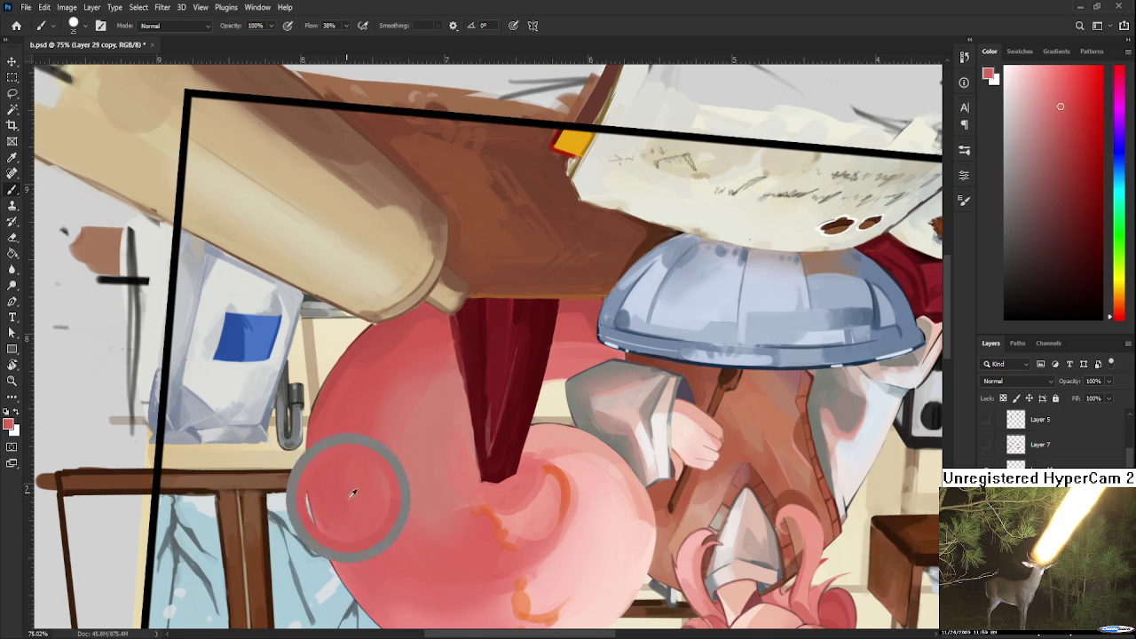
{"action": "left_click", "coordinate": [319, 410], "text": "alt"}
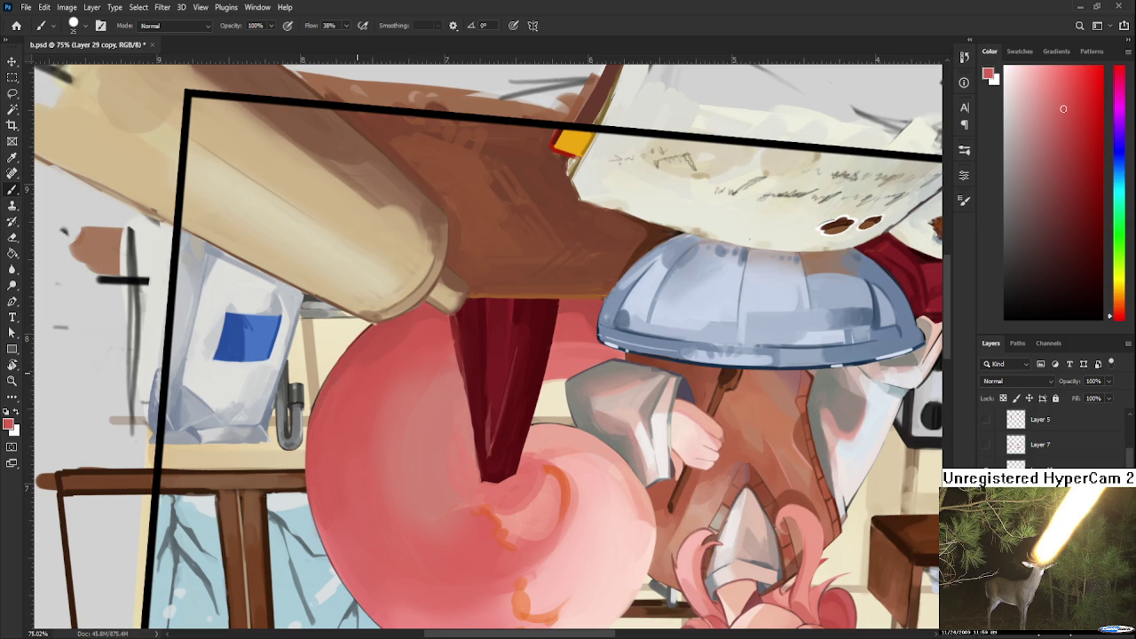
{"action": "left_click", "coordinate": [351, 353], "text": "alt"}
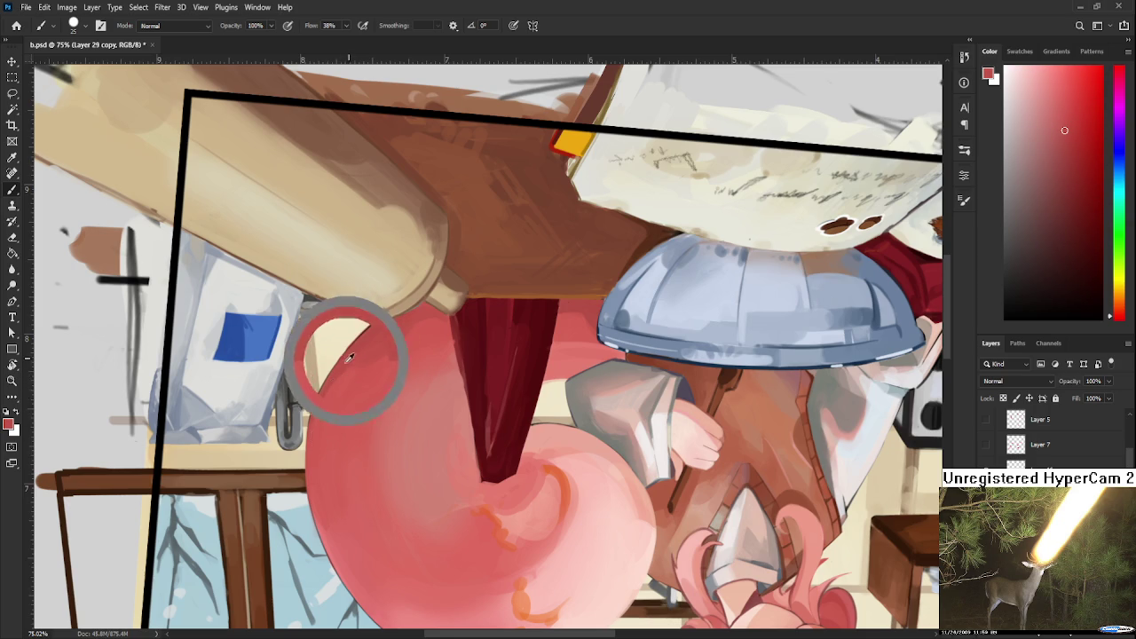
{"action": "left_click_drag", "start_coordinate": [348, 377], "coordinate": [360, 411]}
{"action": "left_click", "coordinate": [377, 363], "text": "alt"}
Test a size 5 dark line along the upper-left edge three times, undoing each.
{"action": "key", "text": "bracketleft"}
{"action": "key", "text": "bracketleft"}
{"action": "key", "text": "bracketleft"}
{"action": "key", "text": "bracketleft"}
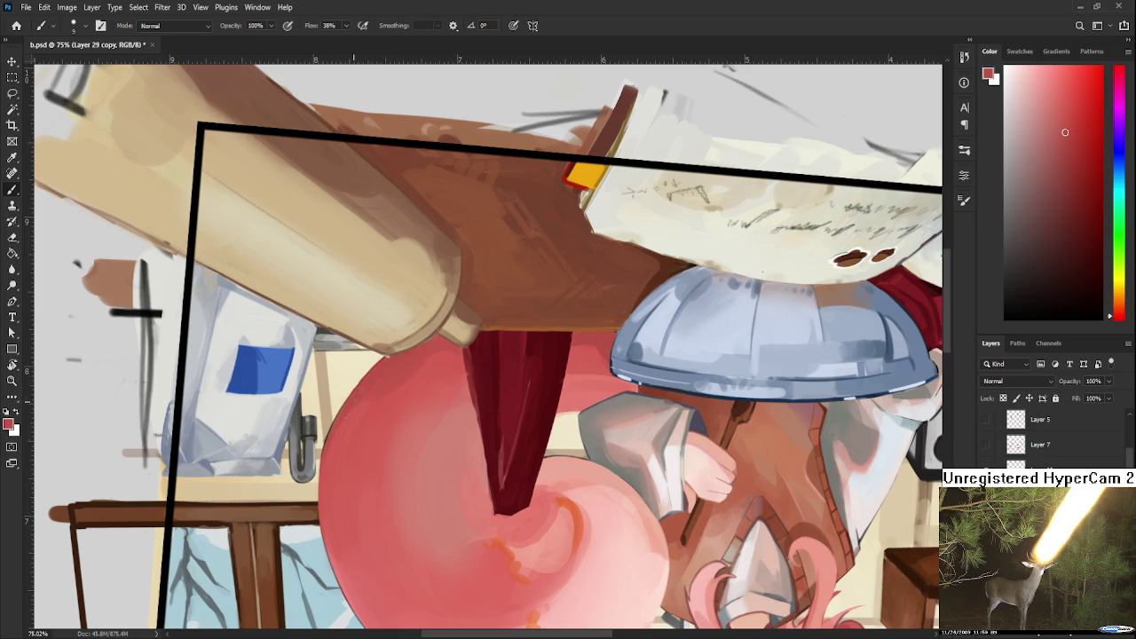
{"action": "left_click_drag", "start_coordinate": [388, 358], "coordinate": [355, 400]}
{"action": "key", "text": "ctrl+z"}
{"action": "left_click_drag", "start_coordinate": [338, 414], "coordinate": [322, 484]}
{"action": "key", "text": "ctrl+z"}
{"action": "left_click_drag", "start_coordinate": [382, 358], "coordinate": [319, 462]}
{"action": "key", "text": "ctrl+z"}
{"action": "left_click_drag", "start_coordinate": [393, 353], "coordinate": [397, 323]}
{"action": "left_click_drag", "start_coordinate": [452, 359], "coordinate": [452, 399]}
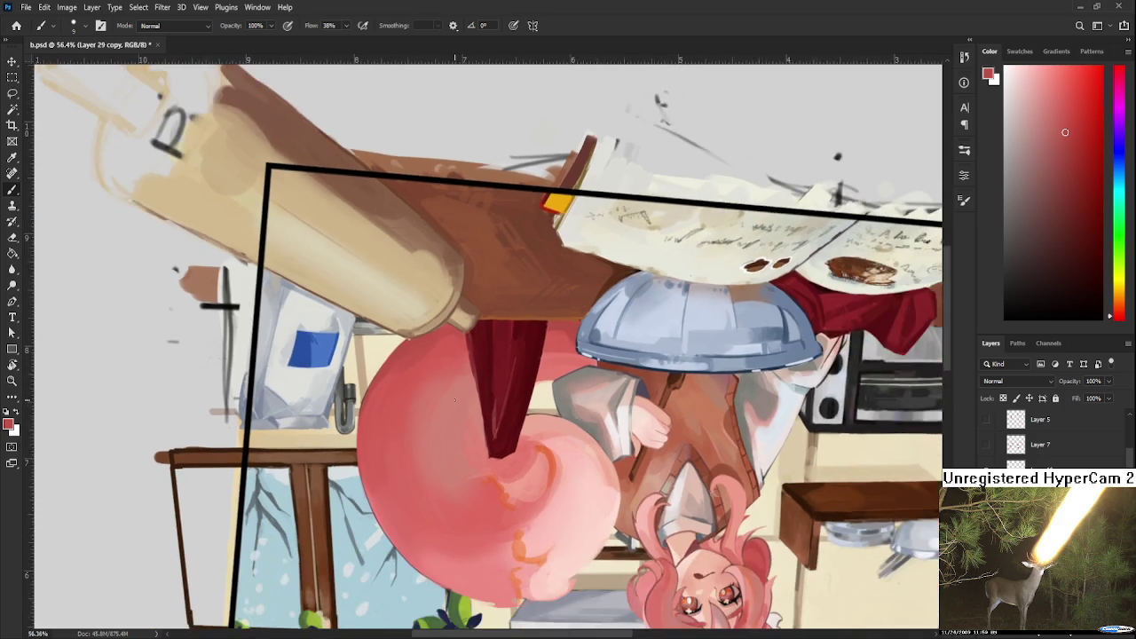
Angle the view toward the rolling pin and sample lighter reds from the ball with a larger brush.
{"action": "scroll", "coordinate": [452, 399], "scroll_direction": "up", "scroll_amount": 2}
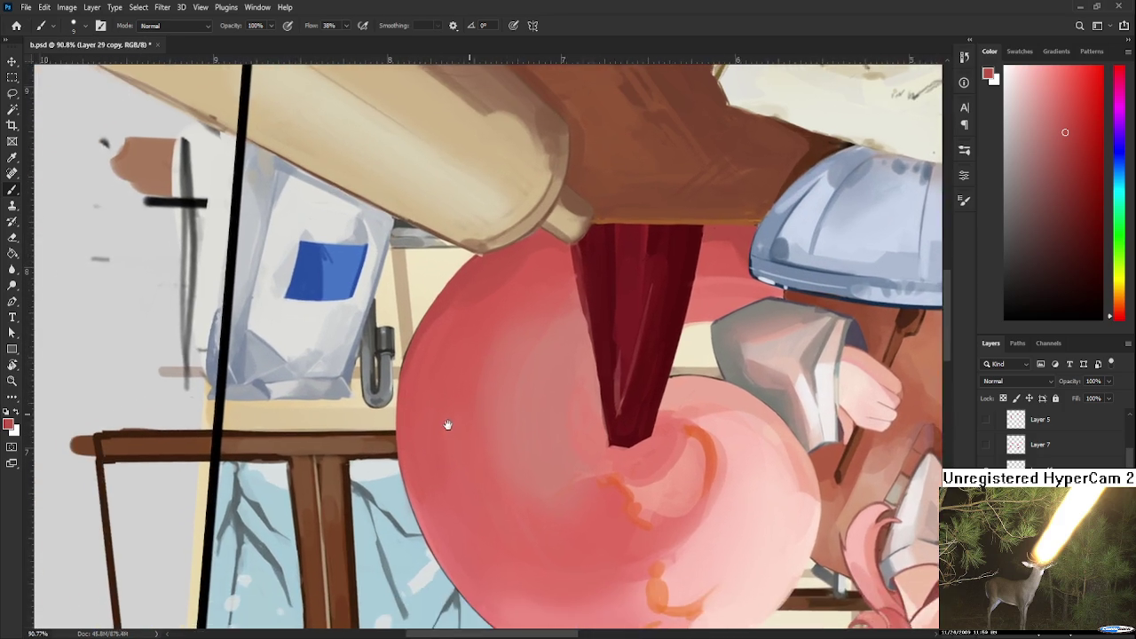
{"action": "left_click_drag", "start_coordinate": [451, 398], "coordinate": [520, 324]}
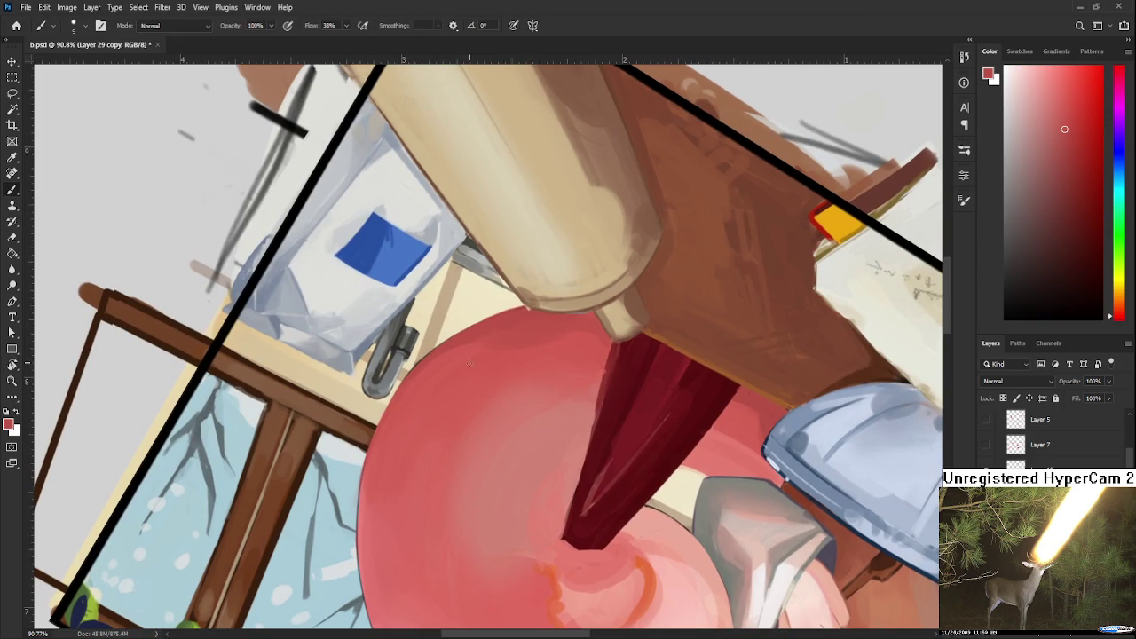
{"action": "left_click", "coordinate": [488, 333], "text": "alt"}
{"action": "key", "text": "bracketright"}
{"action": "key", "text": "bracketright"}
{"action": "key", "text": "bracketright"}
{"action": "left_click", "coordinate": [484, 346], "text": "alt"}
{"action": "left_click", "coordinate": [498, 334], "text": "alt"}
{"action": "left_click", "coordinate": [507, 347], "text": "alt"}
{"action": "left_click", "coordinate": [520, 335], "text": "alt"}
{"action": "left_click", "coordinate": [479, 339], "text": "alt"}
{"action": "left_click", "coordinate": [470, 342], "text": "alt"}
Sample reds across the ball's right side, then rotate the view toward the window.
{"action": "left_click", "coordinate": [476, 358], "text": "alt"}
{"action": "left_click", "coordinate": [550, 342], "text": "alt"}
{"action": "left_click", "coordinate": [511, 361], "text": "alt"}
{"action": "left_click", "coordinate": [559, 342], "text": "alt"}
{"action": "left_click", "coordinate": [554, 318], "text": "alt"}
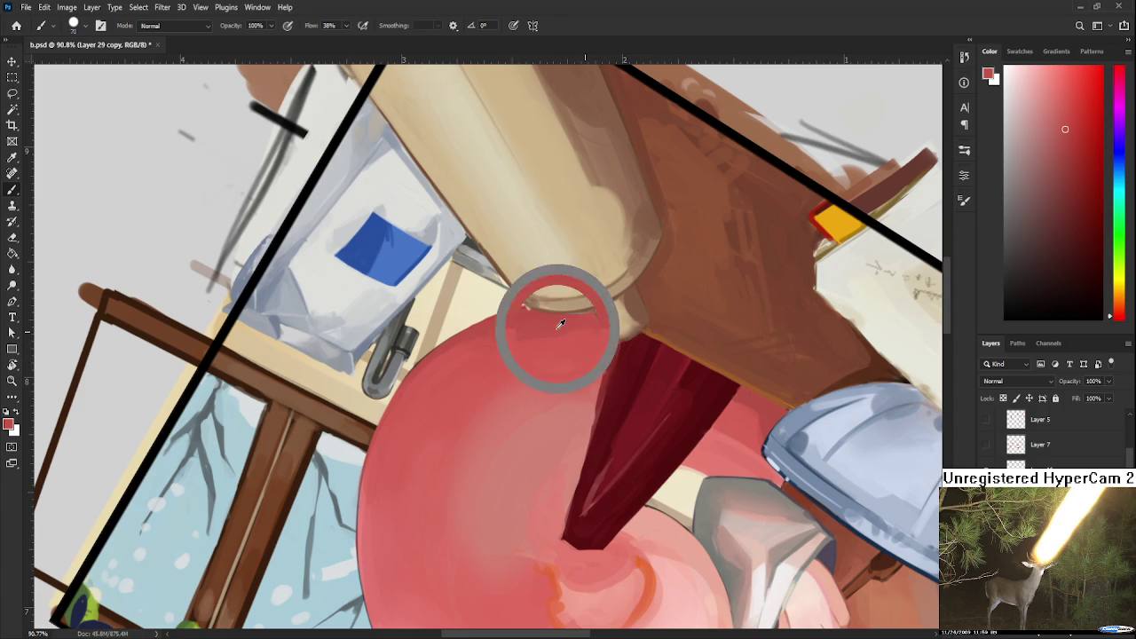
{"action": "left_click", "coordinate": [470, 336], "text": "alt"}
{"action": "left_click", "coordinate": [512, 361], "text": "alt"}
{"action": "left_click", "coordinate": [539, 338], "text": "alt"}
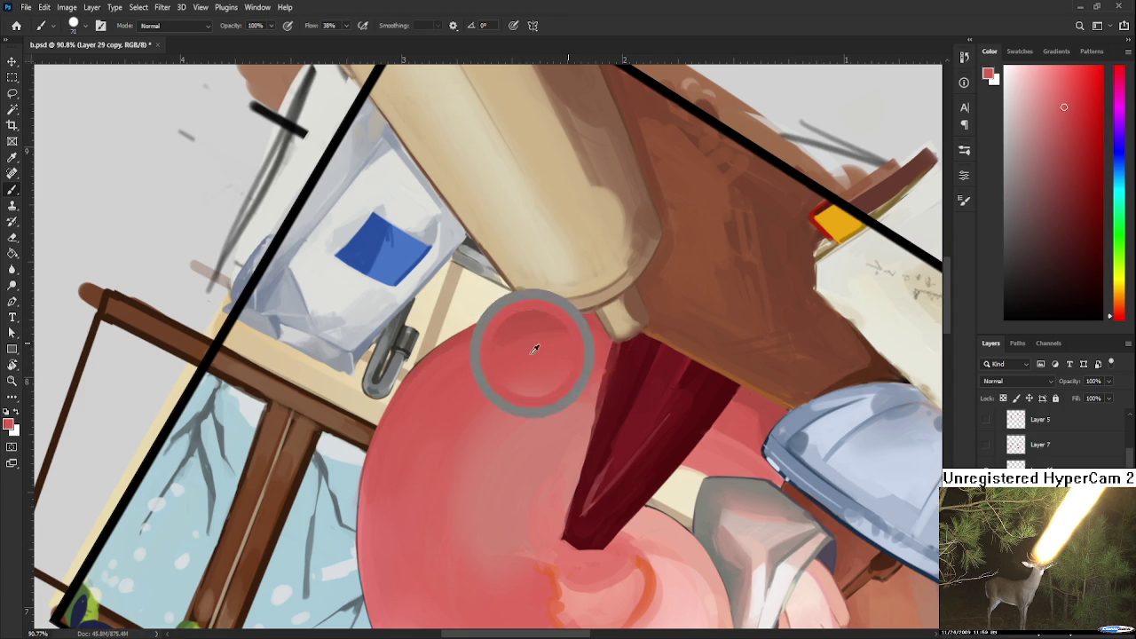
{"action": "key", "text": "r"}
{"action": "mouse_move", "coordinate": [593, 337]}
{"action": "left_mouse_down"}
{"action": "mouse_move", "coordinate": [447, 379]}
{"action": "mouse_move", "coordinate": [444, 451]}
{"action": "left_mouse_up"}
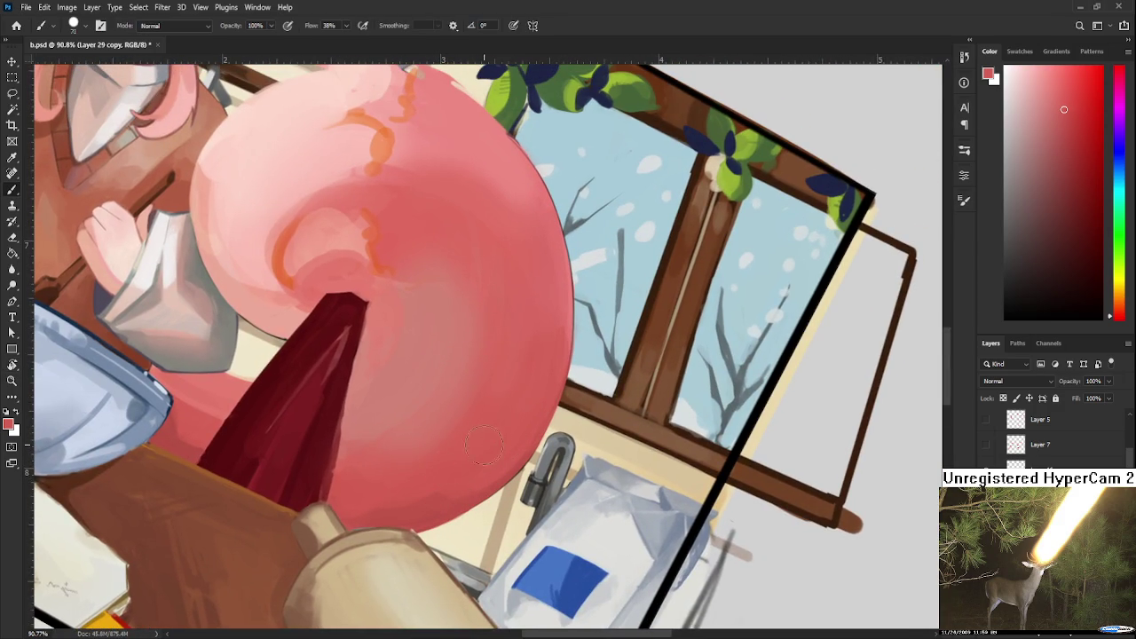
Paint pink over the ball's lower-left edge near the rolling pin.
{"action": "left_click_drag", "start_coordinate": [498, 420], "coordinate": [487, 371]}
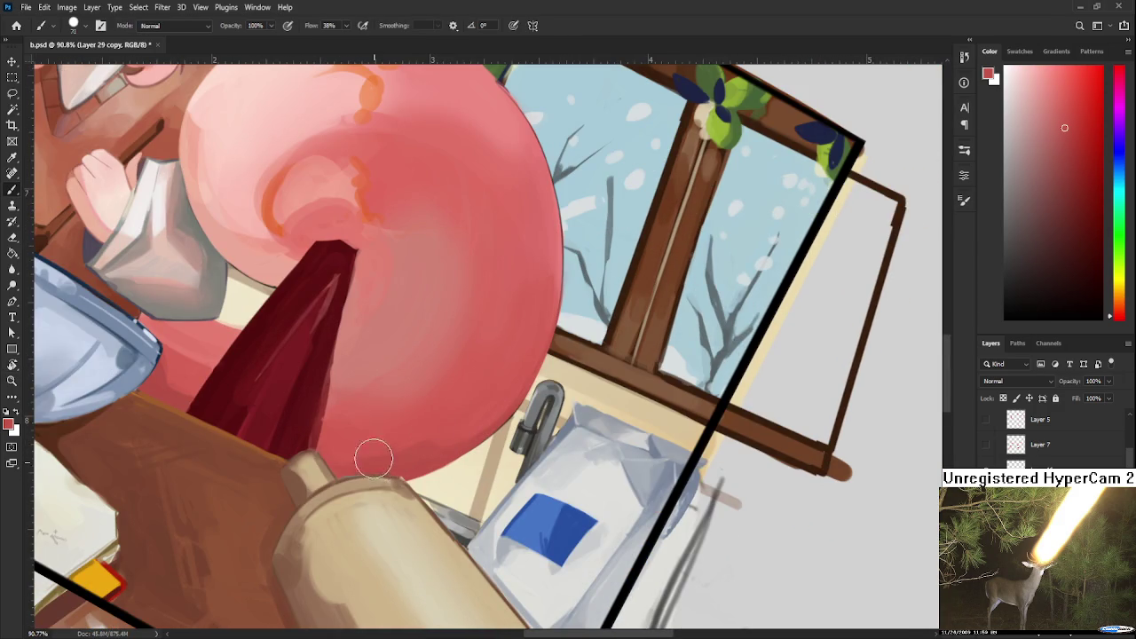
{"action": "left_click", "coordinate": [408, 437], "text": "alt"}
{"action": "left_click_drag", "start_coordinate": [442, 404], "coordinate": [447, 403]}
{"action": "left_click", "coordinate": [421, 434], "text": "alt"}
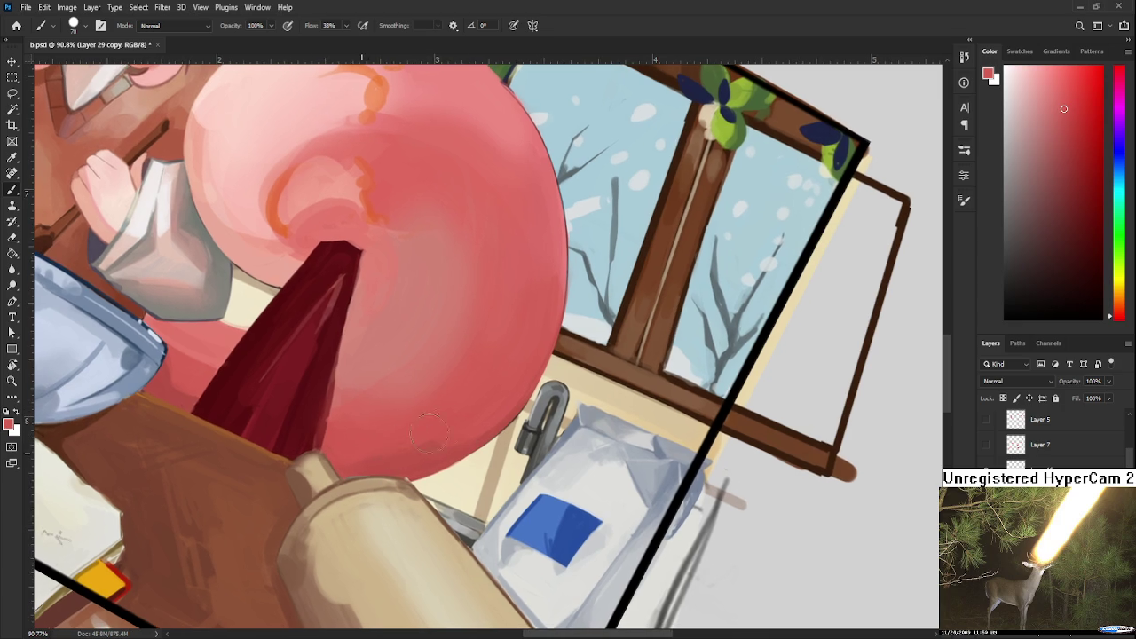
{"action": "left_click", "coordinate": [426, 448], "text": "alt"}
{"action": "left_click_drag", "start_coordinate": [426, 436], "coordinate": [370, 444]}
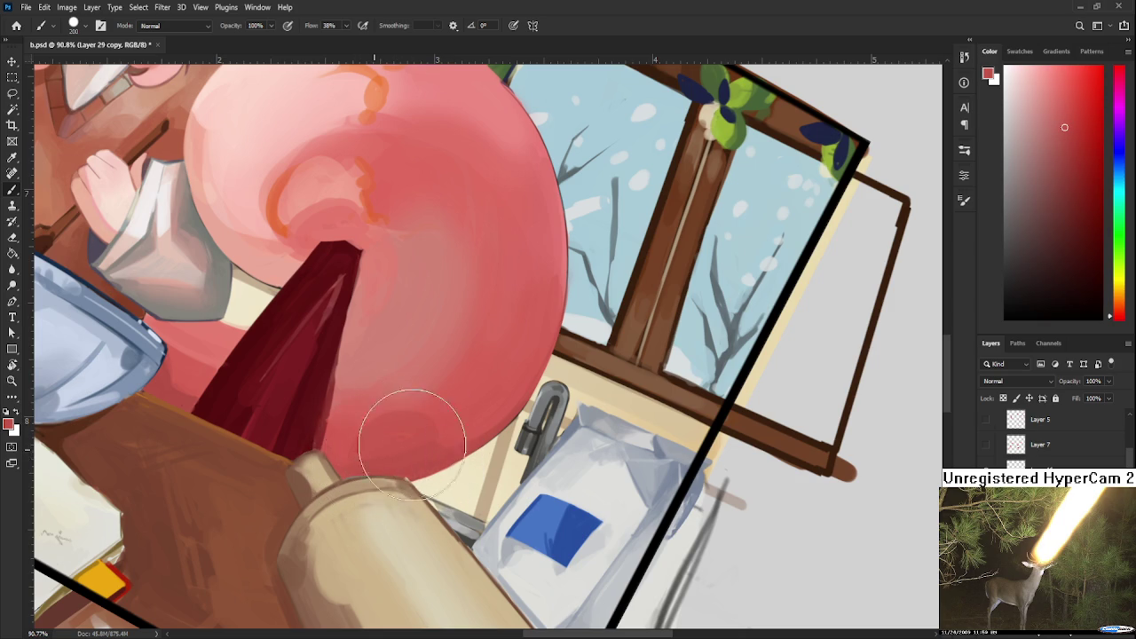
{"action": "left_click_drag", "start_coordinate": [418, 431], "coordinate": [355, 418]}
{"action": "left_click", "coordinate": [448, 404], "text": "alt"}
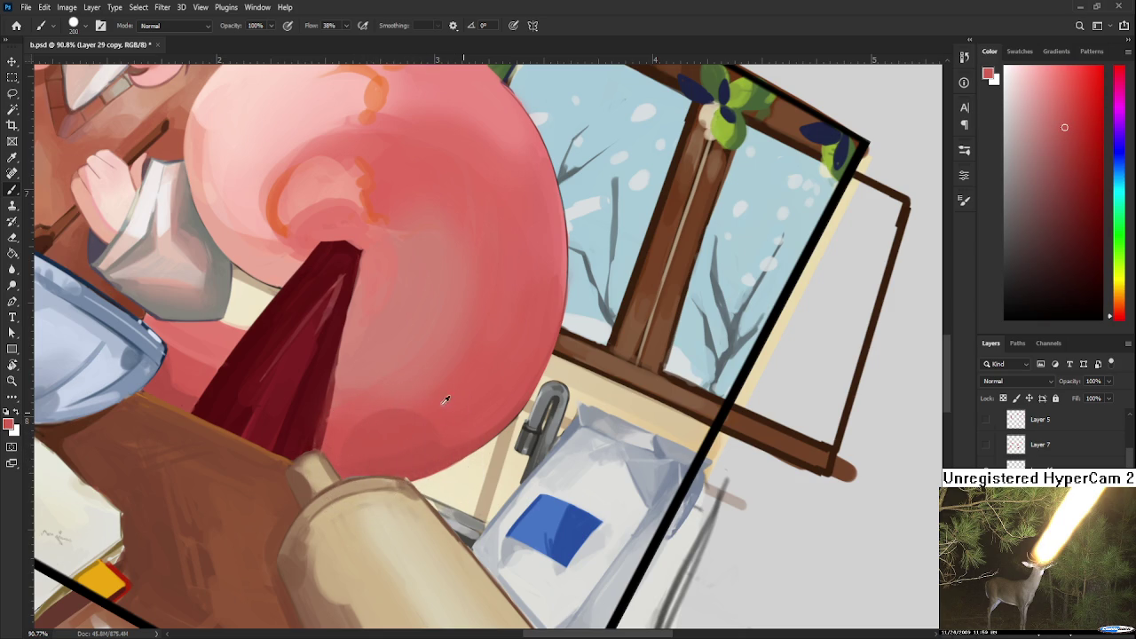
Turn the view upright with the girl's face visible and sample new reds from the ball.
{"action": "mouse_move", "coordinate": [466, 368]}
{"action": "left_mouse_down"}
{"action": "mouse_move", "coordinate": [458, 399]}
{"action": "mouse_move", "coordinate": [476, 466]}
{"action": "left_mouse_up"}
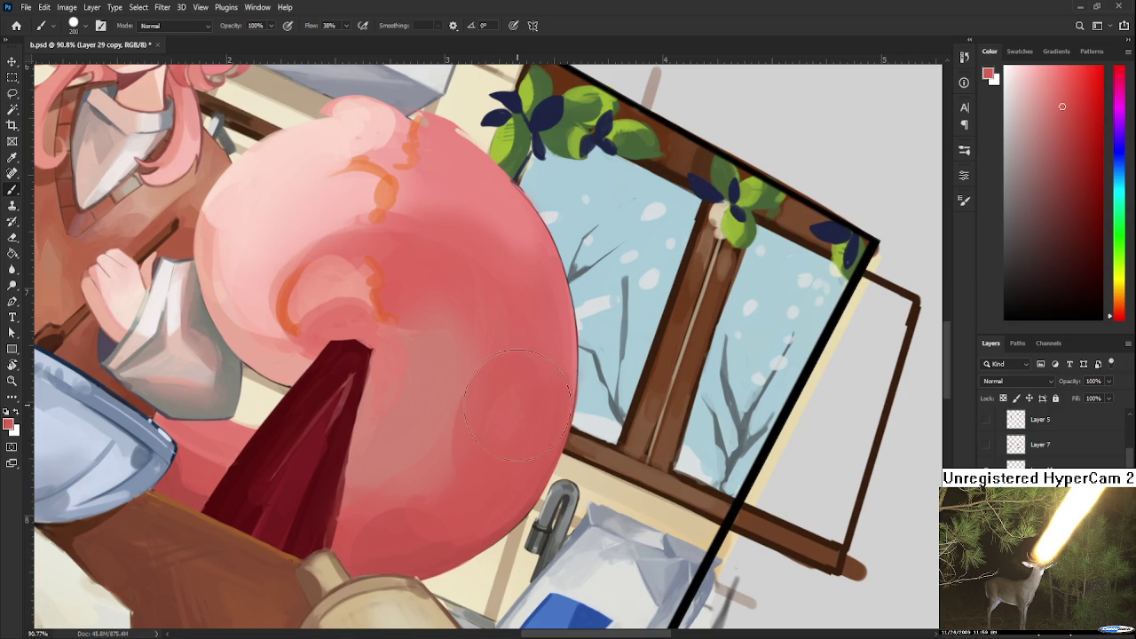
{"action": "left_click_drag", "start_coordinate": [500, 417], "coordinate": [513, 501]}
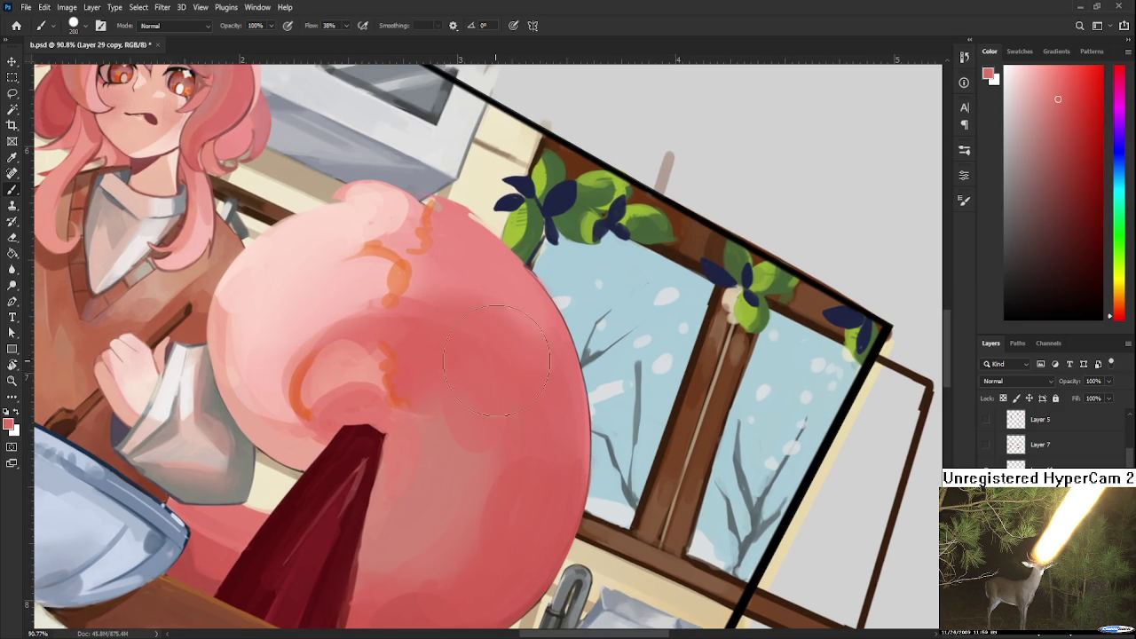
{"action": "key", "text": "r"}
{"action": "left_click_drag", "start_coordinate": [527, 380], "coordinate": [484, 448]}
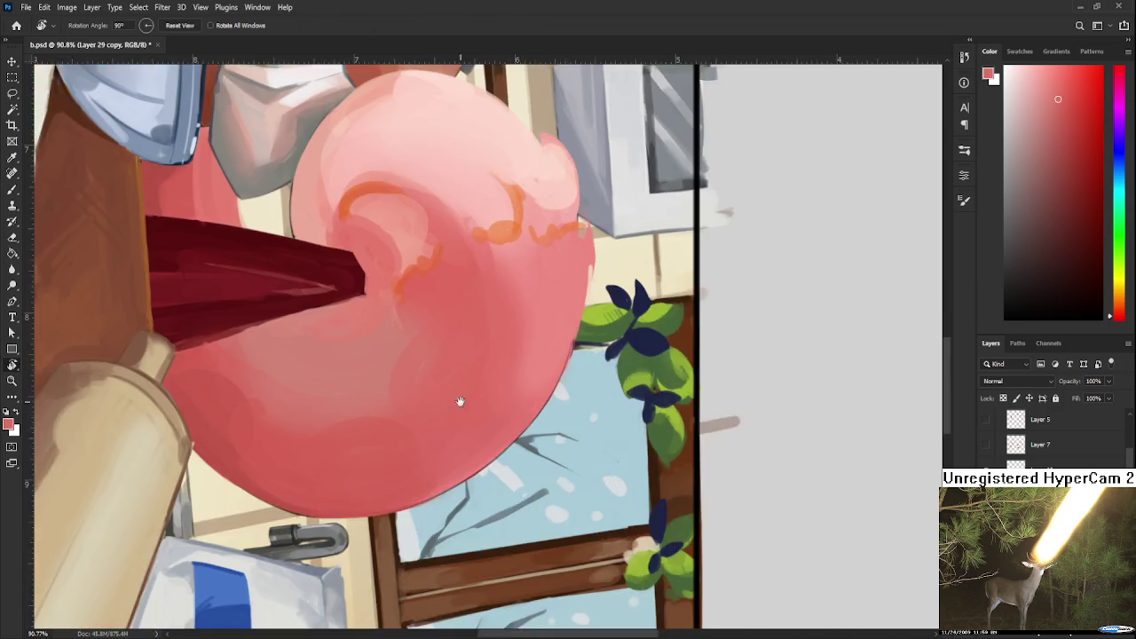
{"action": "left_click", "coordinate": [470, 437], "text": "alt"}
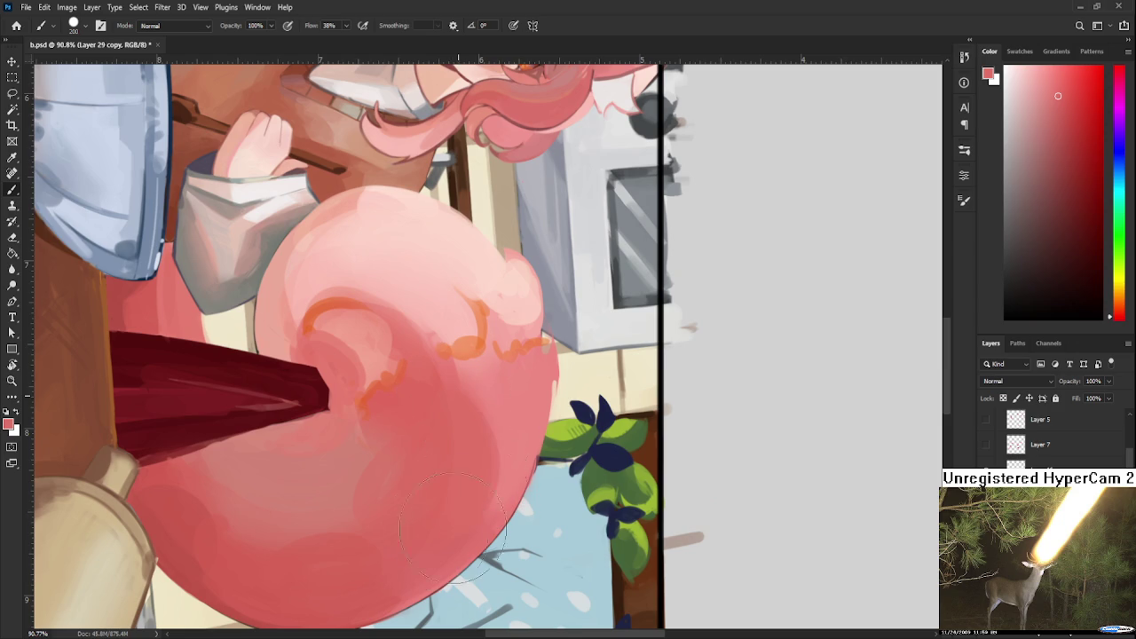
{"action": "left_click", "coordinate": [517, 410], "text": "alt"}
Rotate the view to about -156° and set a deep dark red painting colour.
{"action": "key", "text": "r"}
{"action": "left_click_drag", "start_coordinate": [533, 422], "coordinate": [433, 519]}
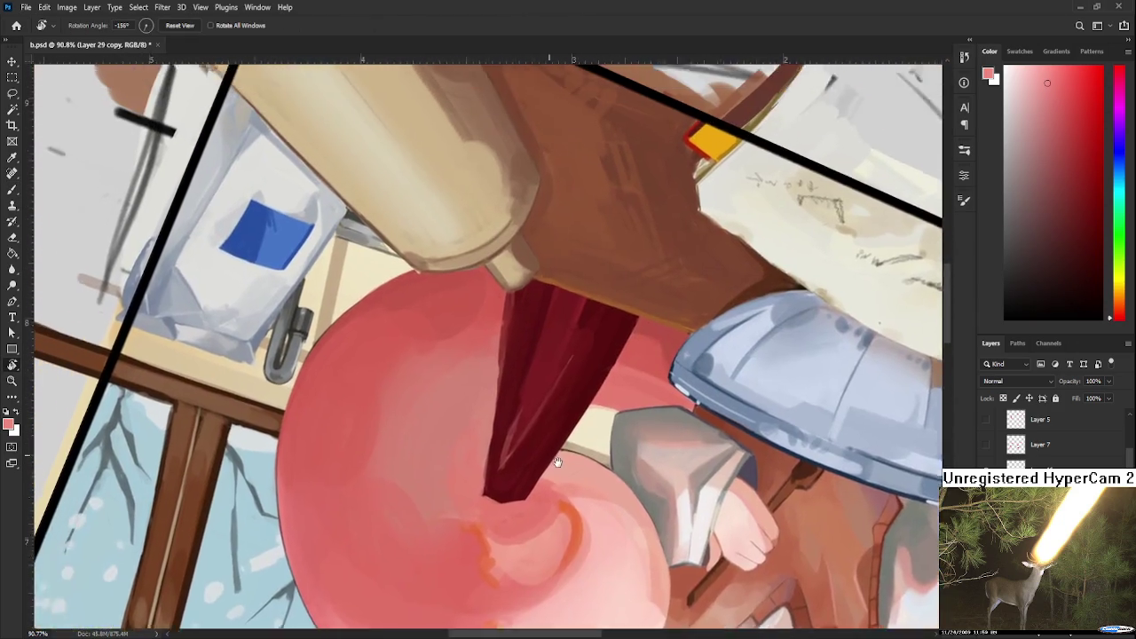
{"action": "left_click_drag", "start_coordinate": [434, 518], "coordinate": [563, 388]}
{"action": "key", "text": "b"}
{"action": "left_click", "coordinate": [538, 381], "text": "alt"}
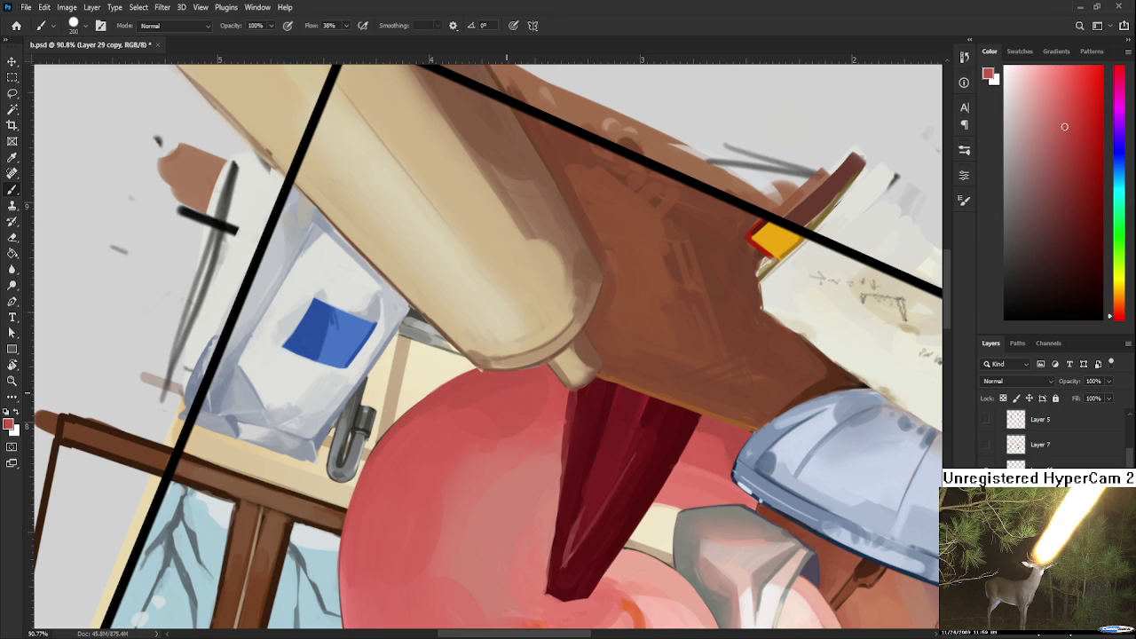
{"action": "left_click", "coordinate": [1073, 177]}
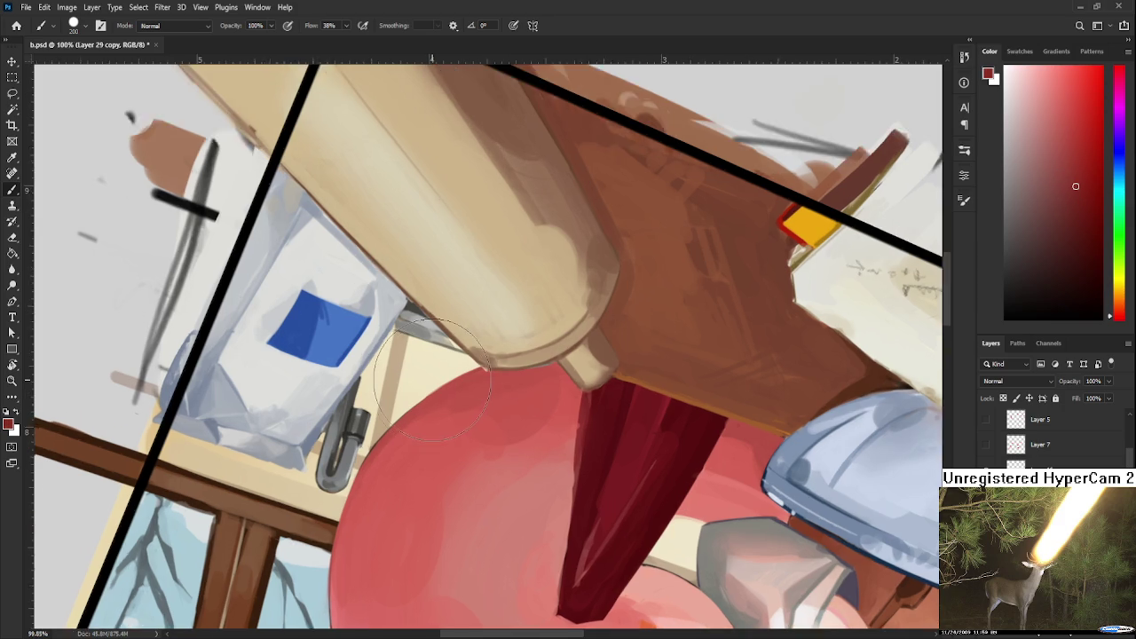
{"action": "scroll", "coordinate": [377, 397], "scroll_direction": "up", "scroll_amount": 3}
Shrink the brush to a fine tip and draw a thin dark red outline along the cotton candy's edge.
{"action": "left_click_drag", "start_coordinate": [398, 434], "coordinate": [377, 397]}
{"action": "key", "text": "bracketleft"}
{"action": "key", "text": "bracketleft"}
{"action": "key", "text": "bracketleft"}
{"action": "key", "text": "bracketleft"}
{"action": "key", "text": "bracketleft"}
{"action": "key", "text": "bracketleft"}
{"action": "key", "text": "bracketleft"}
{"action": "key", "text": "bracketleft"}
{"action": "key", "text": "bracketleft"}
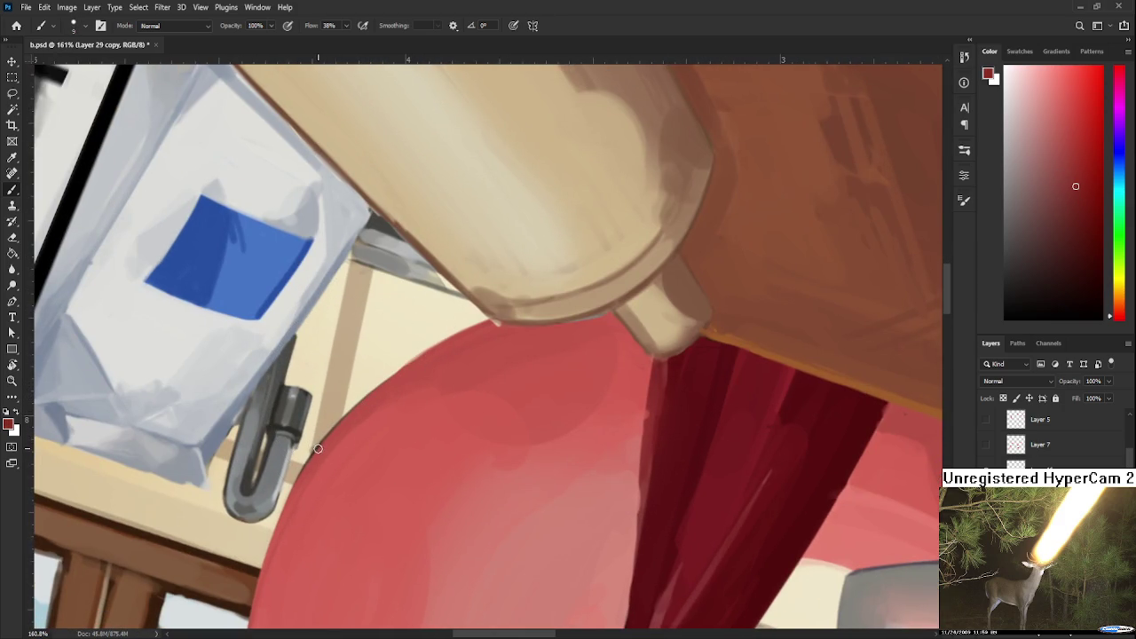
{"action": "left_click_drag", "start_coordinate": [318, 445], "coordinate": [524, 308]}
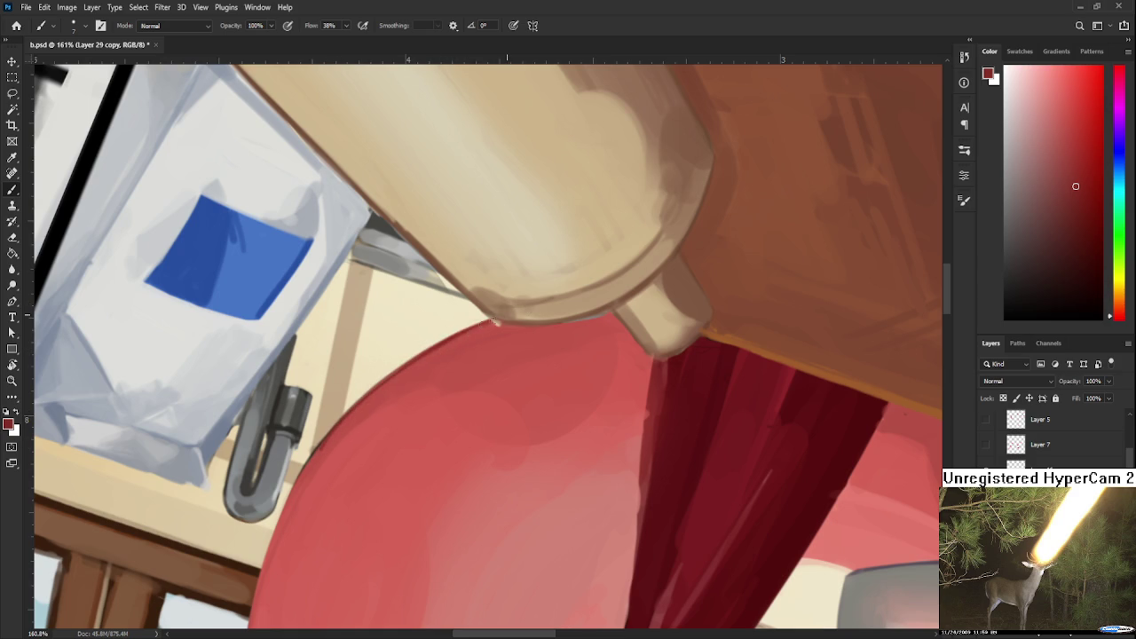
{"action": "scroll", "coordinate": [524, 308], "scroll_direction": "down", "scroll_amount": 3}
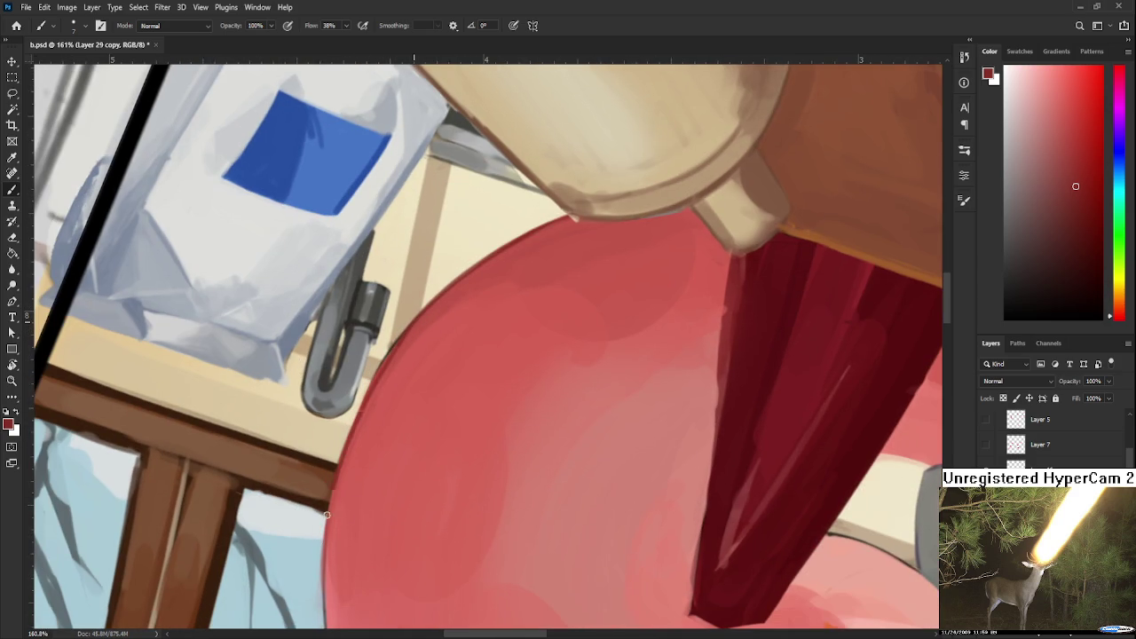
{"action": "scroll", "coordinate": [372, 390], "scroll_direction": "down", "scroll_amount": 2}
{"action": "scroll", "coordinate": [355, 399], "scroll_direction": "up", "scroll_amount": 2}
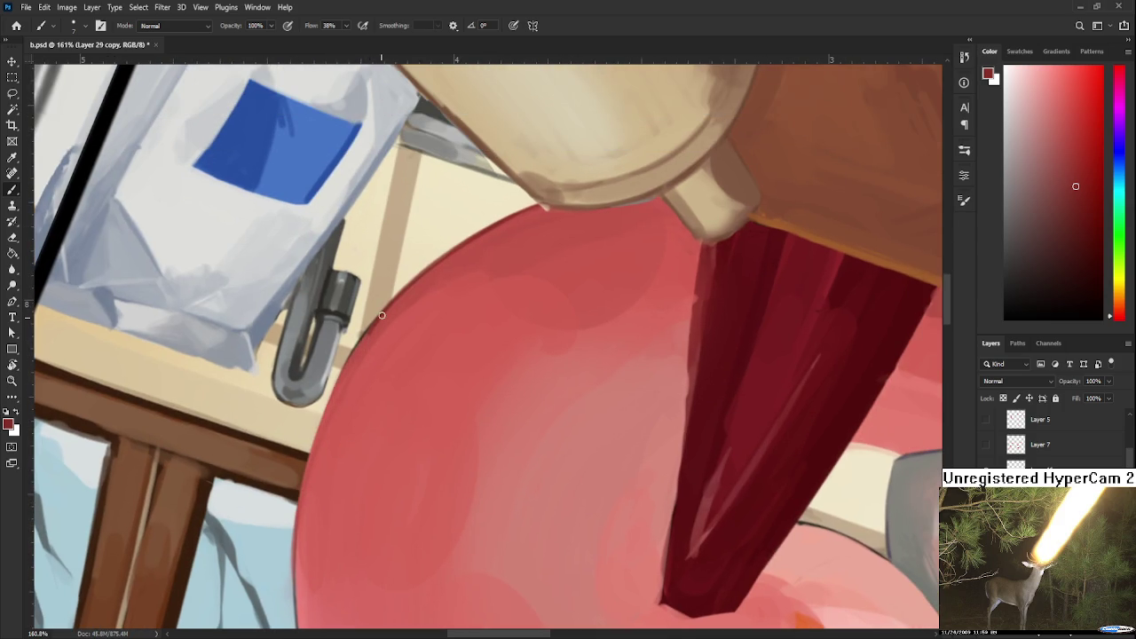
{"action": "scroll", "coordinate": [328, 417], "scroll_direction": "down", "scroll_amount": 1}
{"action": "scroll", "coordinate": [307, 455], "scroll_direction": "down", "scroll_amount": 1}
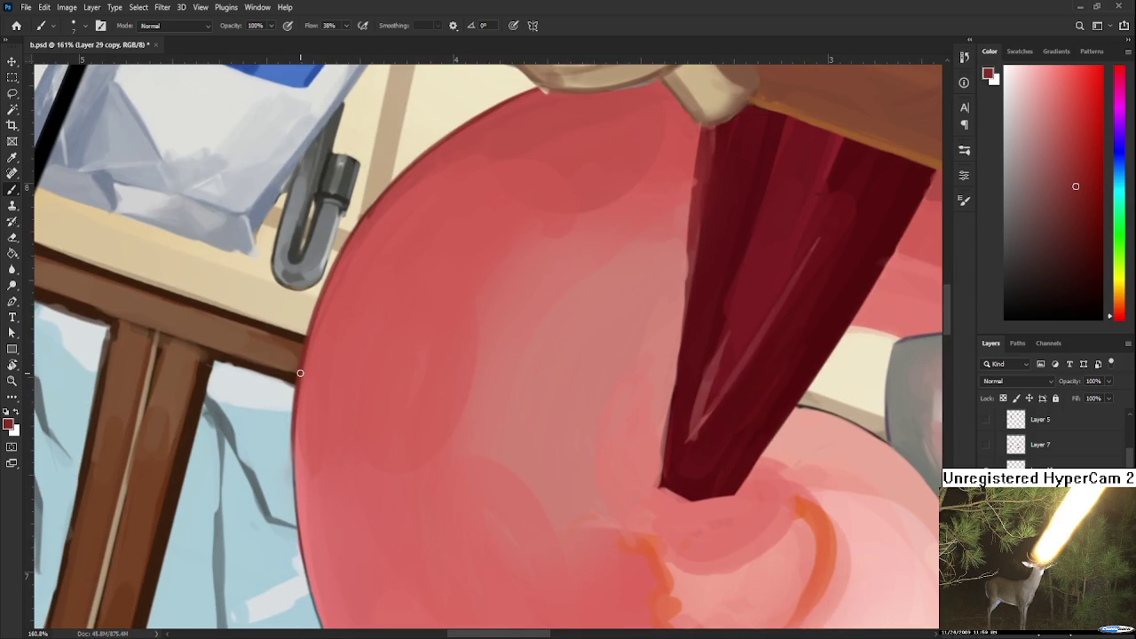
{"action": "scroll", "coordinate": [294, 425], "scroll_direction": "down", "scroll_amount": 1}
Rotate the view and redo the dark outline down the left edge, undoing unsatisfying strokes.
{"action": "key", "text": "r"}
{"action": "left_click_drag", "start_coordinate": [401, 477], "coordinate": [357, 415]}
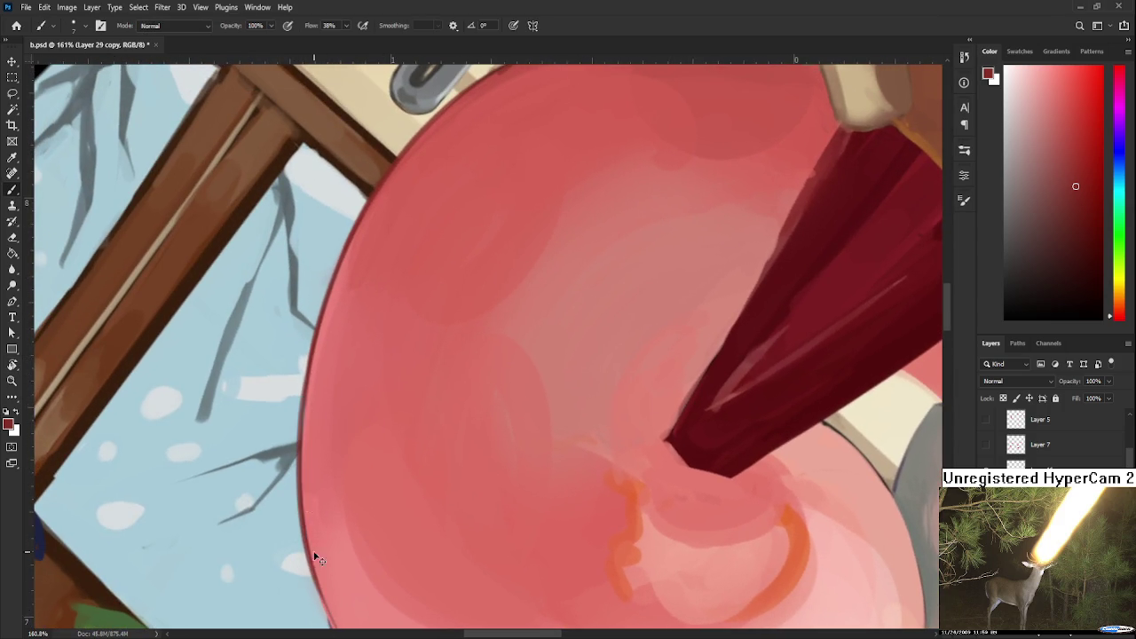
{"action": "left_click_drag", "start_coordinate": [309, 377], "coordinate": [321, 594]}
{"action": "left_click_drag", "start_coordinate": [334, 527], "coordinate": [326, 483]}
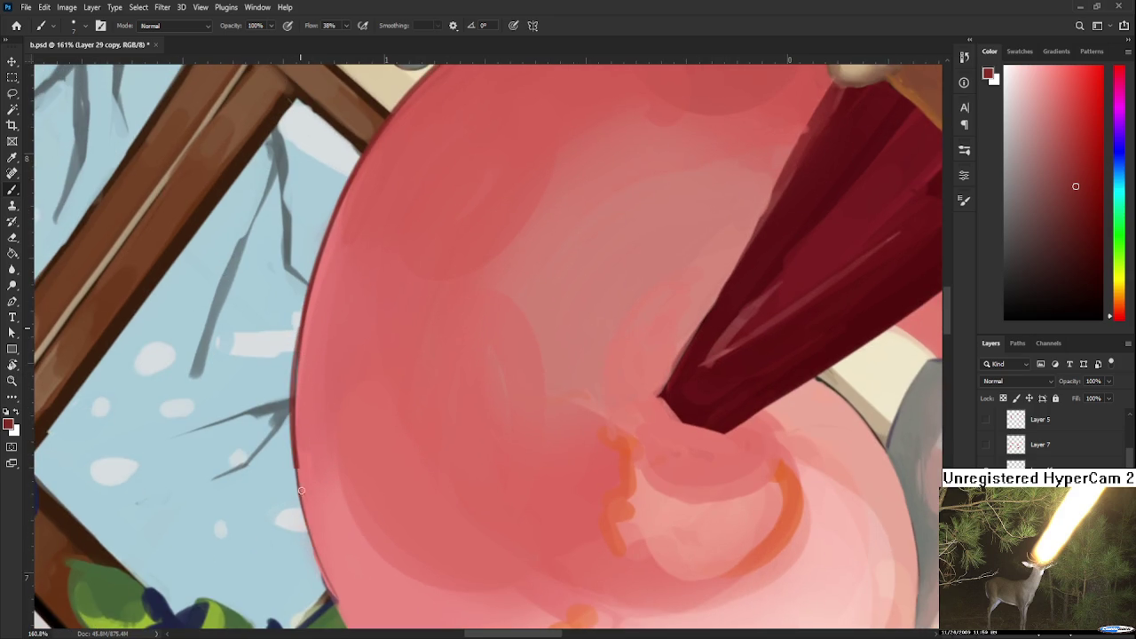
{"action": "left_click_drag", "start_coordinate": [323, 581], "coordinate": [300, 347]}
{"action": "key", "text": "ctrl+z"}
{"action": "left_click_drag", "start_coordinate": [325, 586], "coordinate": [298, 344]}
{"action": "key", "text": "ctrl+z"}
{"action": "left_click_drag", "start_coordinate": [312, 511], "coordinate": [396, 413]}
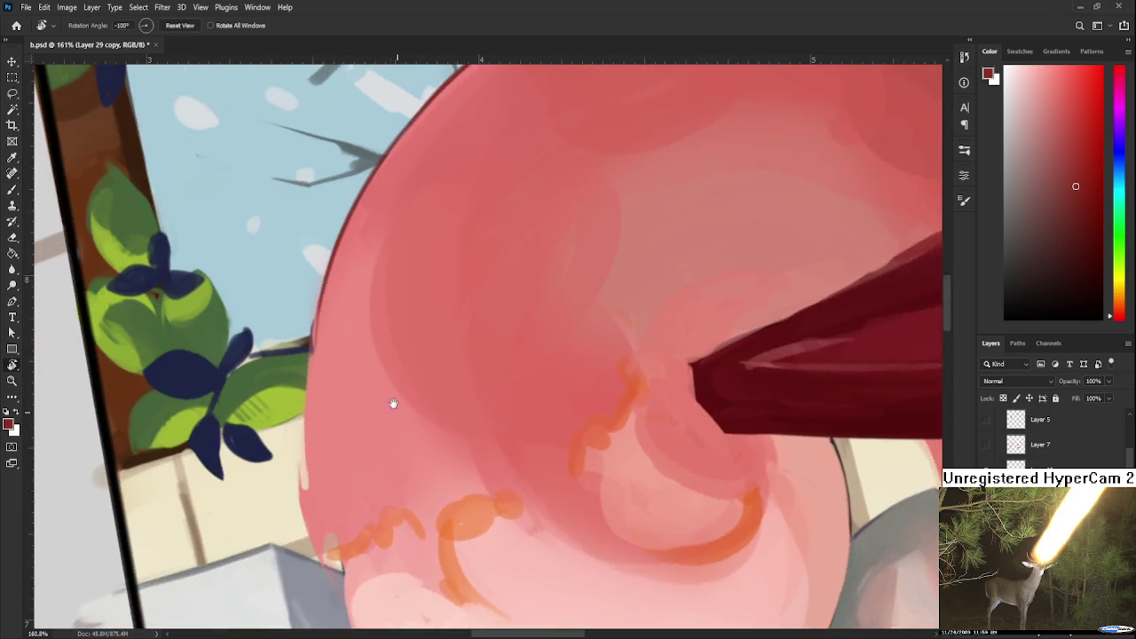
{"action": "mouse_move", "coordinate": [325, 593]}
{"action": "left_mouse_down"}
{"action": "mouse_move", "coordinate": [318, 346]}
{"action": "mouse_move", "coordinate": [332, 608]}
{"action": "left_mouse_up"}
{"action": "key", "text": "ctrl+z"}
{"action": "left_click", "coordinate": [328, 391], "text": "alt"}
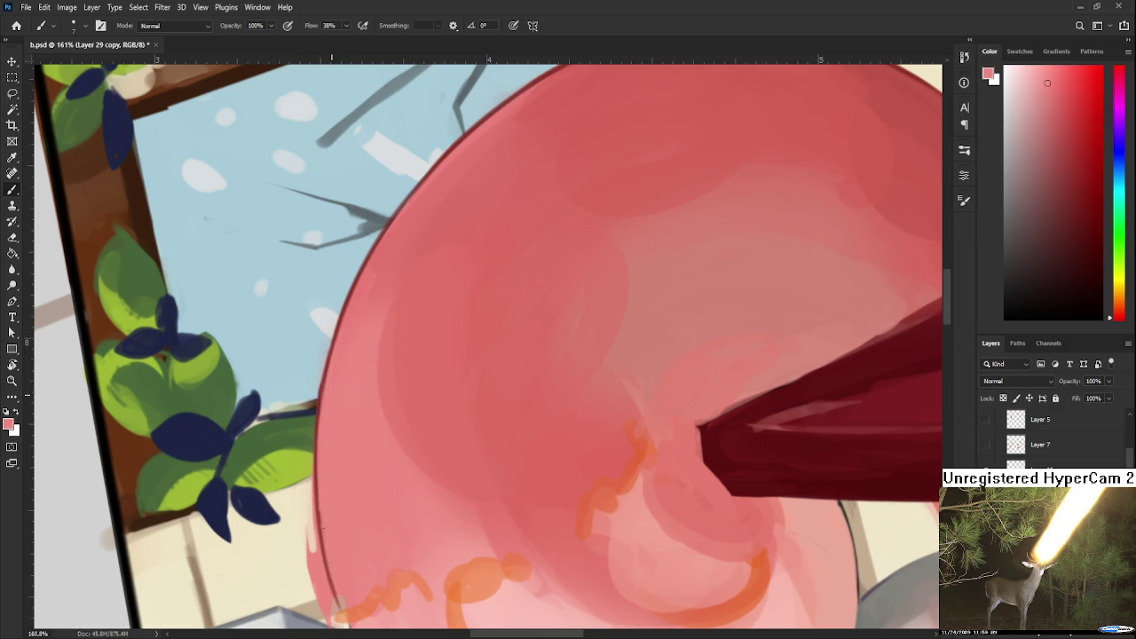
Erase the lower part of the dark outline to soften it.
{"action": "scroll", "coordinate": [319, 426], "scroll_direction": "down", "scroll_amount": 1}
{"action": "key", "text": "e"}
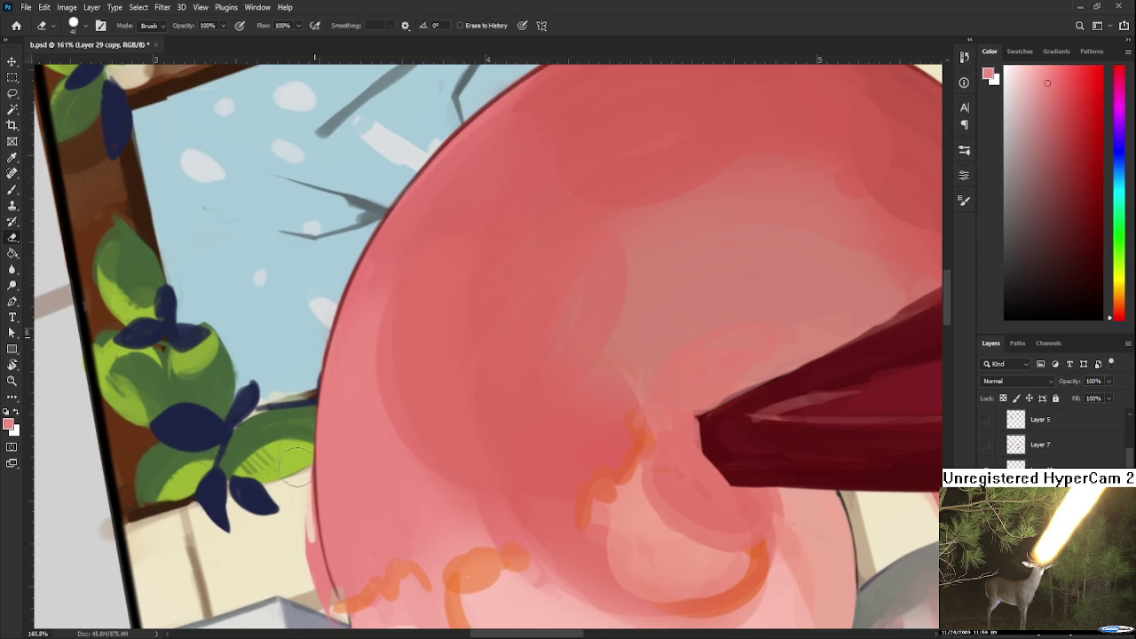
{"action": "mouse_move", "coordinate": [310, 471]}
{"action": "left_mouse_down"}
{"action": "mouse_move", "coordinate": [319, 601]}
{"action": "mouse_move", "coordinate": [298, 524]}
{"action": "mouse_move", "coordinate": [292, 553]}
{"action": "mouse_move", "coordinate": [296, 470]}
{"action": "left_mouse_up"}
{"action": "key", "text": "r"}
{"action": "mouse_move", "coordinate": [301, 510]}
{"action": "left_mouse_down"}
{"action": "mouse_move", "coordinate": [329, 425]}
{"action": "mouse_move", "coordinate": [444, 382]}
{"action": "left_mouse_up"}
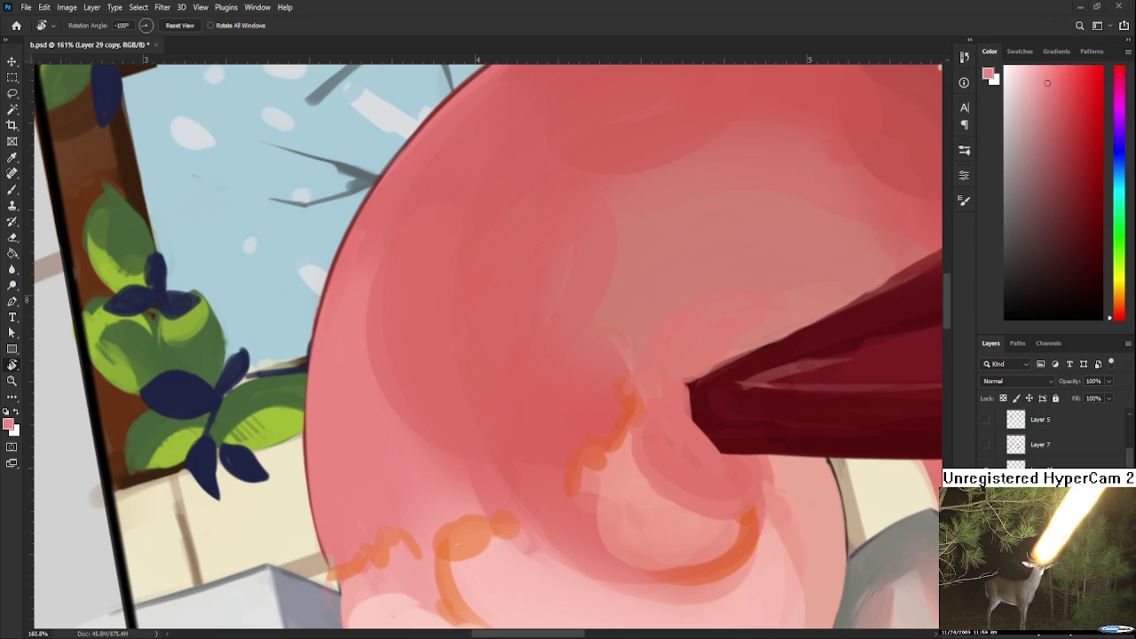
{"action": "left_click_drag", "start_coordinate": [420, 540], "coordinate": [412, 466]}
{"action": "key", "text": "b"}
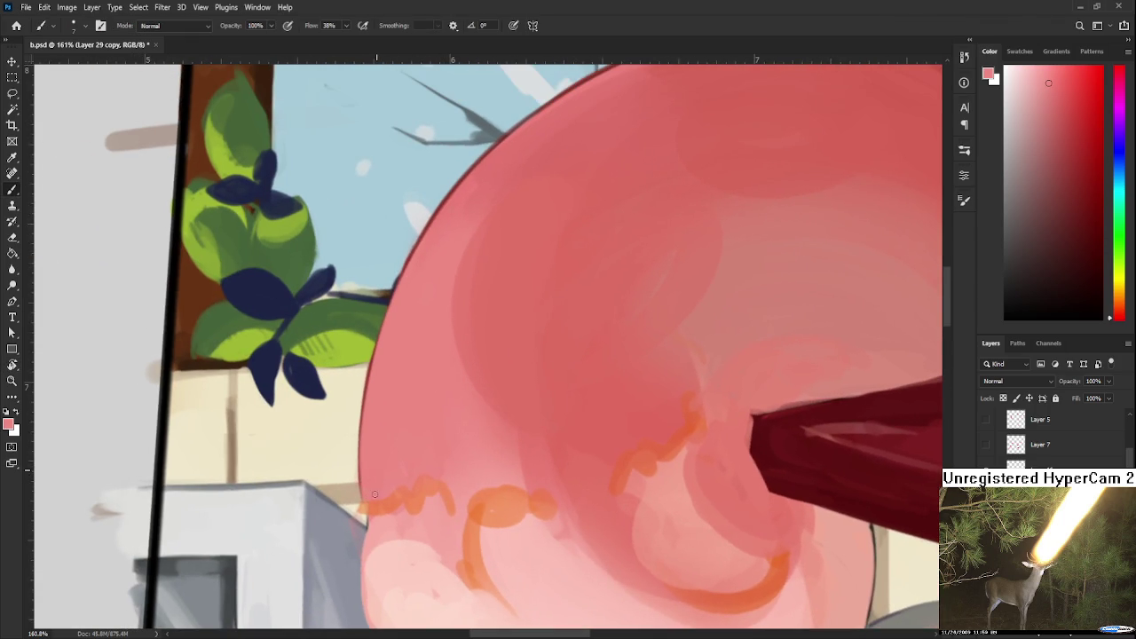
Rotate the view about 45° and blend light pink dabs at the cotton candy's edge.
{"action": "left_click", "coordinate": [399, 488], "text": "alt"}
{"action": "key", "text": "r"}
{"action": "left_click_drag", "start_coordinate": [450, 508], "coordinate": [417, 417]}
{"action": "left_click", "coordinate": [413, 410], "text": "alt"}
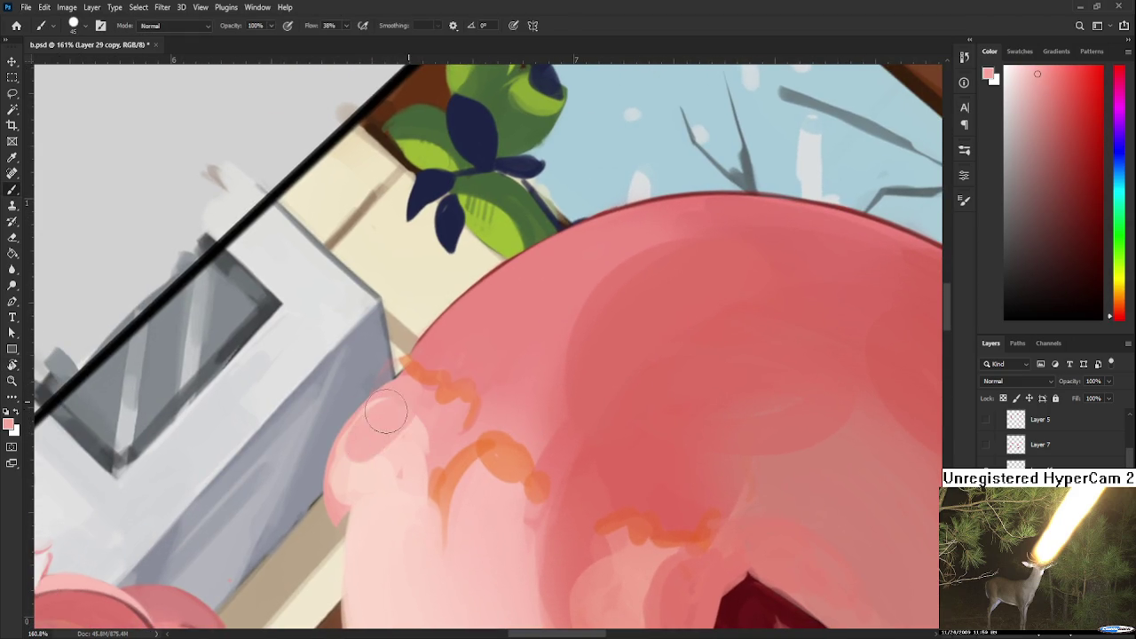
{"action": "left_click", "coordinate": [377, 444], "text": "alt"}
{"action": "left_click", "coordinate": [401, 406], "text": "alt"}
{"action": "left_click_drag", "start_coordinate": [401, 417], "coordinate": [399, 427]}
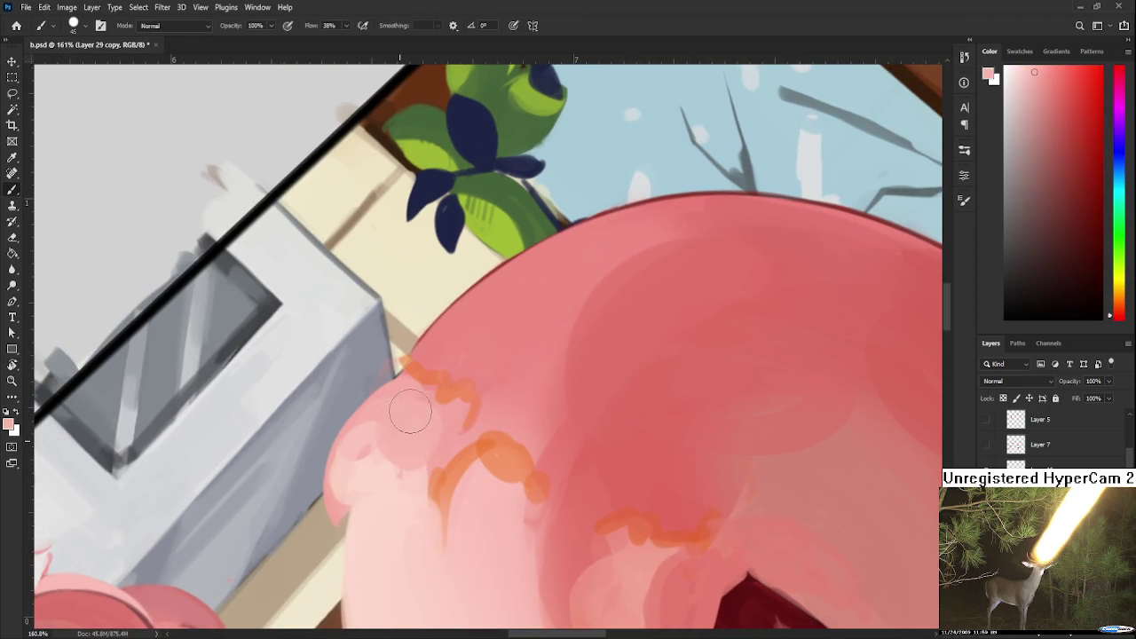
Rotate the view back upright and smooth the light pink area on the cotton candy.
{"action": "left_click", "coordinate": [418, 435], "text": "alt"}
{"action": "scroll", "coordinate": [411, 474], "scroll_direction": "down", "scroll_amount": 2}
{"action": "left_click", "coordinate": [400, 456], "text": "alt"}
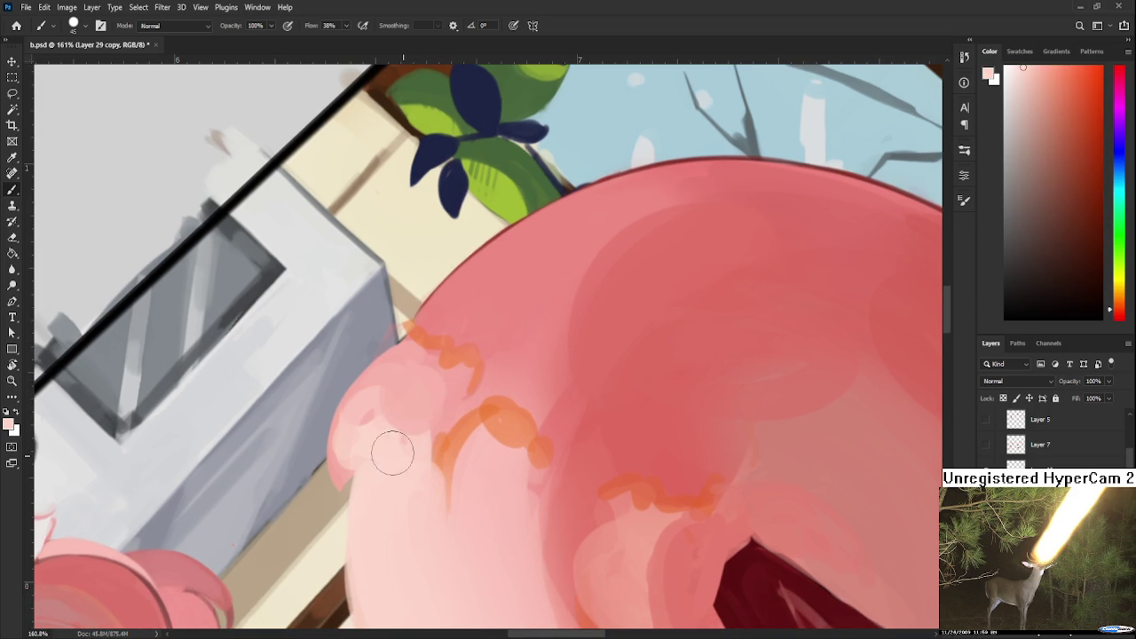
{"action": "scroll", "coordinate": [398, 456], "scroll_direction": "down", "scroll_amount": 3}
{"action": "mouse_move", "coordinate": [451, 401]}
{"action": "left_mouse_down"}
{"action": "mouse_move", "coordinate": [446, 451]}
{"action": "mouse_move", "coordinate": [468, 367]}
{"action": "left_mouse_up"}
{"action": "left_click", "coordinate": [394, 362], "text": "alt"}
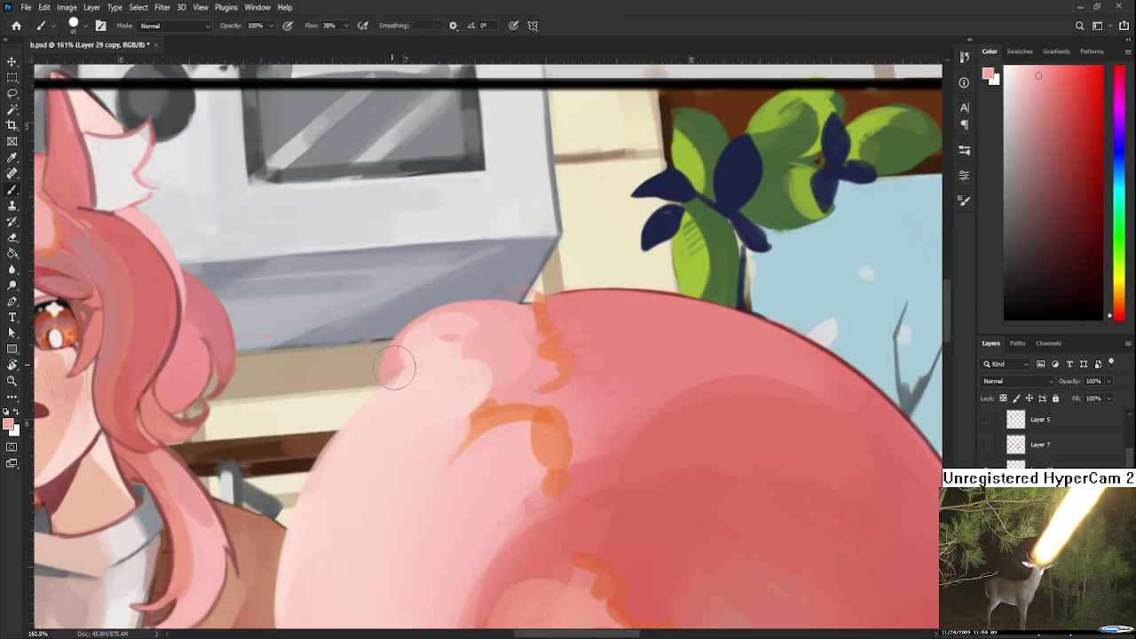
{"action": "left_click_drag", "start_coordinate": [395, 364], "coordinate": [373, 417]}
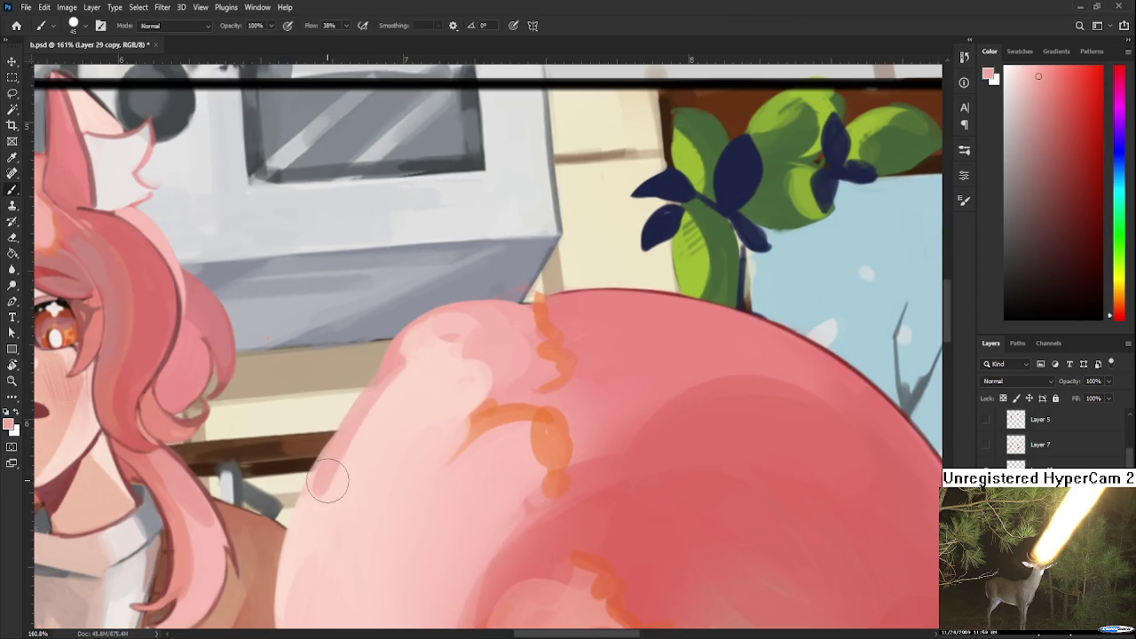
Smooth the cotton candy's left and lower-left edge with a lighter peach-pink.
{"action": "left_click", "coordinate": [359, 452], "text": "alt"}
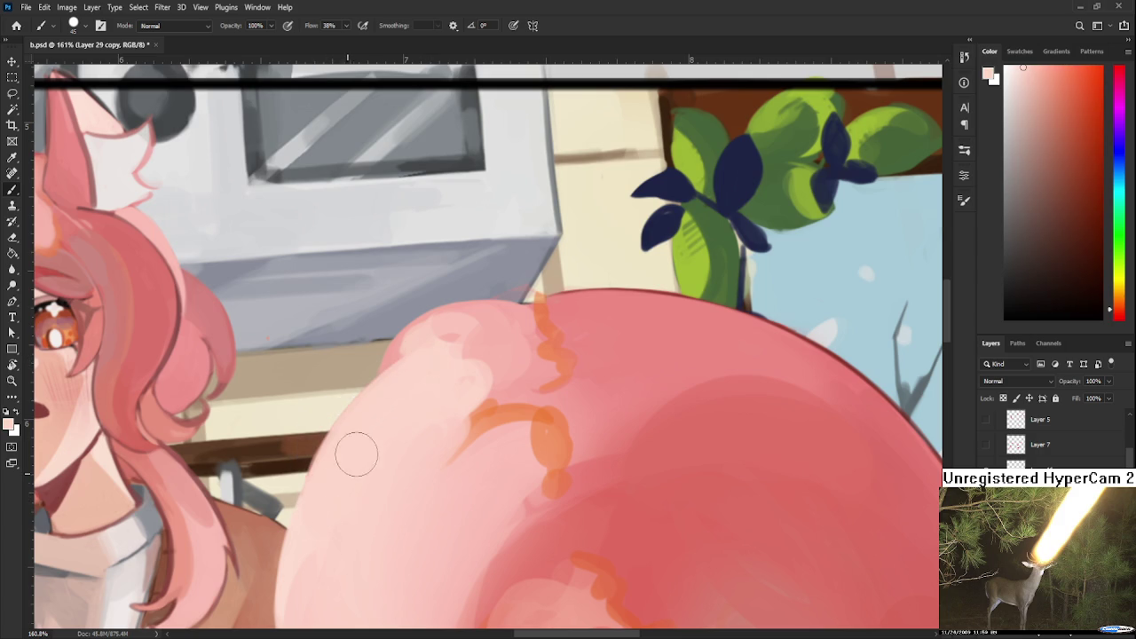
{"action": "left_click", "coordinate": [393, 357], "text": "alt"}
{"action": "left_click_drag", "start_coordinate": [384, 374], "coordinate": [397, 330]}
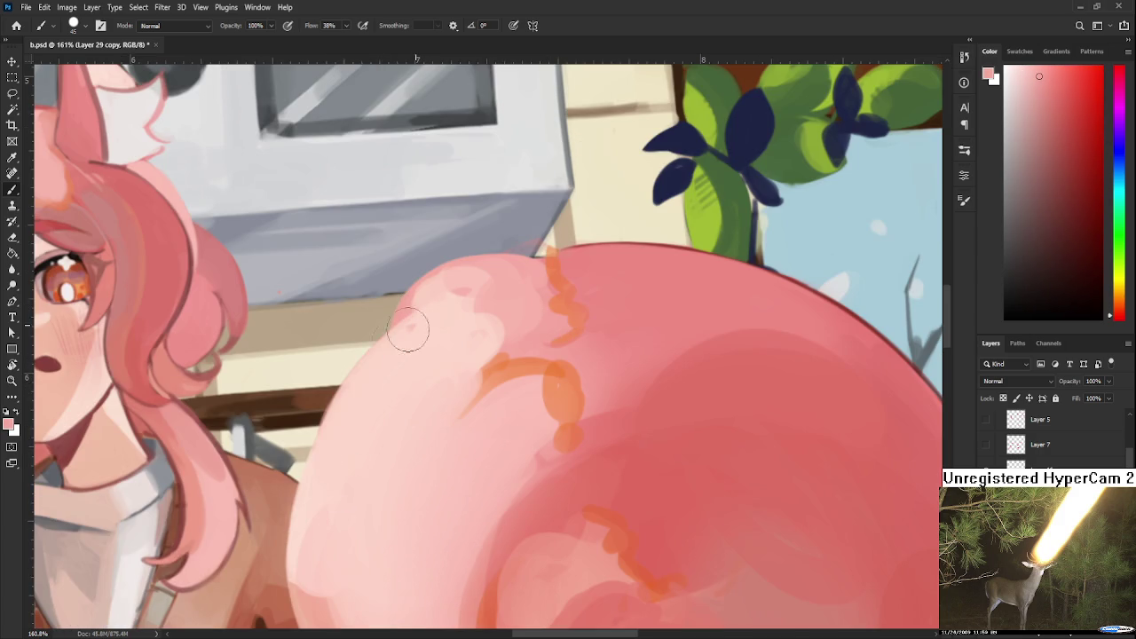
{"action": "left_click", "coordinate": [377, 417], "text": "alt"}
{"action": "mouse_move", "coordinate": [381, 388]}
{"action": "left_mouse_down"}
{"action": "mouse_move", "coordinate": [339, 510]}
{"action": "mouse_move", "coordinate": [325, 601]}
{"action": "left_mouse_up"}
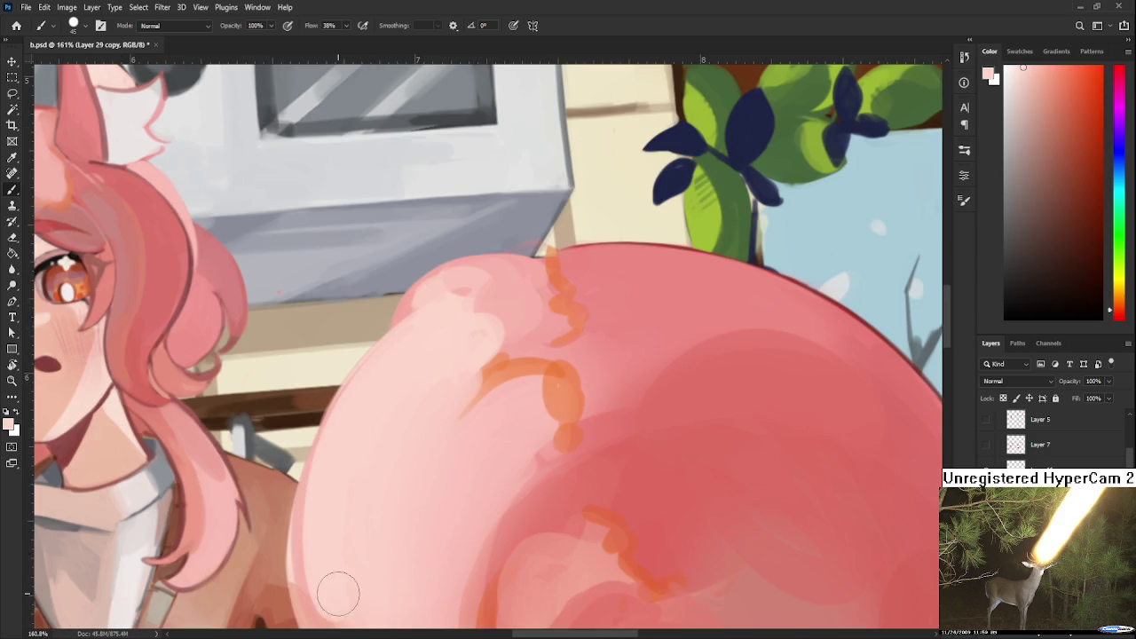
{"action": "left_click_drag", "start_coordinate": [355, 453], "coordinate": [372, 417]}
{"action": "left_click", "coordinate": [327, 497], "text": "alt"}
{"action": "left_click_drag", "start_coordinate": [327, 497], "coordinate": [337, 482]}
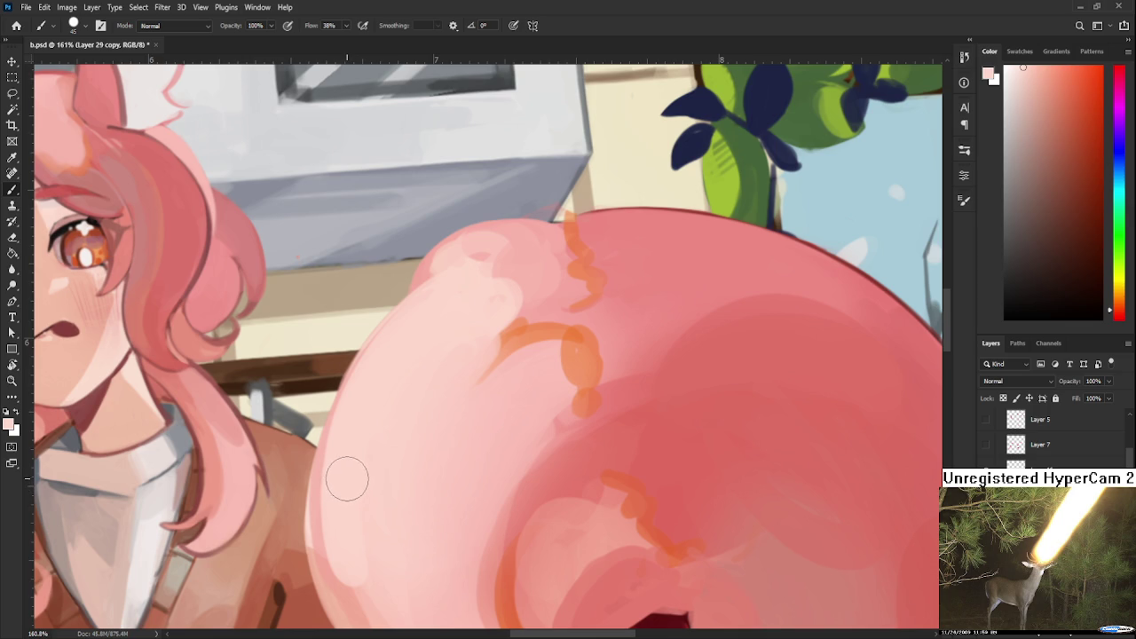
Sample pinks along the edge and lighten the cotton candy's left edge.
{"action": "scroll", "coordinate": [367, 380], "scroll_direction": "up", "scroll_amount": 3}
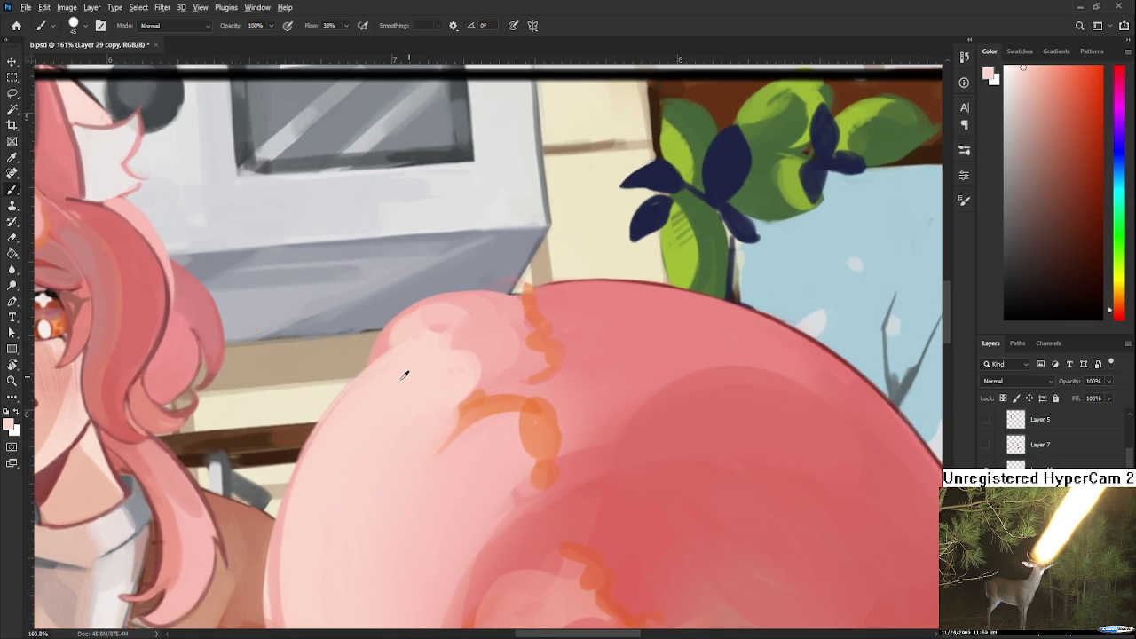
{"action": "scroll", "coordinate": [332, 456], "scroll_direction": "down", "scroll_amount": 5}
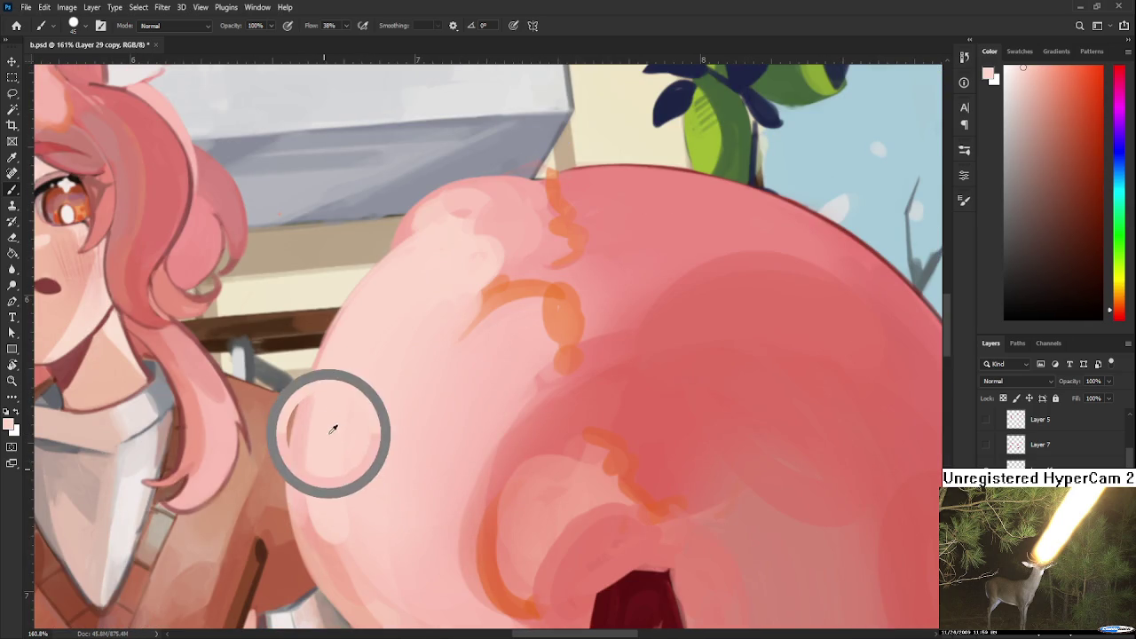
{"action": "left_click", "coordinate": [310, 527], "text": "alt"}
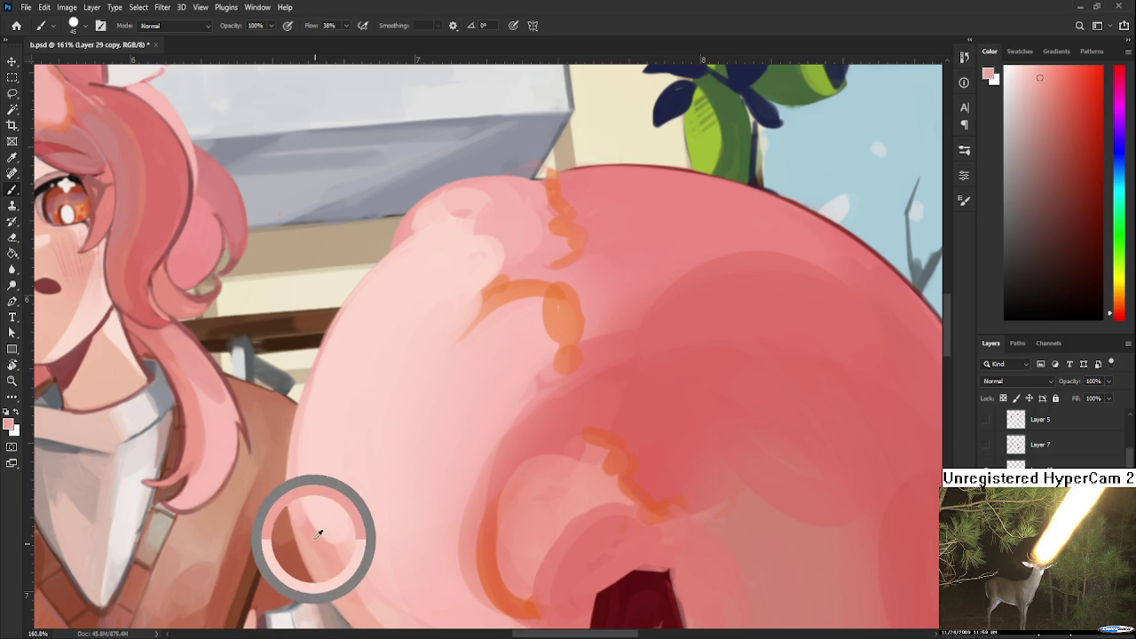
{"action": "scroll", "coordinate": [453, 517], "scroll_direction": "up", "scroll_amount": 4}
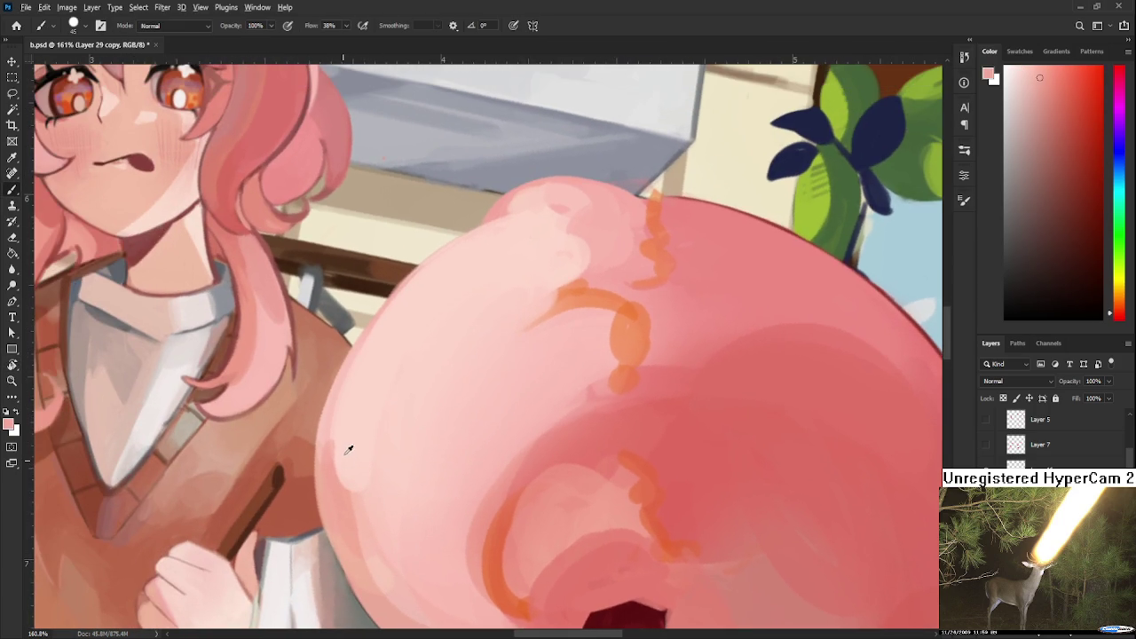
{"action": "left_click", "coordinate": [348, 450], "text": "alt"}
{"action": "left_click", "coordinate": [338, 439], "text": "alt"}
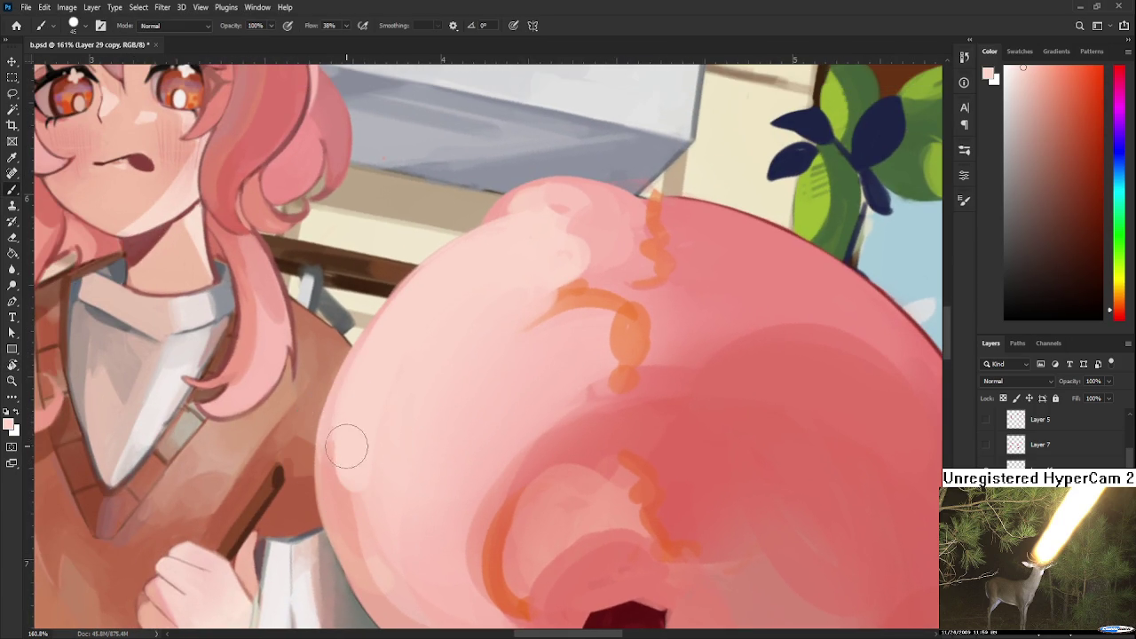
{"action": "left_click", "coordinate": [364, 436], "text": "alt"}
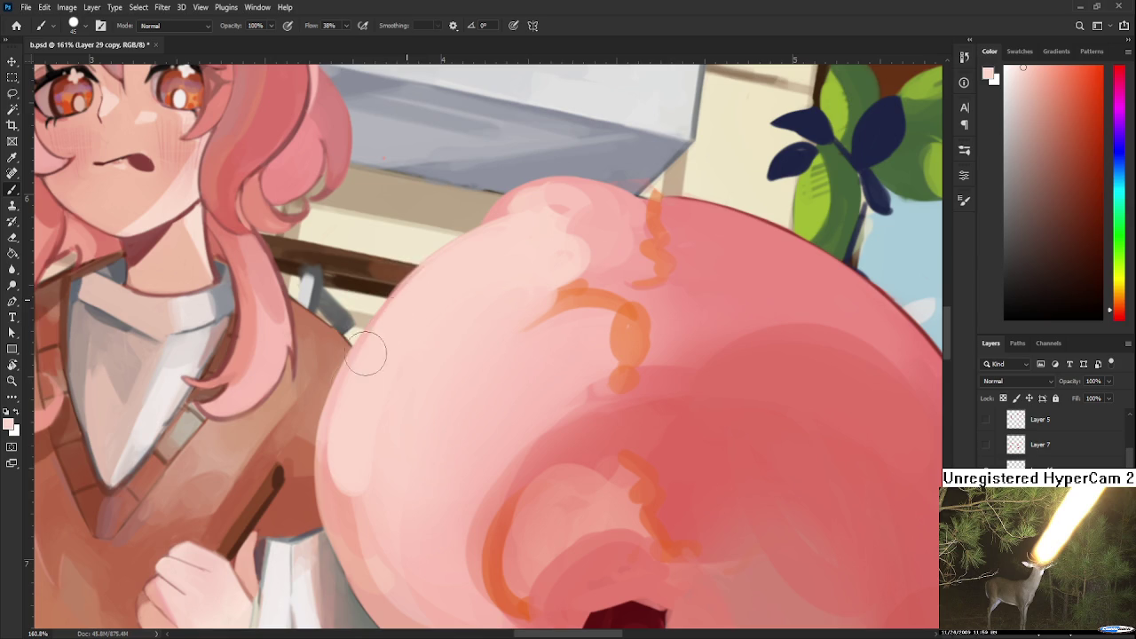
{"action": "scroll", "coordinate": [390, 395], "scroll_direction": "up", "scroll_amount": 1}
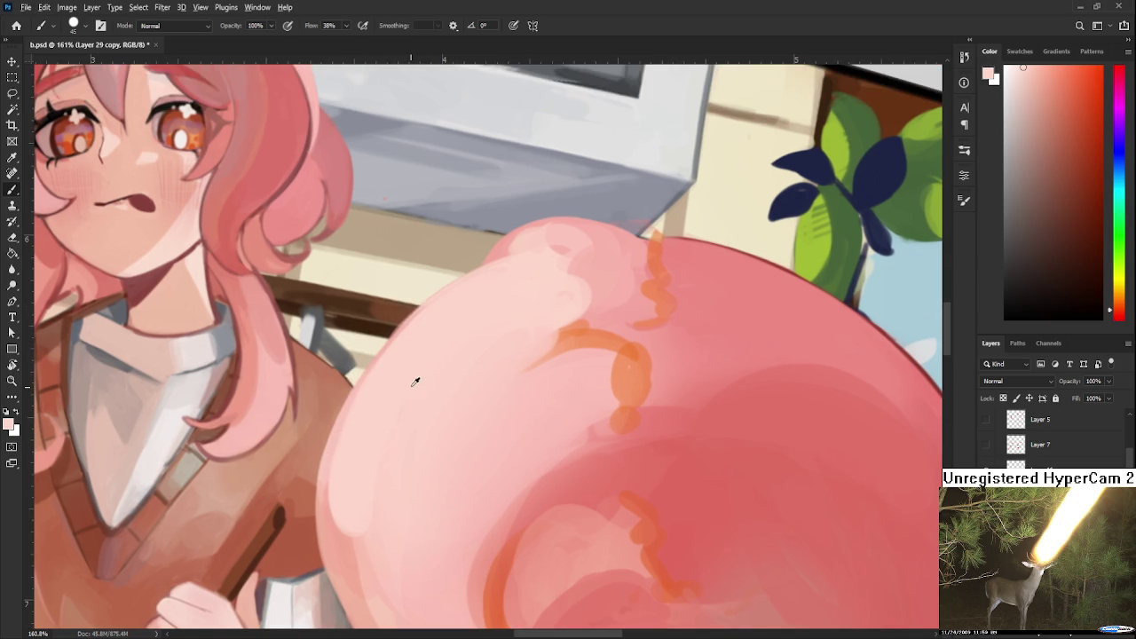
{"action": "left_click_drag", "start_coordinate": [393, 418], "coordinate": [342, 469]}
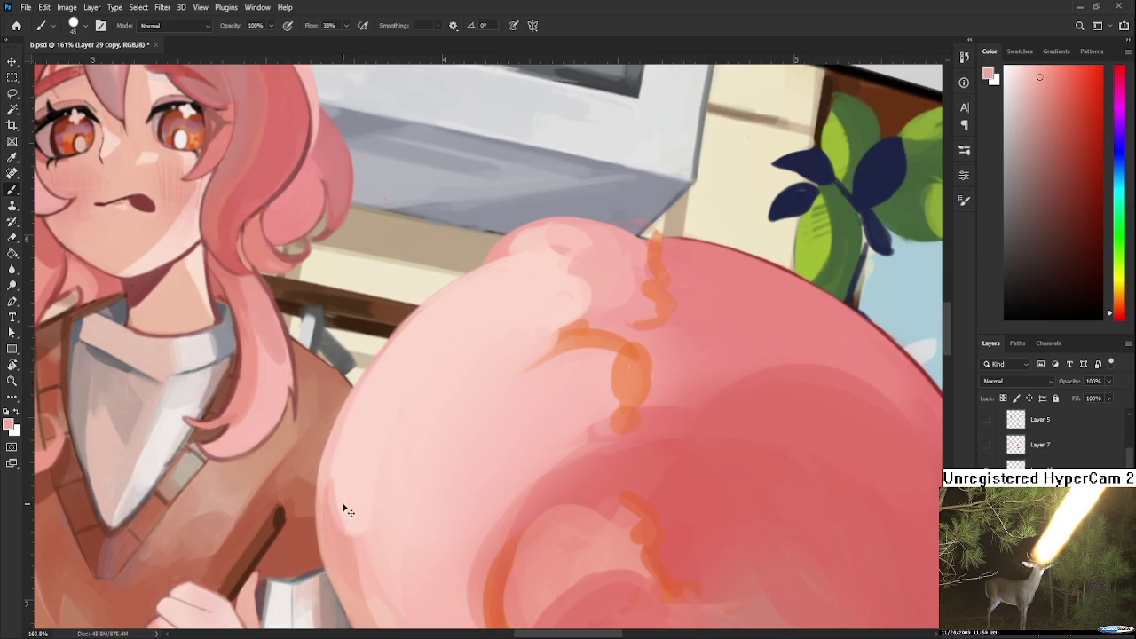
{"action": "left_click_drag", "start_coordinate": [351, 559], "coordinate": [333, 484]}
Lighten the cotton candy's left edge further with pinks sampled at its lower-left.
{"action": "left_click", "coordinate": [337, 488], "text": "alt"}
{"action": "left_click", "coordinate": [325, 516], "text": "alt"}
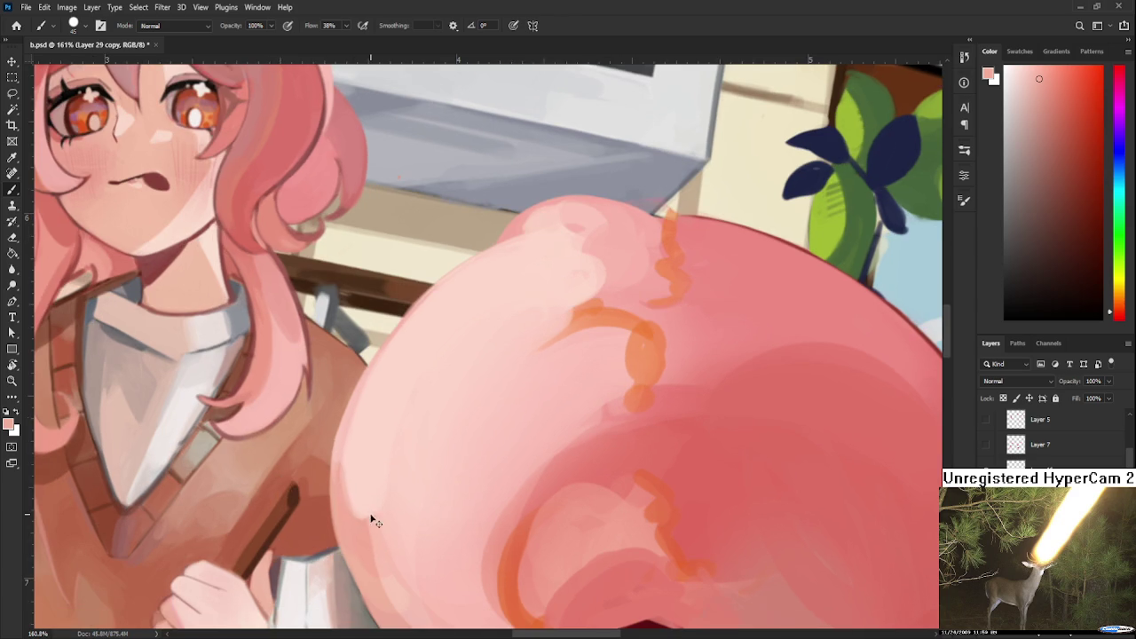
{"action": "left_click", "coordinate": [363, 493], "text": "alt"}
{"action": "left_click", "coordinate": [359, 518], "text": "alt"}
{"action": "scroll", "coordinate": [353, 482], "scroll_direction": "down", "scroll_amount": 1}
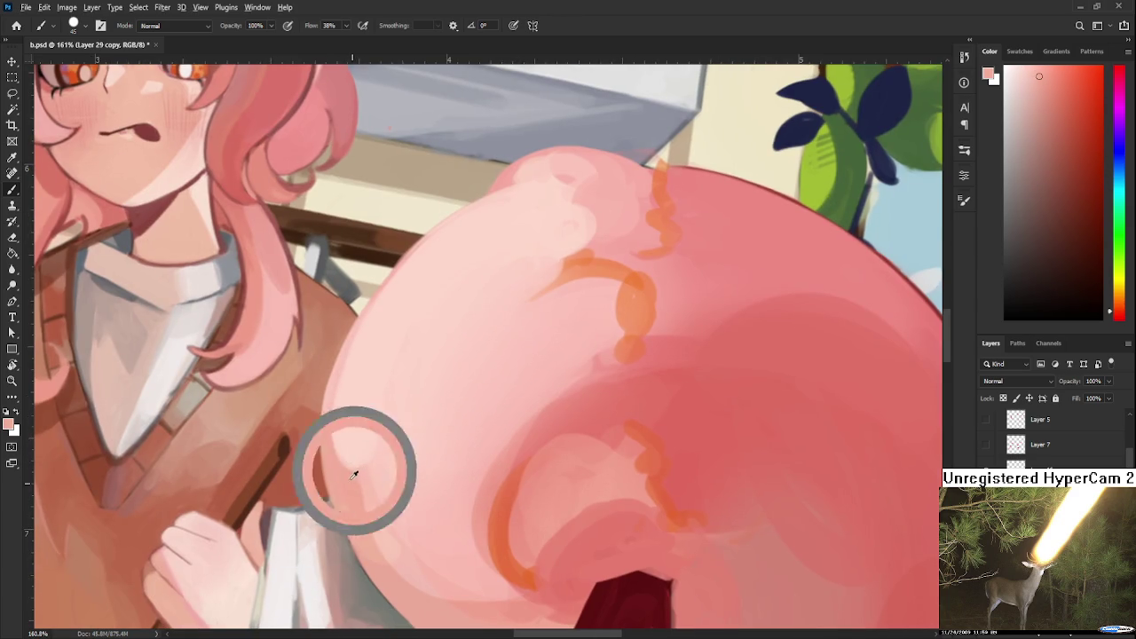
{"action": "left_click_drag", "start_coordinate": [342, 403], "coordinate": [348, 452]}
{"action": "left_click", "coordinate": [363, 431], "text": "alt"}
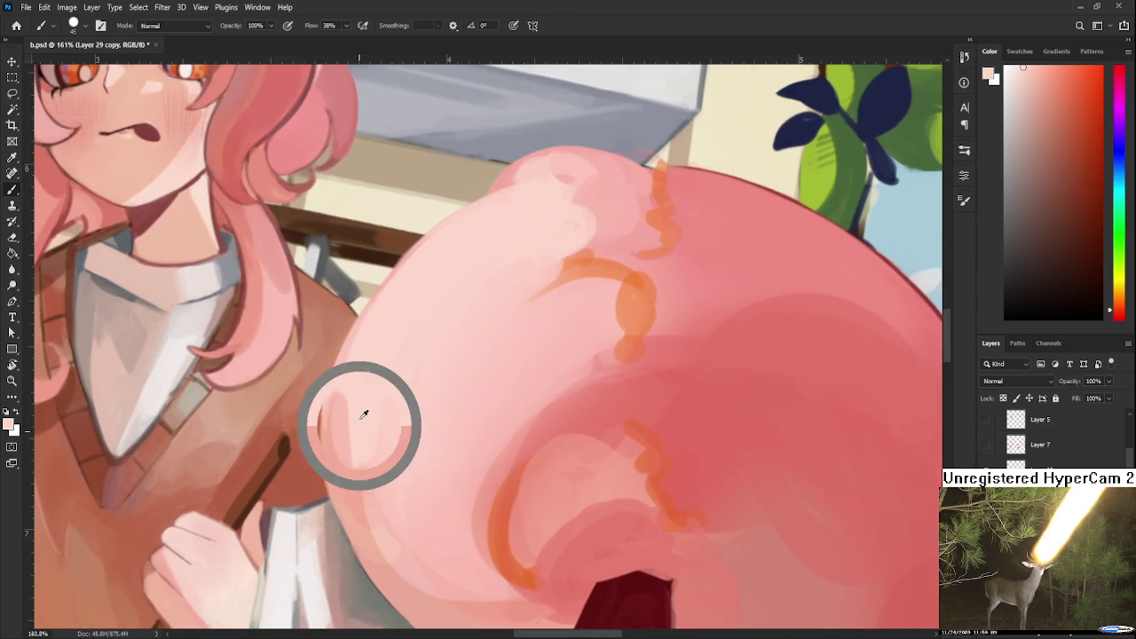
{"action": "left_click", "coordinate": [362, 431], "text": "alt"}
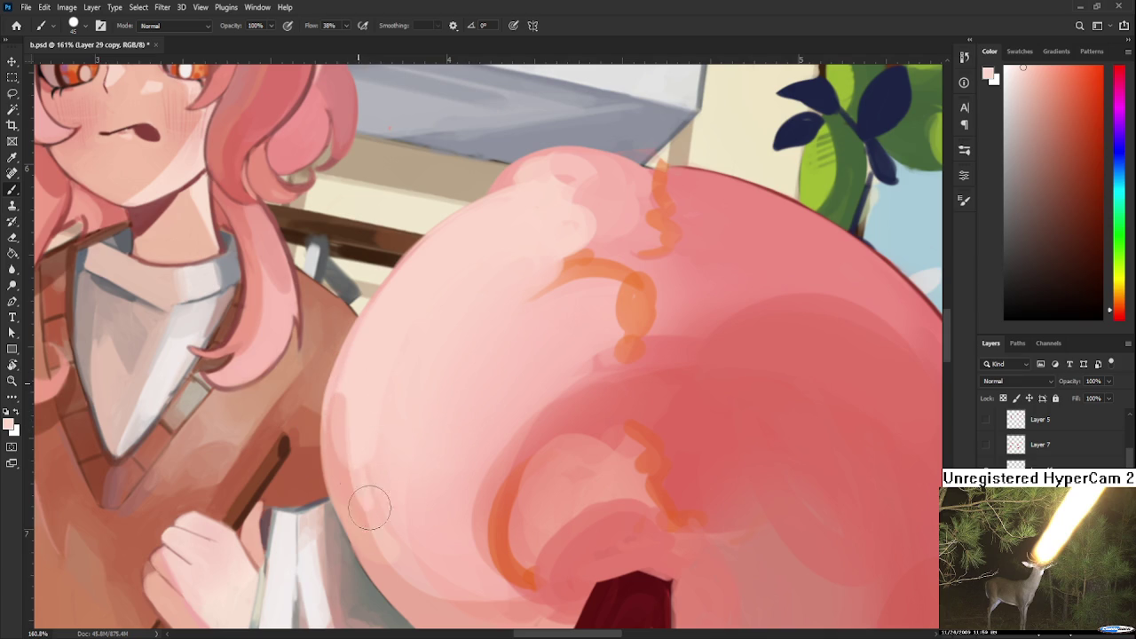
{"action": "left_click", "coordinate": [394, 457], "text": "alt"}
Turn the canvas about 91° and sample several pinks near the candy's upper edge.
{"action": "key", "text": "r"}
{"action": "mouse_move", "coordinate": [382, 494]}
{"action": "left_mouse_down"}
{"action": "mouse_move", "coordinate": [441, 465]}
{"action": "mouse_move", "coordinate": [390, 373]}
{"action": "left_mouse_up"}
{"action": "left_click", "coordinate": [325, 455], "text": "alt"}
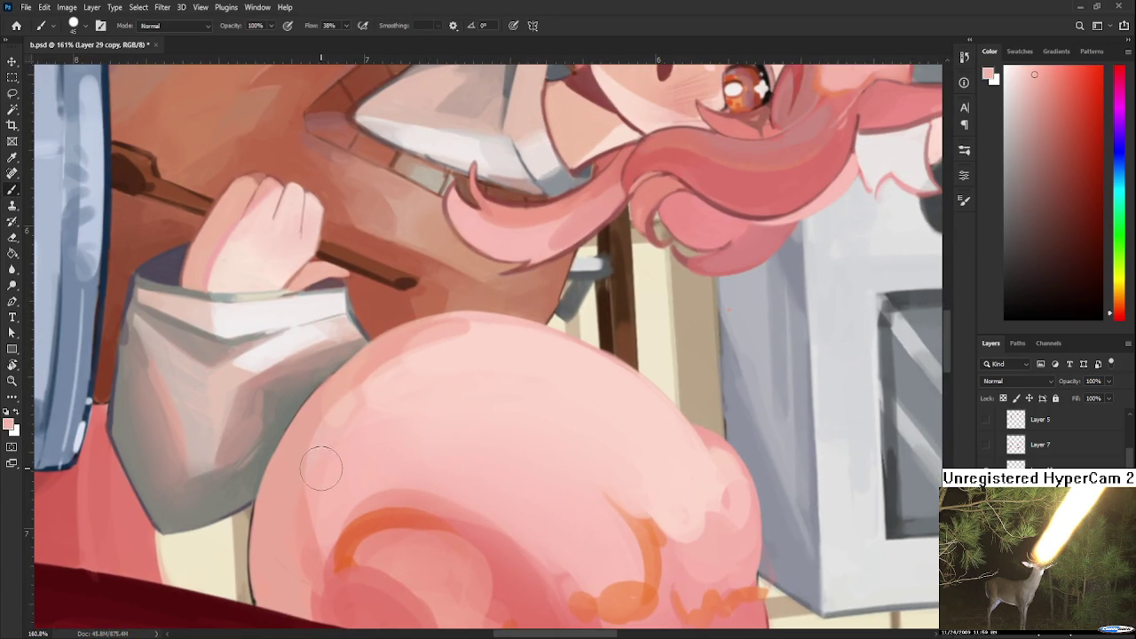
{"action": "left_click", "coordinate": [355, 419], "text": "alt"}
{"action": "left_click", "coordinate": [346, 414], "text": "alt"}
{"action": "left_click", "coordinate": [459, 340], "text": "alt"}
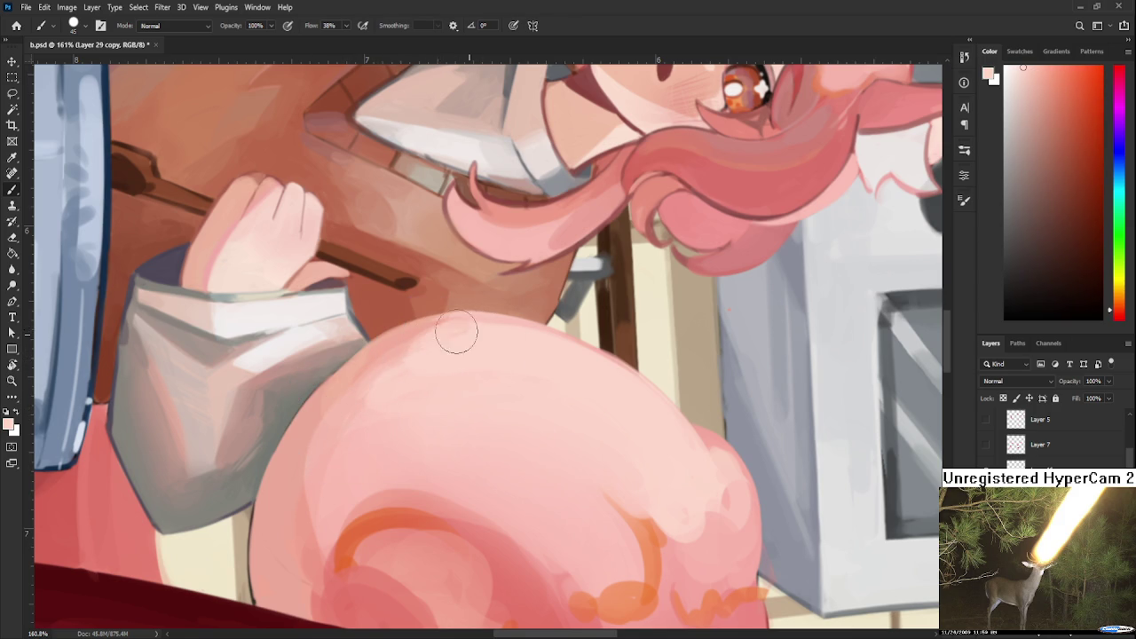
{"action": "left_click", "coordinate": [399, 350], "text": "alt"}
{"action": "left_click", "coordinate": [380, 364], "text": "alt"}
{"action": "left_click", "coordinate": [357, 374], "text": "alt"}
{"action": "left_click", "coordinate": [346, 373], "text": "alt"}
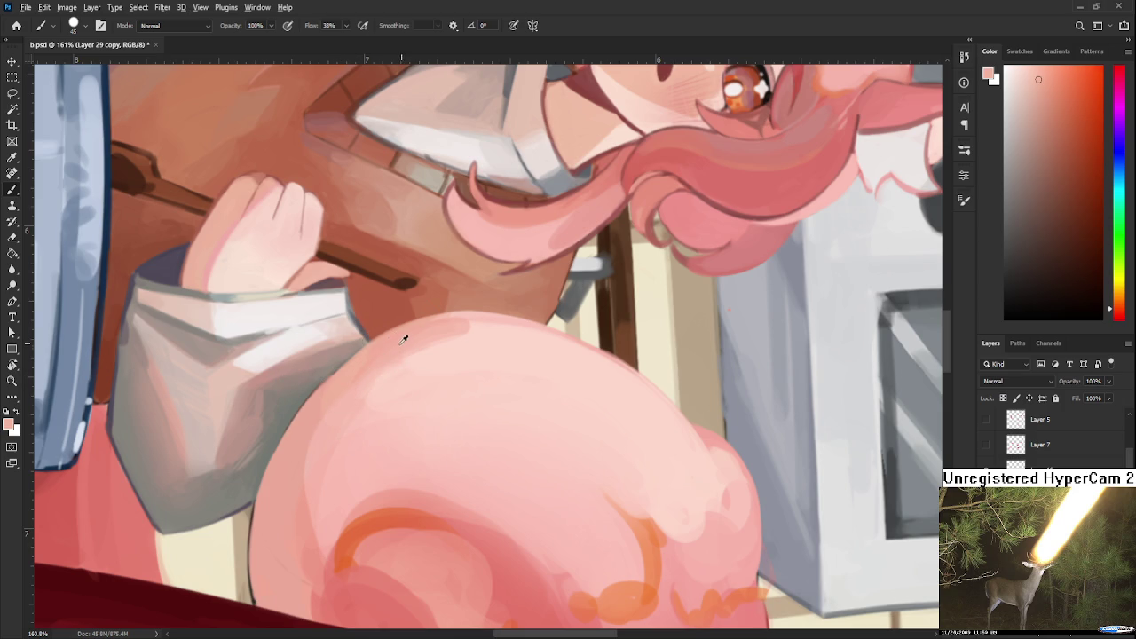
{"action": "left_click", "coordinate": [357, 400], "text": "alt"}
{"action": "left_click", "coordinate": [471, 336], "text": "alt"}
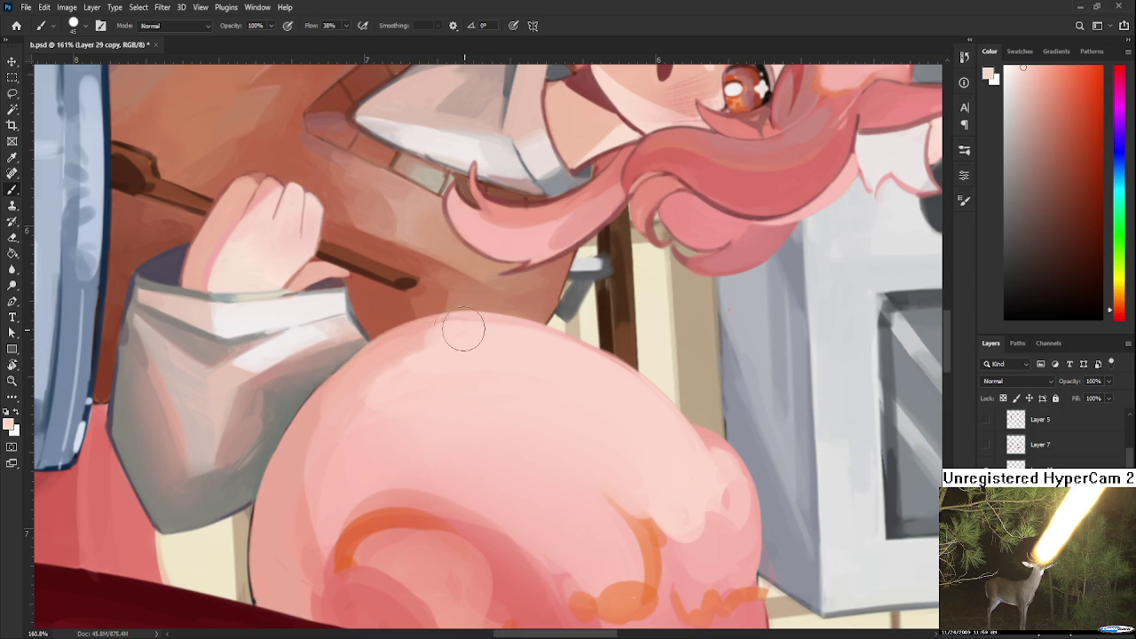
Tilt the canvas to about 31°, then straighten it to about 3°.
{"action": "key", "text": "r"}
{"action": "left_click_drag", "start_coordinate": [545, 400], "coordinate": [443, 435]}
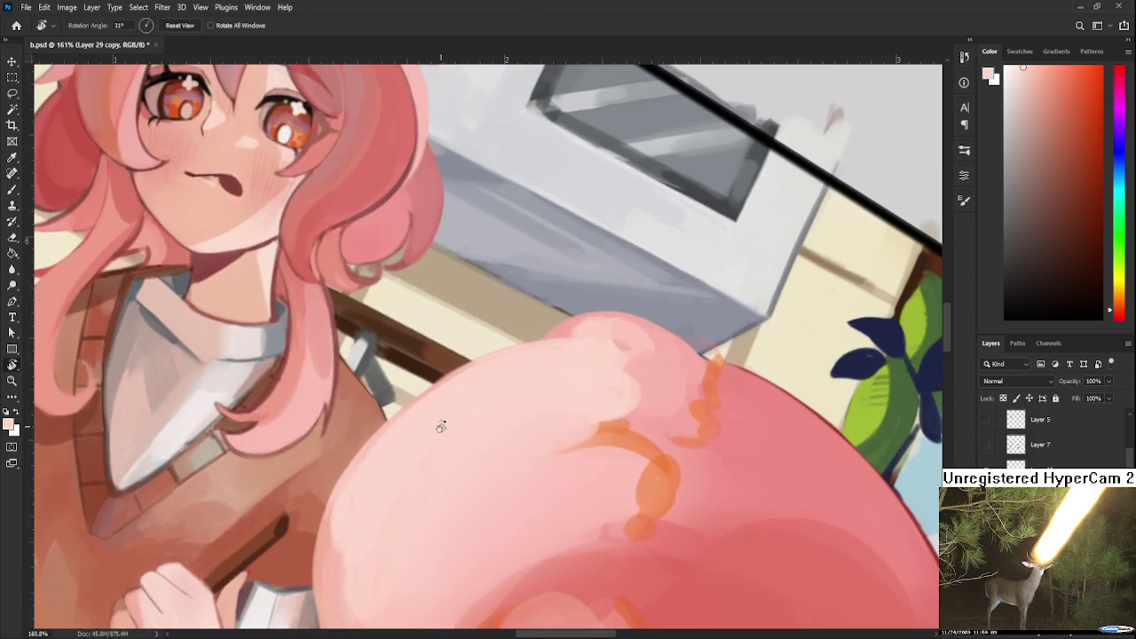
{"action": "key", "text": "b"}
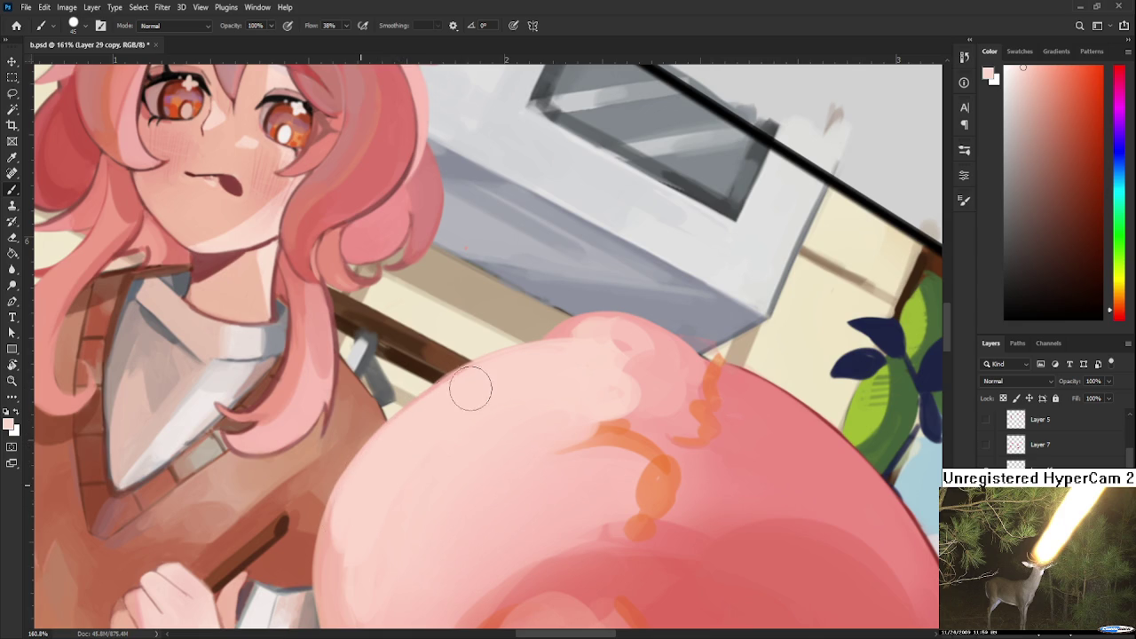
{"action": "key", "text": "r"}
{"action": "mouse_move", "coordinate": [517, 386]}
{"action": "left_mouse_down"}
{"action": "mouse_move", "coordinate": [430, 408]}
{"action": "mouse_move", "coordinate": [467, 350]}
{"action": "mouse_move", "coordinate": [414, 349]}
{"action": "left_mouse_up"}
{"action": "key", "text": "b"}
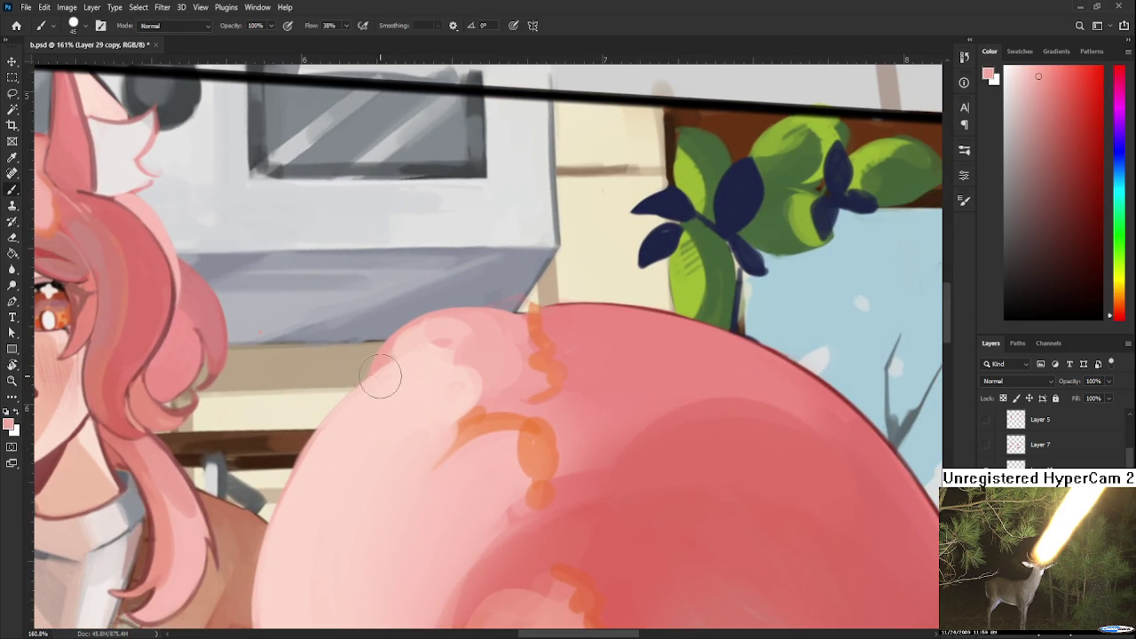
Smooth the candy's left edge with light pink strokes, extending it slightly outward.
{"action": "left_click_drag", "start_coordinate": [350, 418], "coordinate": [299, 507]}
{"action": "left_click_drag", "start_coordinate": [370, 400], "coordinate": [287, 497]}
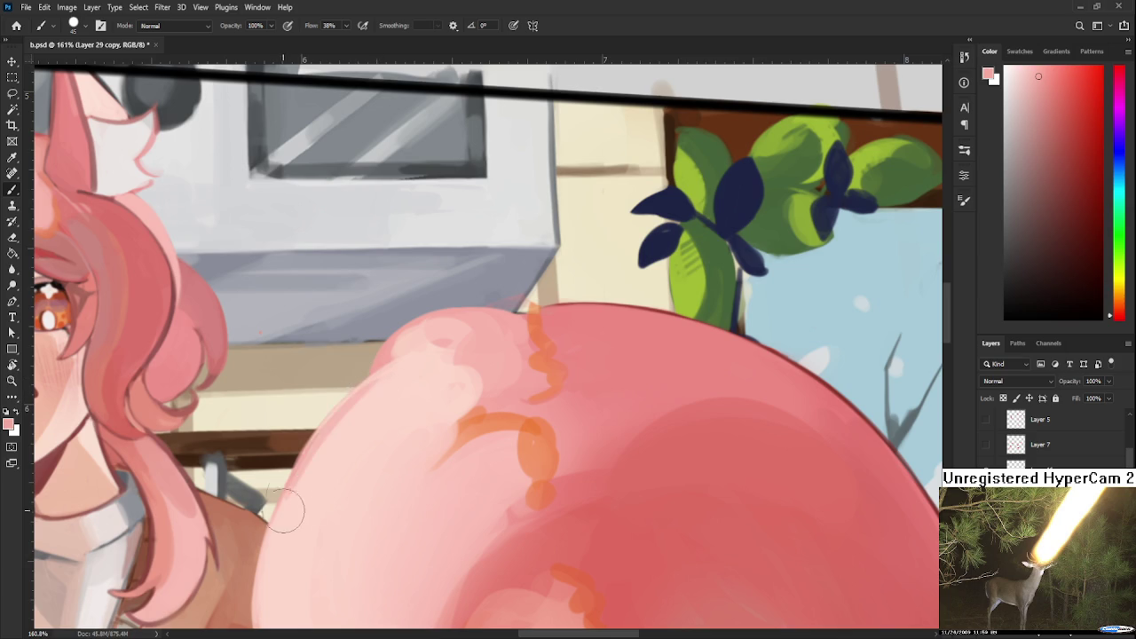
{"action": "left_click", "coordinate": [335, 449], "text": "alt"}
{"action": "left_click_drag", "start_coordinate": [402, 371], "coordinate": [325, 452]}
{"action": "mouse_move", "coordinate": [380, 385]}
{"action": "left_mouse_down"}
{"action": "mouse_move", "coordinate": [322, 461]}
{"action": "mouse_move", "coordinate": [303, 548]}
{"action": "left_mouse_up"}
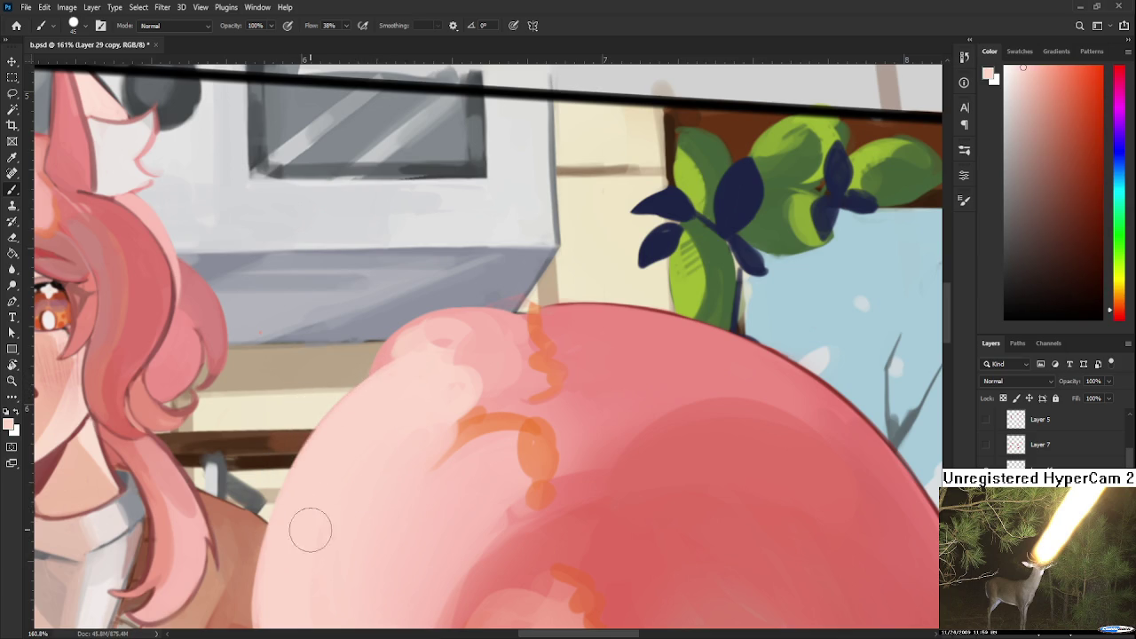
{"action": "scroll", "coordinate": [303, 548], "scroll_direction": "down", "scroll_amount": 3}
{"action": "scroll", "coordinate": [393, 424], "scroll_direction": "down", "scroll_amount": 2}
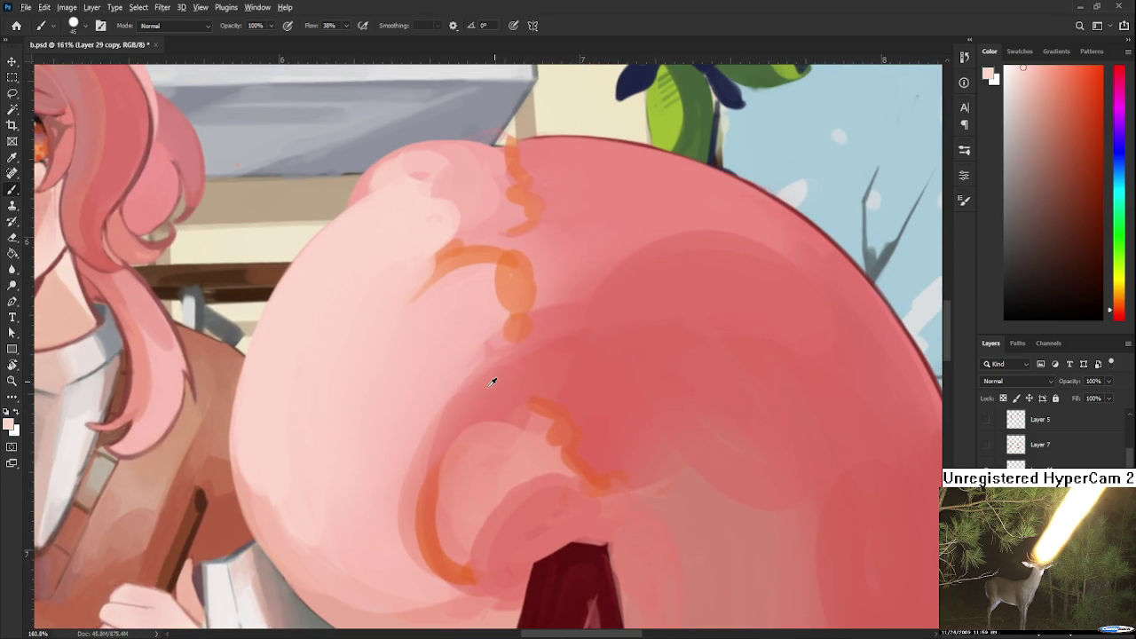
{"action": "left_click", "coordinate": [493, 381], "text": "alt"}
{"action": "left_click", "coordinate": [453, 463], "text": "alt"}
{"action": "scroll", "coordinate": [552, 406], "scroll_direction": "down", "scroll_amount": 3}
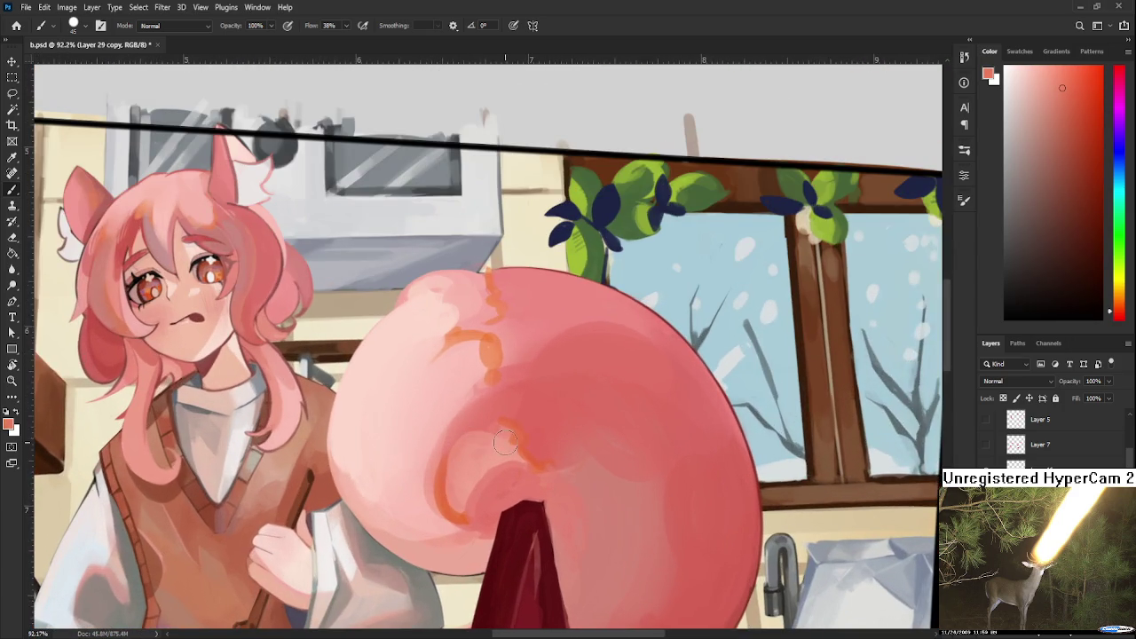
Zoom out to see more of the painting and sample colours from the candy's curl.
{"action": "left_click_drag", "start_coordinate": [511, 379], "coordinate": [552, 407]}
{"action": "scroll", "coordinate": [552, 406], "scroll_direction": "down", "scroll_amount": 3}
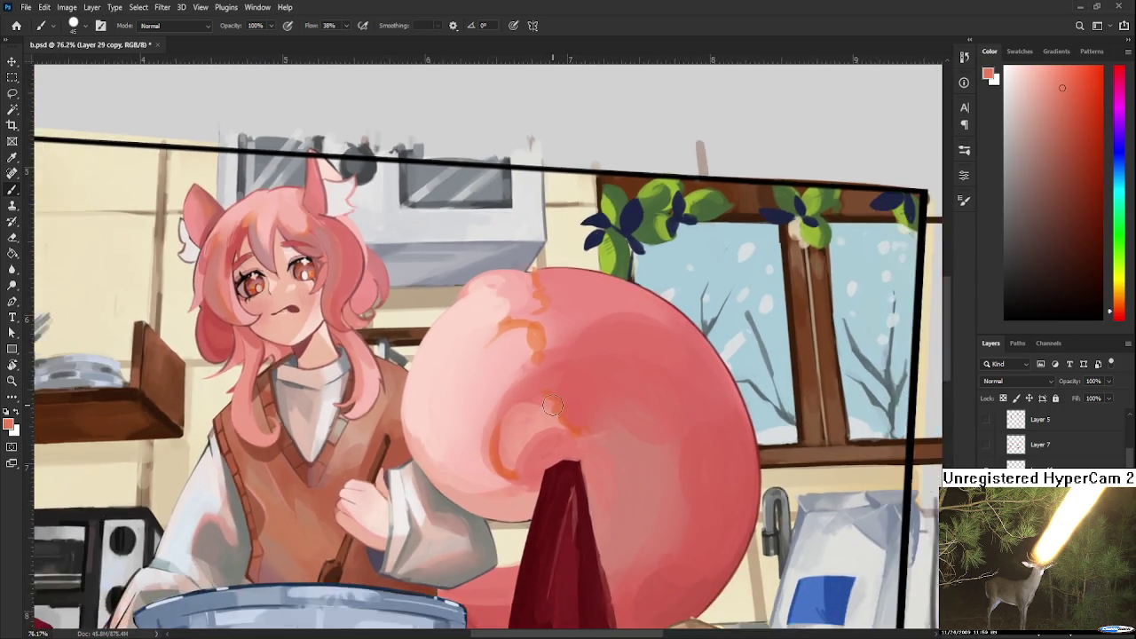
{"action": "scroll", "coordinate": [559, 410], "scroll_direction": "down", "scroll_amount": 2}
{"action": "scroll", "coordinate": [569, 417], "scroll_direction": "up", "scroll_amount": 2}
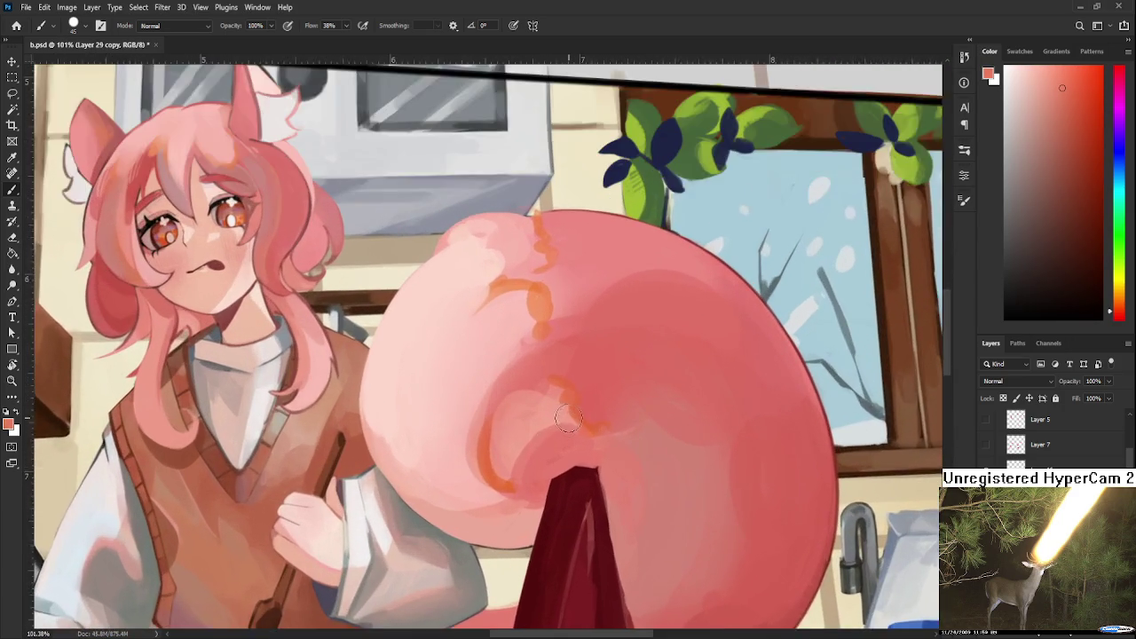
{"action": "scroll", "coordinate": [569, 417], "scroll_direction": "up", "scroll_amount": 1}
{"action": "scroll", "coordinate": [443, 412], "scroll_direction": "up", "scroll_amount": 1}
{"action": "scroll", "coordinate": [459, 402], "scroll_direction": "up", "scroll_amount": 1}
{"action": "left_click", "coordinate": [415, 422], "text": "alt"}
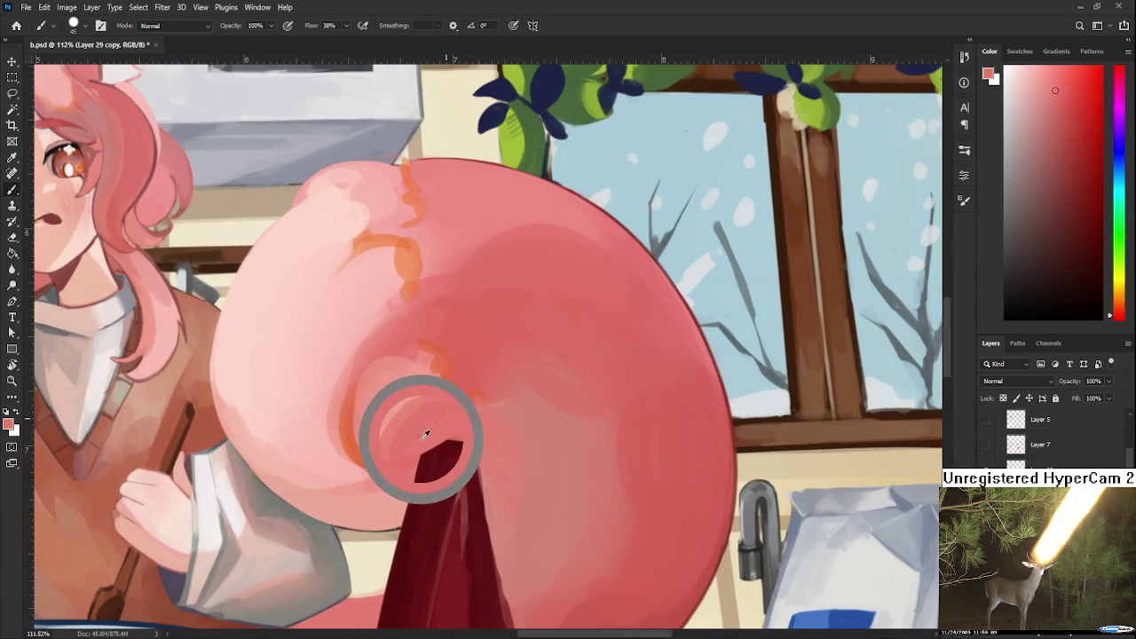
{"action": "left_click", "coordinate": [397, 402], "text": "alt"}
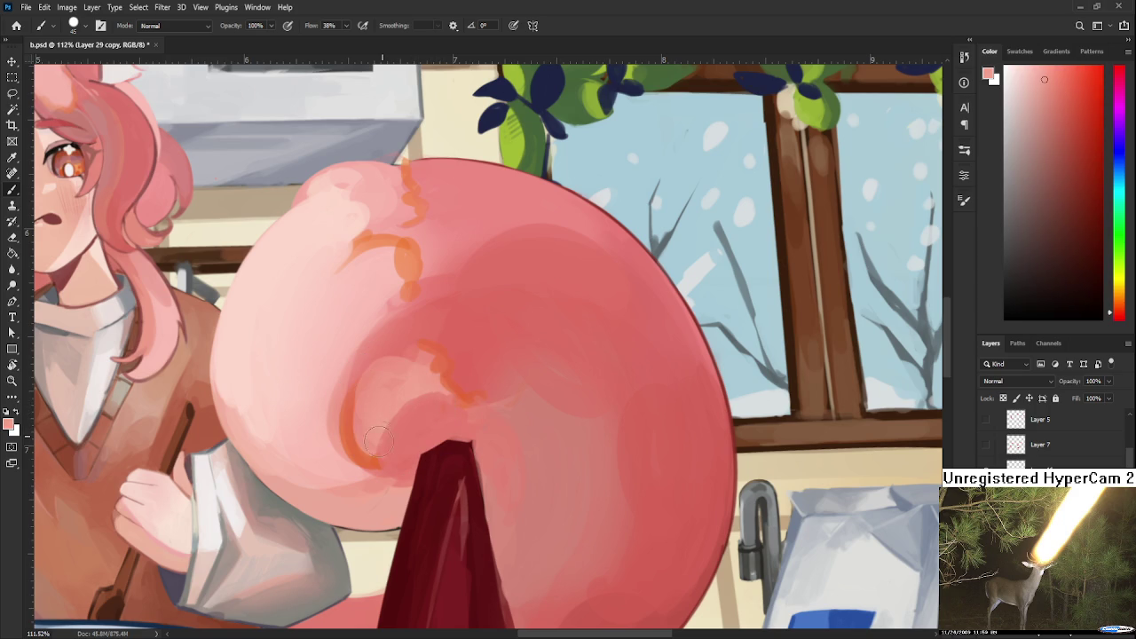
{"action": "left_click", "coordinate": [404, 417], "text": "alt"}
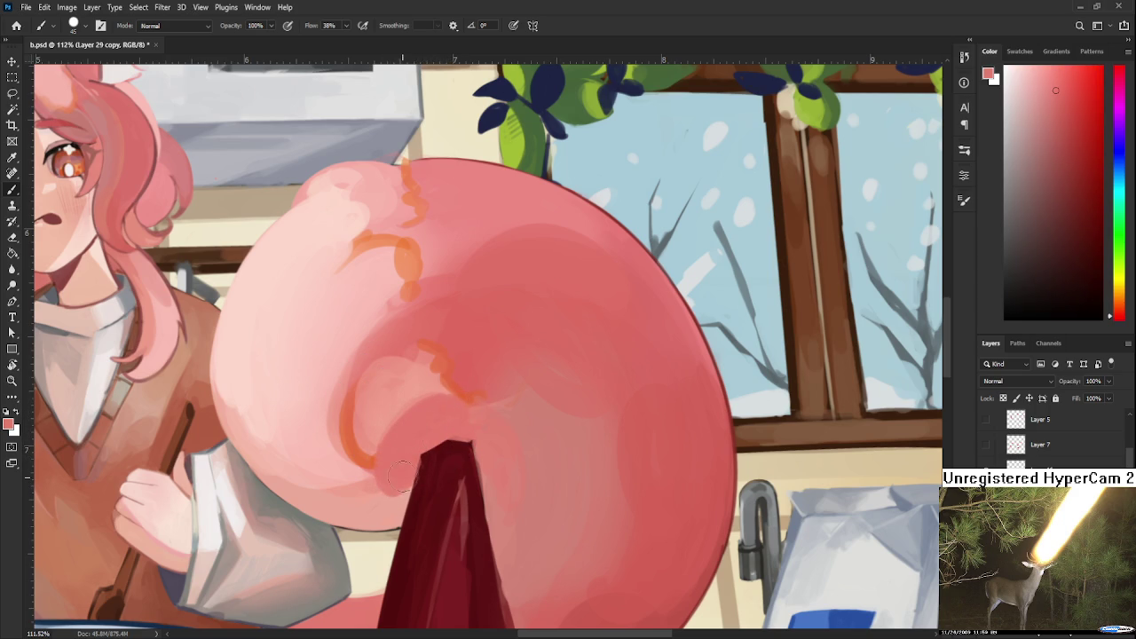
Tilt the canvas to 25°, sample the swirl's red-orange, and repaint the line thicker and hooked.
{"action": "key", "text": "r"}
{"action": "mouse_move", "coordinate": [557, 411]}
{"action": "left_mouse_down"}
{"action": "mouse_move", "coordinate": [449, 482]}
{"action": "mouse_move", "coordinate": [520, 451]}
{"action": "mouse_move", "coordinate": [457, 424]}
{"action": "left_mouse_up"}
{"action": "key", "text": "b"}
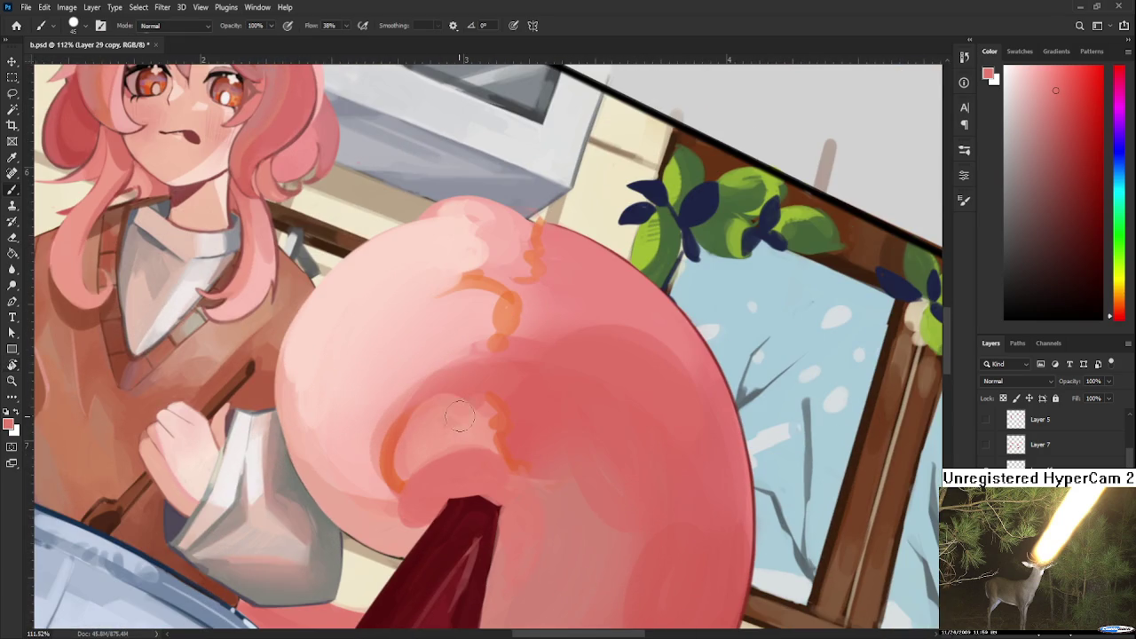
{"action": "left_click", "coordinate": [432, 423], "text": "alt"}
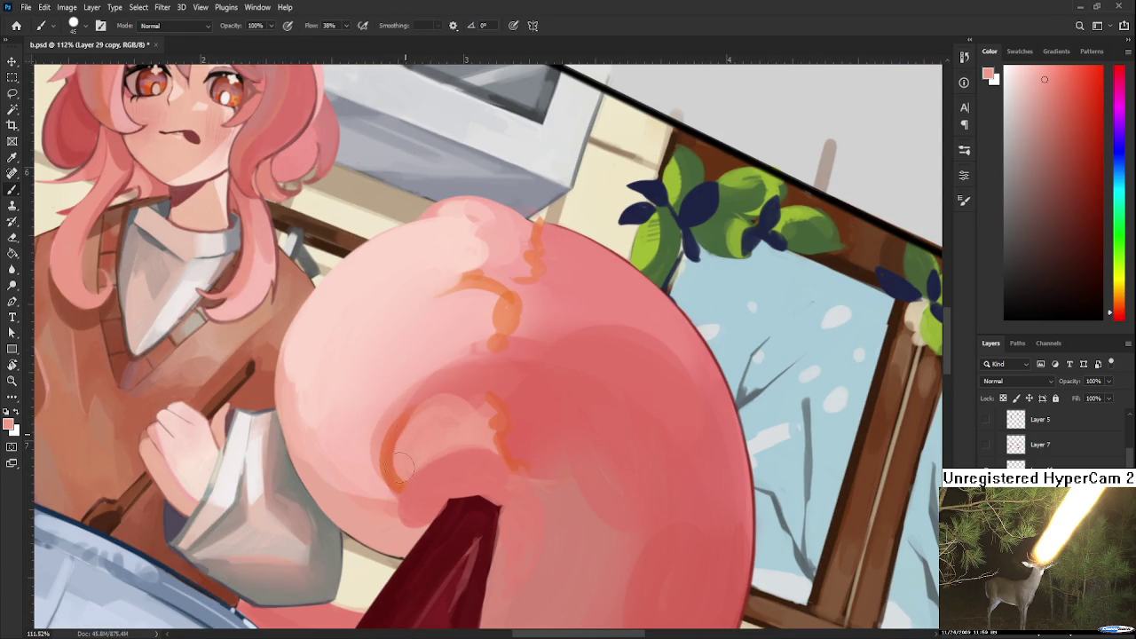
{"action": "left_click", "coordinate": [451, 423], "text": "alt"}
{"action": "left_click", "coordinate": [399, 408], "text": "alt"}
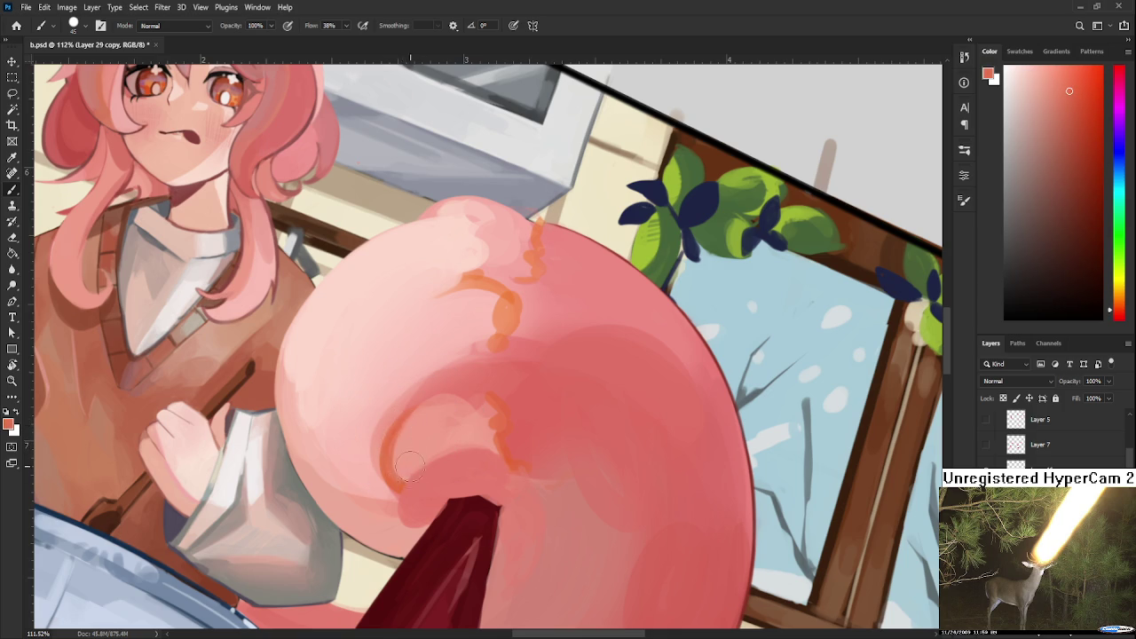
{"action": "left_click_drag", "start_coordinate": [404, 414], "coordinate": [389, 480]}
Pick a light salmon pink from the candy and turn the canvas view to 77°.
{"action": "left_click", "coordinate": [426, 420], "text": "alt"}
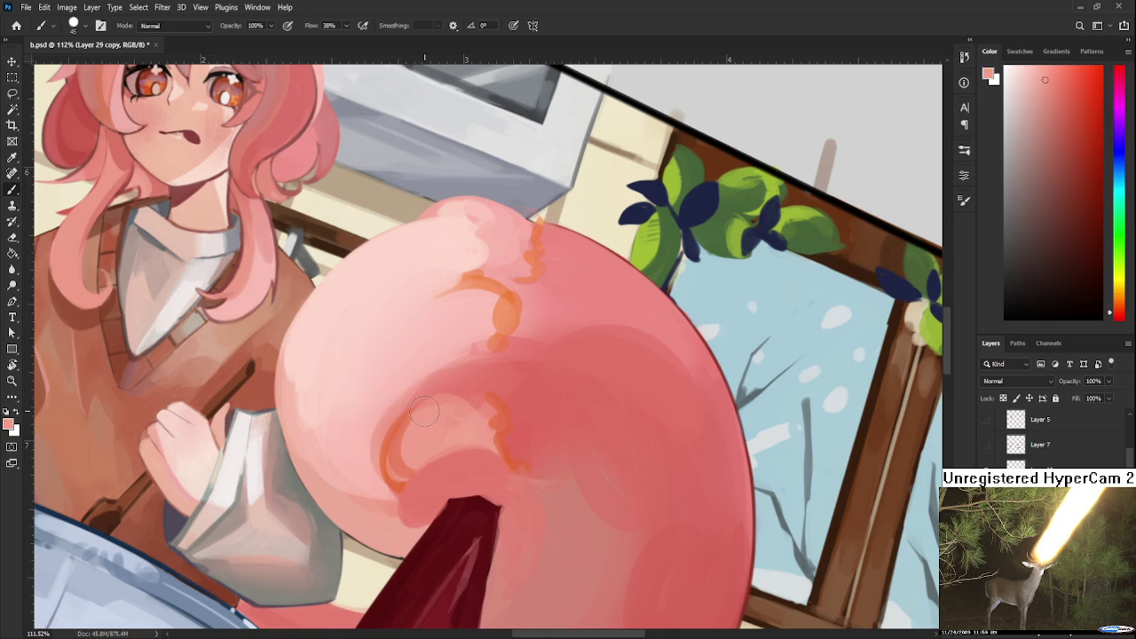
{"action": "left_click_drag", "start_coordinate": [515, 386], "coordinate": [502, 367]}
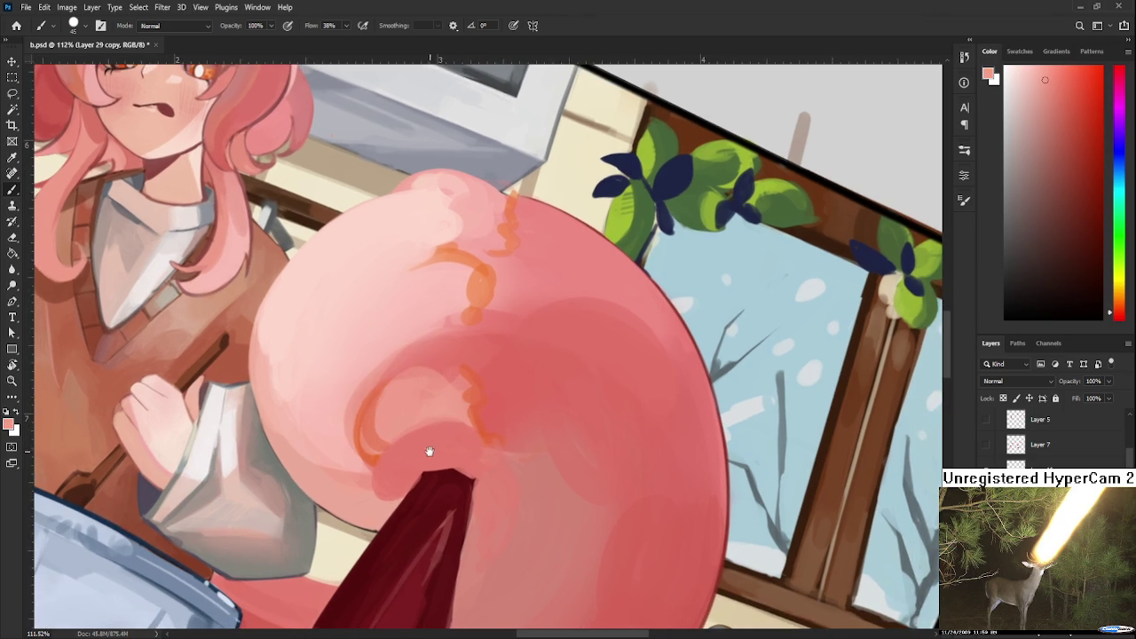
{"action": "left_click_drag", "start_coordinate": [430, 450], "coordinate": [458, 400]}
{"action": "left_click", "coordinate": [449, 405], "text": "alt"}
{"action": "key", "text": "r"}
{"action": "left_click_drag", "start_coordinate": [558, 388], "coordinate": [503, 427]}
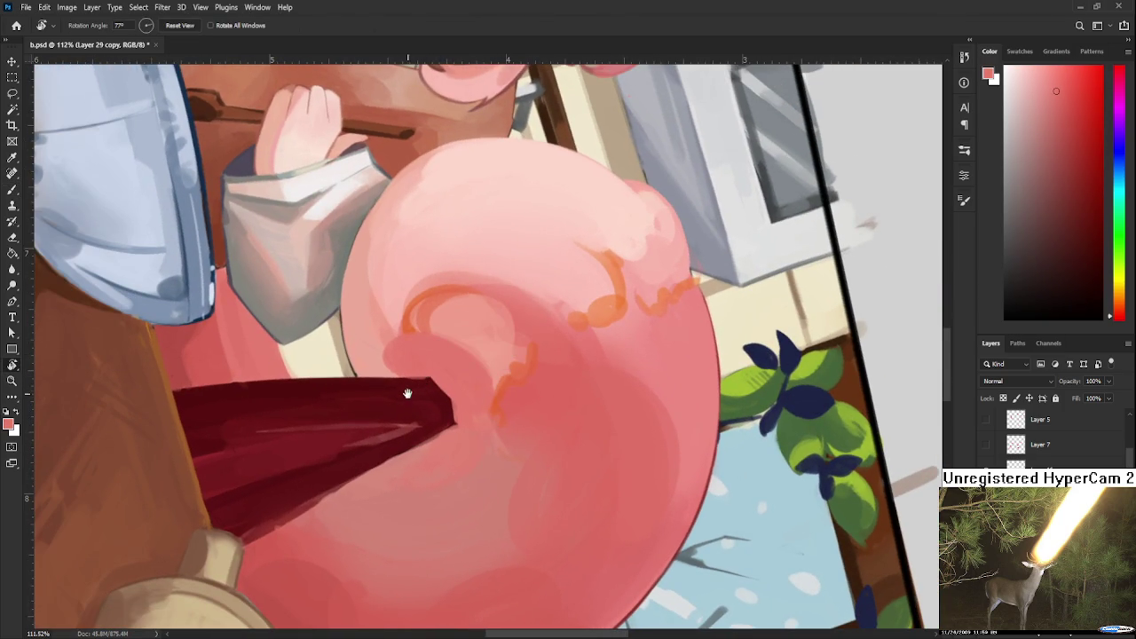
{"action": "left_click_drag", "start_coordinate": [409, 390], "coordinate": [394, 550]}
{"action": "key", "text": "b"}
{"action": "left_click", "coordinate": [358, 490], "text": "alt"}
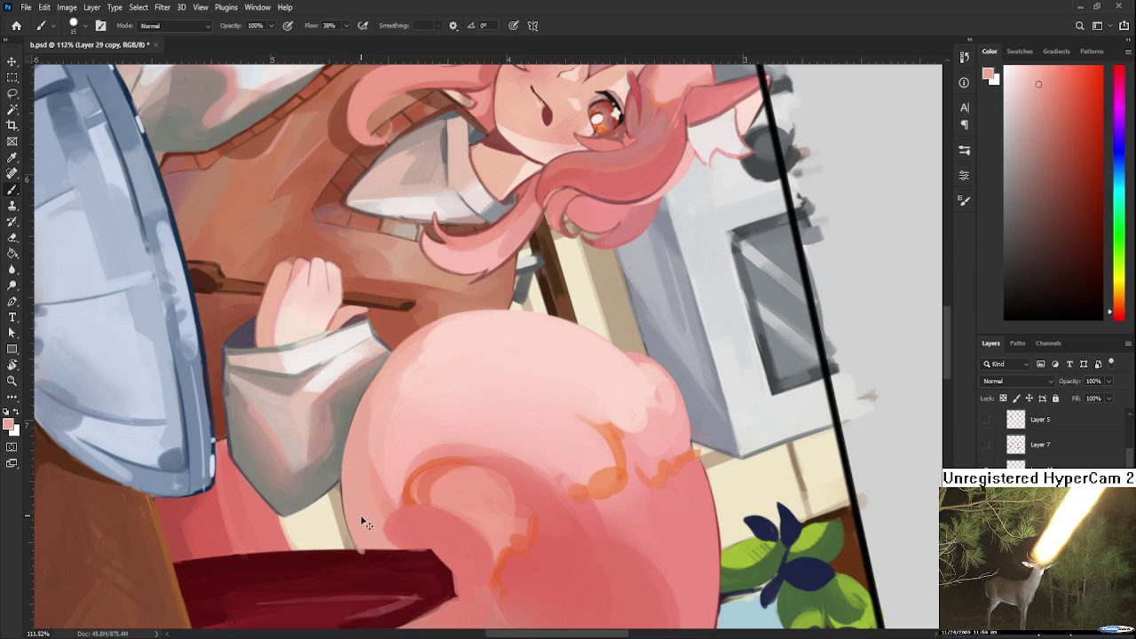
{"action": "scroll", "coordinate": [369, 510], "scroll_direction": "up", "scroll_amount": 2}
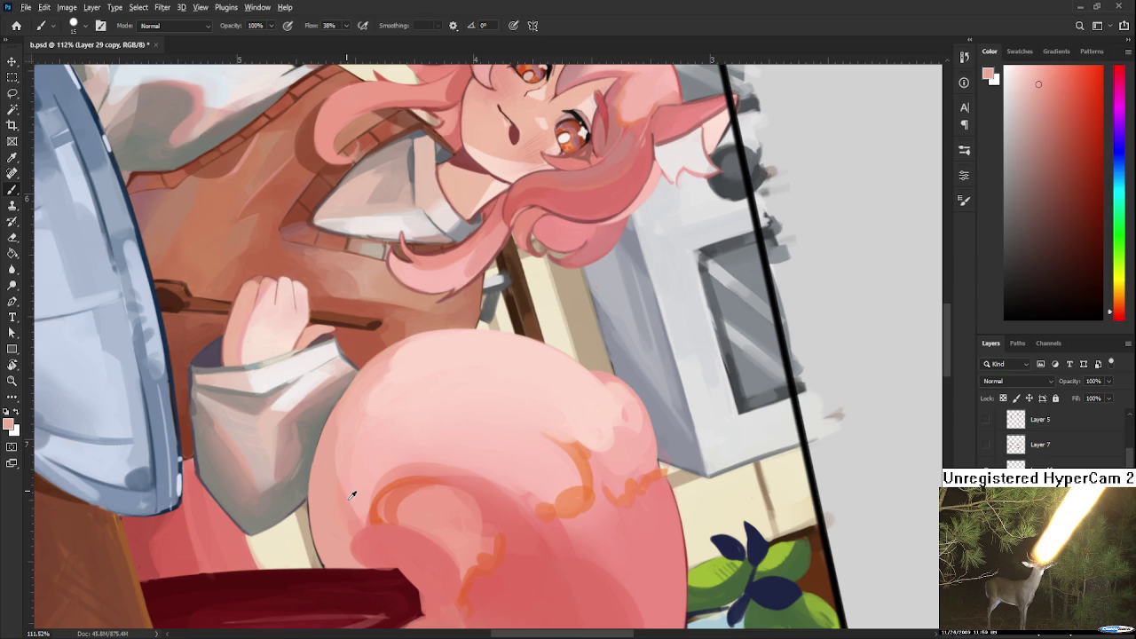
{"action": "left_click", "coordinate": [356, 494], "text": "alt"}
{"action": "left_click", "coordinate": [342, 463], "text": "alt"}
{"action": "left_click", "coordinate": [345, 443], "text": "alt"}
{"action": "left_click", "coordinate": [355, 410], "text": "alt"}
{"action": "left_click", "coordinate": [335, 457], "text": "alt"}
{"action": "left_click", "coordinate": [351, 451], "text": "alt"}
{"action": "left_click", "coordinate": [373, 499], "text": "alt"}
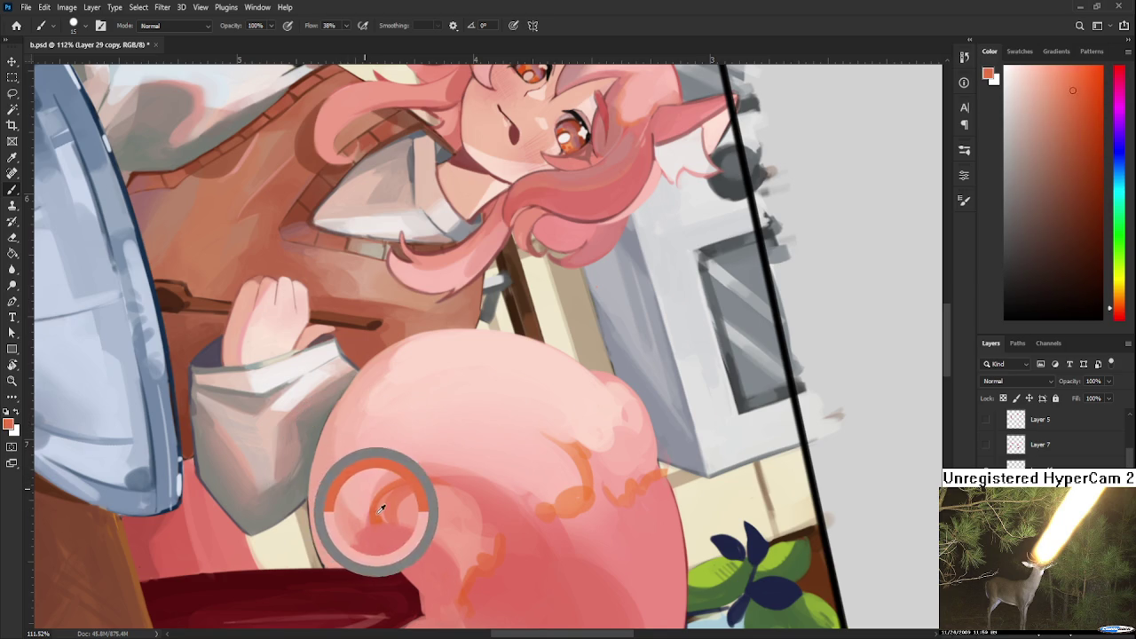
{"action": "left_click_drag", "start_coordinate": [412, 491], "coordinate": [413, 444]}
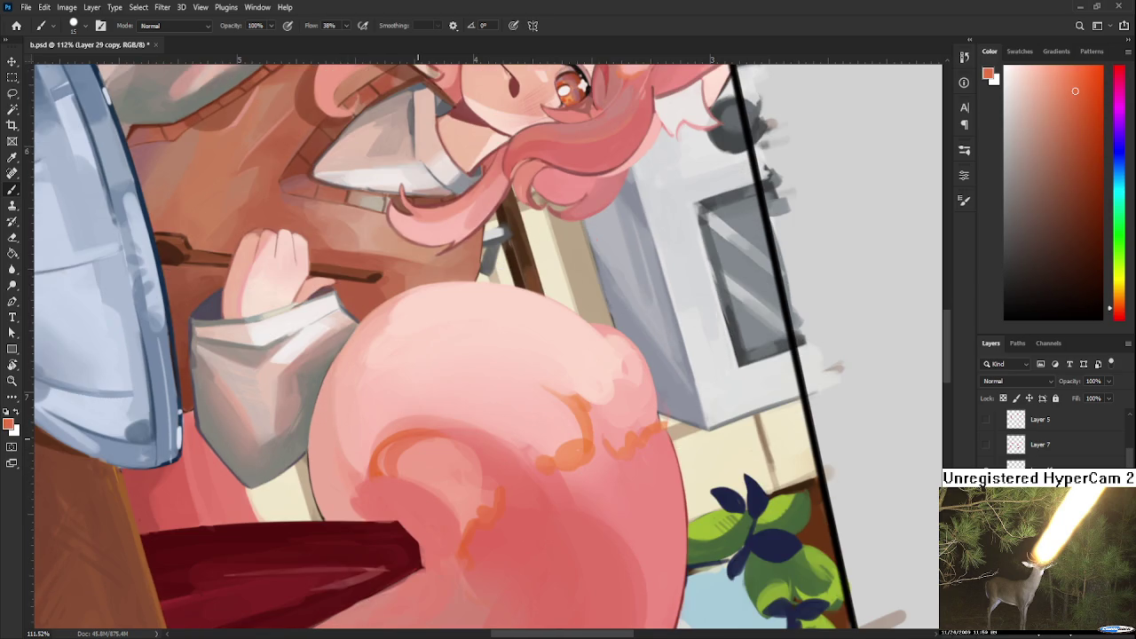
{"action": "scroll", "coordinate": [513, 402], "scroll_direction": "down", "scroll_amount": 3}
{"action": "scroll", "coordinate": [513, 403], "scroll_direction": "down", "scroll_amount": 3}
{"action": "scroll", "coordinate": [506, 417], "scroll_direction": "down", "scroll_amount": 2}
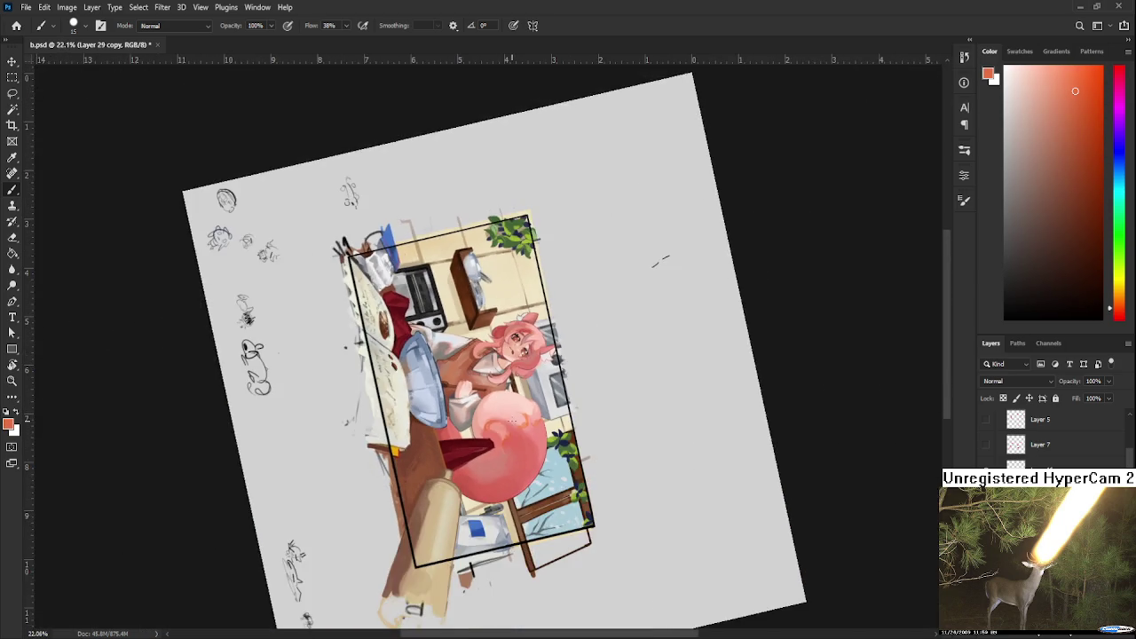
{"action": "scroll", "coordinate": [502, 434], "scroll_direction": "up", "scroll_amount": 5}
{"action": "scroll", "coordinate": [502, 434], "scroll_direction": "up", "scroll_amount": 3}
{"action": "scroll", "coordinate": [502, 434], "scroll_direction": "up", "scroll_amount": 3}
{"action": "key", "text": "r"}
{"action": "mouse_move", "coordinate": [388, 450]}
{"action": "left_mouse_down"}
{"action": "mouse_move", "coordinate": [435, 494]}
{"action": "mouse_move", "coordinate": [354, 481]}
{"action": "left_mouse_up"}
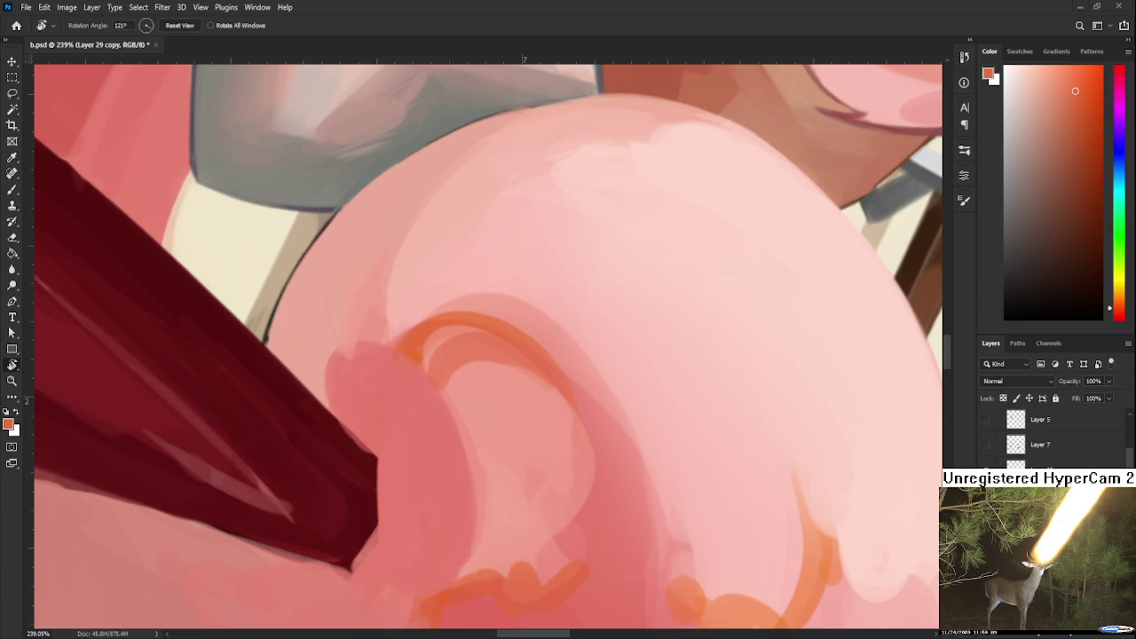
Rotate the view, sample the muted pink, and paint pink arcs along the lip's left edge.
{"action": "left_click_drag", "start_coordinate": [421, 398], "coordinate": [414, 383]}
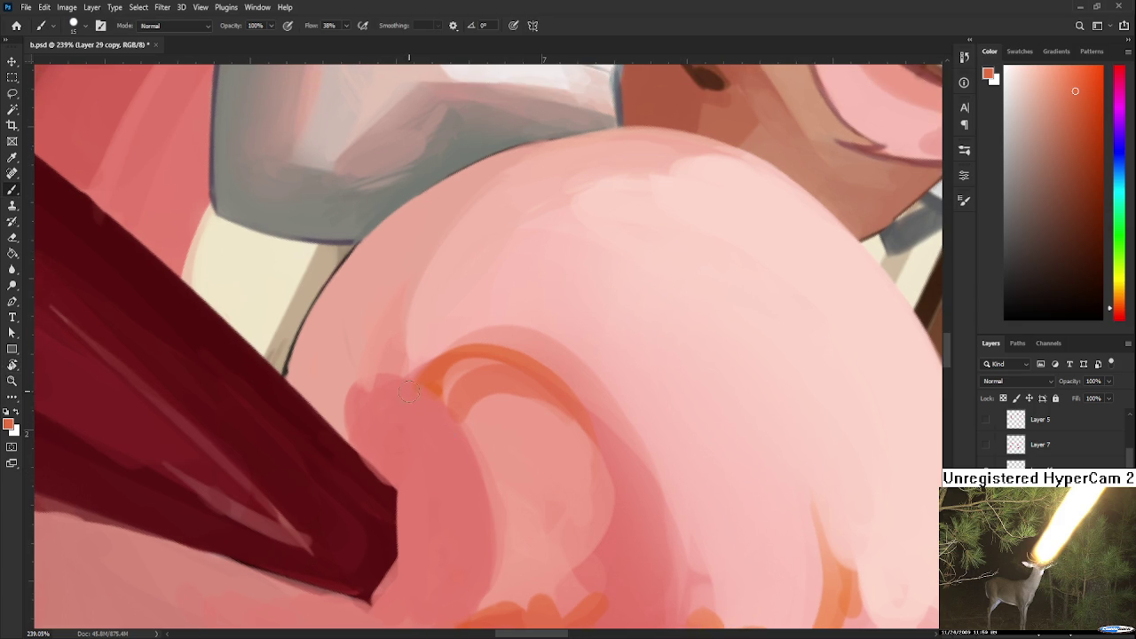
{"action": "left_click", "coordinate": [382, 385], "text": "alt"}
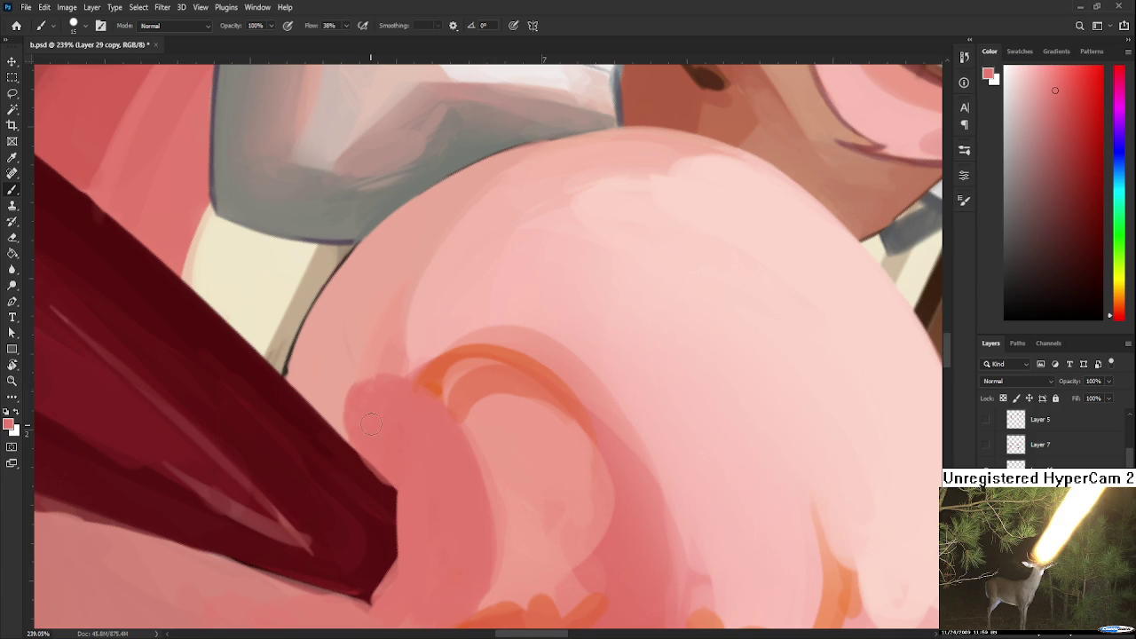
{"action": "key", "text": "r"}
{"action": "left_click_drag", "start_coordinate": [406, 404], "coordinate": [405, 438]}
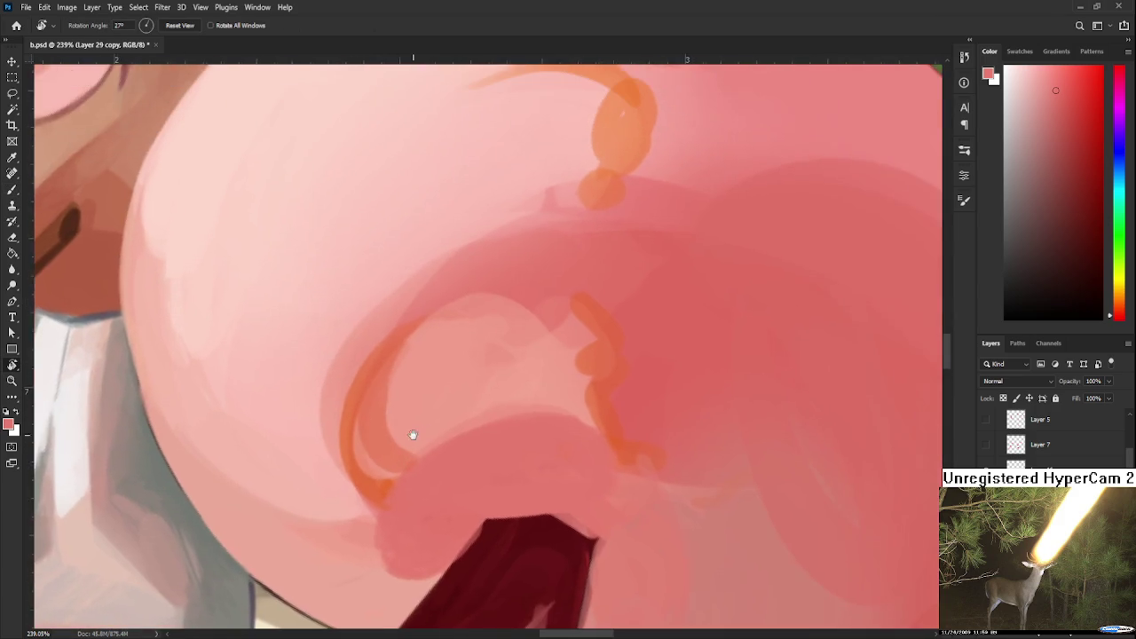
{"action": "left_click", "coordinate": [437, 320], "text": "alt"}
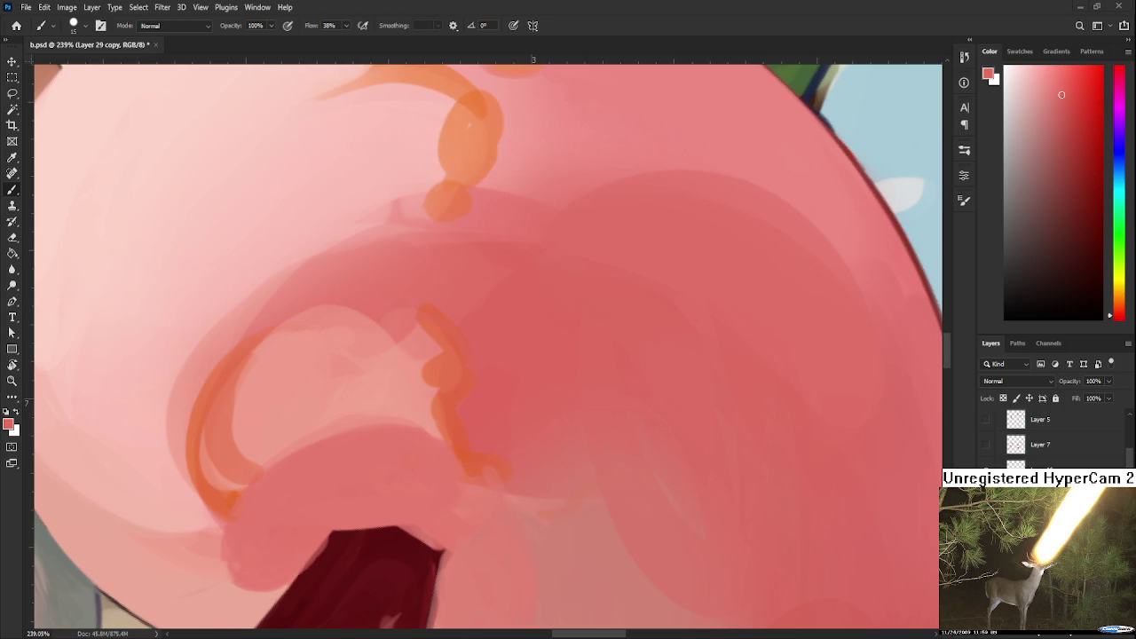
{"action": "scroll", "coordinate": [453, 373], "scroll_direction": "down", "scroll_amount": 2}
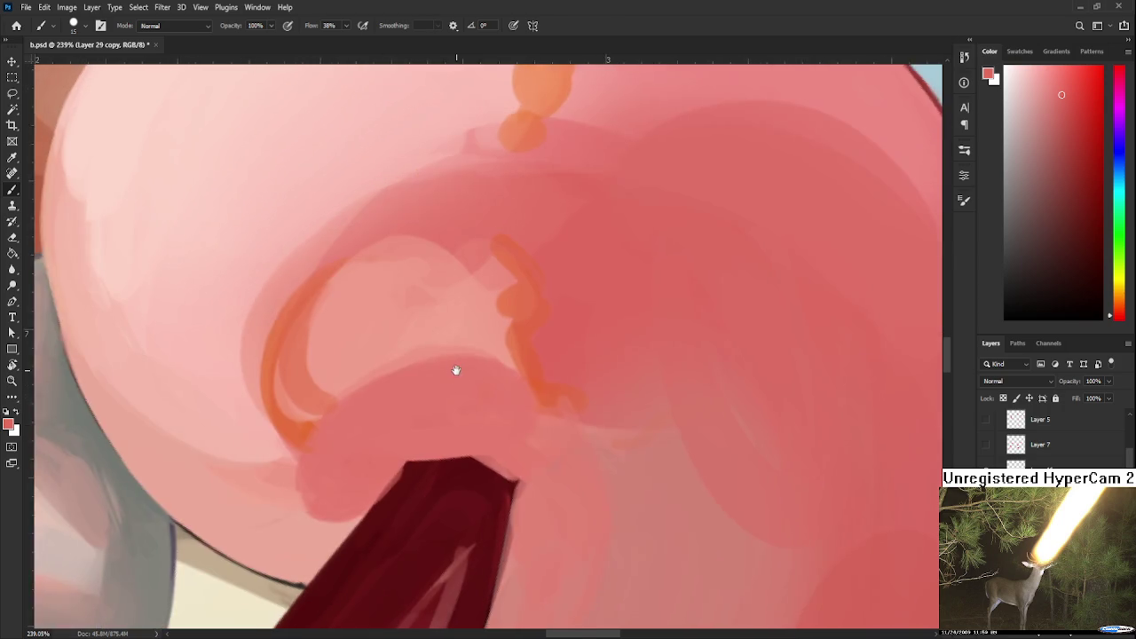
{"action": "scroll", "coordinate": [391, 402], "scroll_direction": "down", "scroll_amount": 1}
{"action": "left_click", "coordinate": [406, 322], "text": "alt"}
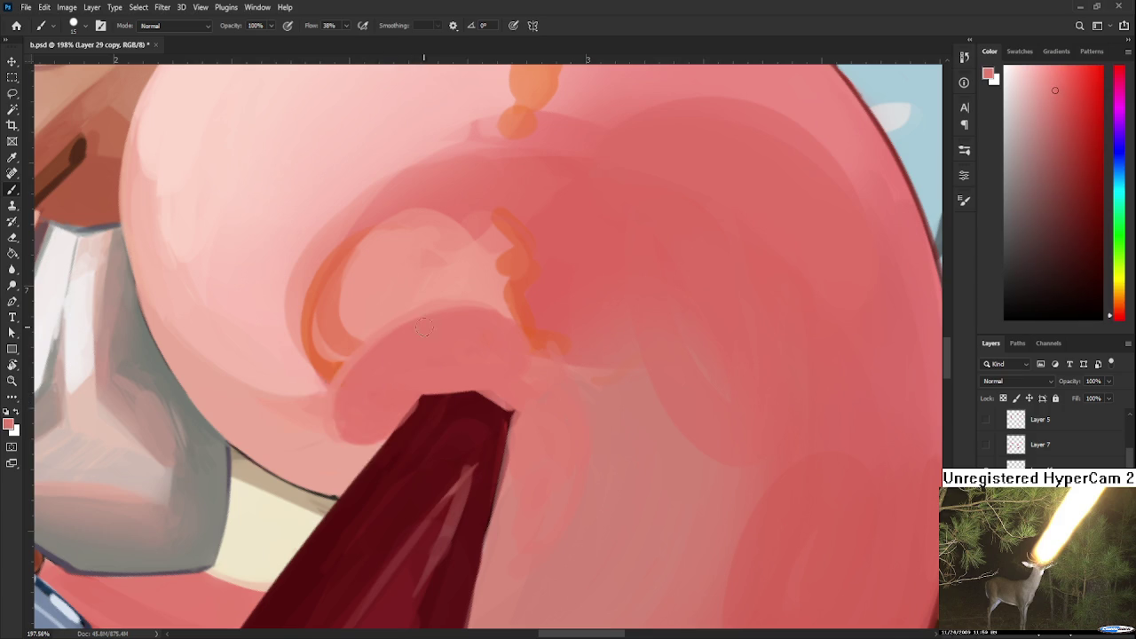
{"action": "left_click", "coordinate": [352, 448], "text": "alt"}
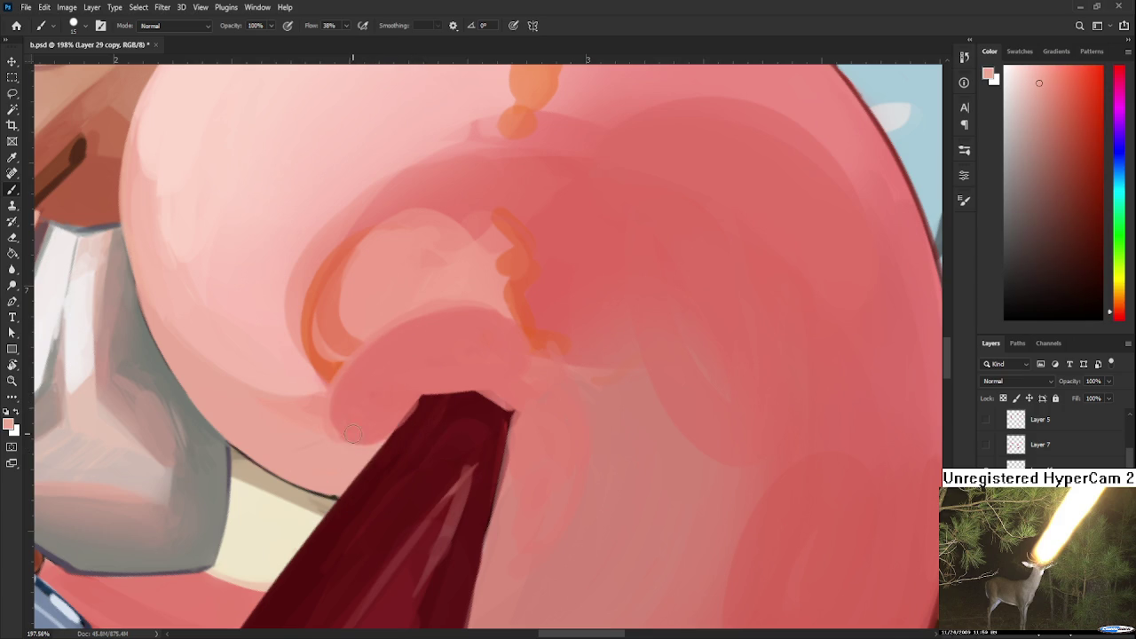
{"action": "left_click_drag", "start_coordinate": [374, 377], "coordinate": [353, 442]}
Sample darker pinks and add more pink strokes along the lip's left edge.
{"action": "left_click", "coordinate": [384, 396], "text": "alt"}
{"action": "left_click", "coordinate": [377, 416], "text": "alt"}
{"action": "left_click", "coordinate": [343, 432], "text": "alt"}
{"action": "left_click_drag", "start_coordinate": [372, 394], "coordinate": [358, 445]}
{"action": "left_click", "coordinate": [387, 401], "text": "alt"}
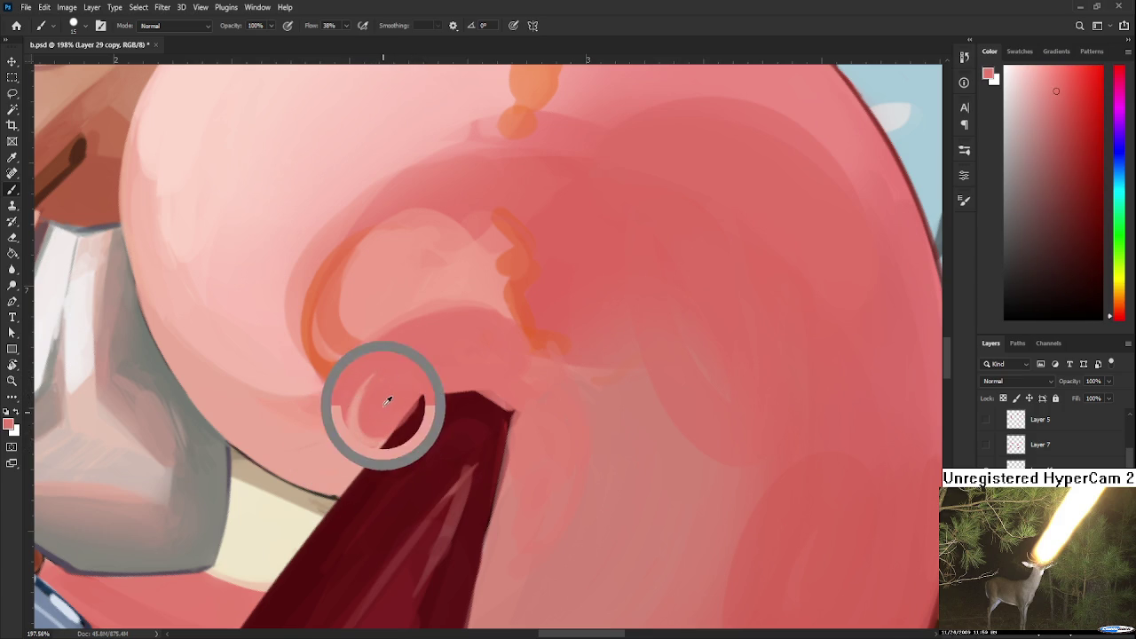
{"action": "left_click", "coordinate": [367, 443], "text": "alt"}
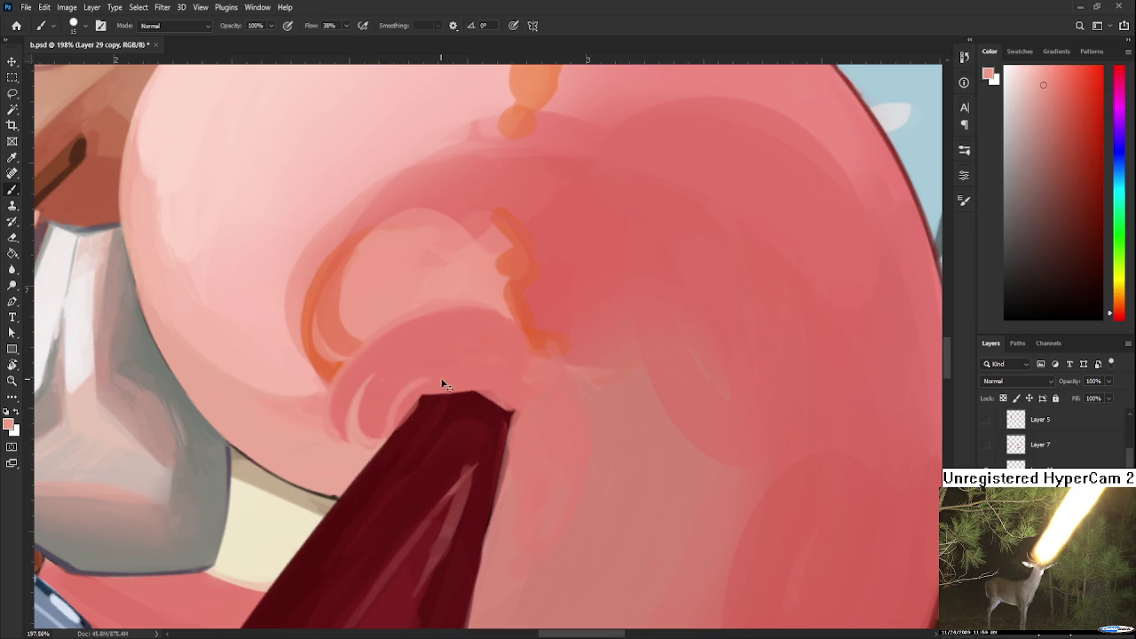
Paint sampled pink over the right edge of the dark red shape.
{"action": "left_click", "coordinate": [407, 393], "text": "alt"}
{"action": "left_click", "coordinate": [424, 408], "text": "alt"}
{"action": "mouse_move", "coordinate": [549, 419]}
{"action": "left_mouse_down"}
{"action": "mouse_move", "coordinate": [443, 393]}
{"action": "mouse_move", "coordinate": [419, 421]}
{"action": "left_mouse_up"}
{"action": "left_click", "coordinate": [398, 405], "text": "alt"}
{"action": "left_click_drag", "start_coordinate": [380, 483], "coordinate": [369, 504]}
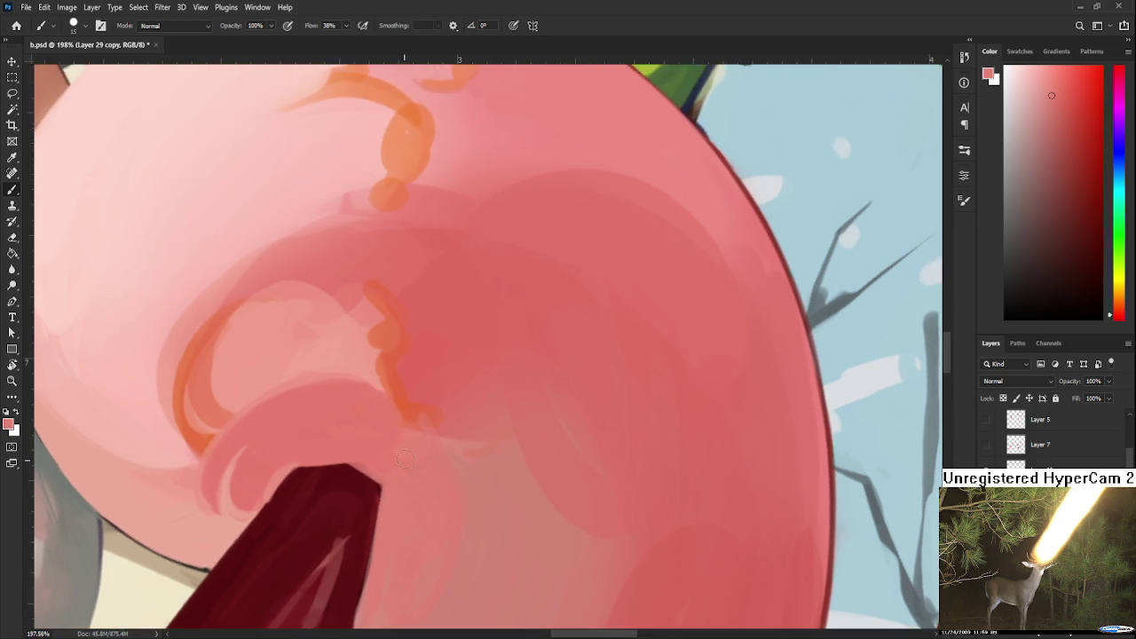
Turn the canvas about half a turn, enlarge the brush, and smooth the orange ear outline.
{"action": "left_click_drag", "start_coordinate": [385, 415], "coordinate": [468, 326]}
{"action": "key", "text": "r"}
{"action": "mouse_move", "coordinate": [380, 325]}
{"action": "left_mouse_down"}
{"action": "mouse_move", "coordinate": [386, 296]}
{"action": "mouse_move", "coordinate": [446, 405]}
{"action": "left_mouse_up"}
{"action": "key", "text": "bracketright"}
{"action": "key", "text": "bracketright"}
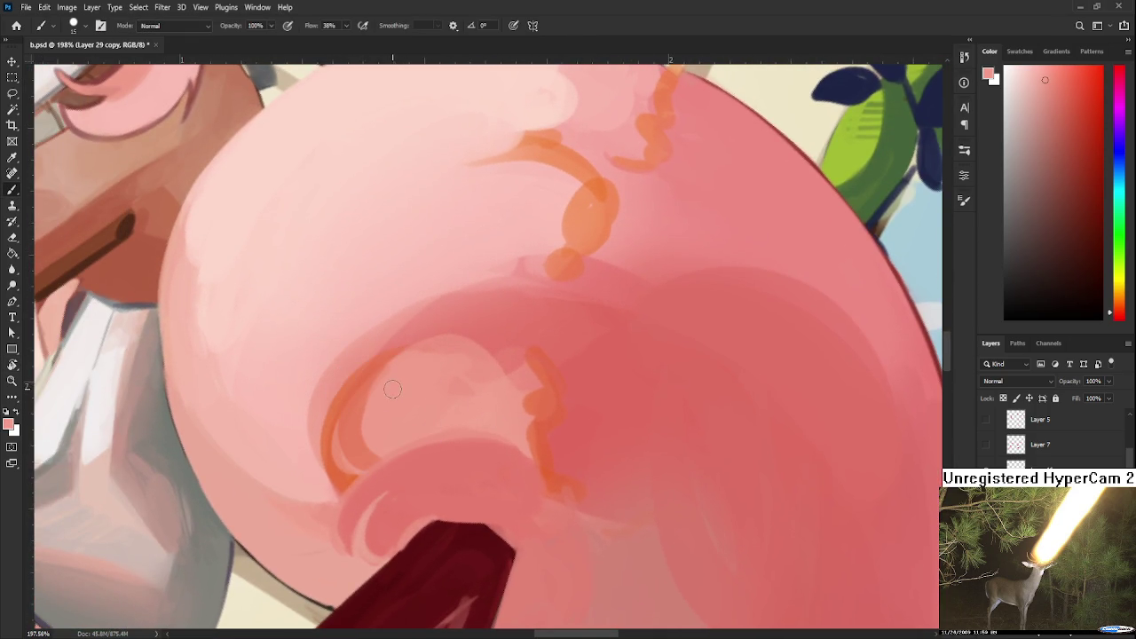
{"action": "mouse_move", "coordinate": [417, 361]}
{"action": "left_mouse_down"}
{"action": "mouse_move", "coordinate": [360, 457]}
{"action": "mouse_move", "coordinate": [377, 466]}
{"action": "left_mouse_up"}
Cover the left and lower orange ear outline strokes with sampled pink.
{"action": "left_click", "coordinate": [338, 360], "text": "alt"}
{"action": "mouse_move", "coordinate": [368, 328]}
{"action": "left_mouse_down"}
{"action": "mouse_move", "coordinate": [329, 347]}
{"action": "mouse_move", "coordinate": [315, 459]}
{"action": "mouse_move", "coordinate": [332, 480]}
{"action": "mouse_move", "coordinate": [355, 467]}
{"action": "left_mouse_up"}
{"action": "left_click", "coordinate": [316, 456], "text": "alt"}
{"action": "left_click", "coordinate": [355, 453], "text": "alt"}
{"action": "mouse_move", "coordinate": [363, 426]}
{"action": "left_mouse_down"}
{"action": "mouse_move", "coordinate": [355, 466]}
{"action": "mouse_move", "coordinate": [330, 413]}
{"action": "mouse_move", "coordinate": [313, 431]}
{"action": "mouse_move", "coordinate": [342, 480]}
{"action": "mouse_move", "coordinate": [391, 391]}
{"action": "mouse_move", "coordinate": [343, 444]}
{"action": "mouse_move", "coordinate": [373, 413]}
{"action": "left_mouse_up"}
{"action": "left_click", "coordinate": [329, 414], "text": "alt"}
Lighten the inner ear with a sampled pink.
{"action": "left_click", "coordinate": [387, 399], "text": "alt"}
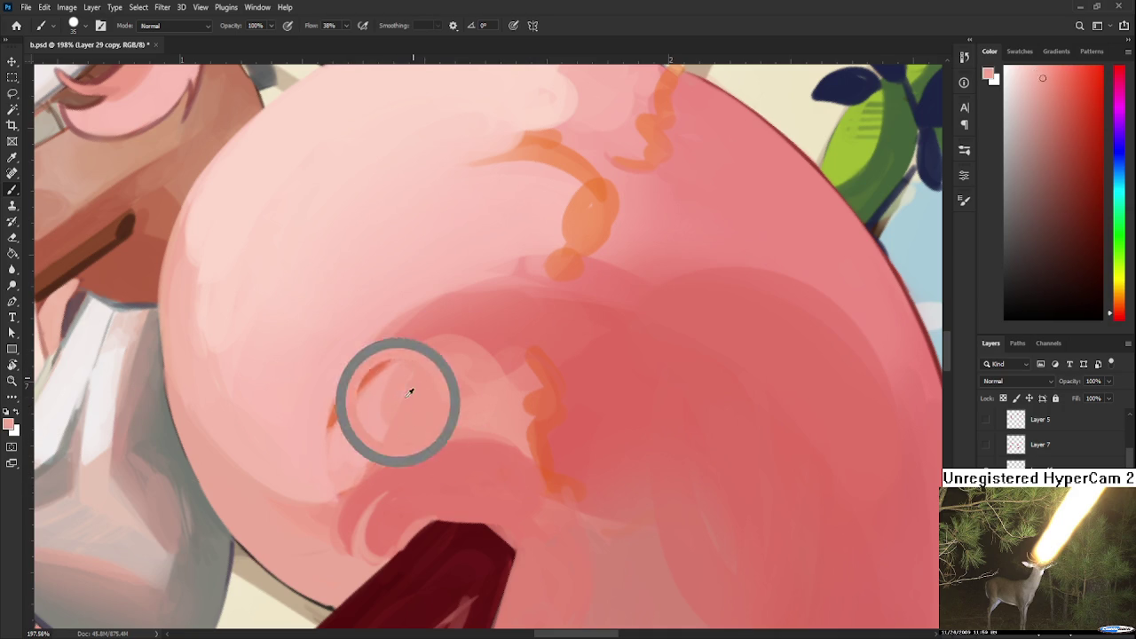
{"action": "mouse_move", "coordinate": [413, 355]}
{"action": "left_mouse_down"}
{"action": "mouse_move", "coordinate": [376, 386]}
{"action": "mouse_move", "coordinate": [384, 422]}
{"action": "left_mouse_up"}
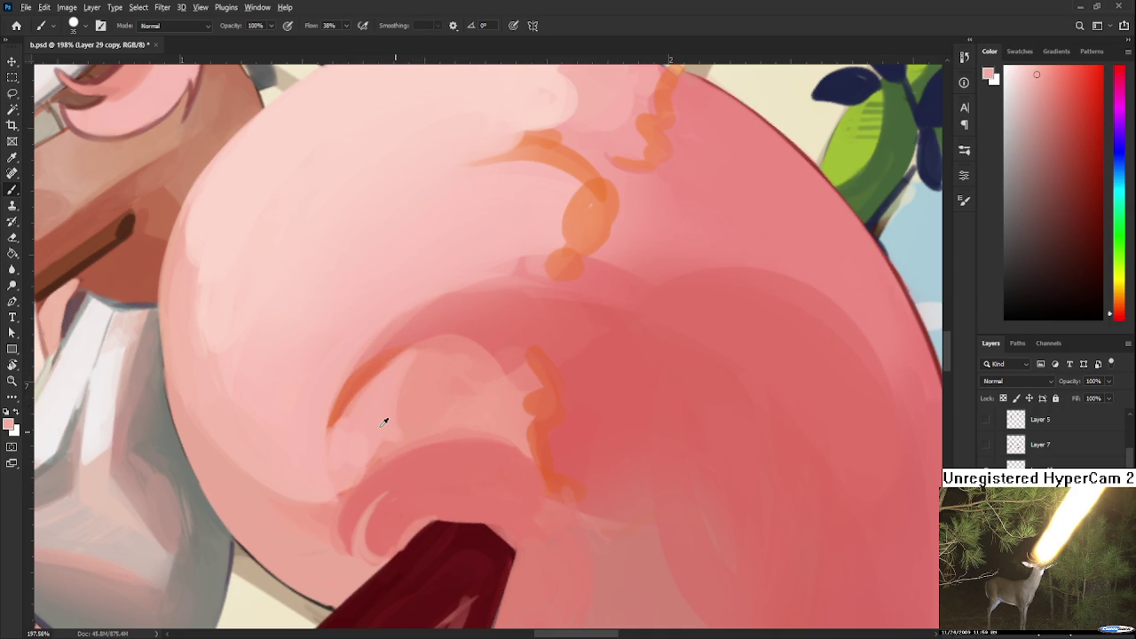
{"action": "left_click", "coordinate": [439, 373], "text": "alt"}
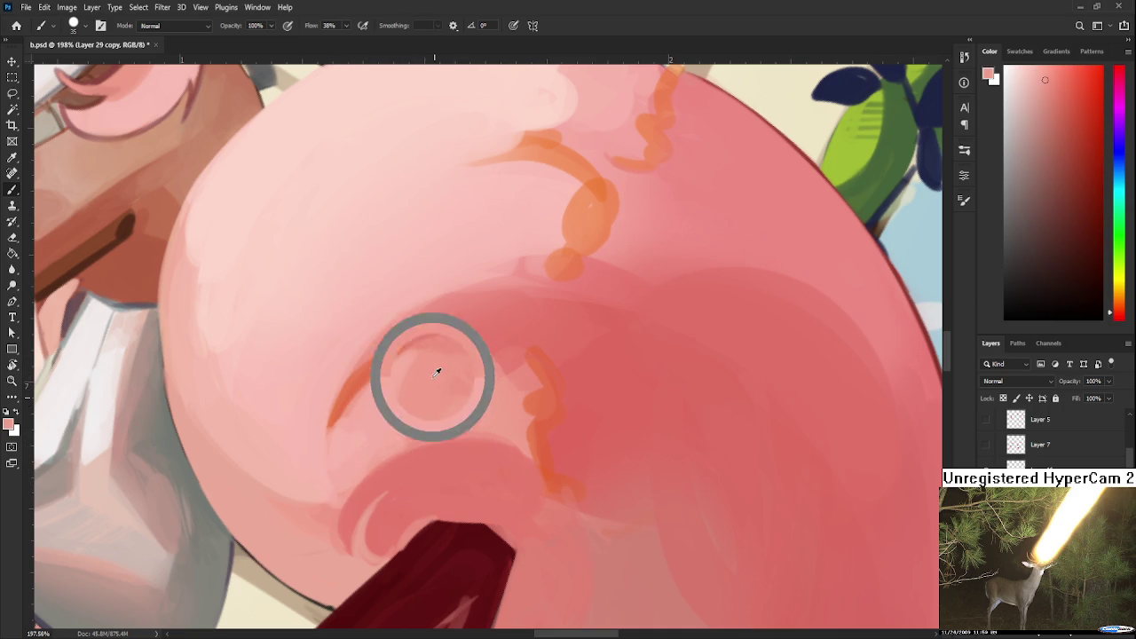
{"action": "left_click_drag", "start_coordinate": [459, 387], "coordinate": [426, 387]}
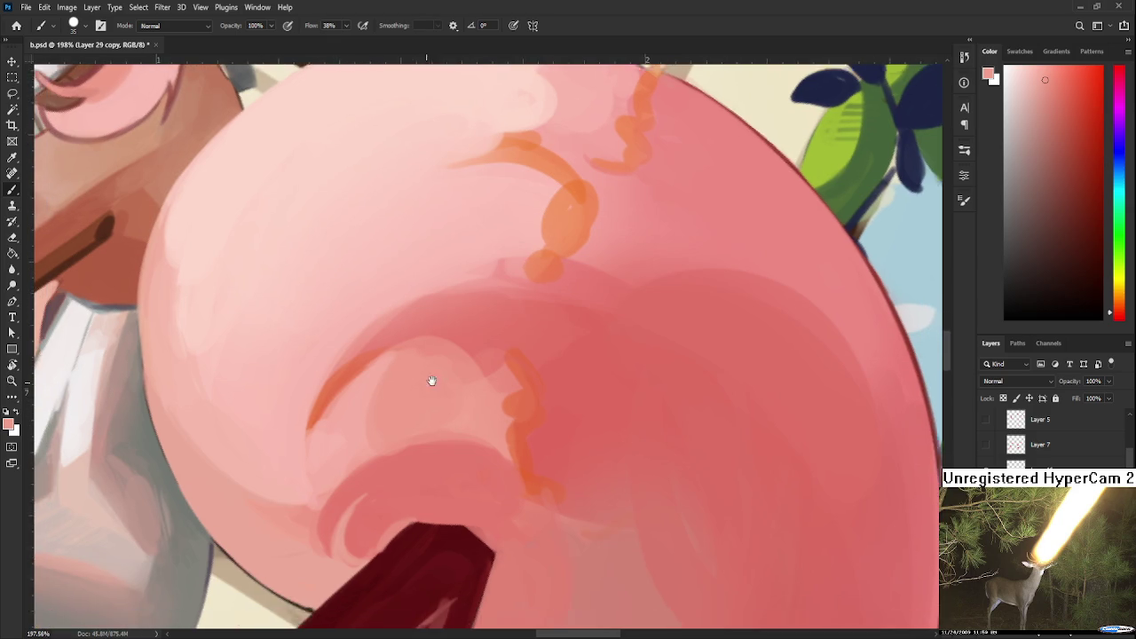
Paint a darker-toned stroke along the ear rim and rotate the view again.
{"action": "left_click", "coordinate": [378, 335], "text": "alt"}
{"action": "mouse_move", "coordinate": [312, 404]}
{"action": "left_mouse_down"}
{"action": "mouse_move", "coordinate": [486, 268]}
{"action": "mouse_move", "coordinate": [364, 377]}
{"action": "left_mouse_up"}
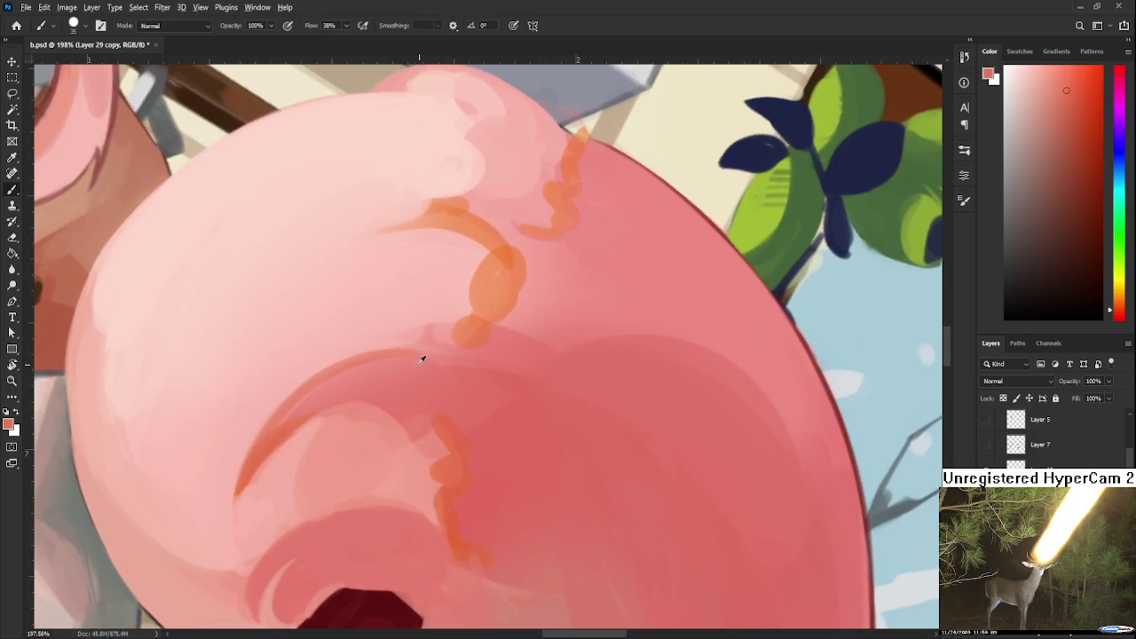
{"action": "left_click", "coordinate": [364, 377], "text": "alt"}
{"action": "key", "text": "r"}
{"action": "mouse_move", "coordinate": [502, 405]}
{"action": "left_mouse_down"}
{"action": "mouse_move", "coordinate": [417, 366]}
{"action": "mouse_move", "coordinate": [413, 350]}
{"action": "left_mouse_up"}
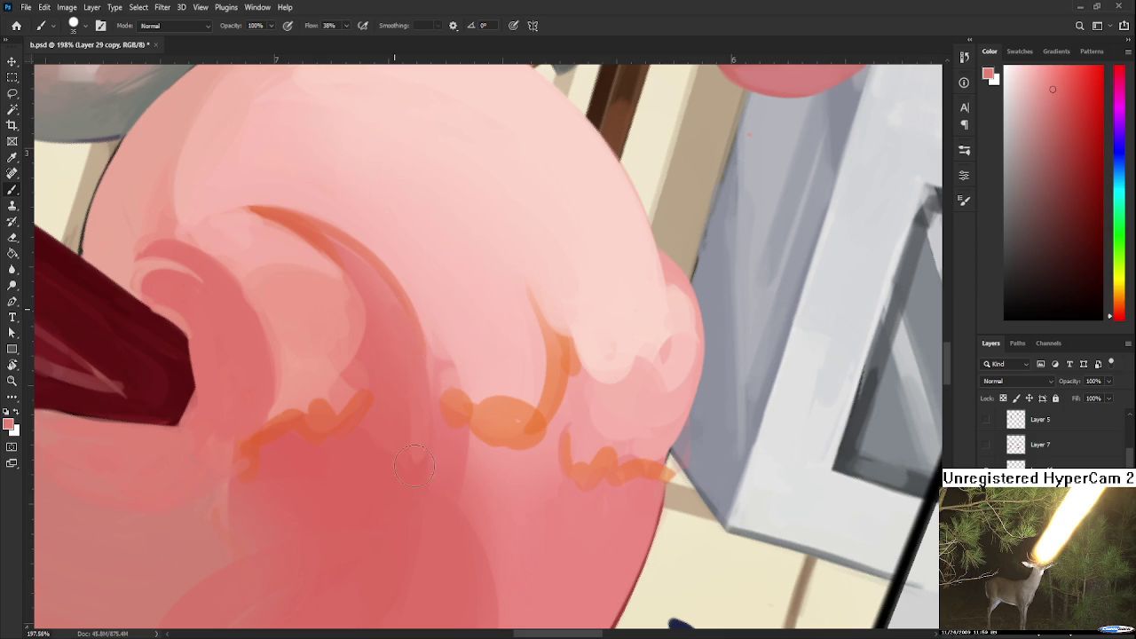
Rotate the view and extend the orange stroke further up the tail's curve.
{"action": "left_click", "coordinate": [405, 371], "text": "alt"}
{"action": "left_click", "coordinate": [408, 480], "text": "alt"}
{"action": "key", "text": "r"}
{"action": "mouse_move", "coordinate": [400, 446]}
{"action": "left_mouse_down"}
{"action": "mouse_move", "coordinate": [477, 393]}
{"action": "mouse_move", "coordinate": [468, 342]}
{"action": "mouse_move", "coordinate": [459, 447]}
{"action": "mouse_move", "coordinate": [334, 357]}
{"action": "mouse_move", "coordinate": [376, 509]}
{"action": "mouse_move", "coordinate": [363, 458]}
{"action": "left_mouse_up"}
{"action": "key", "text": "b"}
{"action": "left_click_drag", "start_coordinate": [325, 401], "coordinate": [395, 543]}
Lighten the top of the orange stroke and paint light pink over its lower part.
{"action": "left_click", "coordinate": [337, 387], "text": "alt"}
{"action": "left_click_drag", "start_coordinate": [334, 412], "coordinate": [335, 366]}
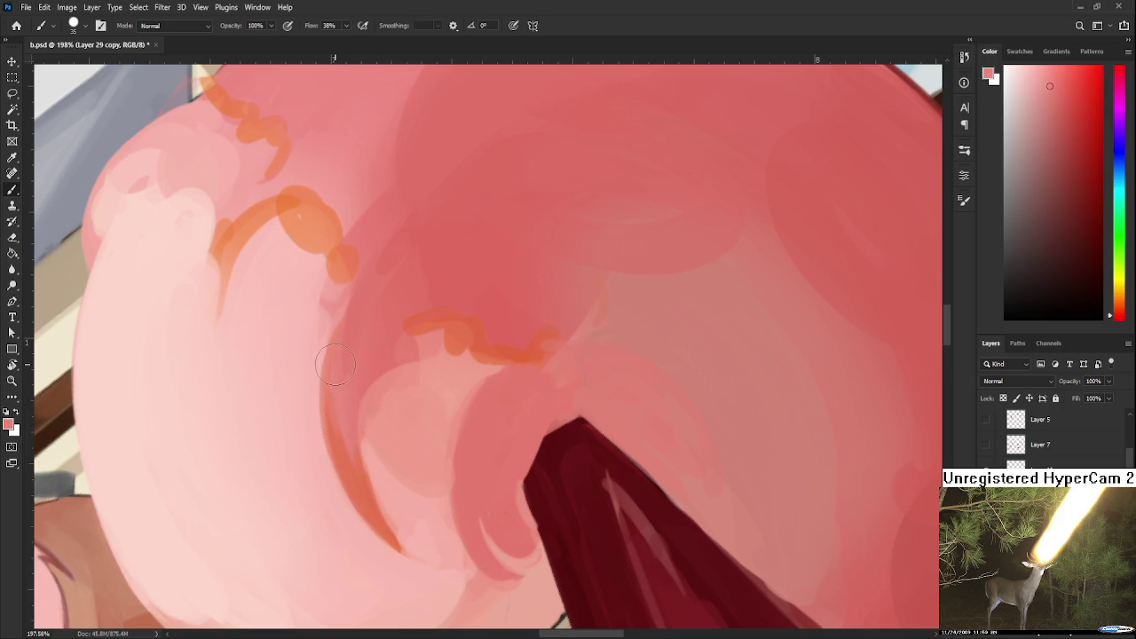
{"action": "left_click", "coordinate": [356, 448], "text": "alt"}
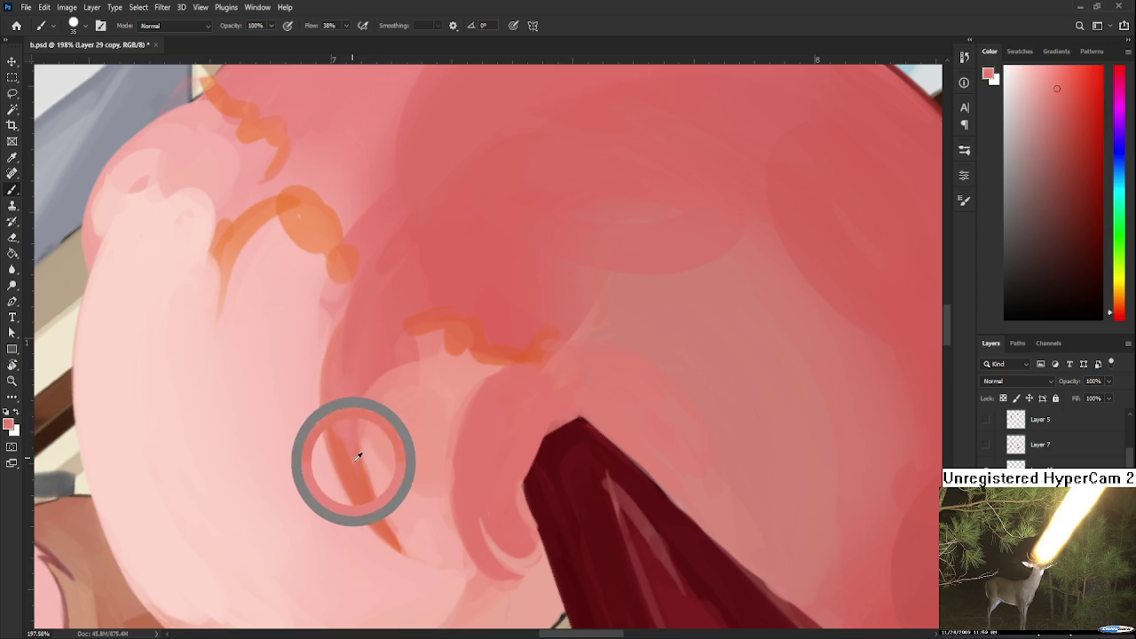
{"action": "left_click", "coordinate": [342, 404], "text": "alt"}
{"action": "left_click_drag", "start_coordinate": [345, 401], "coordinate": [423, 568]}
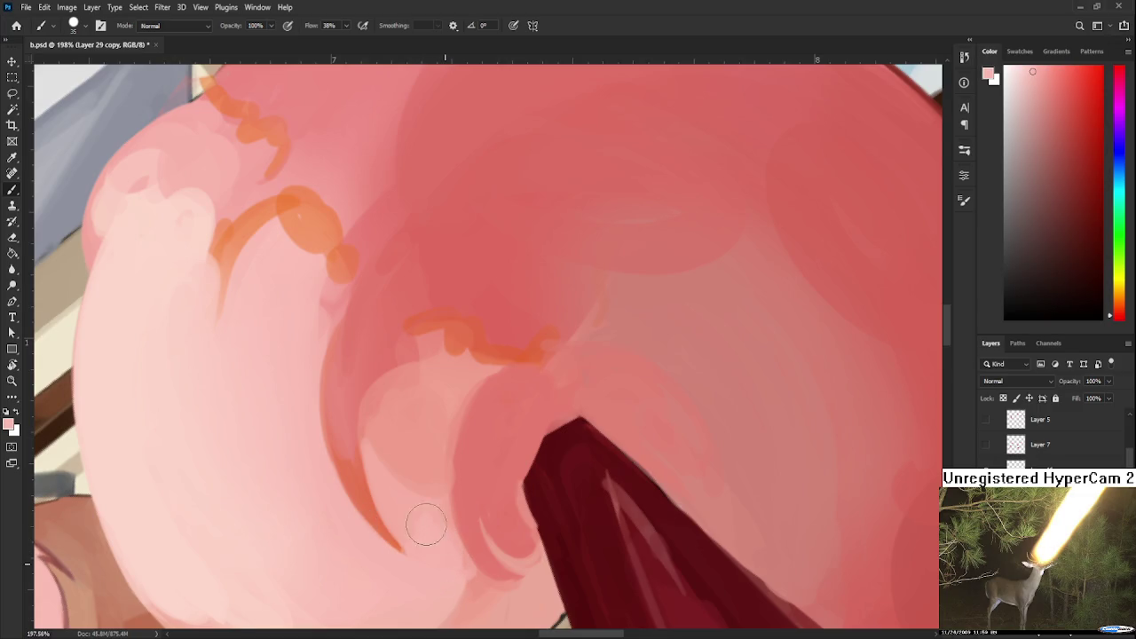
Reframe the view and add a faint darker stroke along the curl's left edge.
{"action": "scroll", "coordinate": [435, 520], "scroll_direction": "up", "scroll_amount": 3}
{"action": "left_click", "coordinate": [406, 468], "text": "alt"}
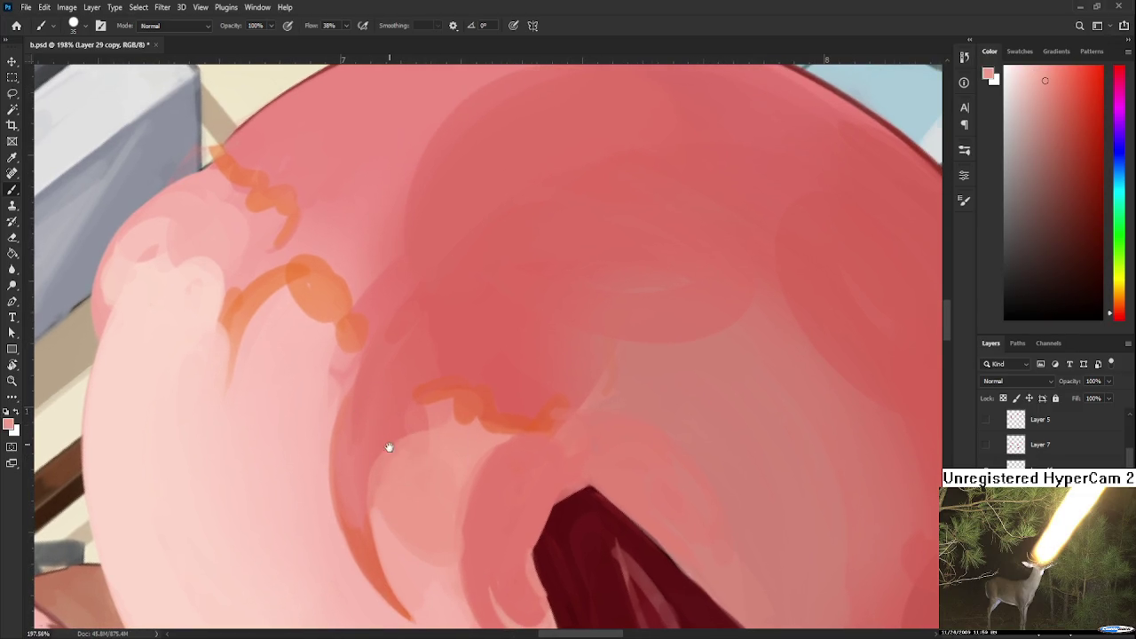
{"action": "scroll", "coordinate": [391, 439], "scroll_direction": "up", "scroll_amount": 2}
{"action": "scroll", "coordinate": [399, 404], "scroll_direction": "left", "scroll_amount": 2}
{"action": "left_click", "coordinate": [408, 415], "text": "alt"}
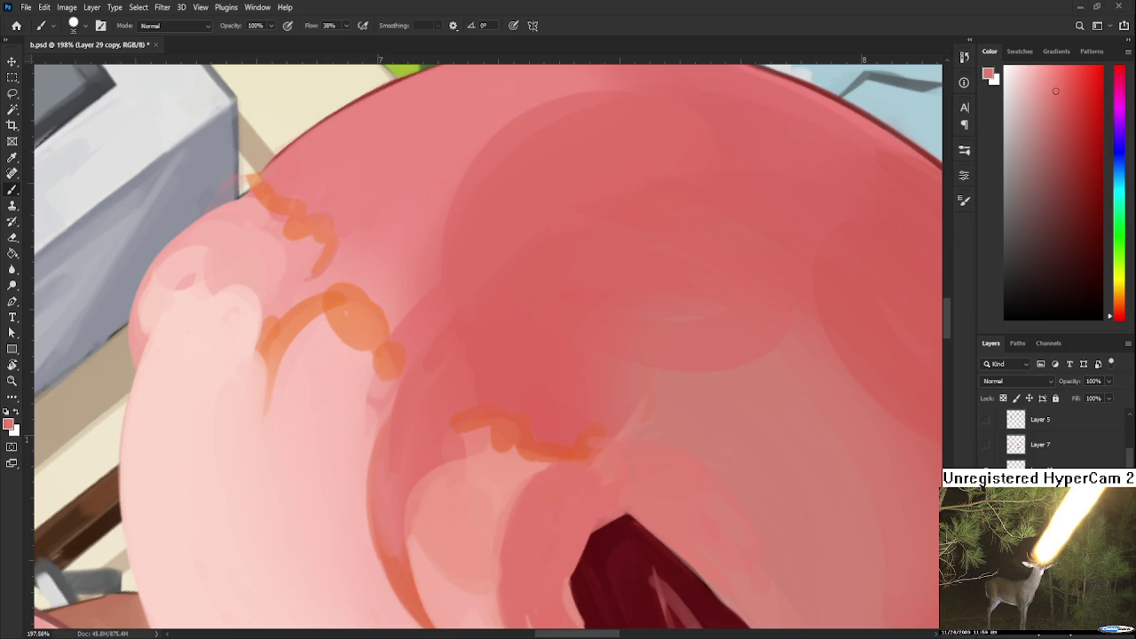
{"action": "left_click_drag", "start_coordinate": [439, 393], "coordinate": [425, 384]}
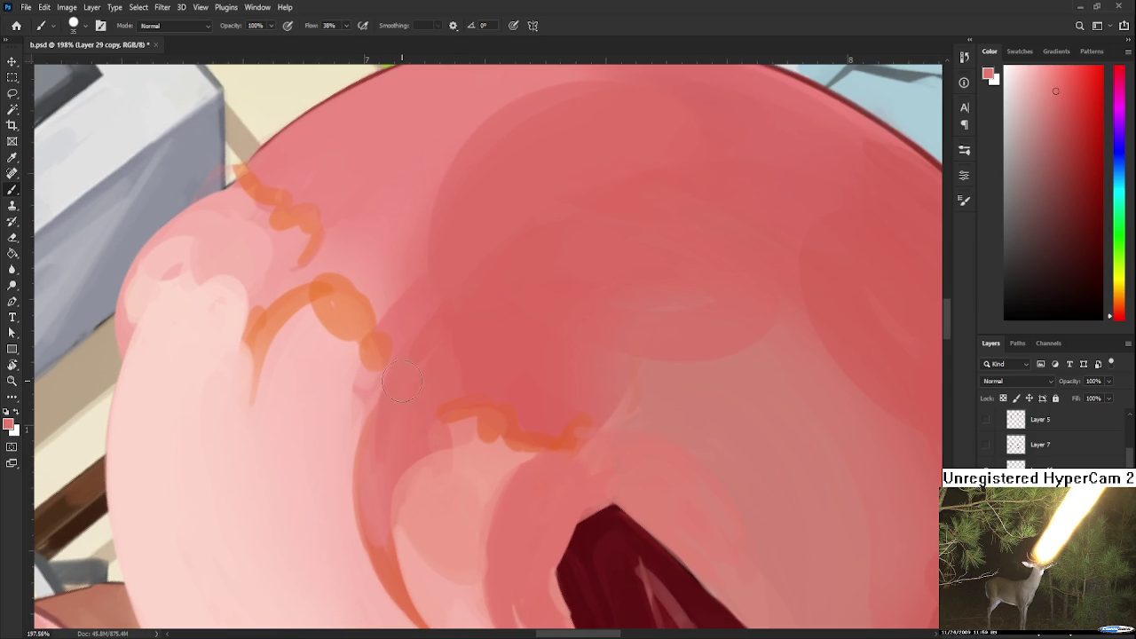
{"action": "left_click_drag", "start_coordinate": [373, 430], "coordinate": [373, 386]}
Sample lighter and more saturated pinks around the stroke, bringing the upper shape into view.
{"action": "left_click", "coordinate": [376, 373], "text": "alt"}
{"action": "left_click", "coordinate": [384, 364], "text": "alt"}
{"action": "left_click", "coordinate": [358, 362], "text": "alt"}
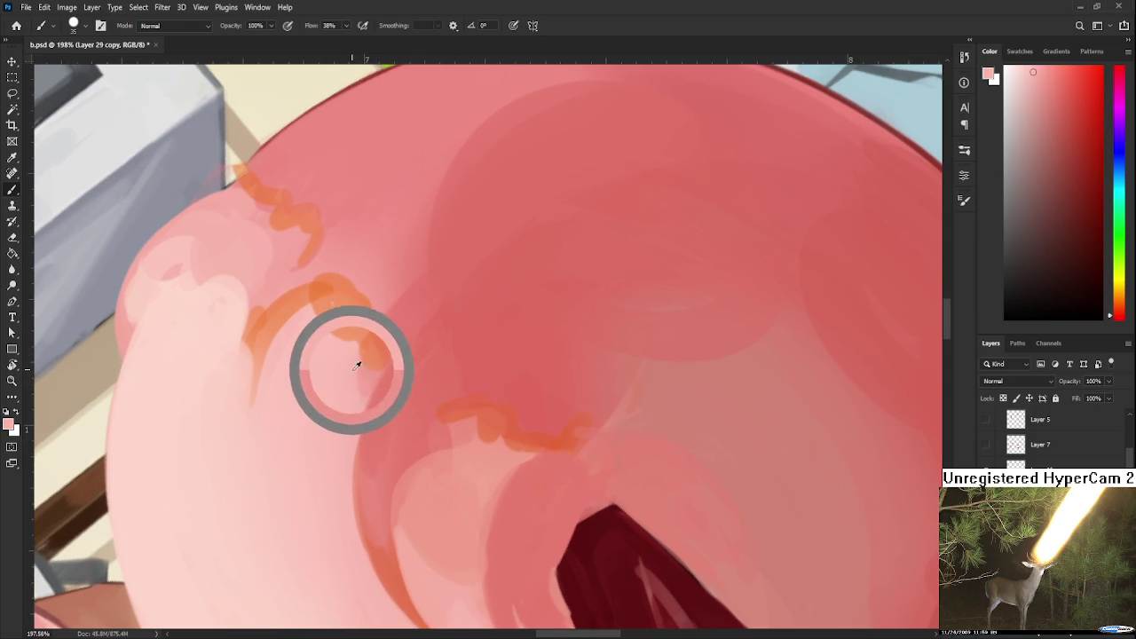
{"action": "left_click", "coordinate": [373, 379], "text": "alt"}
{"action": "left_click", "coordinate": [348, 377], "text": "alt"}
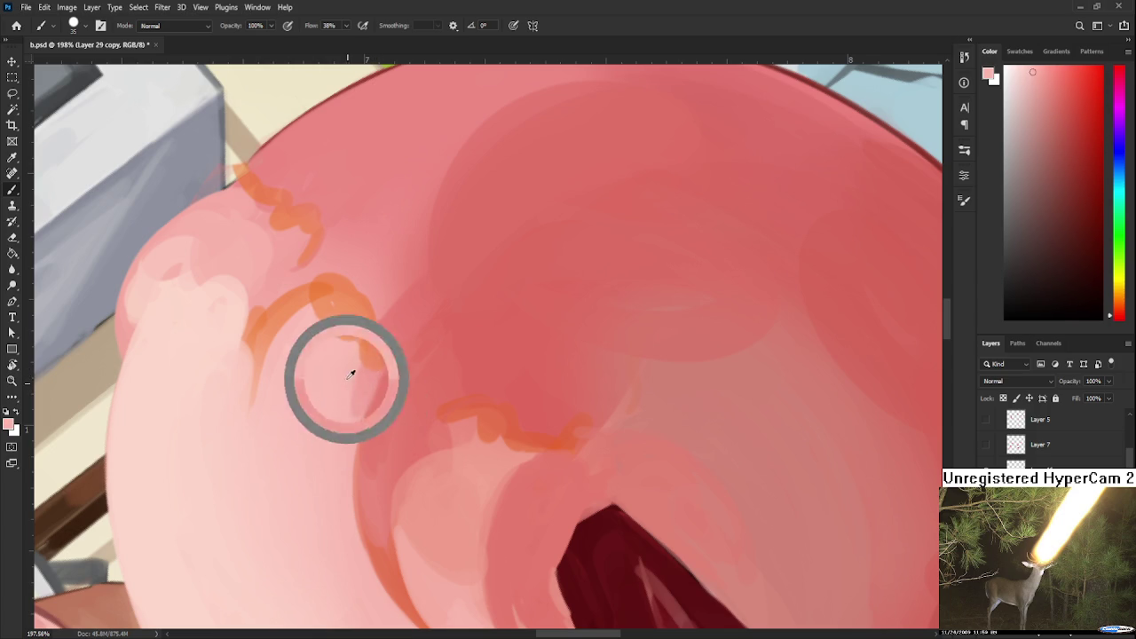
{"action": "left_click", "coordinate": [359, 381], "text": "alt"}
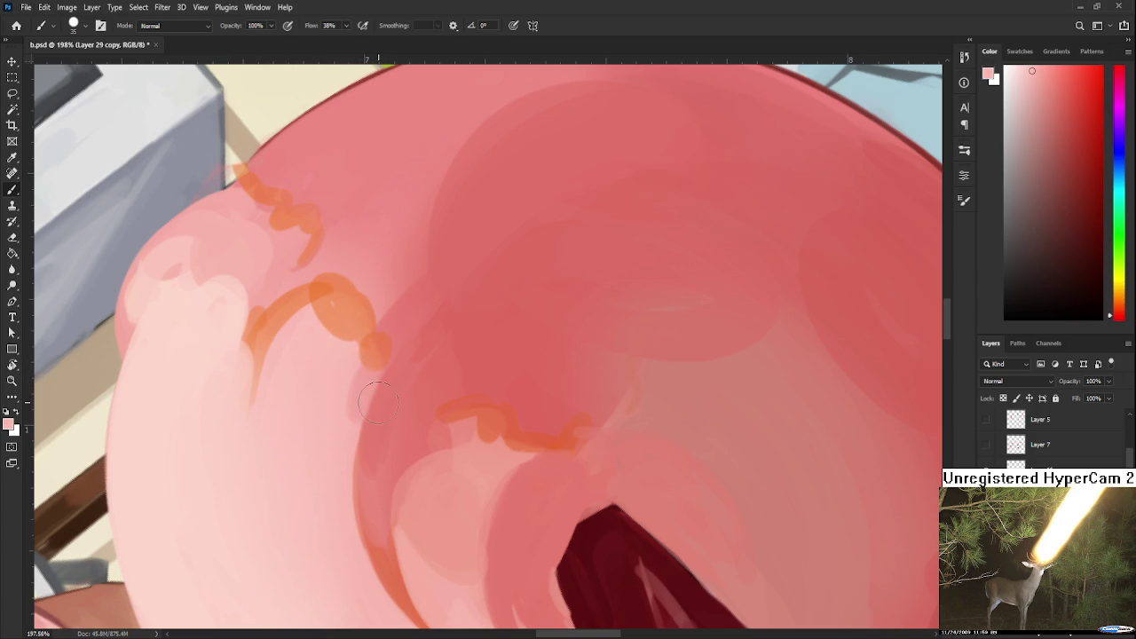
{"action": "scroll", "coordinate": [377, 402], "scroll_direction": "down", "scroll_amount": 3}
{"action": "scroll", "coordinate": [425, 471], "scroll_direction": "up", "scroll_amount": 2}
{"action": "left_click_drag", "start_coordinate": [448, 438], "coordinate": [396, 427]}
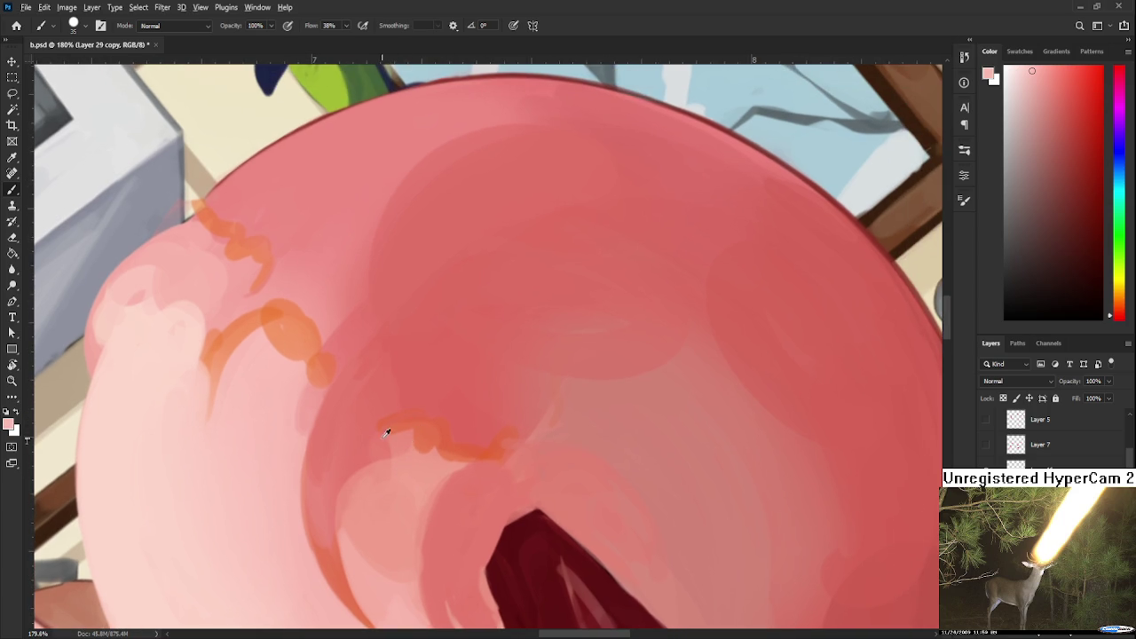
Sample darker and more orange reds from the stroke and reorient the shape.
{"action": "left_click", "coordinate": [362, 442], "text": "alt"}
{"action": "left_click", "coordinate": [362, 440], "text": "alt"}
{"action": "left_click", "coordinate": [455, 419], "text": "alt"}
{"action": "left_click", "coordinate": [465, 410], "text": "alt"}
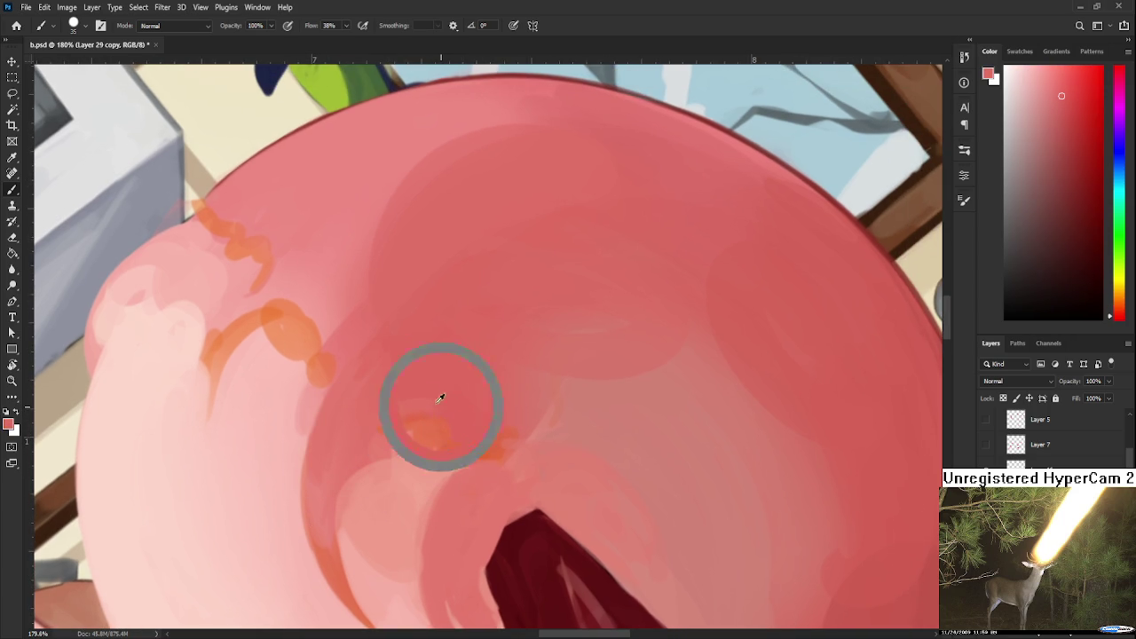
{"action": "left_click", "coordinate": [373, 413], "text": "alt"}
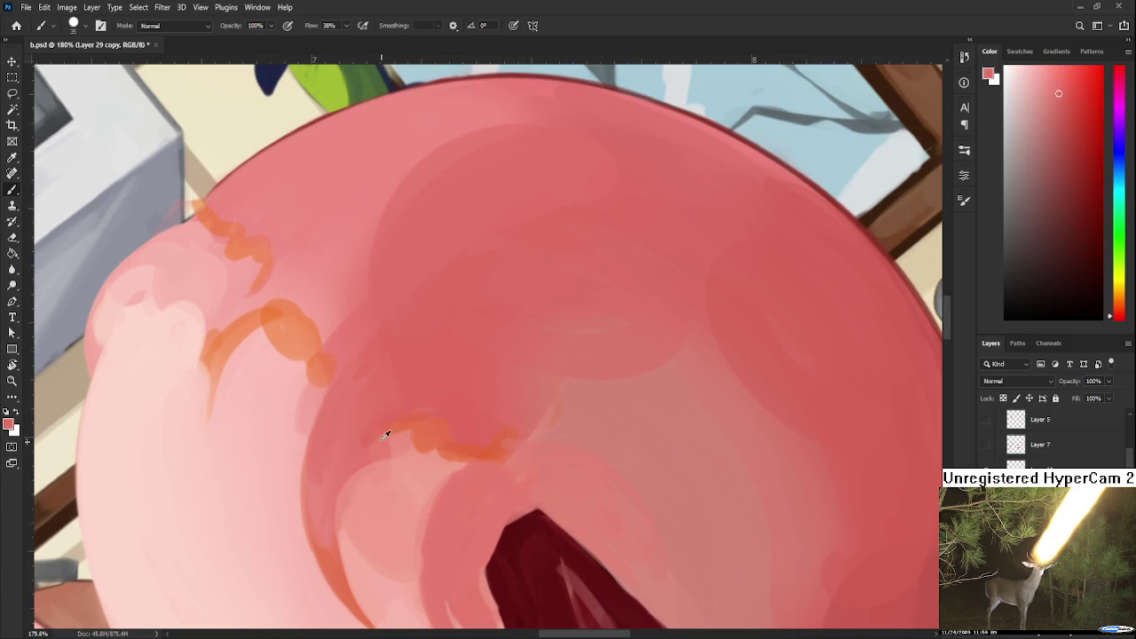
{"action": "left_click", "coordinate": [411, 413], "text": "alt"}
{"action": "left_click", "coordinate": [396, 446], "text": "alt"}
{"action": "left_click", "coordinate": [431, 428], "text": "alt"}
{"action": "mouse_move", "coordinate": [521, 428]}
{"action": "left_mouse_down"}
{"action": "mouse_move", "coordinate": [406, 405]}
{"action": "mouse_move", "coordinate": [400, 433]}
{"action": "left_mouse_up"}
Pick up pink from the tail's lower curl and shift the view across the painting.
{"action": "left_click", "coordinate": [396, 427], "text": "alt"}
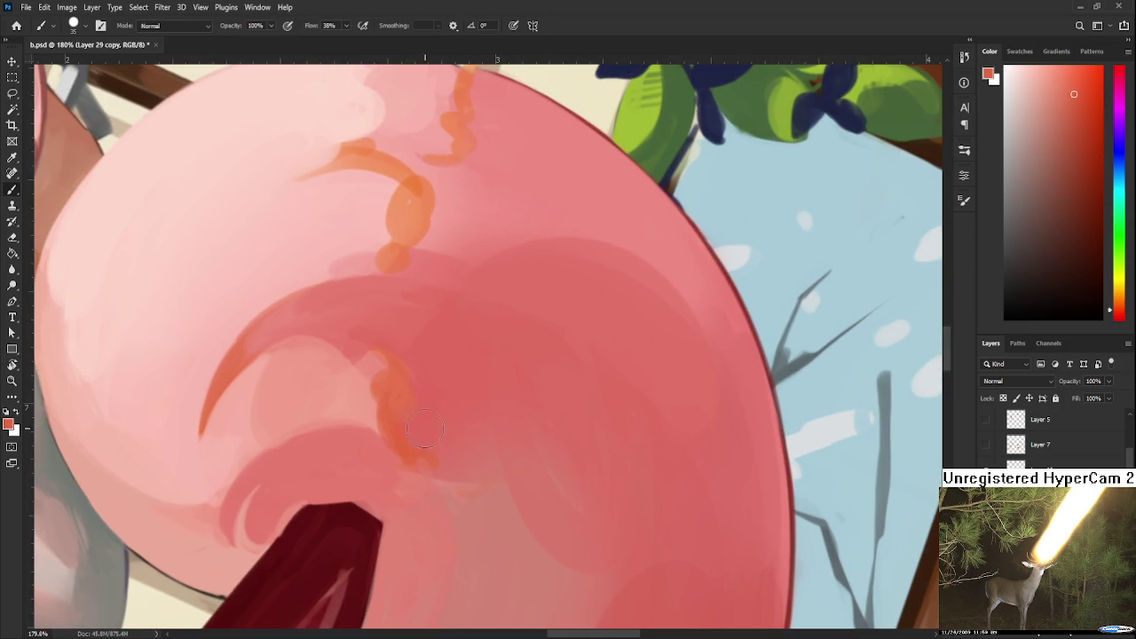
{"action": "left_click", "coordinate": [387, 431], "text": "alt"}
{"action": "left_click", "coordinate": [393, 439], "text": "alt"}
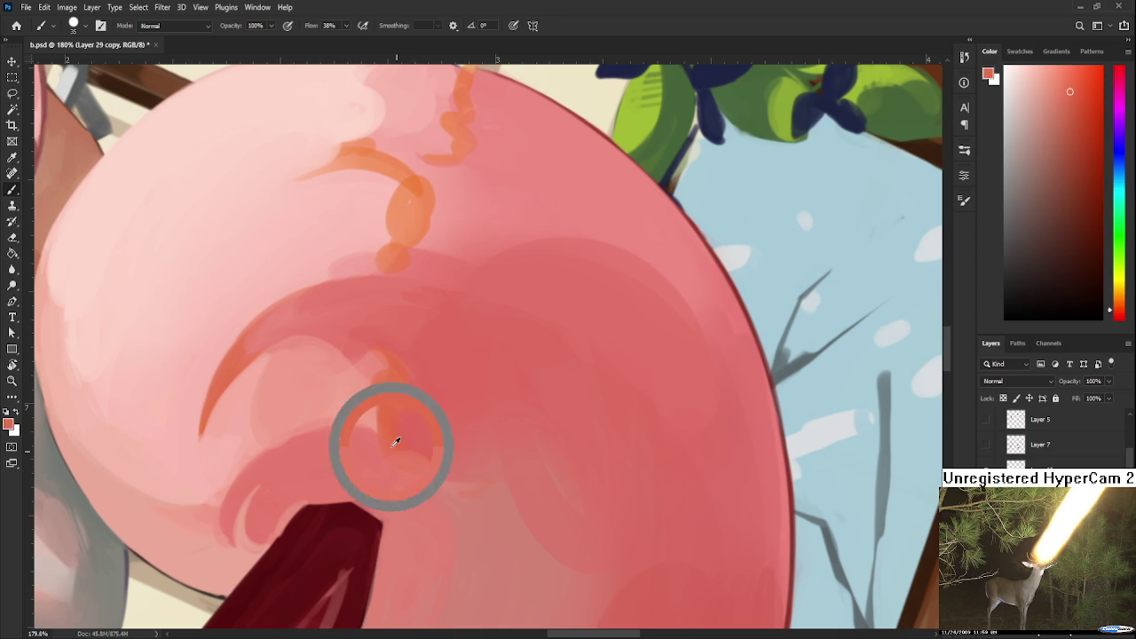
{"action": "left_click", "coordinate": [393, 431], "text": "alt"}
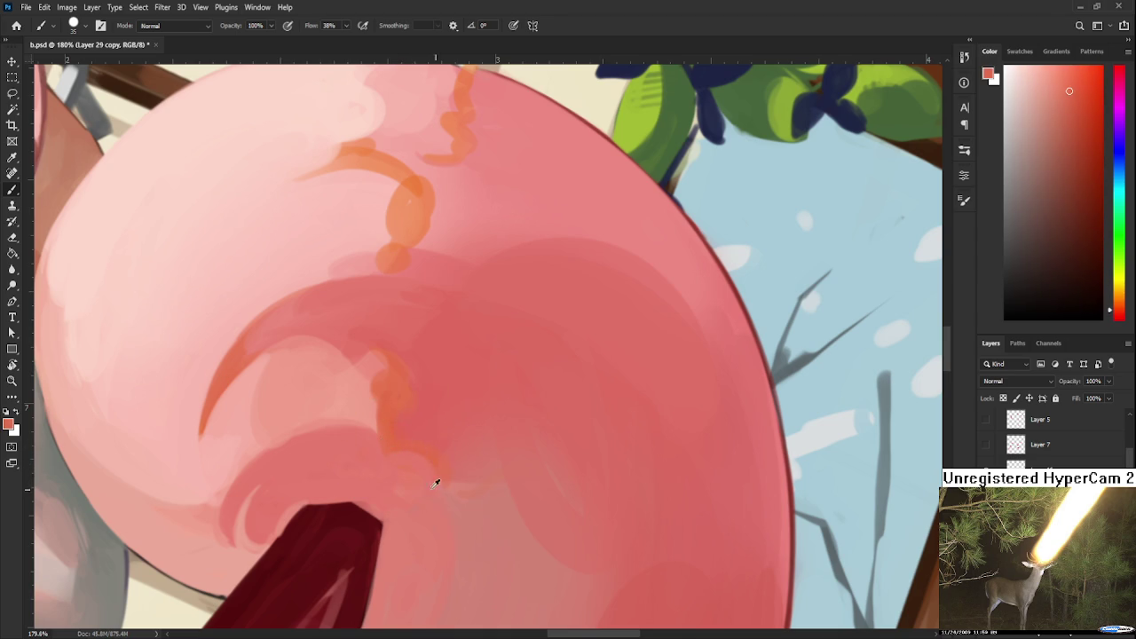
{"action": "left_click", "coordinate": [393, 443], "text": "alt"}
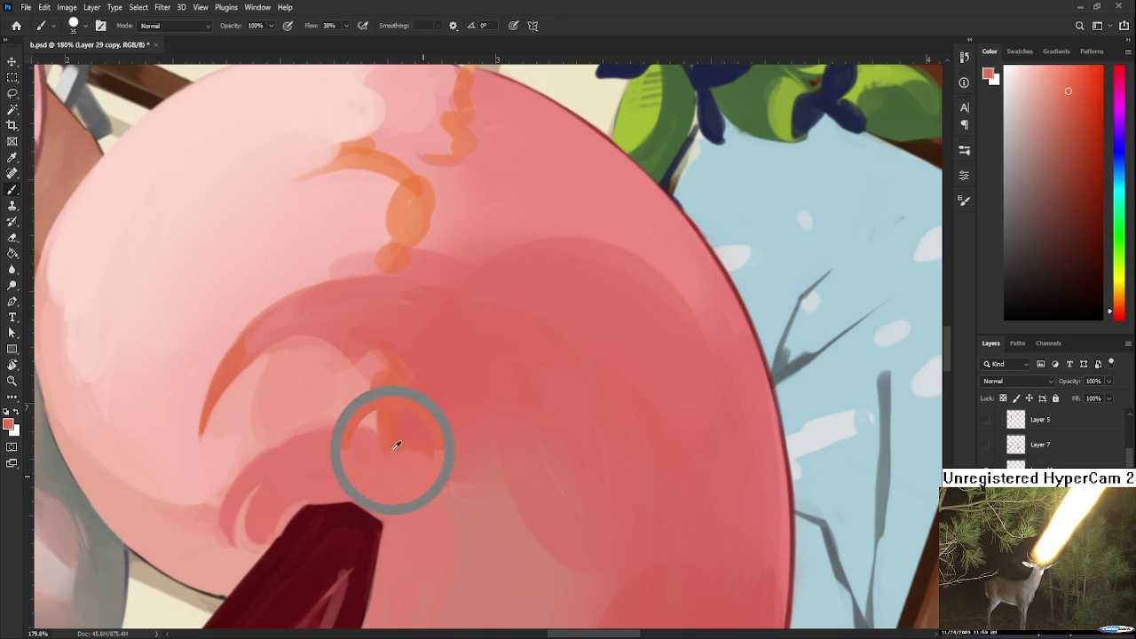
{"action": "left_click_drag", "start_coordinate": [443, 493], "coordinate": [502, 443]}
{"action": "scroll", "coordinate": [505, 427], "scroll_direction": "down", "scroll_amount": 5, "text": "alt"}
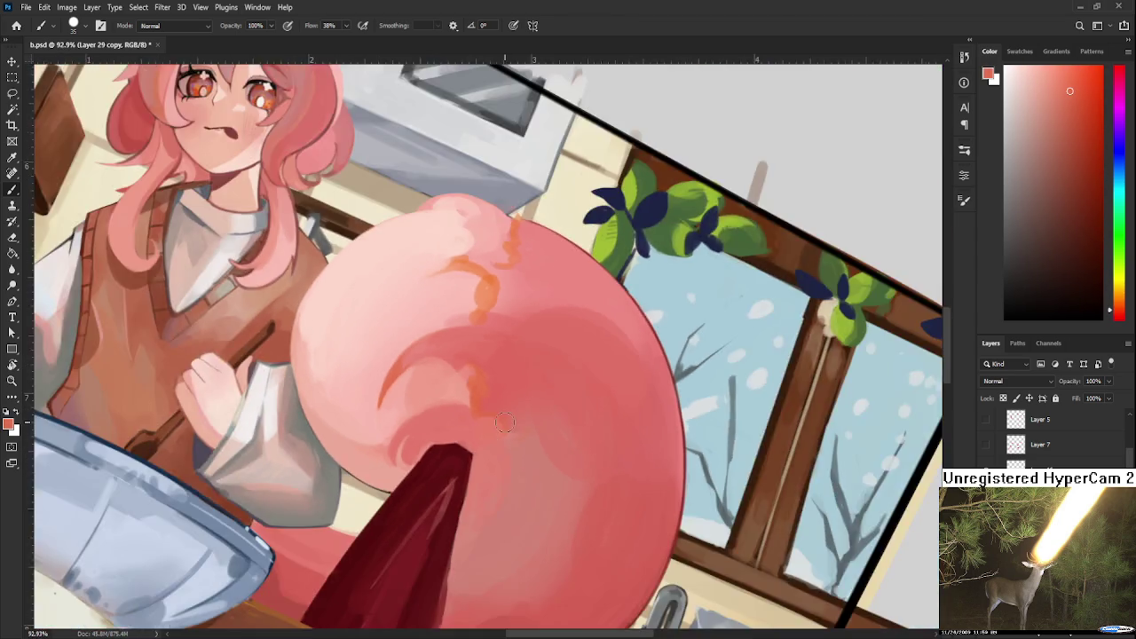
Rotate the view to about -10° and sample darker pinks from the tail's top.
{"action": "scroll", "coordinate": [505, 427], "scroll_direction": "up", "scroll_amount": 4, "text": "alt"}
{"action": "key", "text": "r"}
{"action": "left_click_drag", "start_coordinate": [525, 483], "coordinate": [401, 393]}
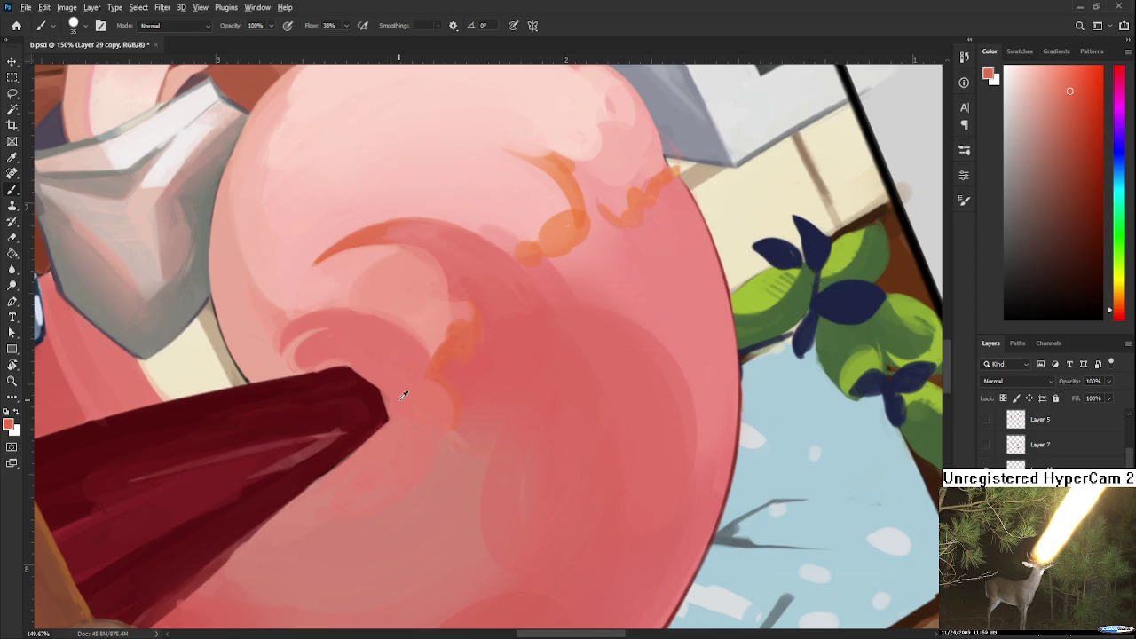
{"action": "left_click", "coordinate": [399, 387], "text": "alt"}
{"action": "left_click", "coordinate": [449, 418], "text": "alt"}
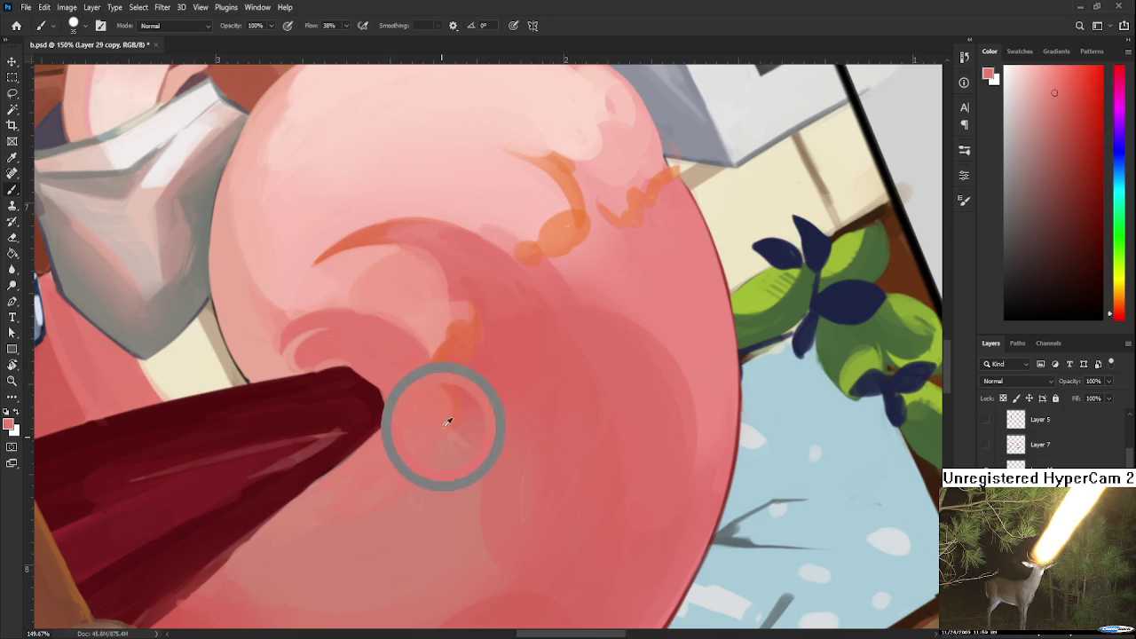
{"action": "left_click", "coordinate": [452, 453], "text": "alt"}
{"action": "left_click", "coordinate": [460, 443], "text": "alt"}
{"action": "left_click", "coordinate": [465, 429], "text": "alt"}
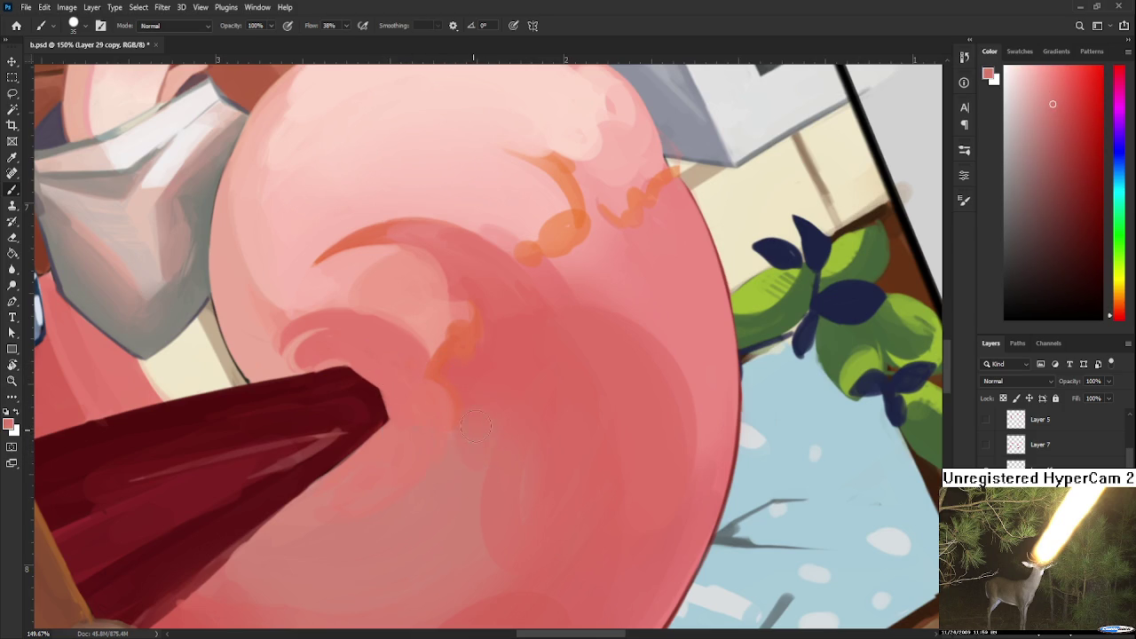
{"action": "mouse_move", "coordinate": [468, 440]}
{"action": "left_mouse_down"}
{"action": "mouse_move", "coordinate": [444, 499]}
{"action": "mouse_move", "coordinate": [491, 411]}
{"action": "mouse_move", "coordinate": [485, 446]}
{"action": "mouse_move", "coordinate": [430, 385]}
{"action": "mouse_move", "coordinate": [475, 459]}
{"action": "left_mouse_up"}
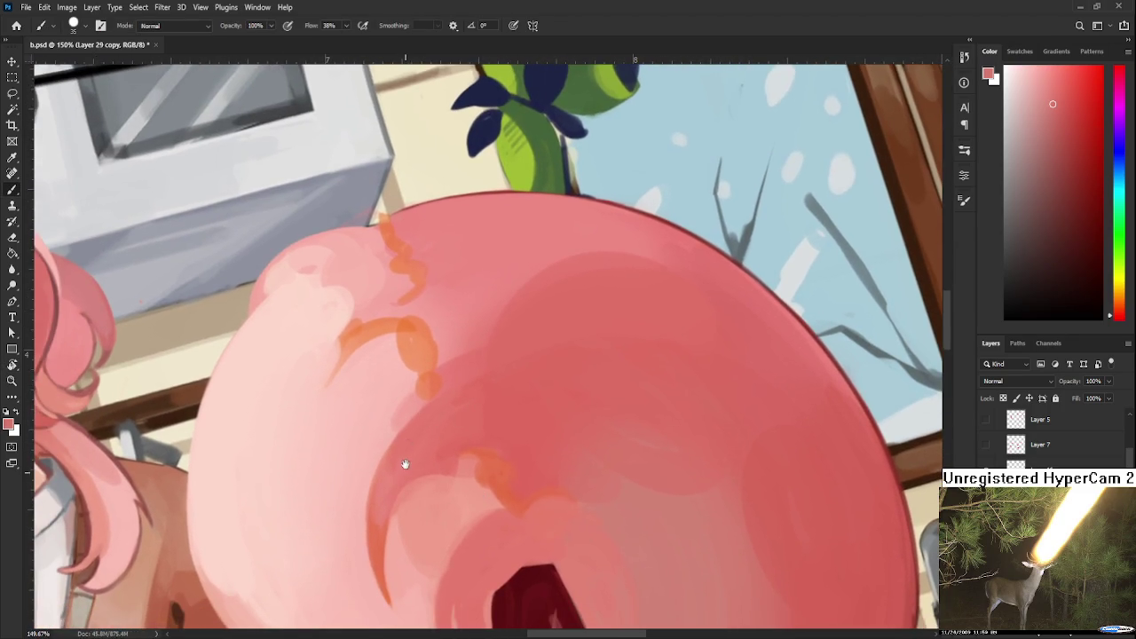
{"action": "mouse_move", "coordinate": [404, 463]}
{"action": "left_mouse_down"}
{"action": "mouse_move", "coordinate": [406, 451]}
{"action": "mouse_move", "coordinate": [413, 488]}
{"action": "left_mouse_up"}
Paint lighter peach along the tail's upper-left edge using sampled pale pinks.
{"action": "left_click", "coordinate": [407, 481], "text": "alt"}
{"action": "left_click", "coordinate": [451, 407], "text": "alt"}
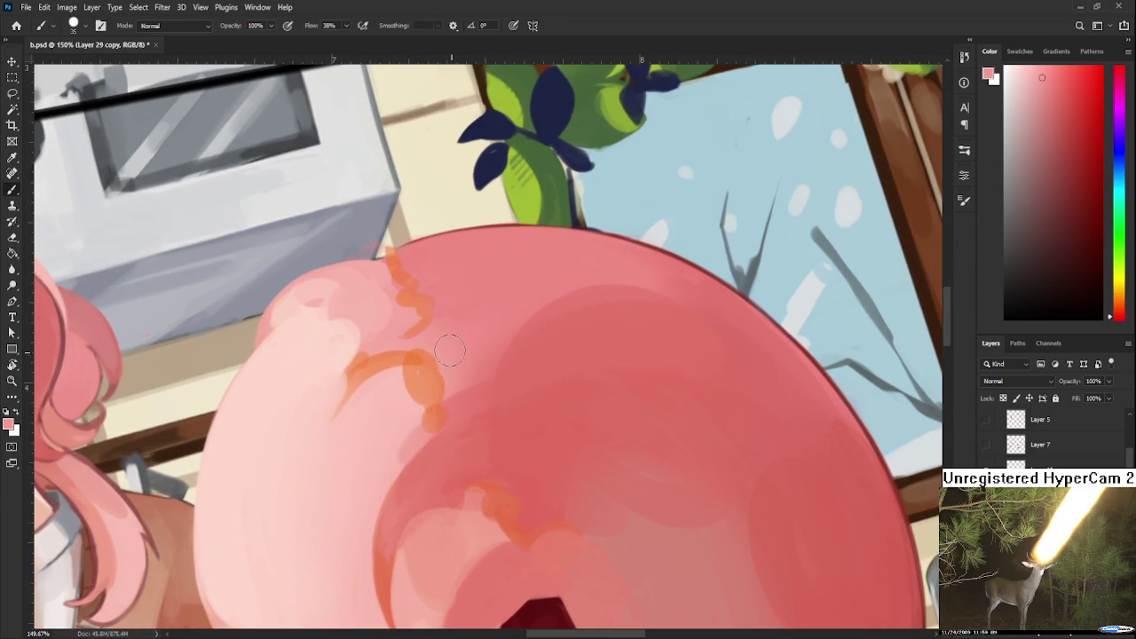
{"action": "mouse_move", "coordinate": [447, 370]}
{"action": "left_mouse_down"}
{"action": "mouse_move", "coordinate": [456, 405]}
{"action": "mouse_move", "coordinate": [445, 444]}
{"action": "left_mouse_up"}
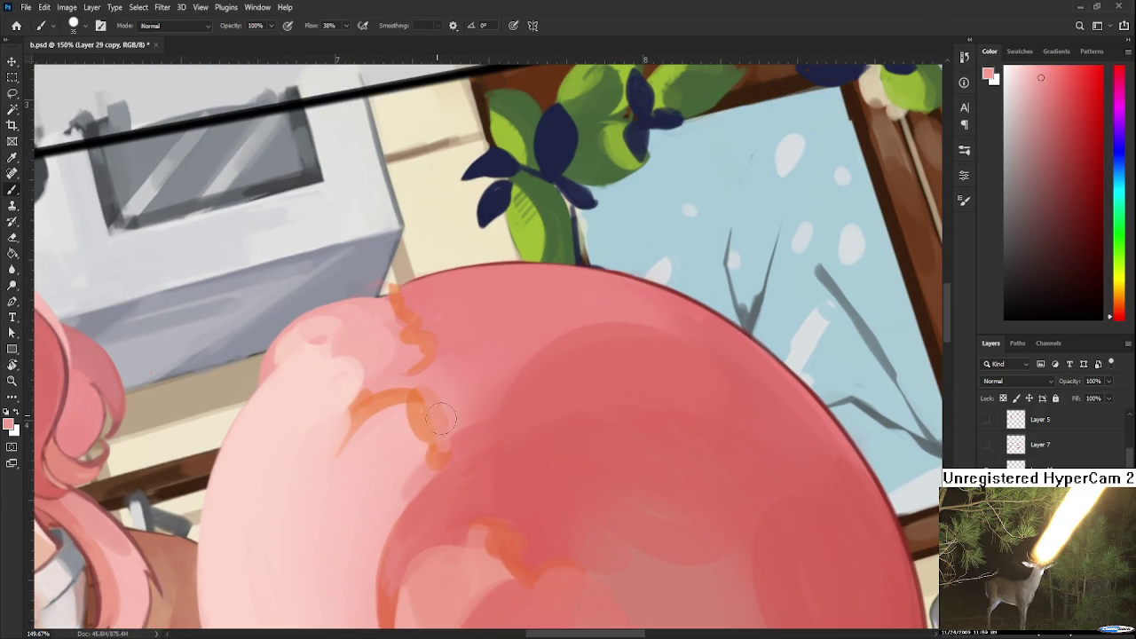
{"action": "left_click", "coordinate": [456, 405], "text": "alt"}
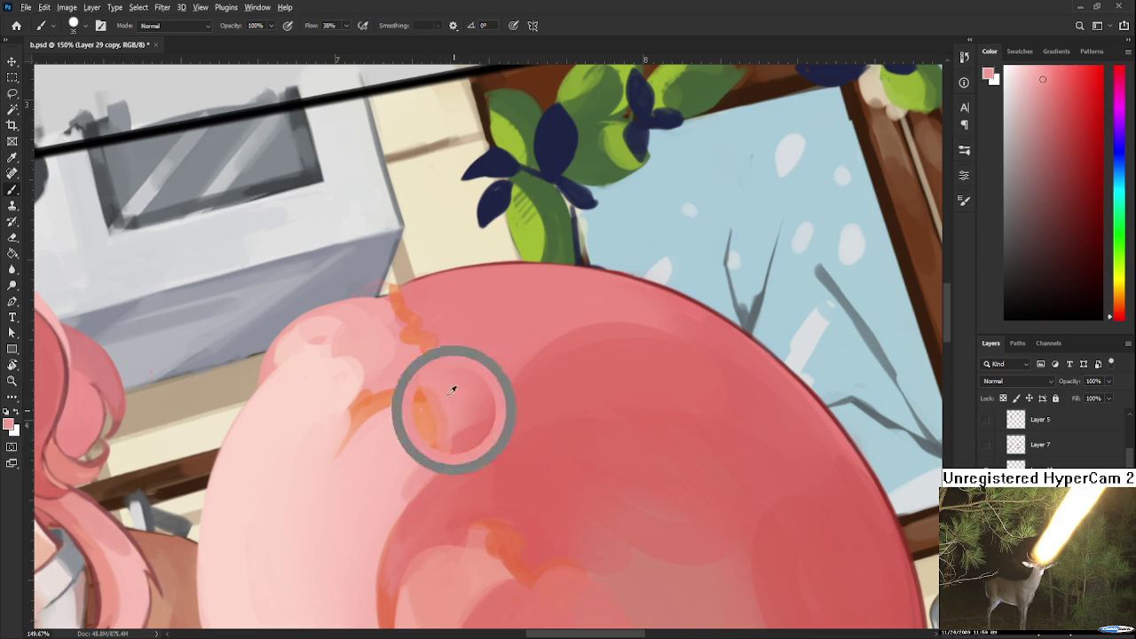
{"action": "left_click_drag", "start_coordinate": [470, 370], "coordinate": [389, 476]}
{"action": "left_click", "coordinate": [380, 456], "text": "alt"}
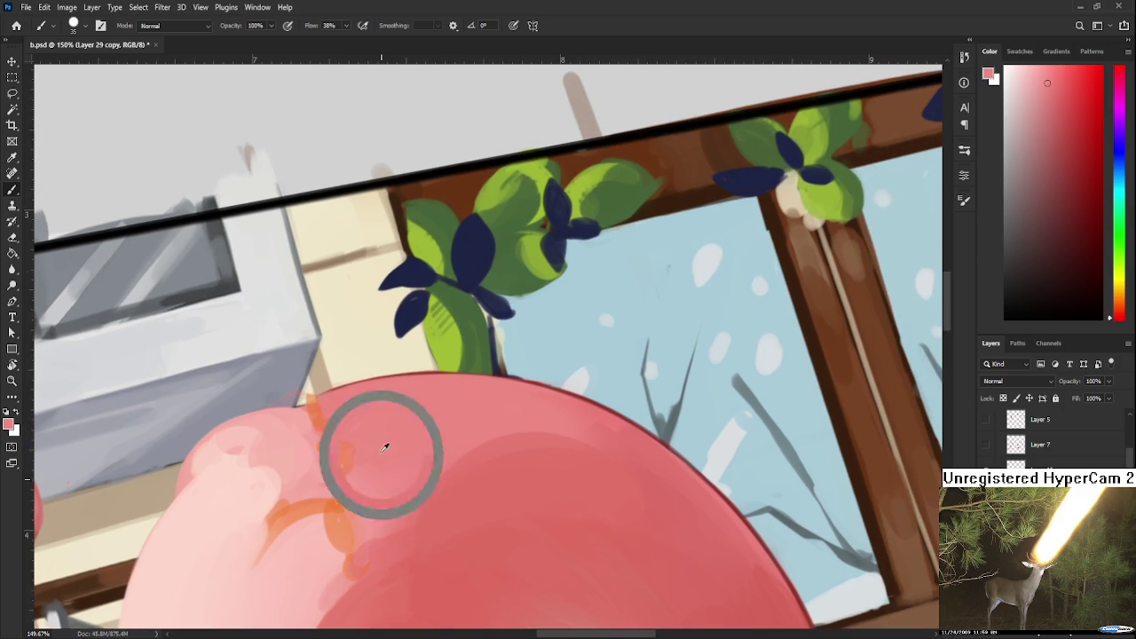
{"action": "left_click", "coordinate": [279, 461], "text": "alt"}
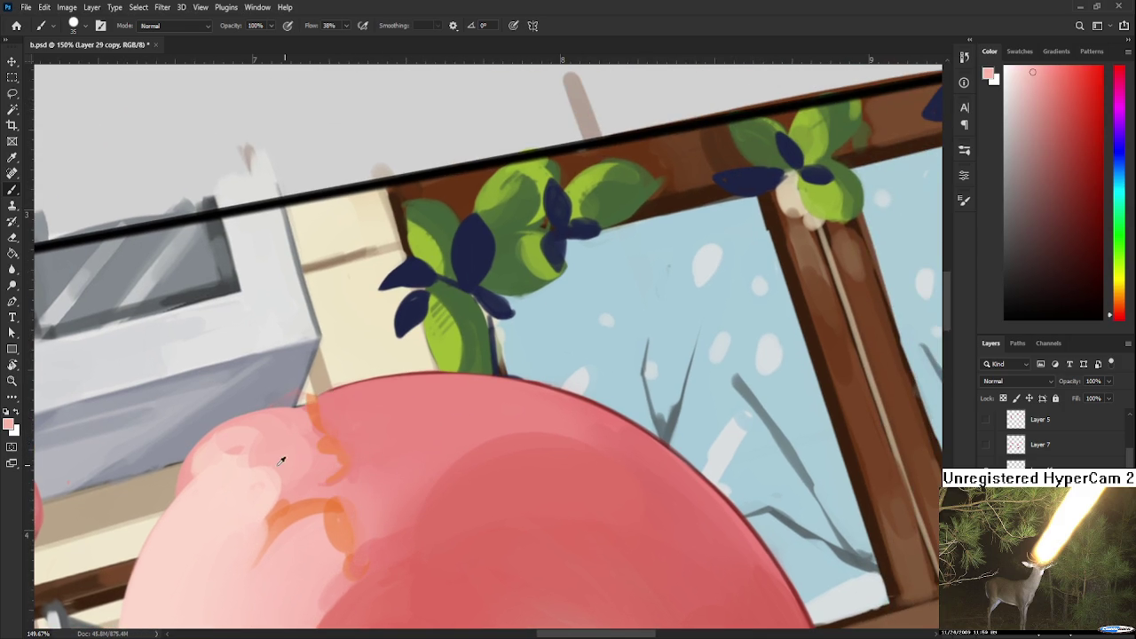
{"action": "left_click", "coordinate": [284, 474], "text": "alt"}
{"action": "left_click", "coordinate": [411, 395], "text": "alt"}
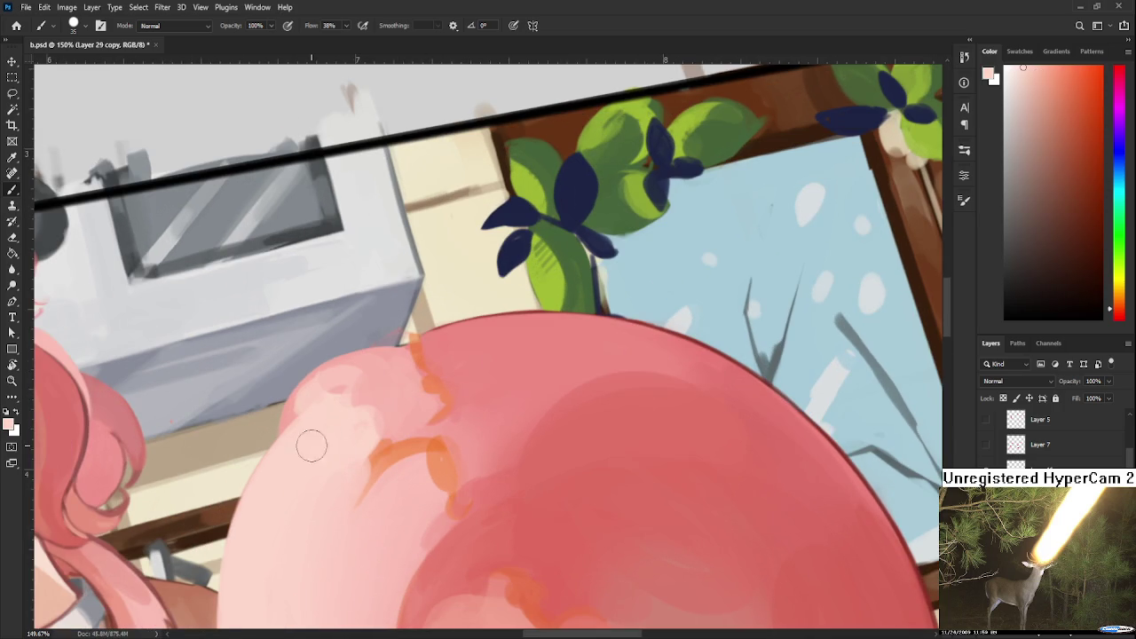
{"action": "left_click_drag", "start_coordinate": [292, 383], "coordinate": [287, 436]}
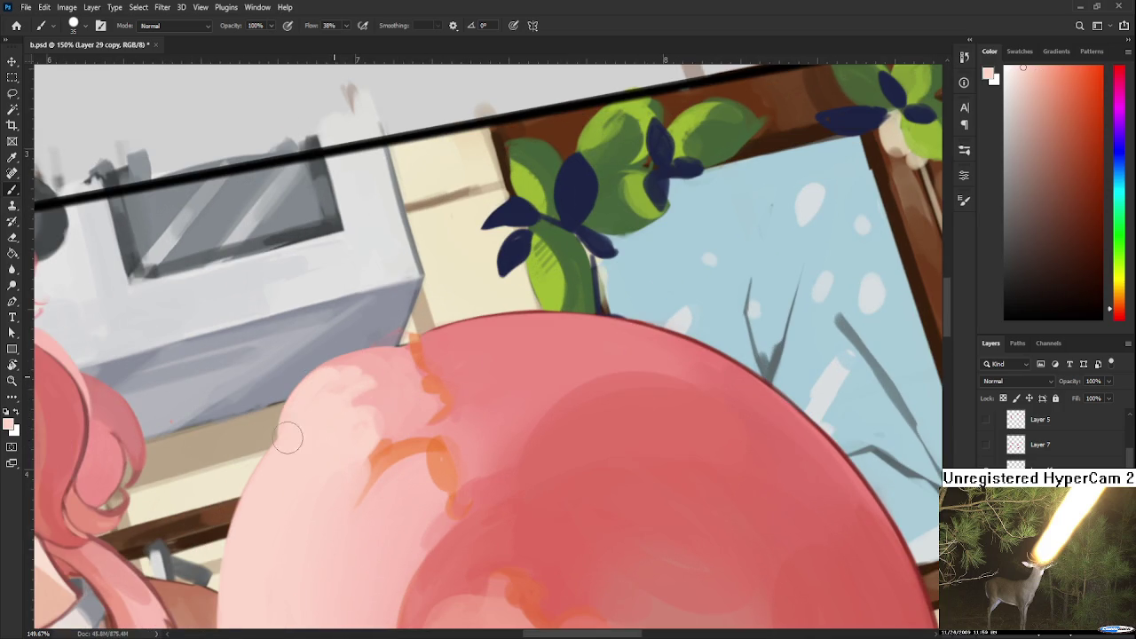
Paint lighter pink along the tail's top edge.
{"action": "left_click", "coordinate": [374, 379], "text": "alt"}
{"action": "left_click", "coordinate": [367, 367], "text": "alt"}
{"action": "left_click_drag", "start_coordinate": [367, 367], "coordinate": [404, 353]}
{"action": "left_click", "coordinate": [339, 372], "text": "alt"}
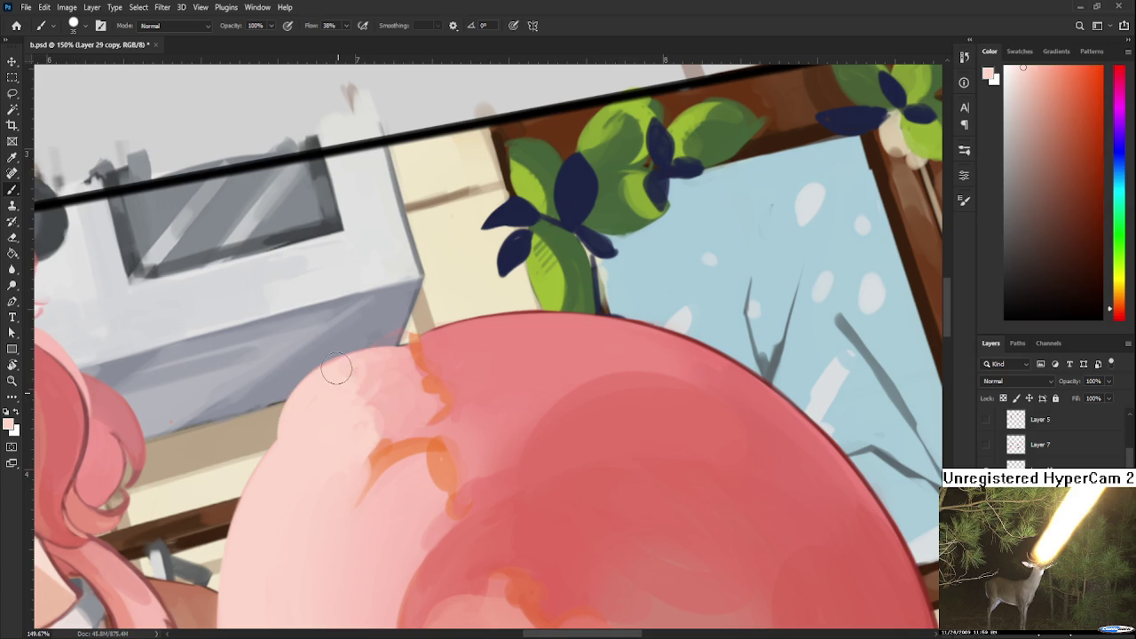
{"action": "left_click", "coordinate": [348, 404], "text": "alt"}
{"action": "left_click_drag", "start_coordinate": [411, 414], "coordinate": [387, 397]}
Sample darker saturated pinks and the orange from the tail marking.
{"action": "left_click", "coordinate": [395, 372], "text": "alt"}
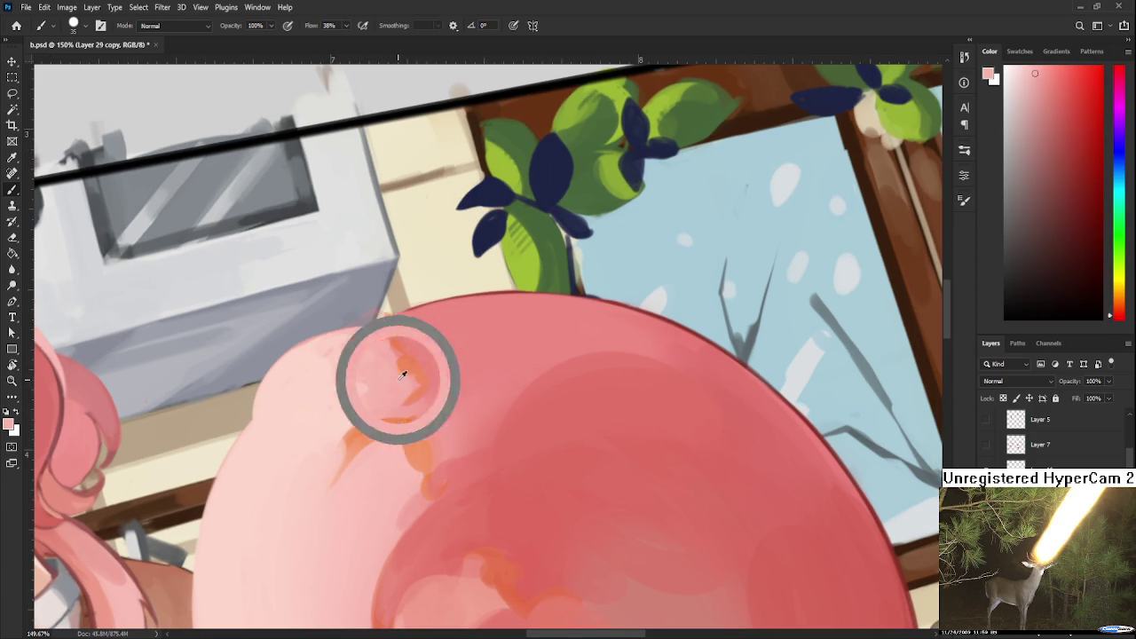
{"action": "left_click", "coordinate": [413, 355], "text": "alt"}
{"action": "left_click", "coordinate": [408, 376], "text": "alt"}
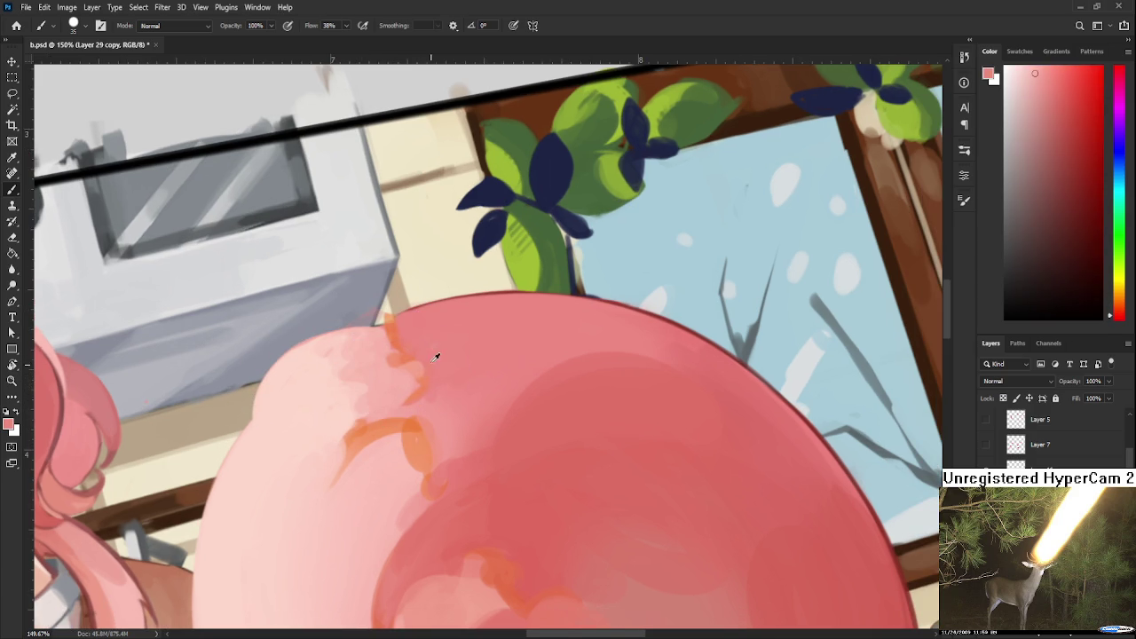
{"action": "left_click", "coordinate": [418, 396], "text": "alt"}
{"action": "left_click", "coordinate": [411, 345], "text": "alt"}
{"action": "left_click", "coordinate": [388, 329], "text": "alt"}
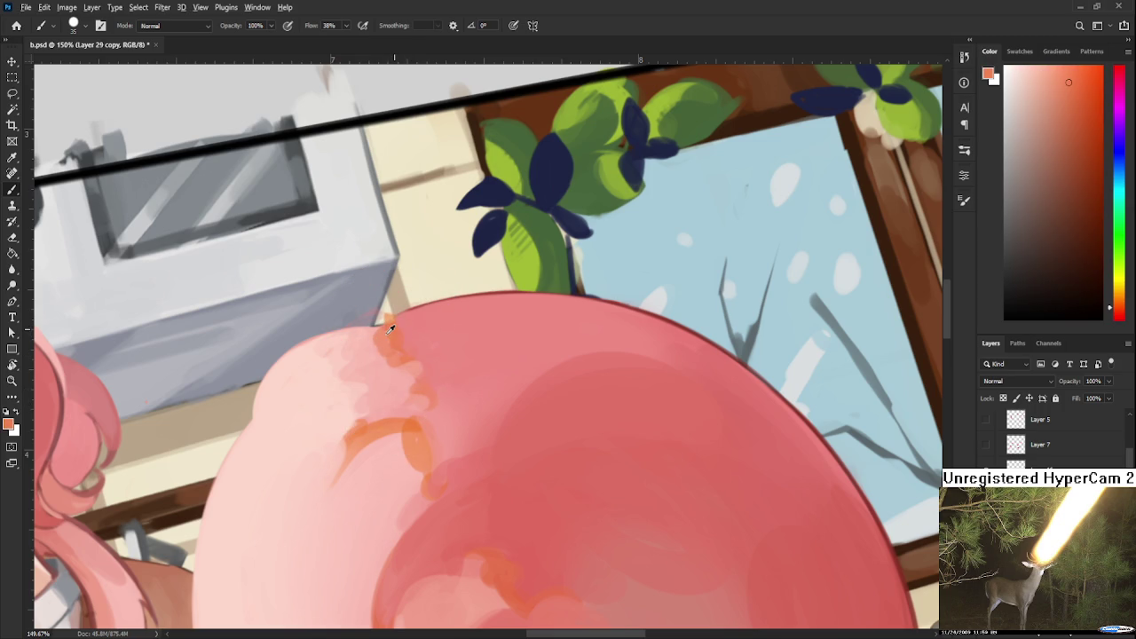
{"action": "left_click", "coordinate": [393, 321], "text": "alt"}
{"action": "left_click", "coordinate": [391, 330], "text": "alt"}
Switch to the Eraser and rotate the view about 90 degrees.
{"action": "key", "text": "e"}
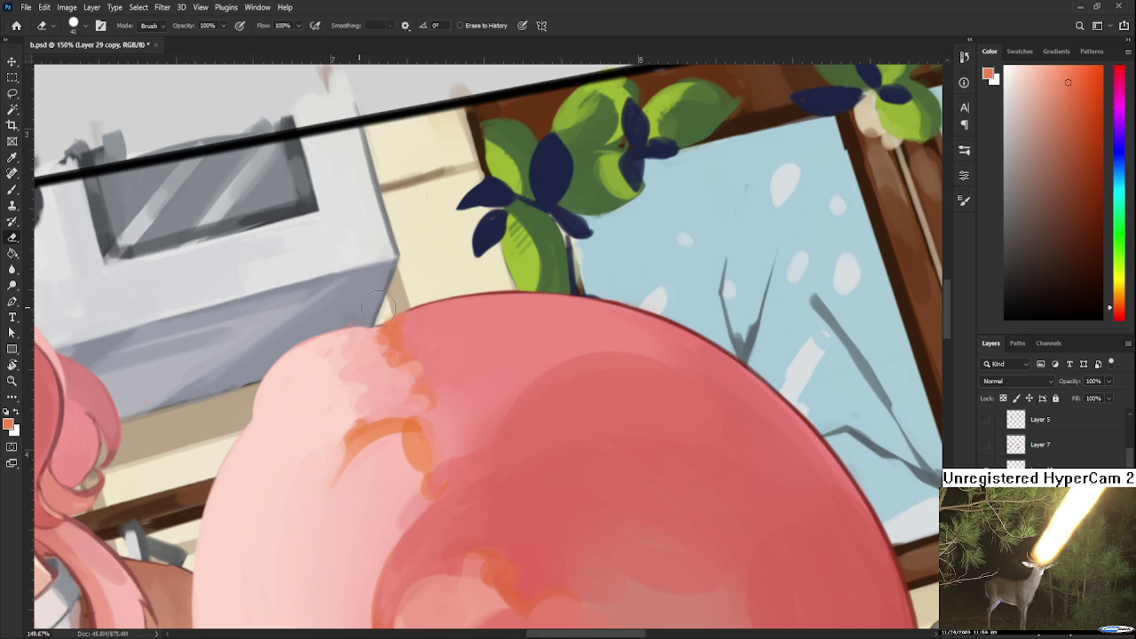
{"action": "key", "text": "r"}
{"action": "left_click_drag", "start_coordinate": [379, 310], "coordinate": [469, 487]}
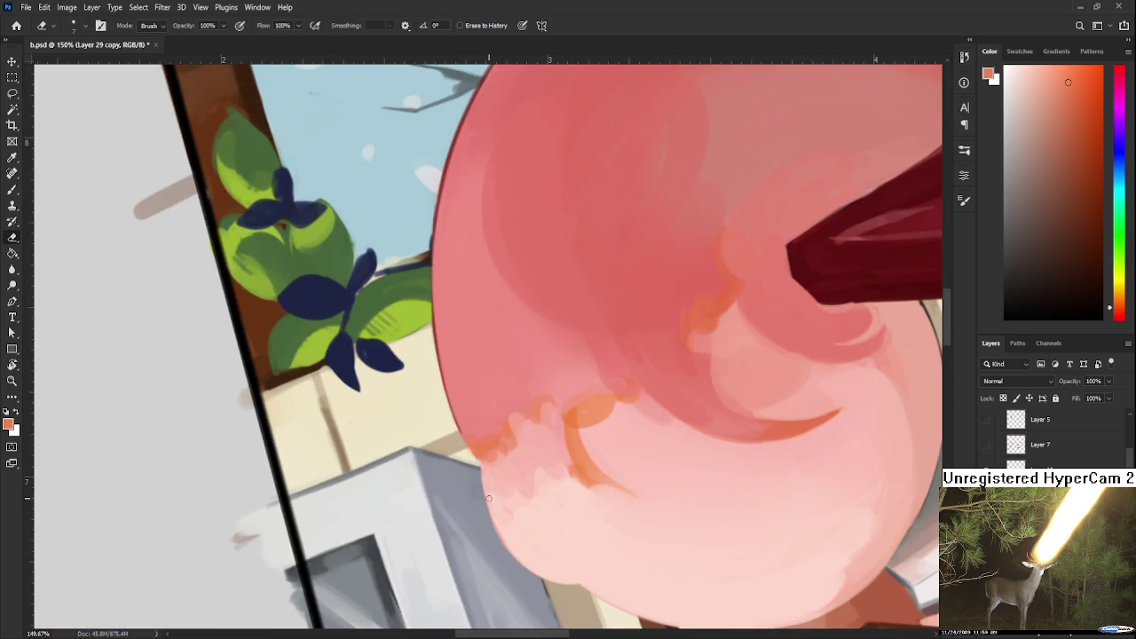
With a smaller brush, paint sampled light pink over the orange edge strokes on the tail.
{"action": "key", "text": "b"}
{"action": "left_click_drag", "start_coordinate": [482, 446], "coordinate": [497, 532]}
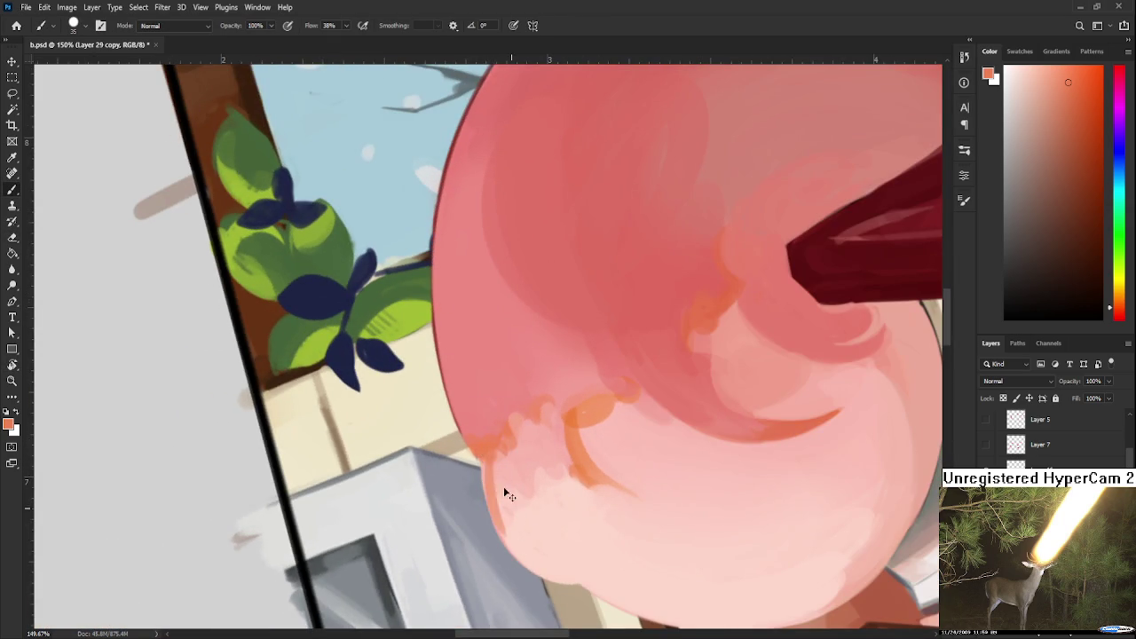
{"action": "left_click", "coordinate": [497, 474], "text": "alt"}
{"action": "mouse_move", "coordinate": [496, 475]}
{"action": "left_mouse_down"}
{"action": "mouse_move", "coordinate": [519, 532]}
{"action": "mouse_move", "coordinate": [508, 510]}
{"action": "mouse_move", "coordinate": [398, 520]}
{"action": "mouse_move", "coordinate": [426, 470]}
{"action": "mouse_move", "coordinate": [385, 452]}
{"action": "left_mouse_up"}
{"action": "left_click", "coordinate": [532, 515], "text": "alt"}
{"action": "key", "text": "bracketleft"}
{"action": "key", "text": "bracketleft"}
{"action": "key", "text": "bracketleft"}
{"action": "left_click", "coordinate": [379, 457], "text": "alt"}
{"action": "left_click", "coordinate": [395, 433], "text": "alt"}
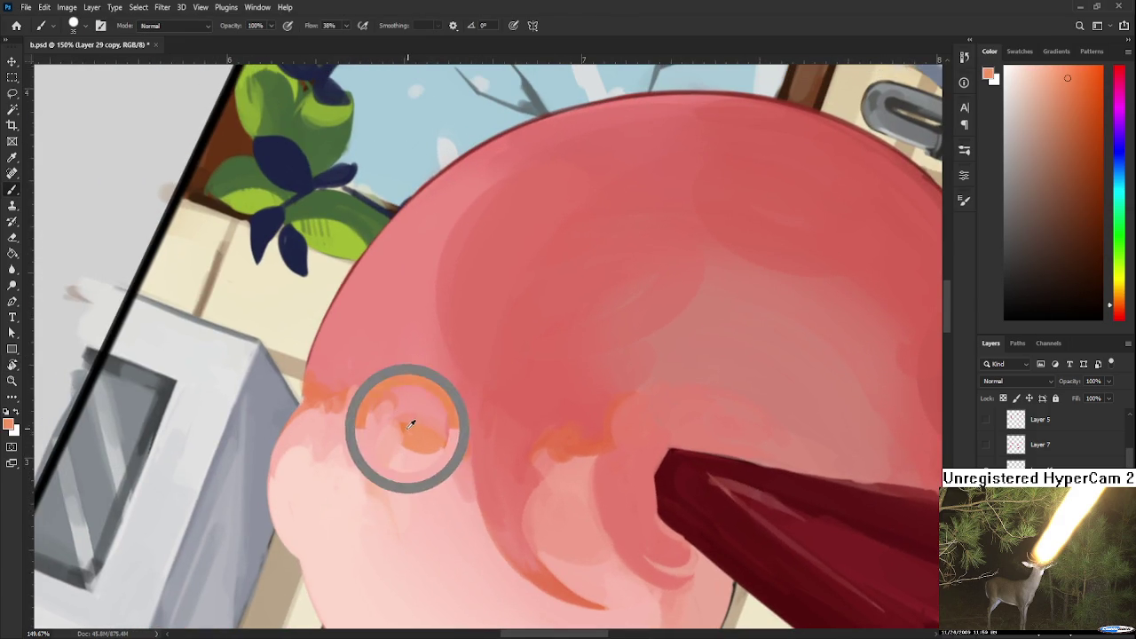
Rotate the canvas view and sample pinks surrounding the orange band on the tail's top.
{"action": "key", "text": "r"}
{"action": "left_click_drag", "start_coordinate": [490, 451], "coordinate": [458, 508]}
{"action": "key", "text": "b"}
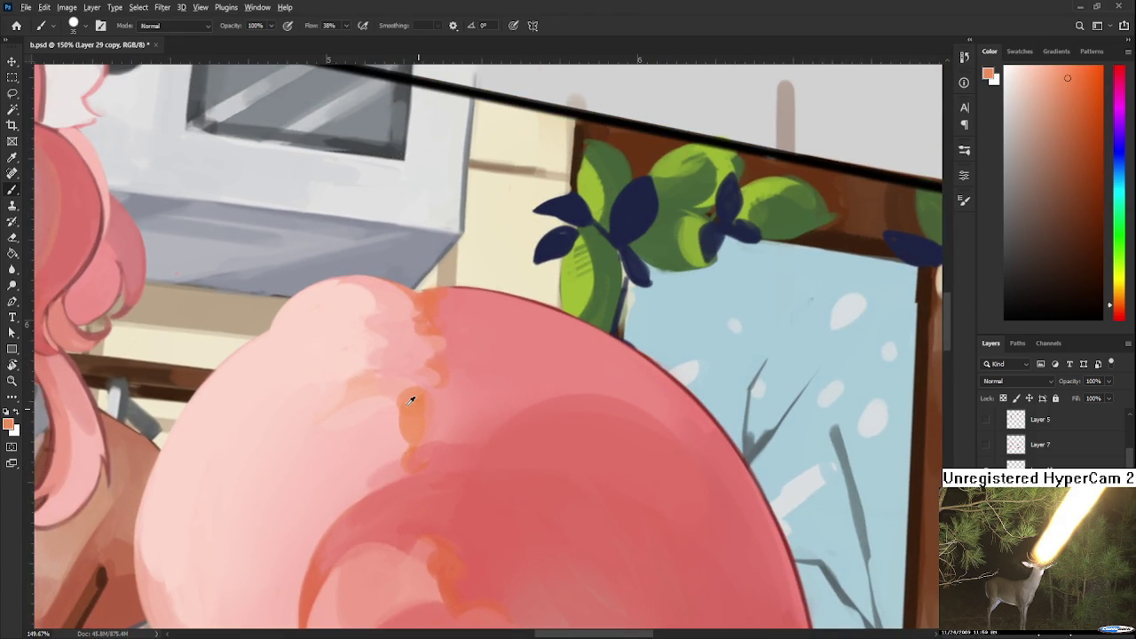
{"action": "left_click", "coordinate": [446, 388], "text": "alt"}
{"action": "left_click", "coordinate": [394, 404], "text": "alt"}
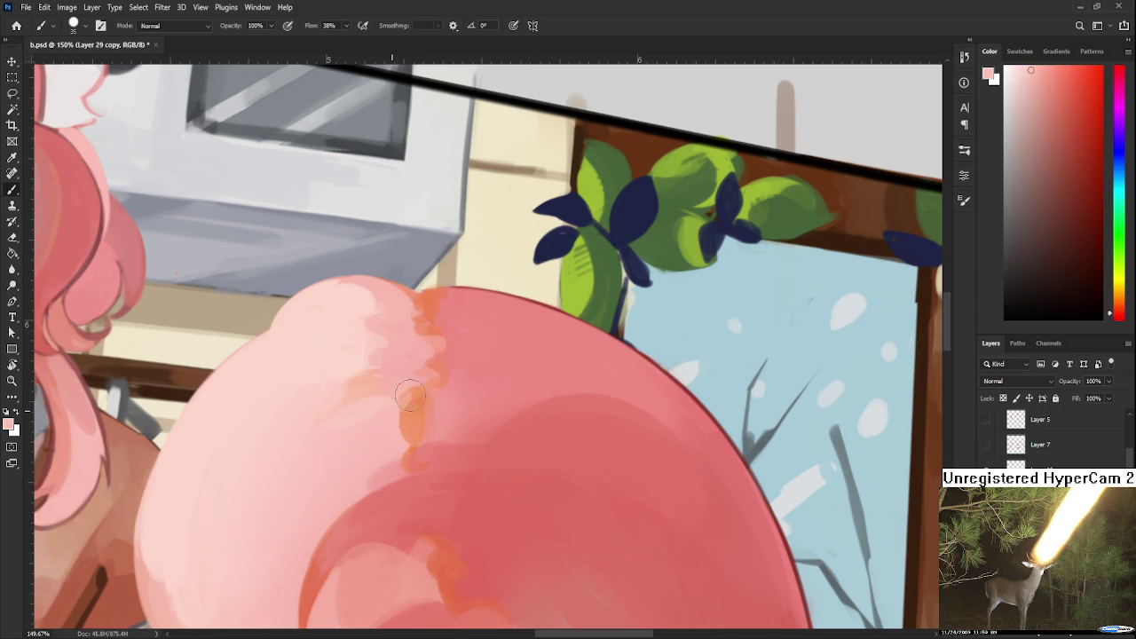
{"action": "left_click", "coordinate": [419, 411], "text": "alt"}
{"action": "left_click", "coordinate": [396, 415], "text": "alt"}
{"action": "left_click", "coordinate": [416, 414], "text": "alt"}
{"action": "left_click", "coordinate": [444, 397], "text": "alt"}
{"action": "left_click", "coordinate": [445, 396], "text": "alt"}
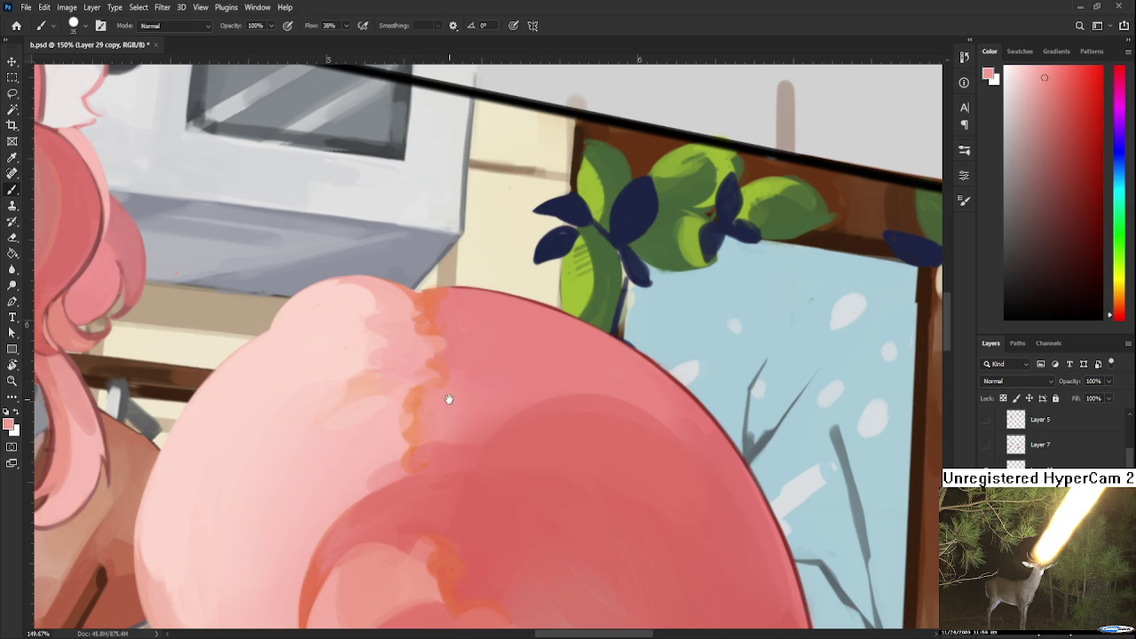
Resample pinks beside the orange band and move the view down toward the tail's lower curl.
{"action": "left_click_drag", "start_coordinate": [449, 398], "coordinate": [471, 422]}
{"action": "left_click", "coordinate": [388, 411], "text": "alt"}
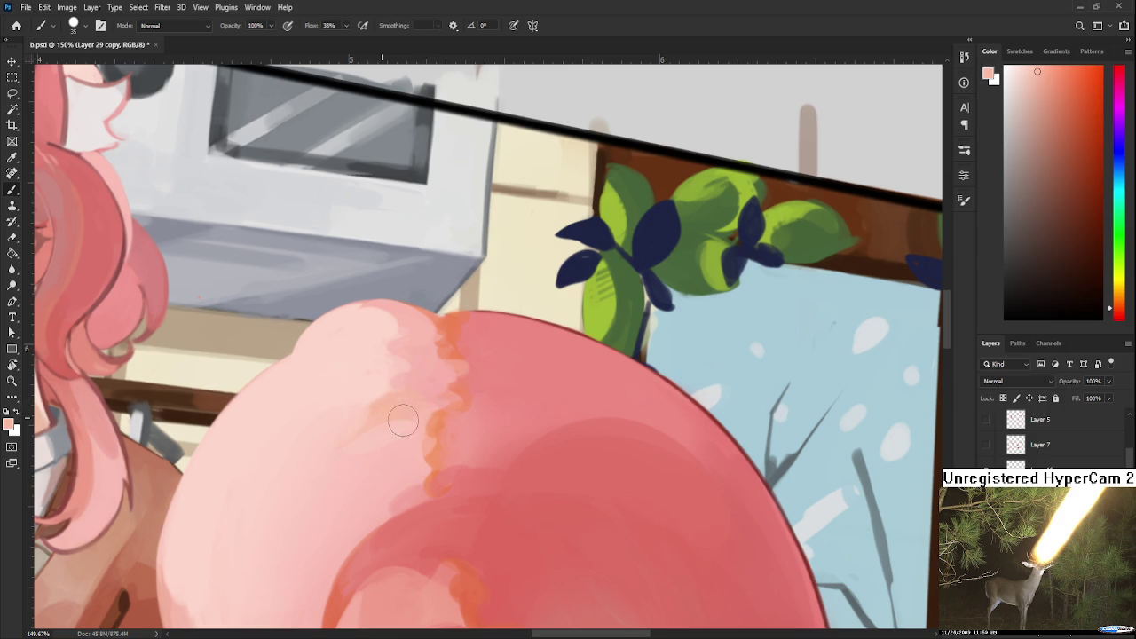
{"action": "left_click", "coordinate": [425, 416], "text": "alt"}
{"action": "left_click_drag", "start_coordinate": [411, 443], "coordinate": [428, 376]}
{"action": "left_click", "coordinate": [403, 428], "text": "alt"}
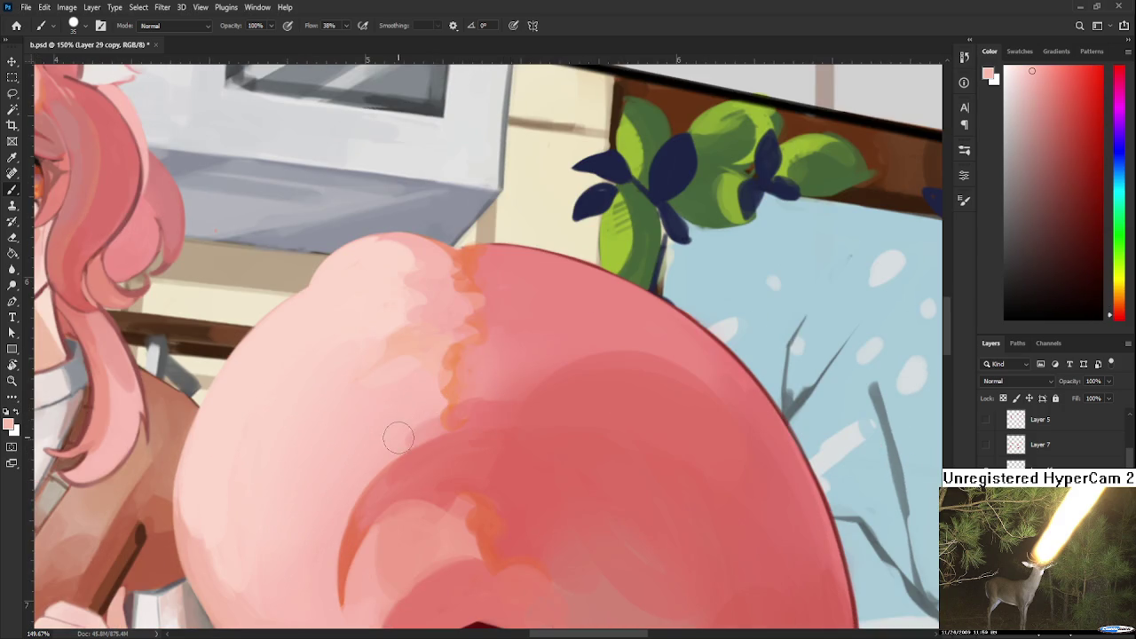
{"action": "left_click_drag", "start_coordinate": [403, 437], "coordinate": [391, 299]}
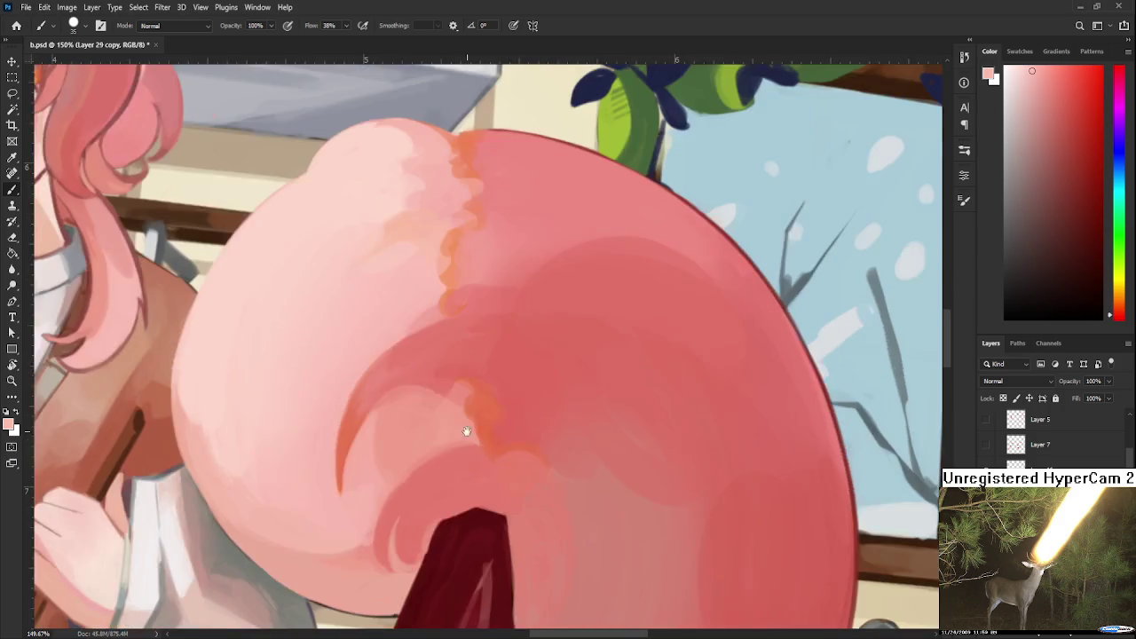
{"action": "left_click_drag", "start_coordinate": [427, 484], "coordinate": [406, 399]}
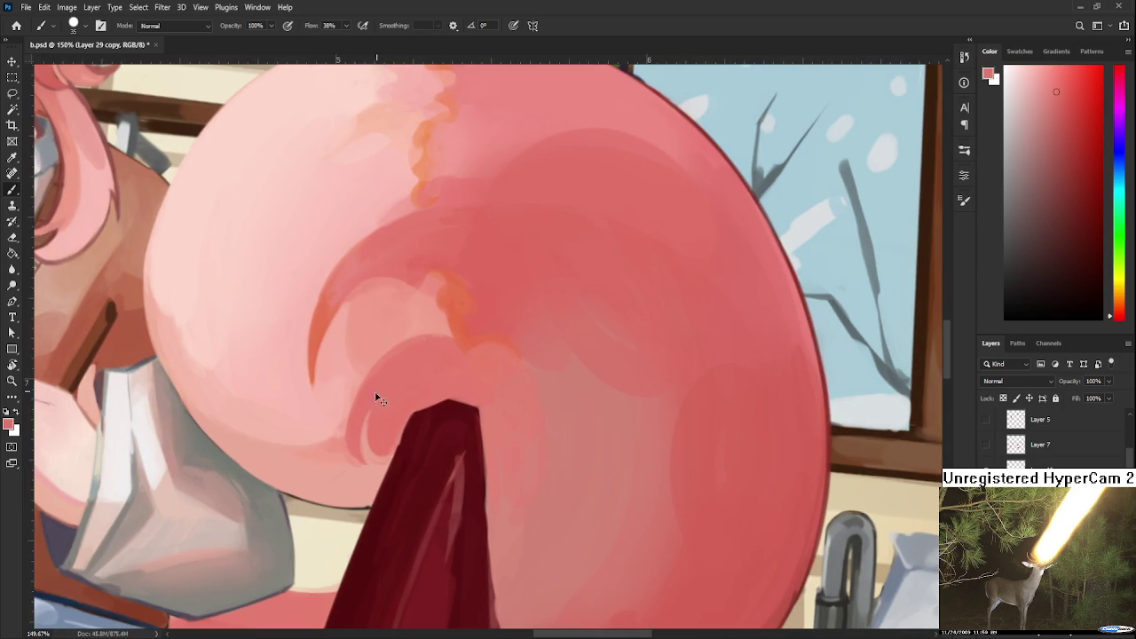
Sample oranges and light pinks from the tail while panning across its upper area.
{"action": "left_click_drag", "start_coordinate": [435, 299], "coordinate": [417, 388]}
{"action": "left_click", "coordinate": [305, 400], "text": "alt"}
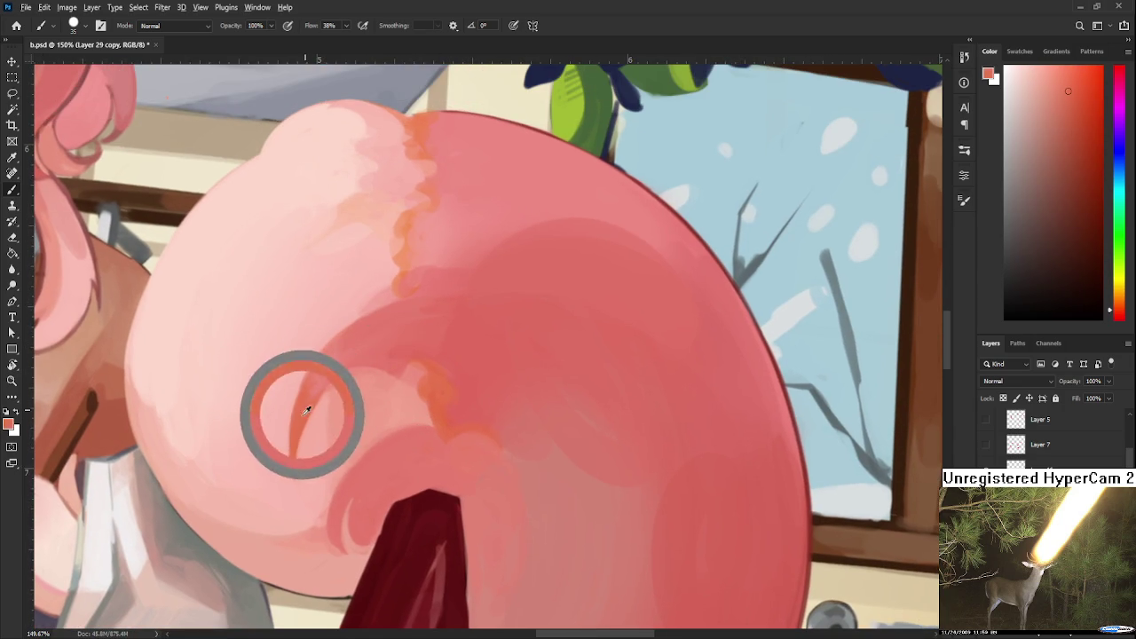
{"action": "left_click_drag", "start_coordinate": [413, 343], "coordinate": [407, 453]}
{"action": "left_click", "coordinate": [397, 379], "text": "alt"}
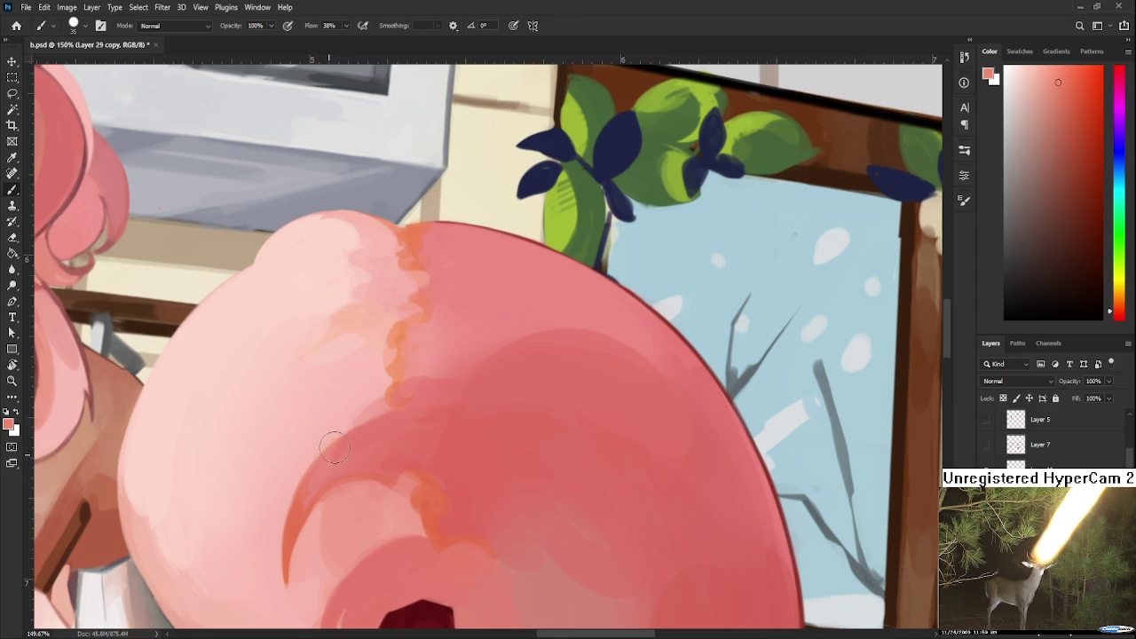
{"action": "mouse_move", "coordinate": [407, 417]}
{"action": "left_mouse_down"}
{"action": "mouse_move", "coordinate": [497, 381]}
{"action": "mouse_move", "coordinate": [554, 378]}
{"action": "left_mouse_up"}
{"action": "left_click", "coordinate": [276, 447], "text": "alt"}
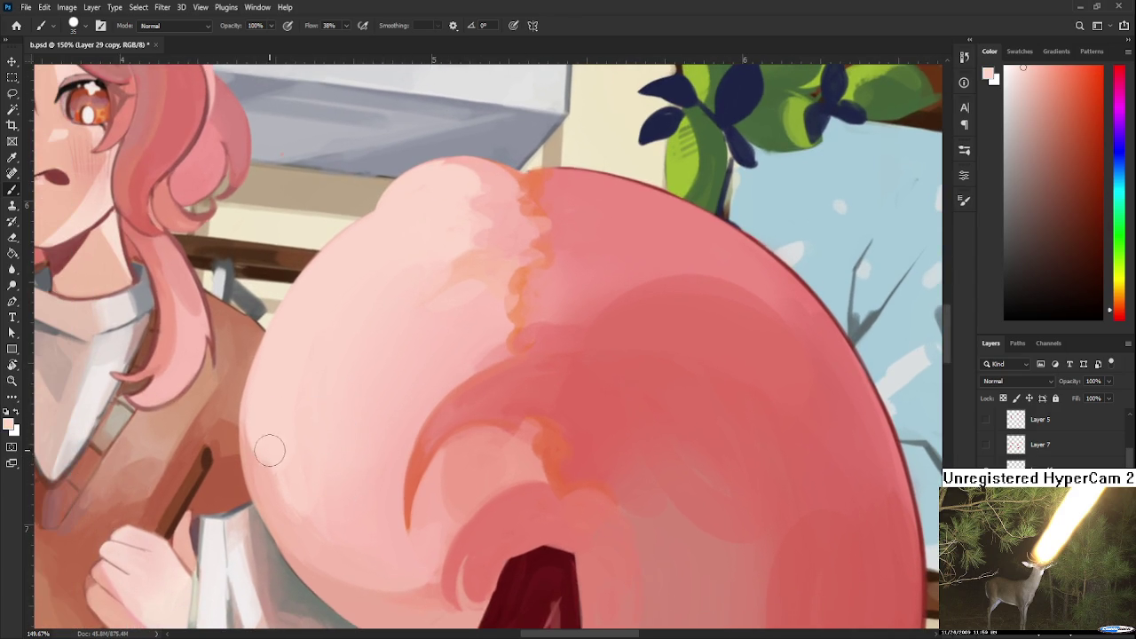
{"action": "left_click", "coordinate": [284, 454], "text": "alt"}
Pick saturated and darker pinks near the curl and paint them over the small curl beside the spike.
{"action": "scroll", "coordinate": [294, 471], "scroll_direction": "down", "scroll_amount": 2}
{"action": "left_click_drag", "start_coordinate": [399, 426], "coordinate": [309, 391]}
{"action": "scroll", "coordinate": [332, 406], "scroll_direction": "up", "scroll_amount": 1}
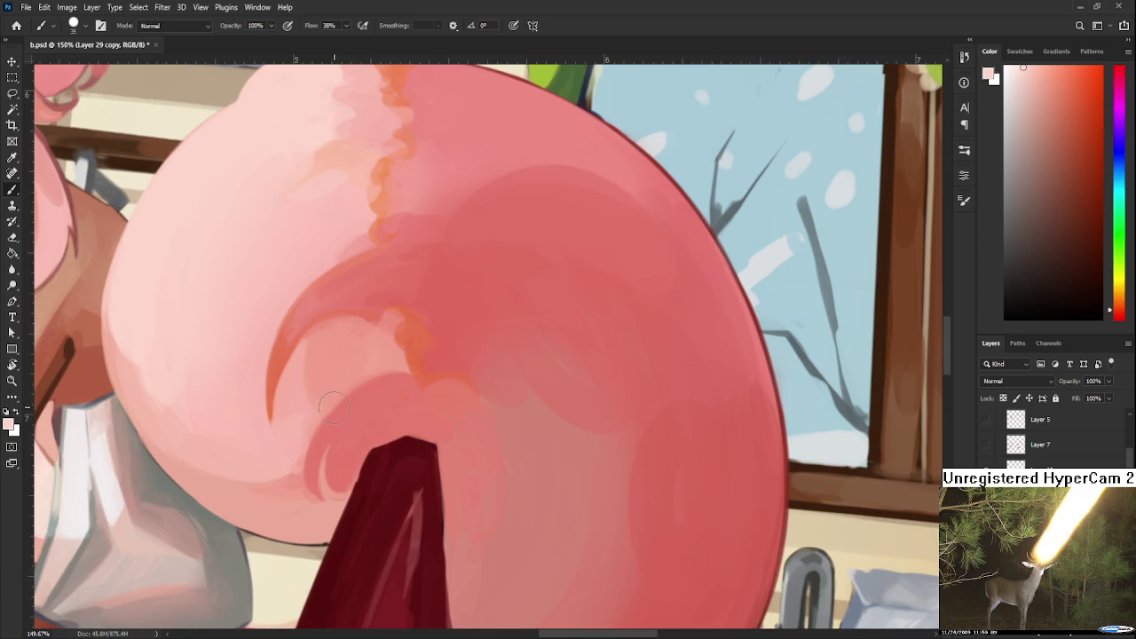
{"action": "scroll", "coordinate": [408, 424], "scroll_direction": "up", "scroll_amount": 1}
{"action": "left_click", "coordinate": [364, 433], "text": "alt"}
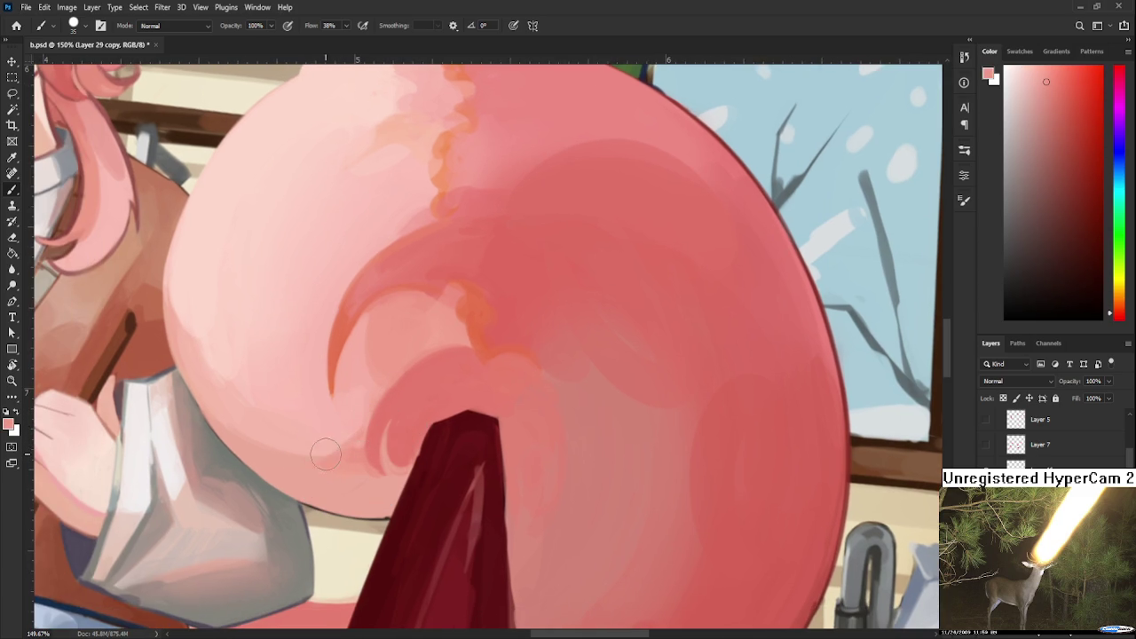
{"action": "left_click", "coordinate": [399, 454], "text": "alt"}
{"action": "left_click", "coordinate": [395, 455], "text": "alt"}
{"action": "left_click", "coordinate": [402, 434], "text": "alt"}
{"action": "mouse_move", "coordinate": [389, 466]}
{"action": "left_mouse_down"}
{"action": "mouse_move", "coordinate": [402, 428]}
{"action": "mouse_move", "coordinate": [394, 367]}
{"action": "left_mouse_up"}
Sample light and dark reds from the spike and paint a dark stroke down its left side.
{"action": "left_click", "coordinate": [431, 380], "text": "alt"}
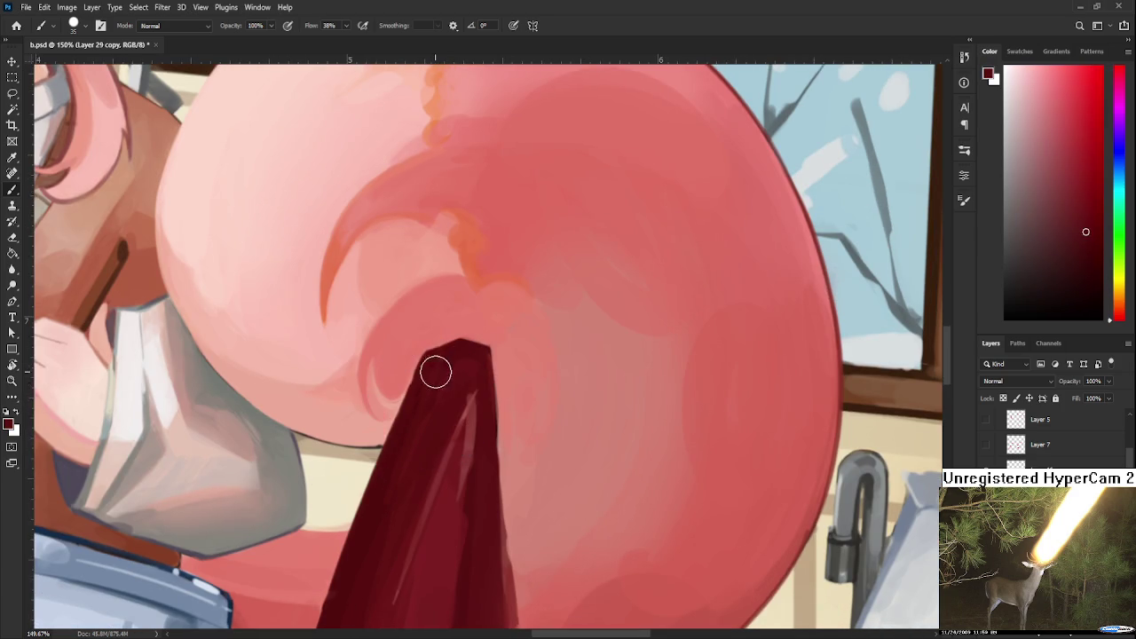
{"action": "mouse_move", "coordinate": [397, 481]}
{"action": "left_mouse_down"}
{"action": "mouse_move", "coordinate": [429, 365]}
{"action": "mouse_move", "coordinate": [416, 446]}
{"action": "mouse_move", "coordinate": [489, 398]}
{"action": "mouse_move", "coordinate": [410, 426]}
{"action": "left_mouse_up"}
{"action": "left_click", "coordinate": [410, 425], "text": "alt"}
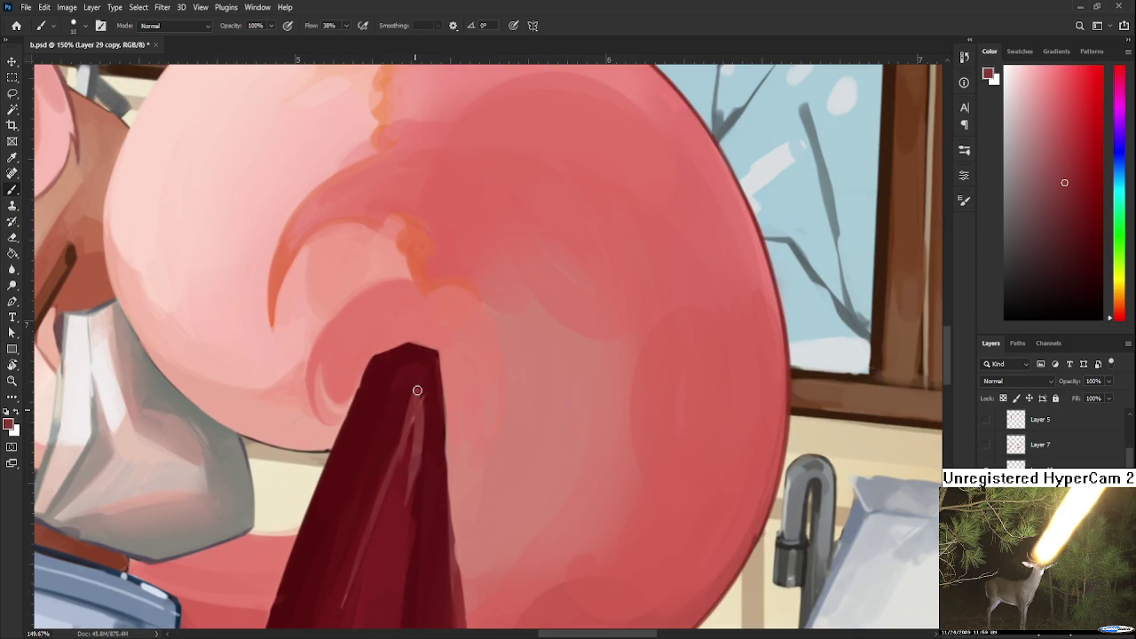
{"action": "left_click", "coordinate": [429, 395], "text": "alt"}
{"action": "left_click", "coordinate": [413, 382], "text": "alt"}
{"action": "left_click", "coordinate": [423, 390], "text": "alt"}
{"action": "left_click", "coordinate": [411, 369], "text": "alt"}
{"action": "left_click_drag", "start_coordinate": [404, 372], "coordinate": [380, 415]}
Sample the spike's tip colour and paint a light highlight along the spike.
{"action": "left_click", "coordinate": [395, 406], "text": "alt"}
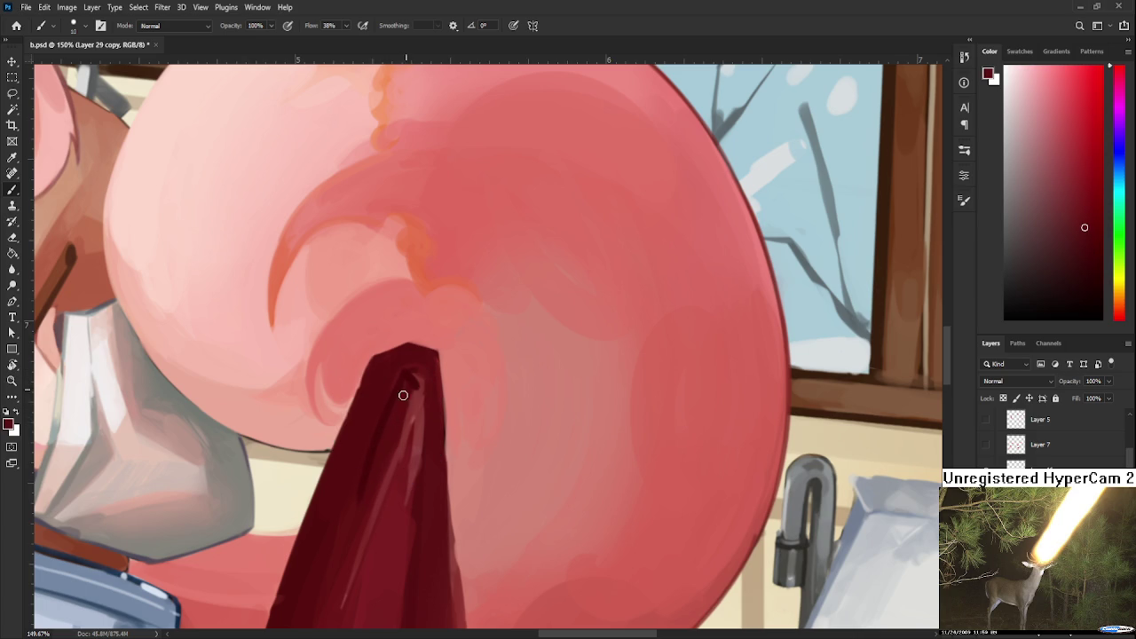
{"action": "left_click", "coordinate": [408, 375], "text": "alt"}
{"action": "left_click", "coordinate": [384, 373], "text": "alt"}
{"action": "left_click", "coordinate": [418, 363], "text": "alt"}
{"action": "scroll", "coordinate": [377, 417], "scroll_direction": "down", "scroll_amount": 3}
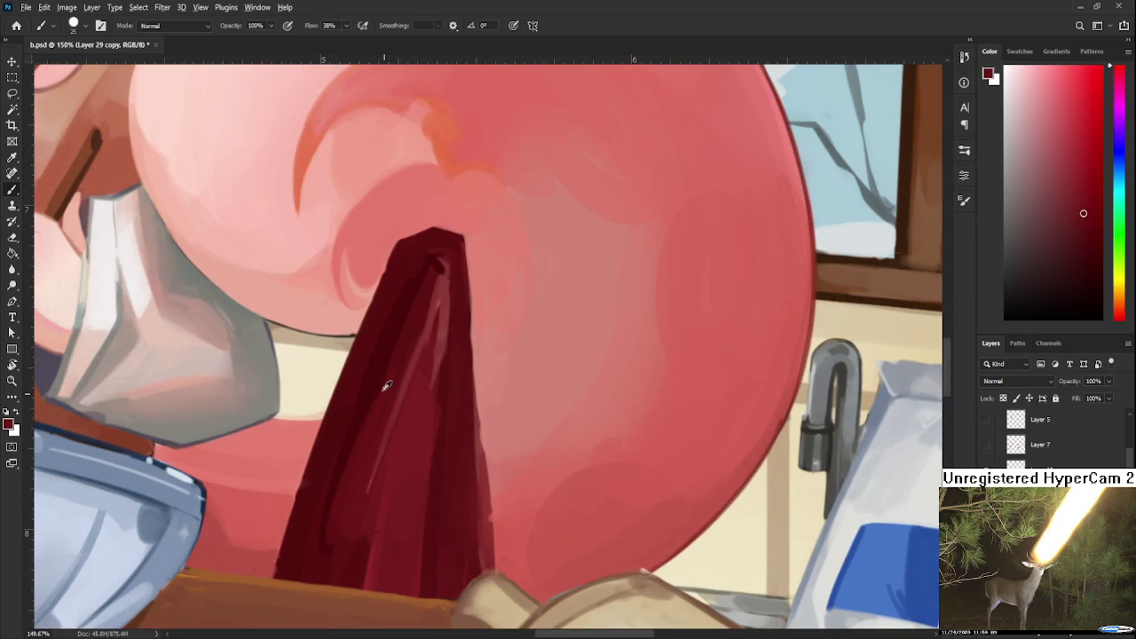
{"action": "left_click", "coordinate": [381, 363], "text": "alt"}
{"action": "scroll", "coordinate": [385, 409], "scroll_direction": "right", "scroll_amount": 2}
{"action": "scroll", "coordinate": [385, 409], "scroll_direction": "up", "scroll_amount": 1}
{"action": "mouse_move", "coordinate": [382, 400]}
{"action": "left_mouse_down"}
{"action": "mouse_move", "coordinate": [391, 349]}
{"action": "mouse_move", "coordinate": [369, 571]}
{"action": "left_mouse_up"}
Pick a darker red, undo the previous stroke, and repaint a dark stroke down the spike.
{"action": "left_click", "coordinate": [400, 357], "text": "alt"}
{"action": "left_click", "coordinate": [383, 390], "text": "alt"}
{"action": "key", "text": "ctrl+z"}
{"action": "left_click_drag", "start_coordinate": [390, 346], "coordinate": [384, 526]}
Tilt the canvas about 35 degrees and darken the spike's right side with dark red.
{"action": "key", "text": "r"}
{"action": "left_click_drag", "start_coordinate": [398, 424], "coordinate": [436, 353]}
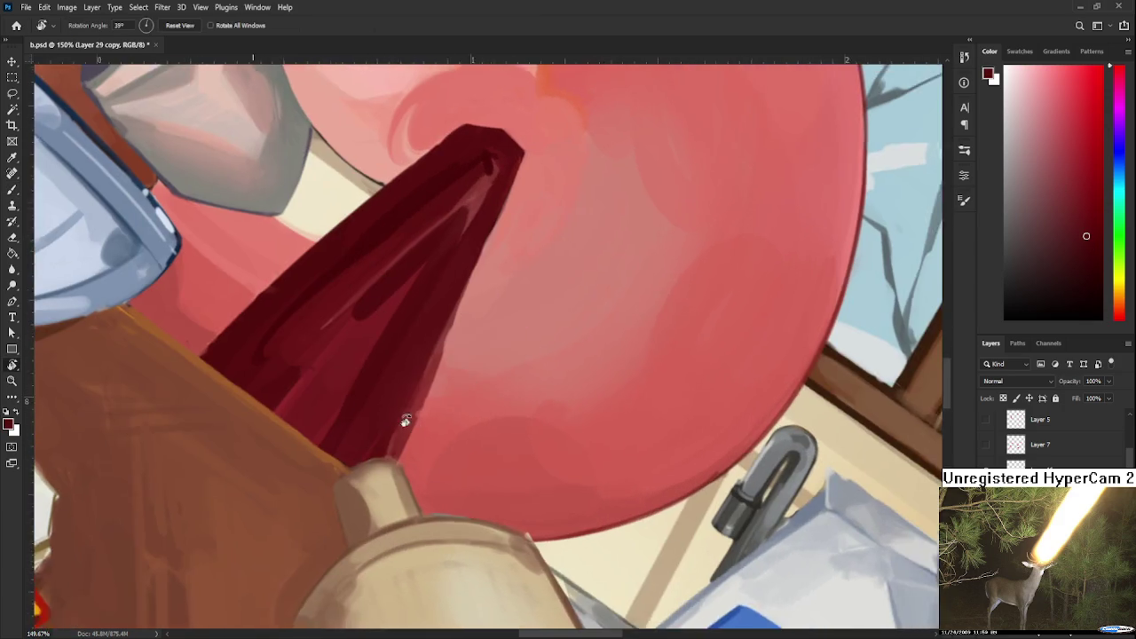
{"action": "left_click", "coordinate": [411, 388], "text": "alt"}
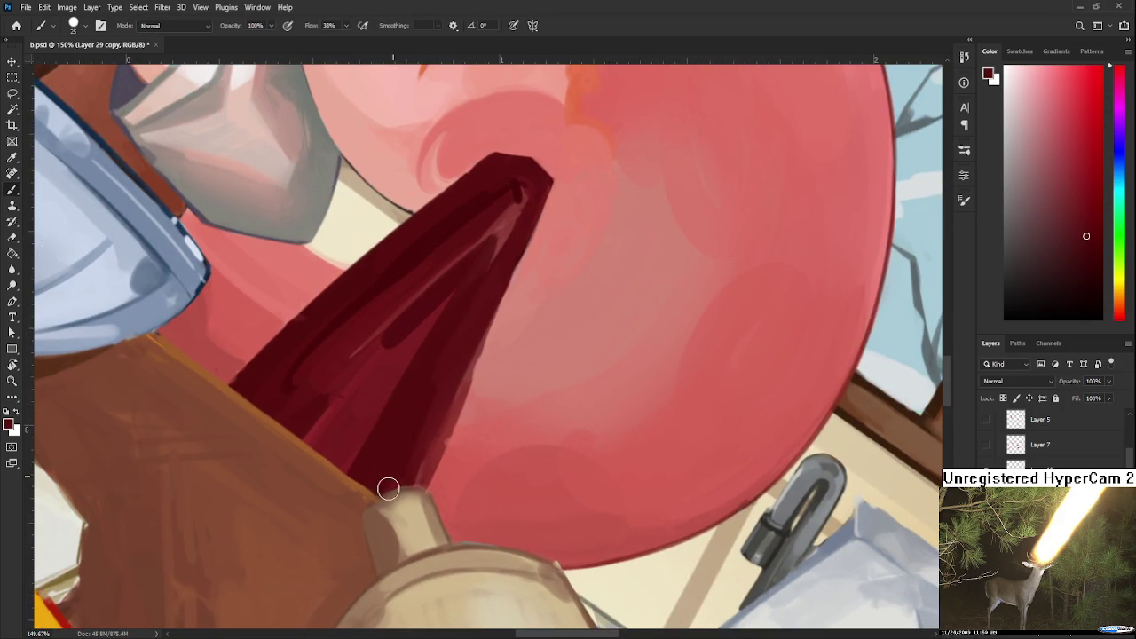
{"action": "left_click_drag", "start_coordinate": [471, 325], "coordinate": [395, 513]}
{"action": "left_click", "coordinate": [454, 360], "text": "alt"}
Try erasing part of the spike's right edge, then undo it and return to the Brush.
{"action": "key", "text": "r"}
{"action": "left_click_drag", "start_coordinate": [429, 406], "coordinate": [398, 388]}
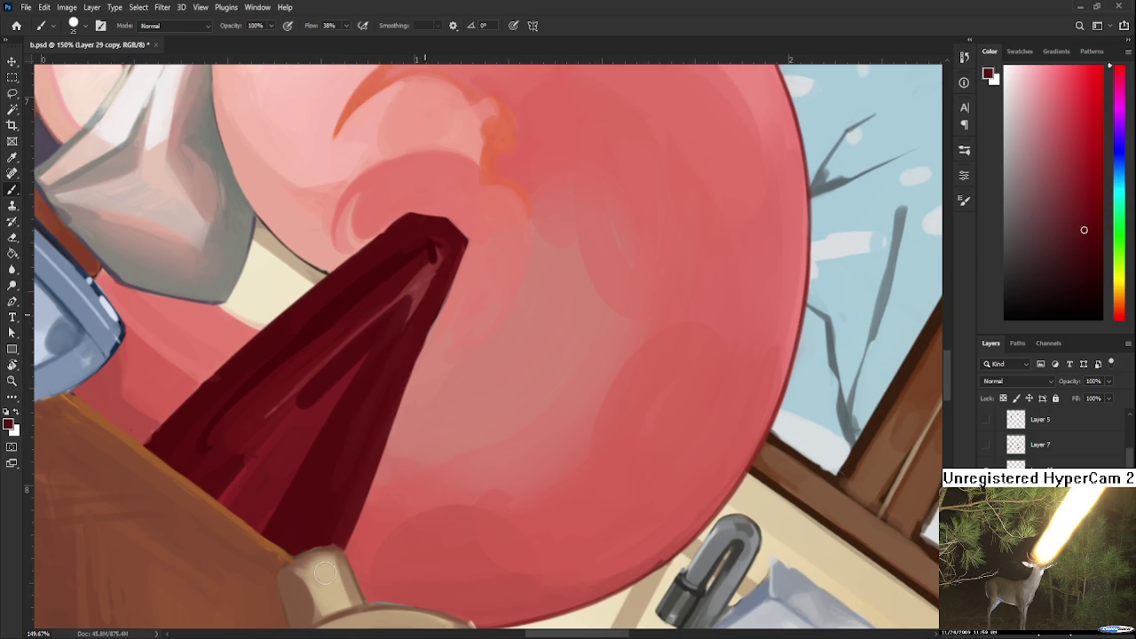
{"action": "key", "text": "e"}
{"action": "left_click_drag", "start_coordinate": [426, 364], "coordinate": [353, 554]}
{"action": "key", "text": "ctrl+z"}
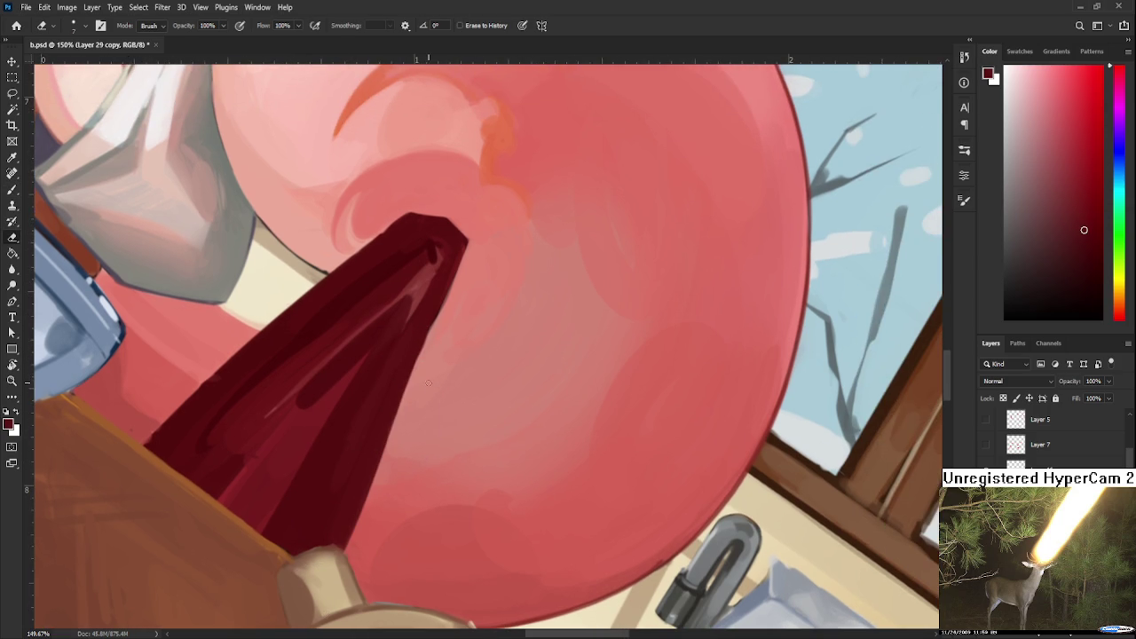
{"action": "key", "text": "b"}
Sample light pink from the tail and a series of dark reds from the spike.
{"action": "left_click", "coordinate": [397, 433], "text": "alt"}
{"action": "left_click", "coordinate": [388, 456], "text": "alt"}
{"action": "left_click", "coordinate": [380, 470], "text": "alt"}
{"action": "left_click", "coordinate": [367, 461], "text": "alt"}
{"action": "left_click_drag", "start_coordinate": [372, 431], "coordinate": [353, 485]}
{"action": "left_click", "coordinate": [367, 453], "text": "alt"}
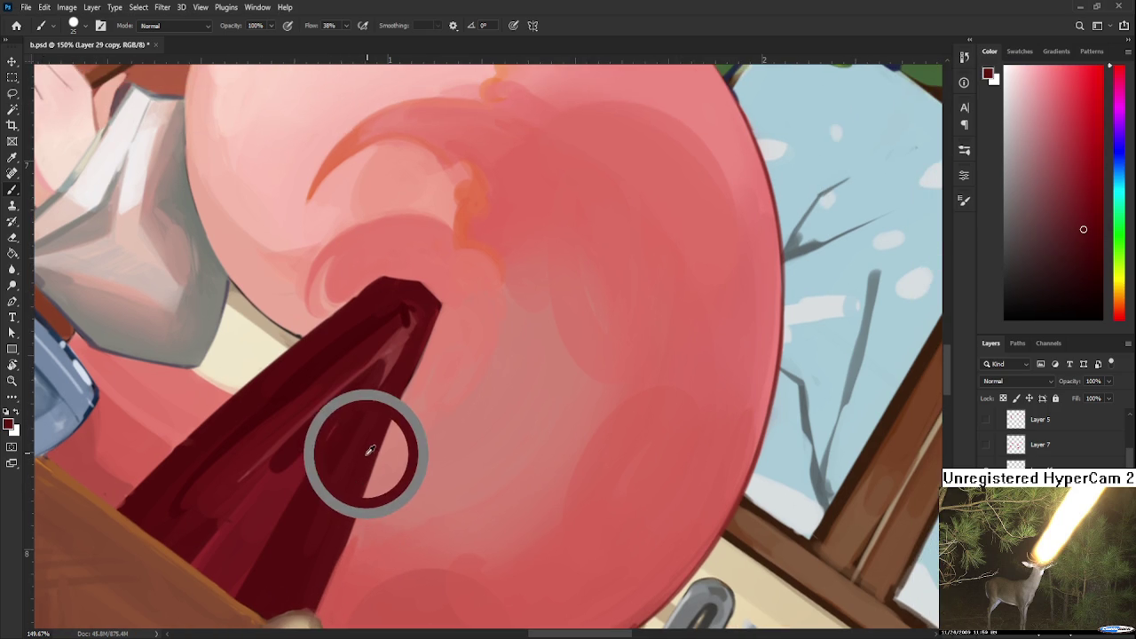
{"action": "left_click", "coordinate": [367, 426], "text": "alt"}
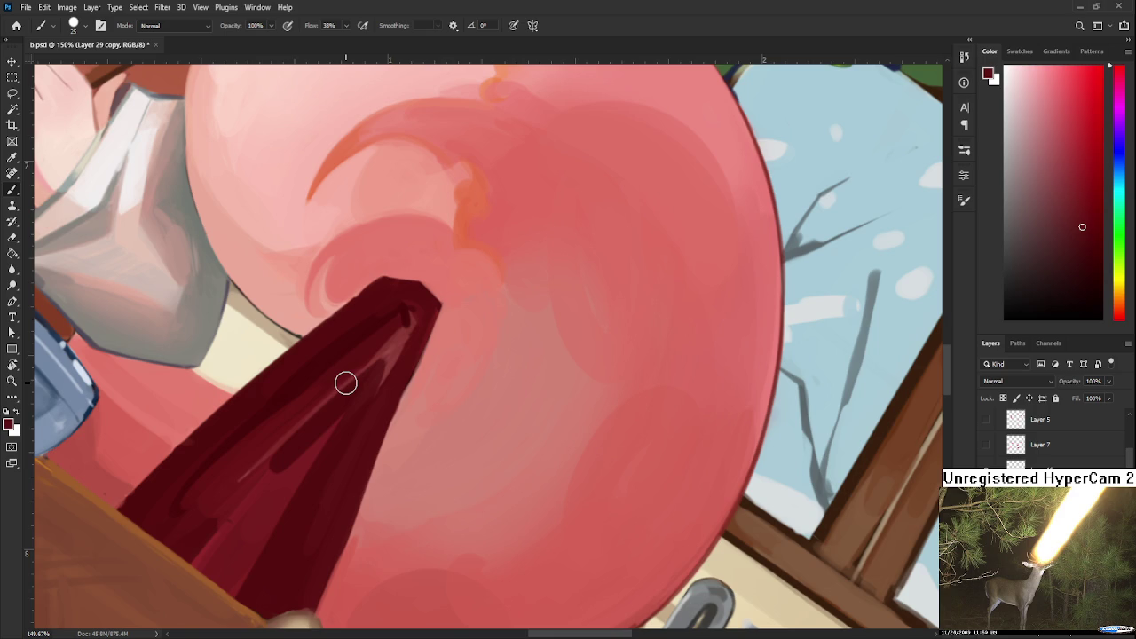
{"action": "left_click", "coordinate": [375, 344], "text": "alt"}
{"action": "left_click", "coordinate": [372, 328], "text": "alt"}
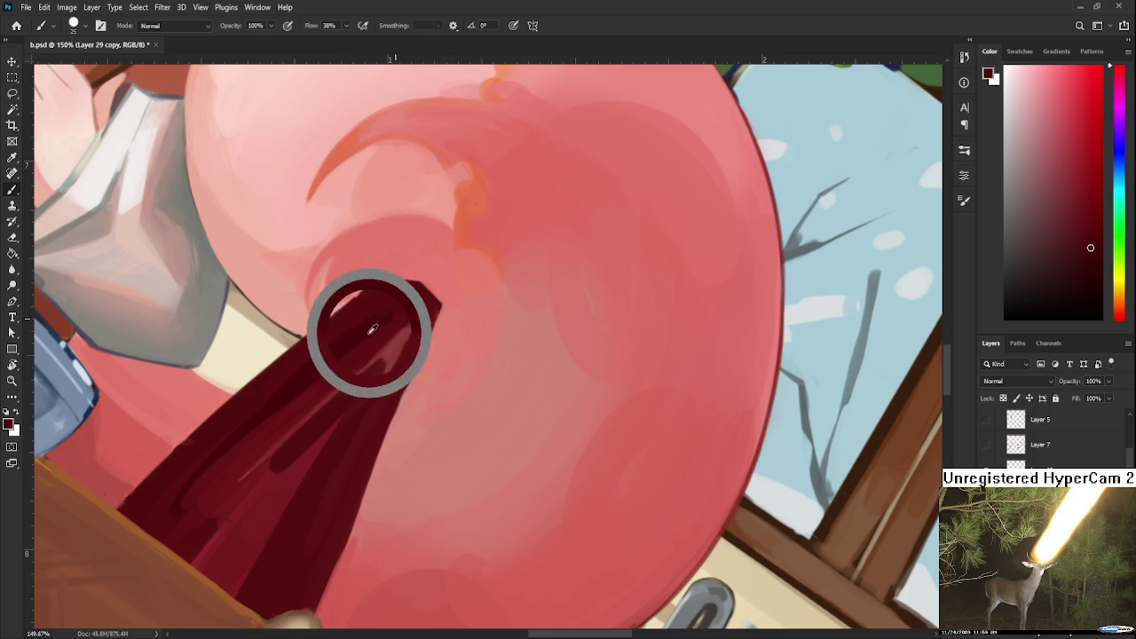
{"action": "left_click", "coordinate": [416, 299], "text": "alt"}
{"action": "left_click", "coordinate": [385, 337], "text": "alt"}
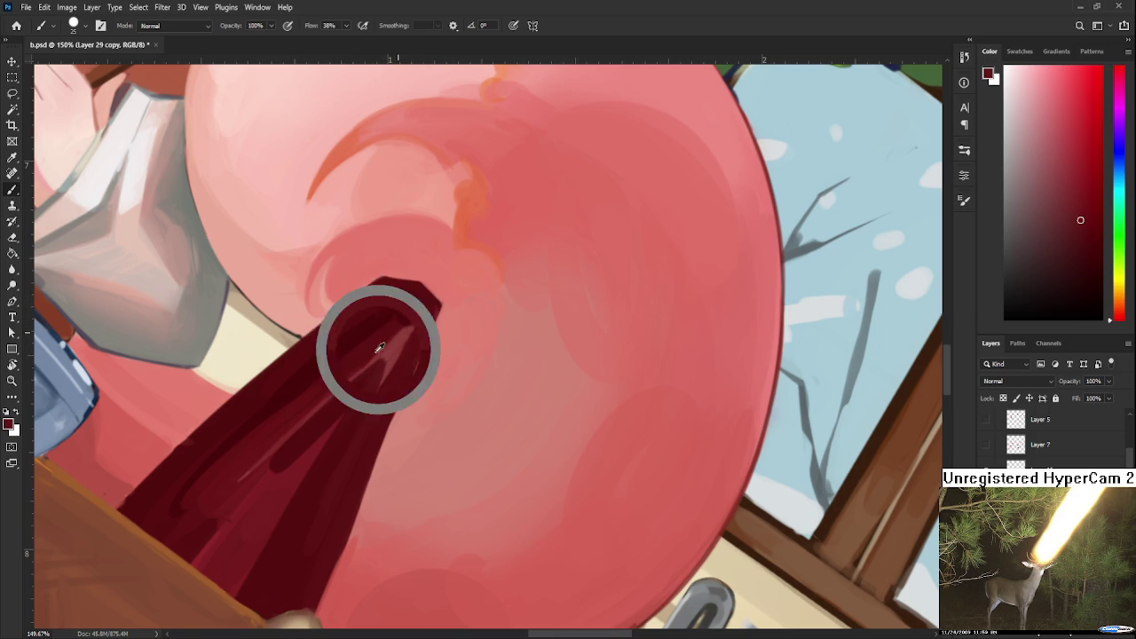
Pan over the spike and sample progressively darker reds for its shading.
{"action": "left_click_drag", "start_coordinate": [306, 442], "coordinate": [404, 366]}
{"action": "left_click", "coordinate": [372, 398], "text": "alt"}
{"action": "left_click", "coordinate": [441, 321], "text": "alt"}
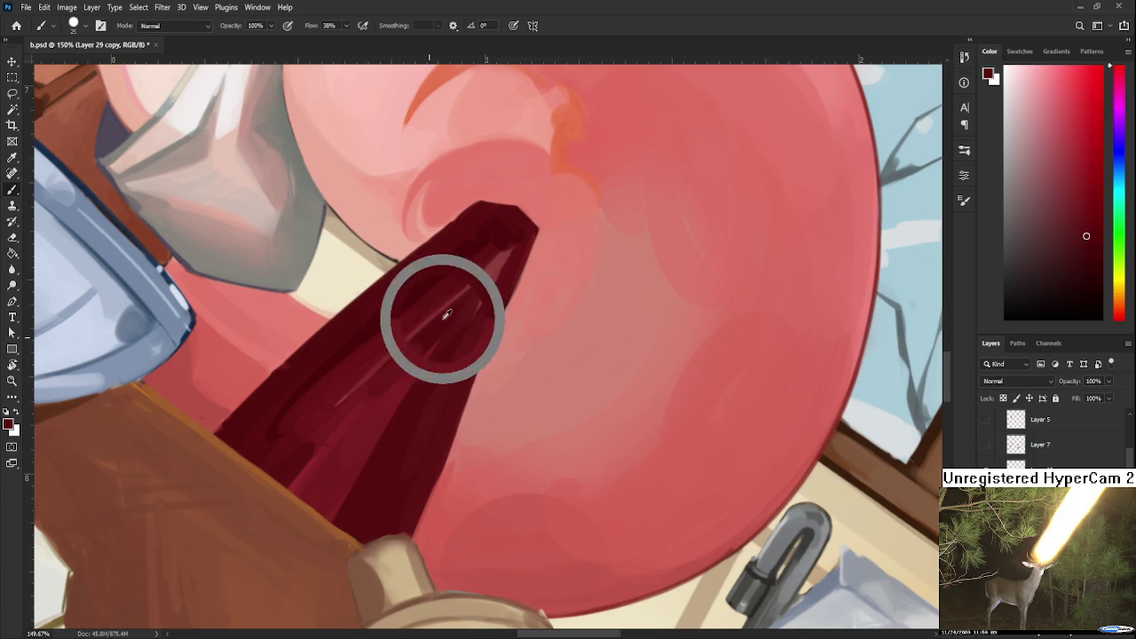
{"action": "left_click", "coordinate": [395, 376], "text": "alt"}
{"action": "left_click", "coordinate": [426, 332], "text": "alt"}
{"action": "left_click", "coordinate": [390, 385], "text": "alt"}
{"action": "left_click", "coordinate": [425, 333], "text": "alt"}
{"action": "left_click", "coordinate": [328, 377], "text": "alt"}
{"action": "left_click_drag", "start_coordinate": [305, 393], "coordinate": [380, 345]}
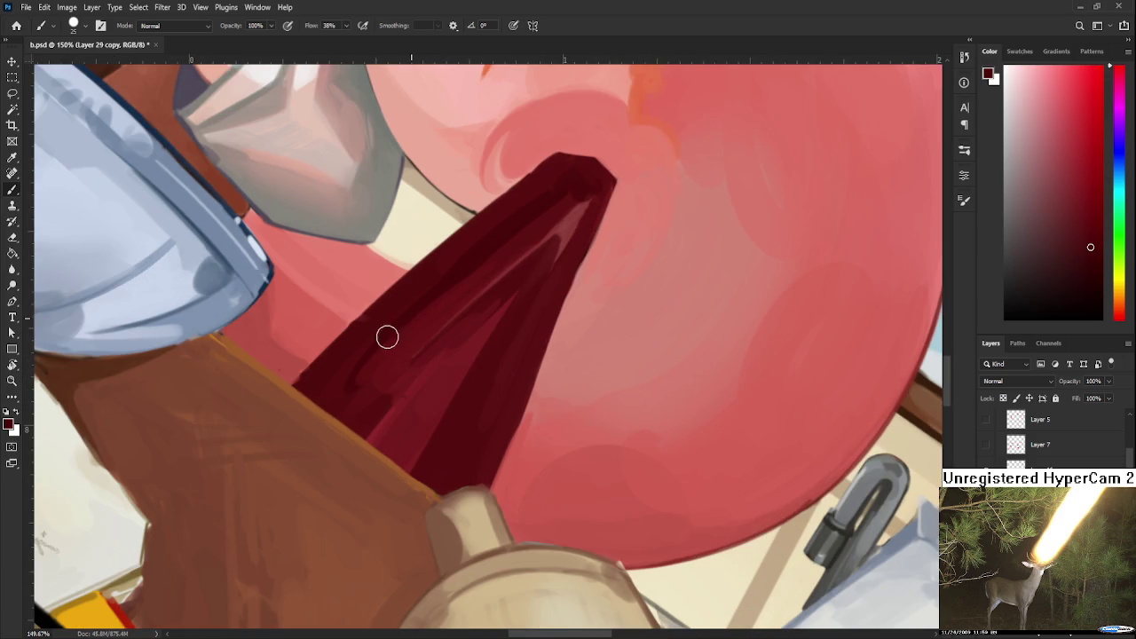
{"action": "left_click", "coordinate": [359, 383], "text": "alt"}
{"action": "left_click", "coordinate": [363, 386], "text": "alt"}
{"action": "left_click", "coordinate": [359, 364], "text": "alt"}
Sample lighter reds from the spike's tip and lower section.
{"action": "left_click_drag", "start_coordinate": [473, 279], "coordinate": [356, 405]}
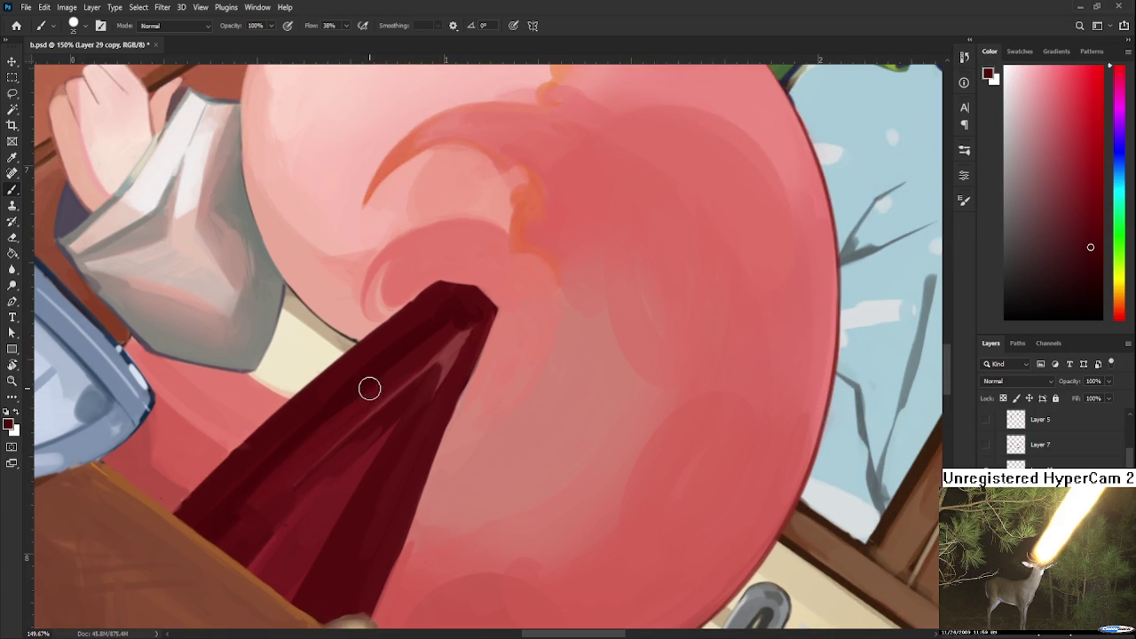
{"action": "left_click", "coordinate": [345, 419], "text": "alt"}
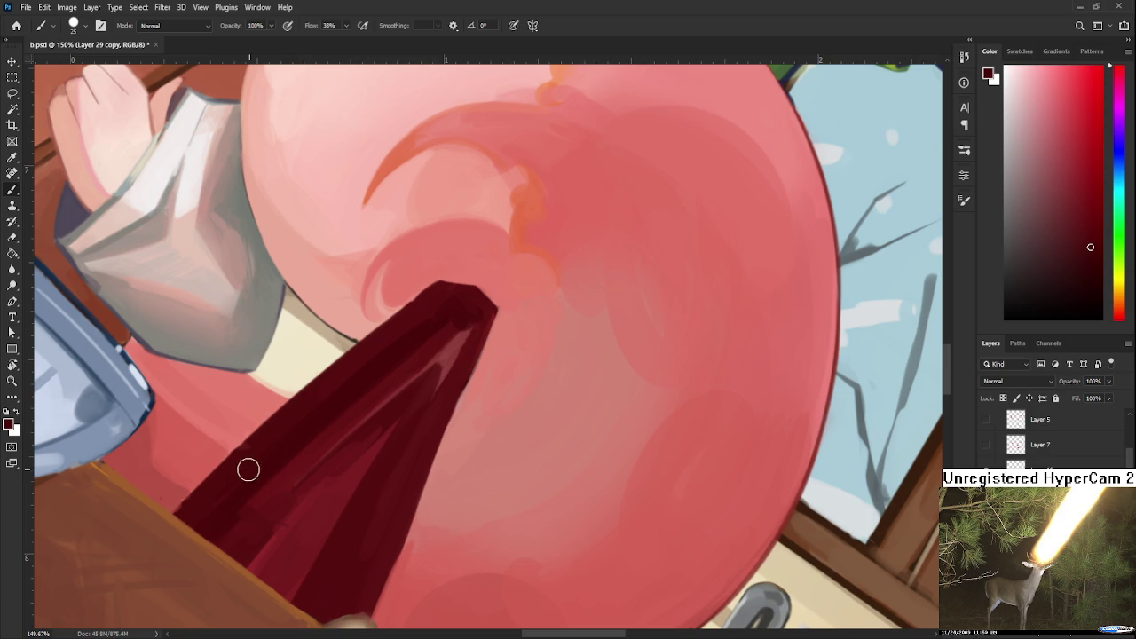
{"action": "left_click", "coordinate": [408, 312], "text": "alt"}
{"action": "left_click", "coordinate": [425, 321], "text": "alt"}
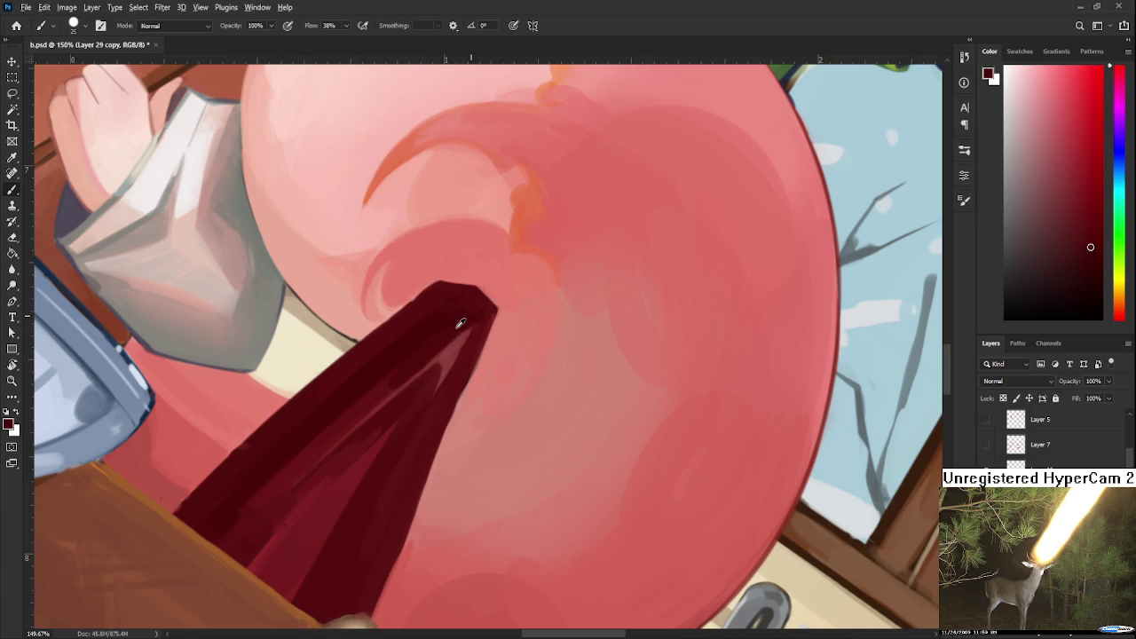
{"action": "left_click", "coordinate": [440, 330], "text": "alt"}
{"action": "scroll", "coordinate": [380, 388], "scroll_direction": "down", "scroll_amount": 2}
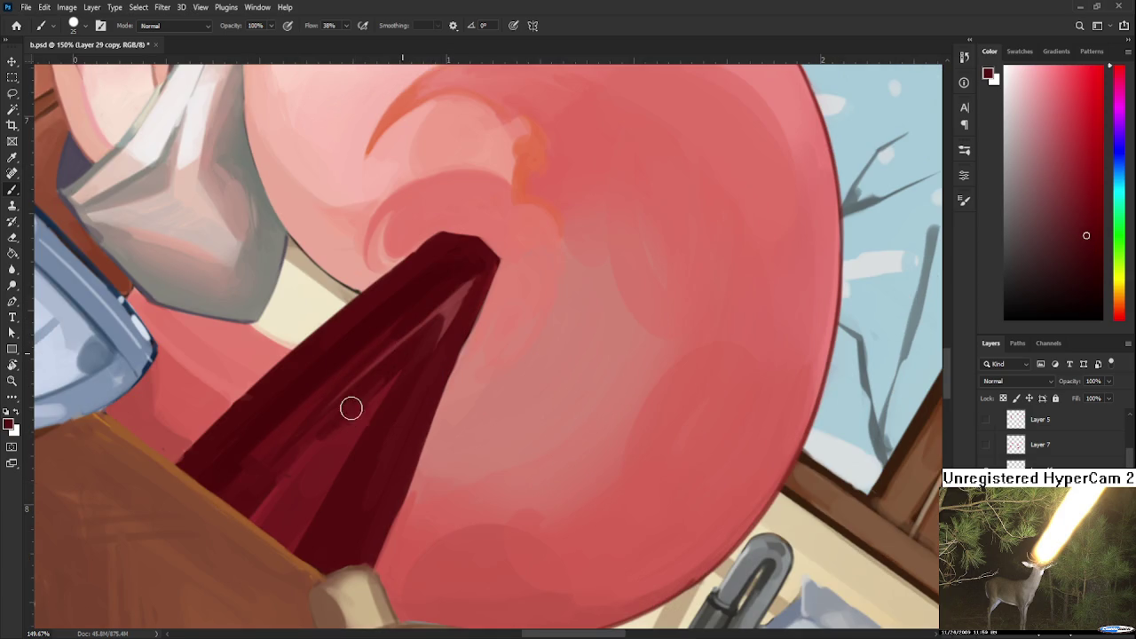
{"action": "left_click", "coordinate": [324, 453], "text": "alt"}
{"action": "left_click", "coordinate": [440, 326], "text": "alt"}
{"action": "left_click", "coordinate": [454, 298], "text": "alt"}
{"action": "left_click", "coordinate": [332, 466], "text": "alt"}
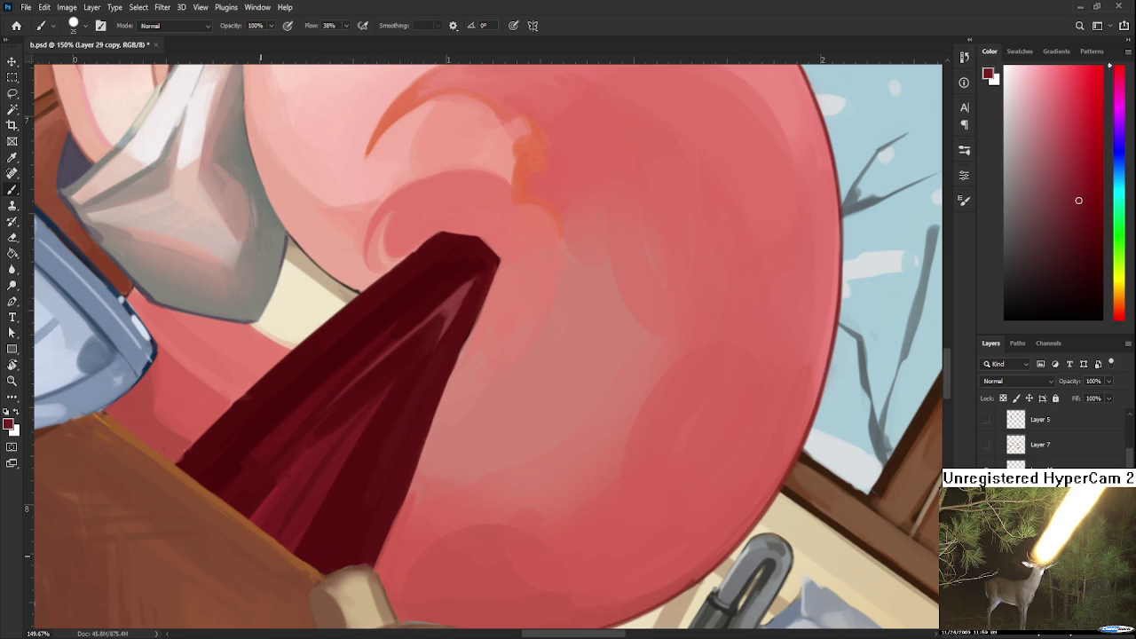
{"action": "scroll", "coordinate": [266, 551], "scroll_direction": "down", "scroll_amount": 3}
Rotate the view counter-clockwise and paint a soft light diagonal highlight across the spike, redoing it twice.
{"action": "scroll", "coordinate": [299, 527], "scroll_direction": "down", "scroll_amount": 2}
{"action": "scroll", "coordinate": [320, 490], "scroll_direction": "up", "scroll_amount": 3}
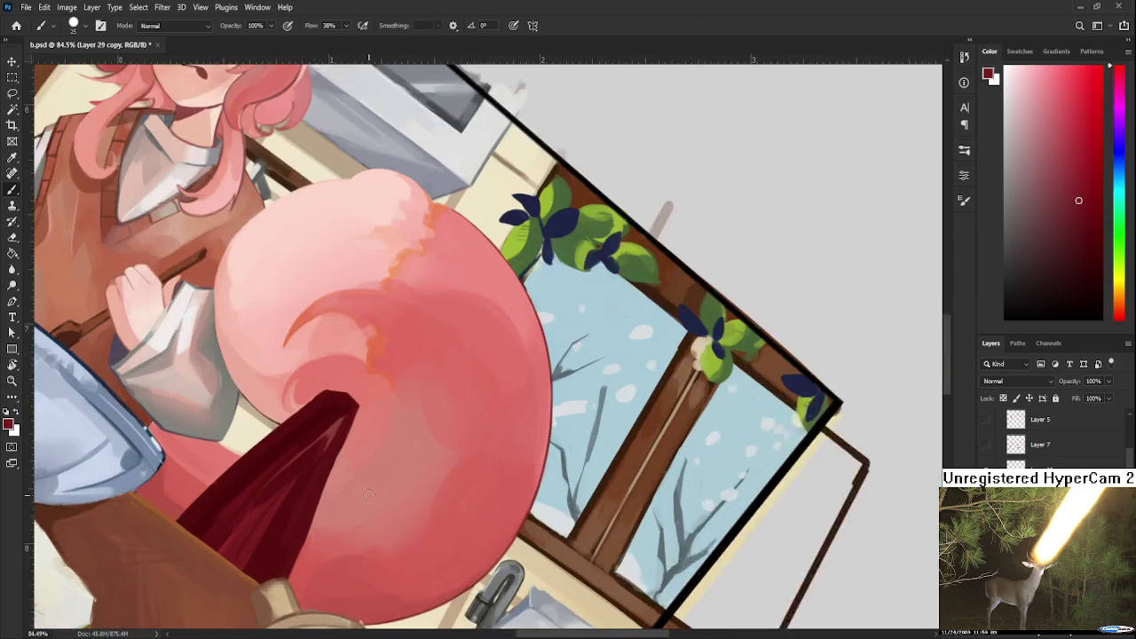
{"action": "scroll", "coordinate": [320, 490], "scroll_direction": "up", "scroll_amount": 1}
{"action": "left_click_drag", "start_coordinate": [320, 489], "coordinate": [370, 396]}
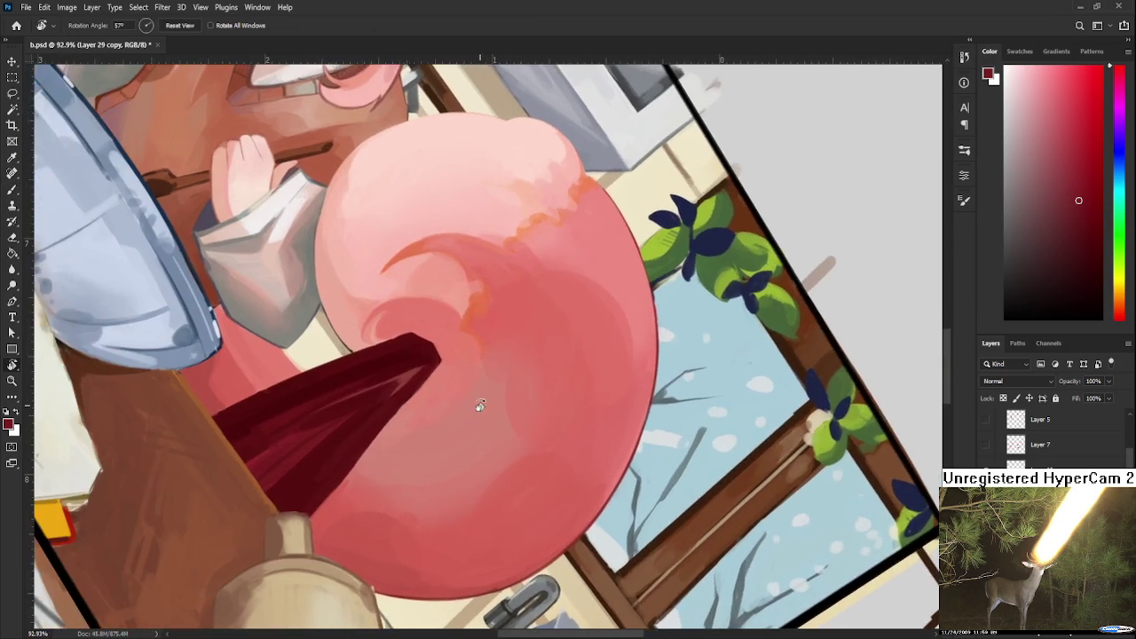
{"action": "left_click", "coordinate": [401, 388], "text": "alt"}
{"action": "left_click_drag", "start_coordinate": [417, 371], "coordinate": [302, 513]}
{"action": "key", "text": "ctrl+z"}
{"action": "left_click_drag", "start_coordinate": [406, 379], "coordinate": [277, 561]}
{"action": "key", "text": "ctrl+z"}
{"action": "left_click_drag", "start_coordinate": [418, 375], "coordinate": [303, 507]}
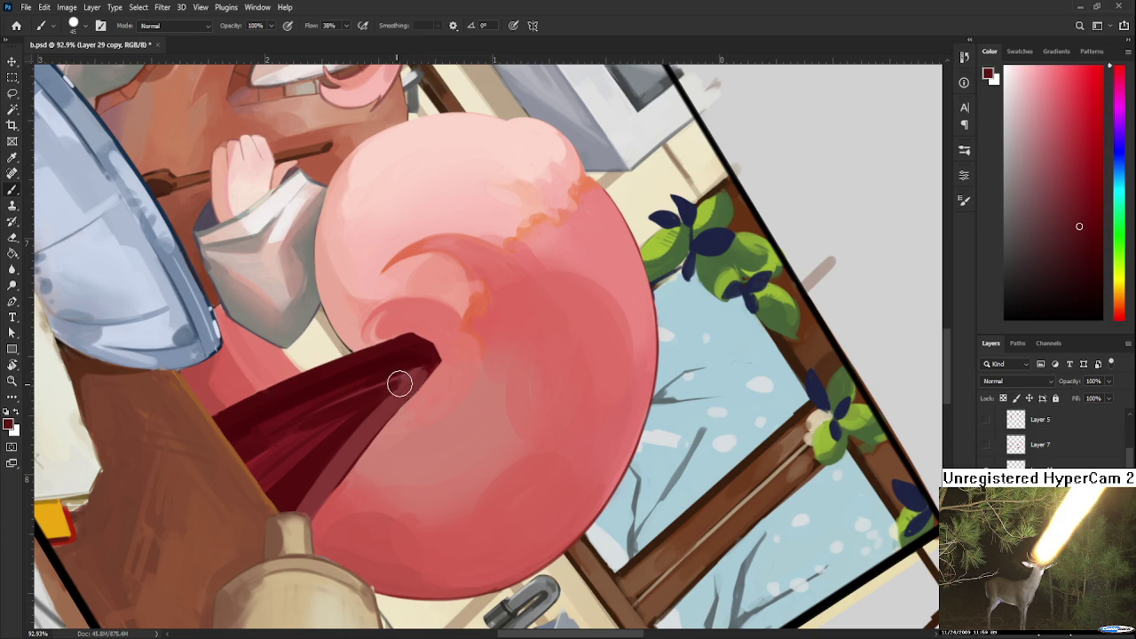
Turn the canvas back to nearly upright and sample a new red from the spike.
{"action": "left_click", "coordinate": [428, 357], "text": "alt"}
{"action": "key", "text": "r"}
{"action": "left_click_drag", "start_coordinate": [441, 353], "coordinate": [515, 364]}
{"action": "key", "text": "b"}
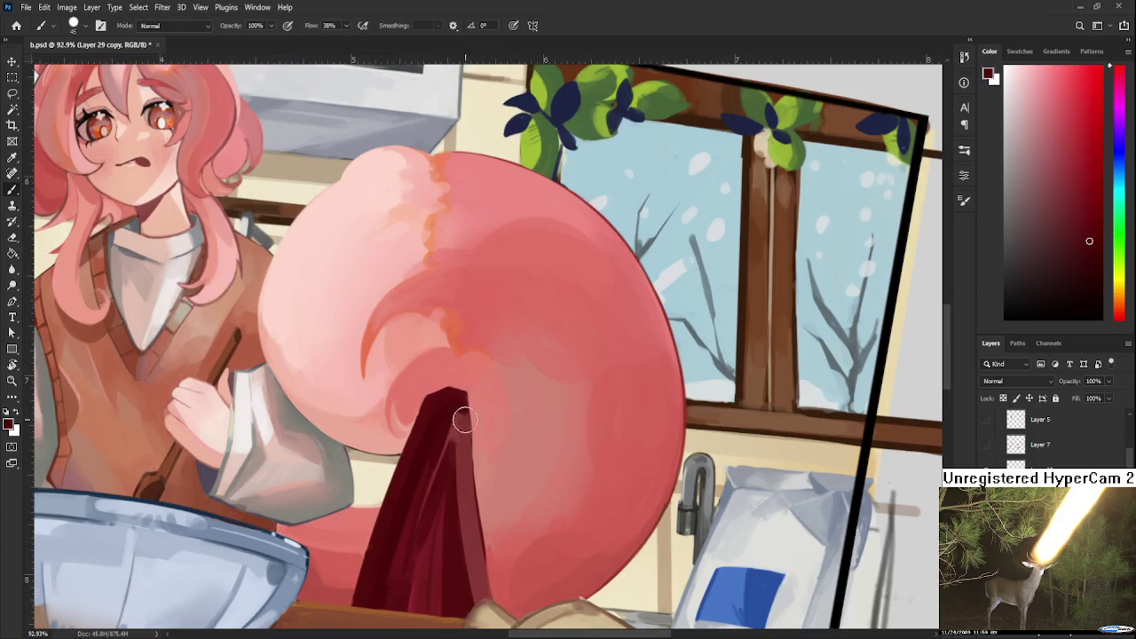
{"action": "left_click", "coordinate": [465, 404], "text": "alt"}
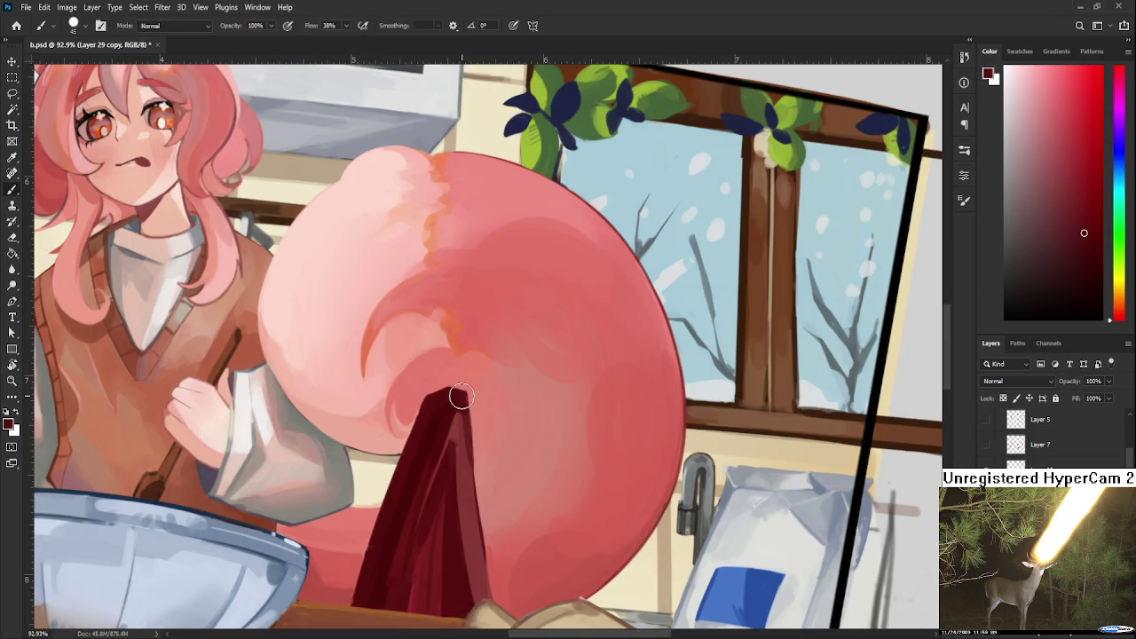
{"action": "left_click_drag", "start_coordinate": [458, 414], "coordinate": [481, 357]}
Zoom to 123%, sample a spike colour, and brush light and dark strokes along the spike.
{"action": "scroll", "coordinate": [504, 386], "scroll_direction": "down", "scroll_amount": 2}
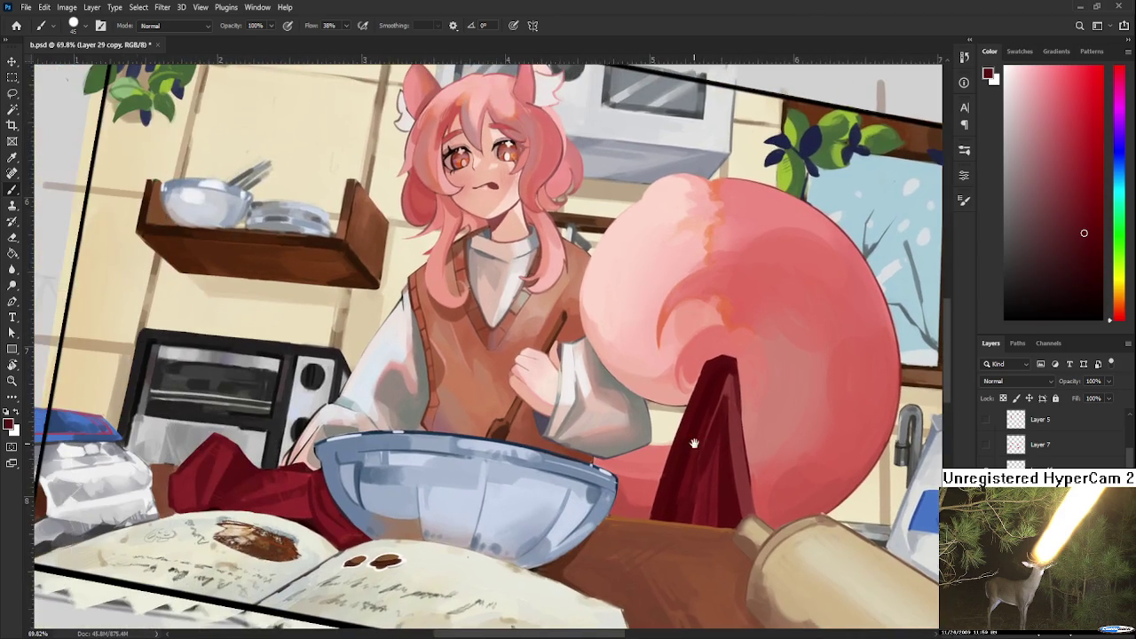
{"action": "left_click", "coordinate": [224, 466], "text": "alt"}
{"action": "left_click_drag", "start_coordinate": [736, 453], "coordinate": [419, 464]}
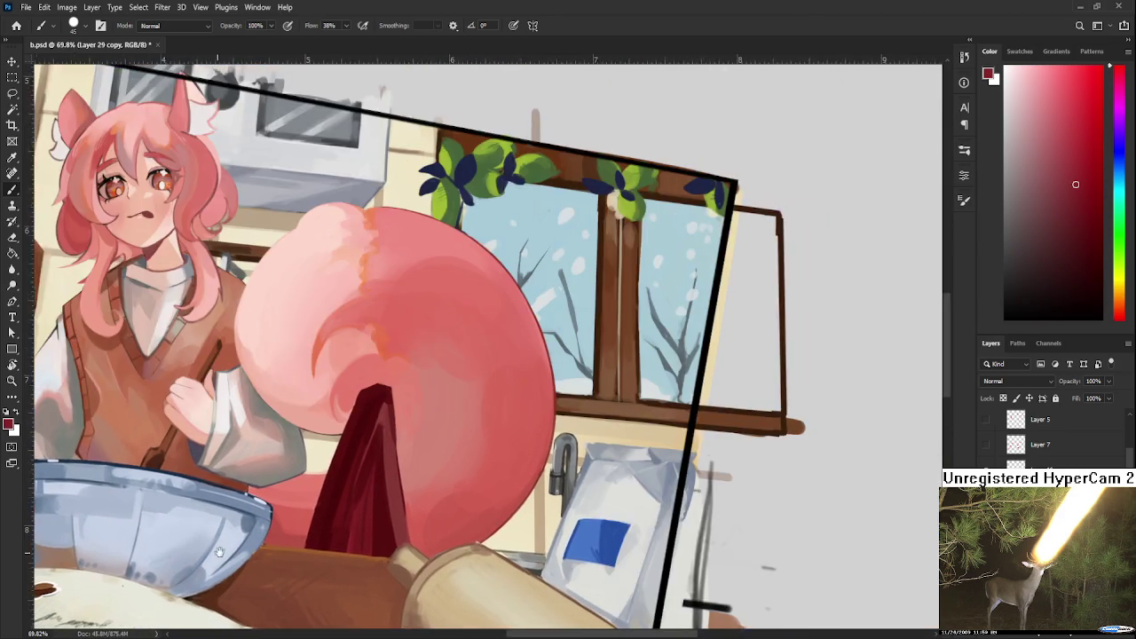
{"action": "scroll", "coordinate": [419, 495], "scroll_direction": "up", "scroll_amount": 1}
{"action": "scroll", "coordinate": [419, 495], "scroll_direction": "up", "scroll_amount": 1}
{"action": "mouse_move", "coordinate": [345, 388]}
{"action": "left_mouse_down"}
{"action": "mouse_move", "coordinate": [355, 358]}
{"action": "mouse_move", "coordinate": [337, 424]}
{"action": "mouse_move", "coordinate": [357, 343]}
{"action": "mouse_move", "coordinate": [314, 439]}
{"action": "mouse_move", "coordinate": [347, 329]}
{"action": "mouse_move", "coordinate": [338, 331]}
{"action": "mouse_move", "coordinate": [325, 381]}
{"action": "mouse_move", "coordinate": [355, 320]}
{"action": "mouse_move", "coordinate": [379, 456]}
{"action": "left_mouse_up"}
Sample darker reds and a maroon from the dark red spike for shading.
{"action": "left_click", "coordinate": [319, 354], "text": "alt"}
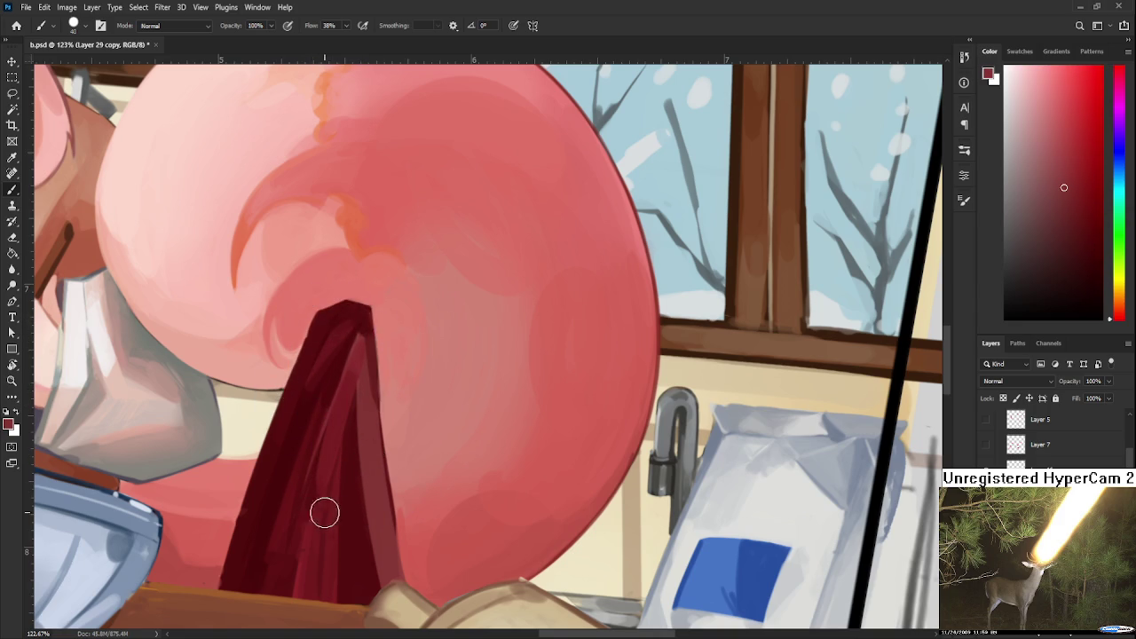
{"action": "left_click", "coordinate": [305, 570], "text": "alt"}
{"action": "left_click", "coordinate": [371, 488], "text": "alt"}
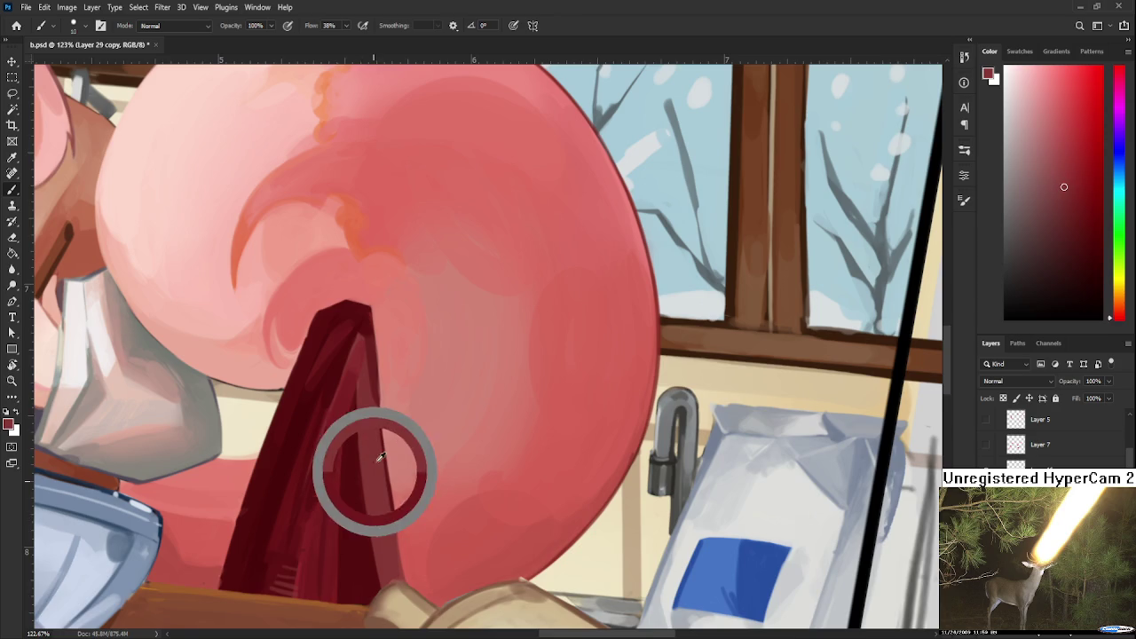
{"action": "scroll", "coordinate": [358, 433], "scroll_direction": "up", "scroll_amount": 2}
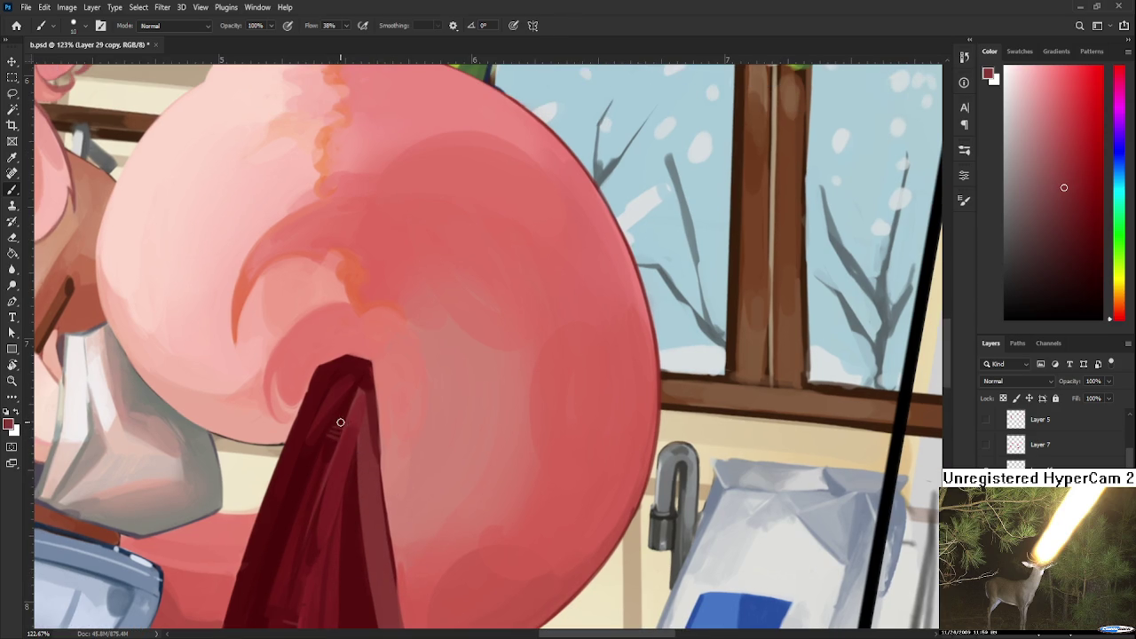
{"action": "left_click_drag", "start_coordinate": [335, 481], "coordinate": [370, 401]}
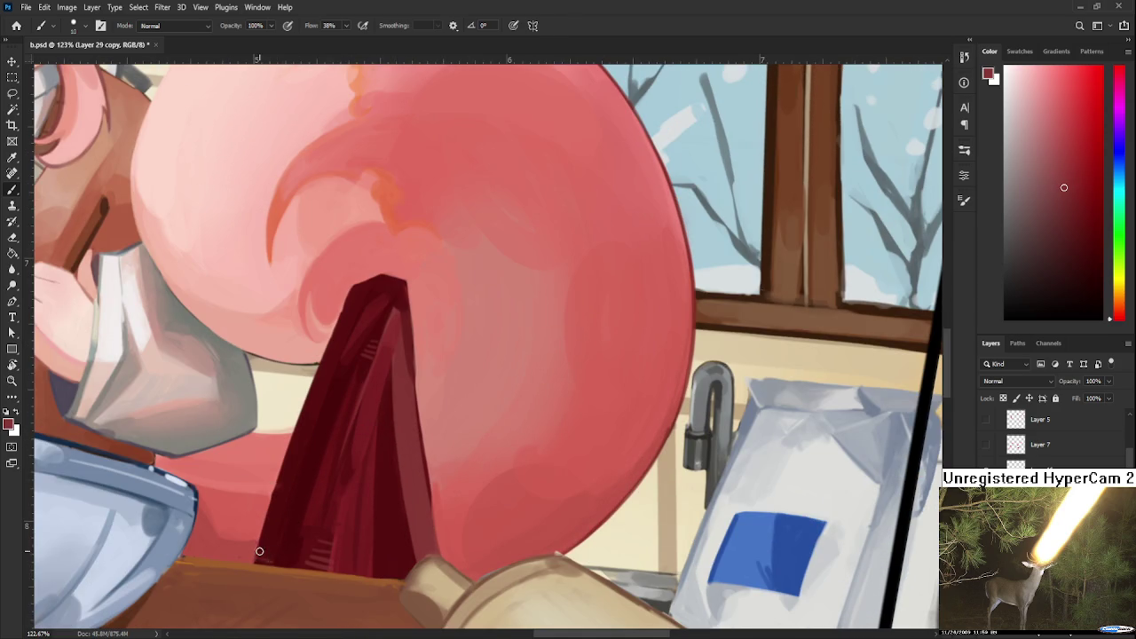
{"action": "left_click", "coordinate": [279, 527], "text": "alt"}
Pick a lighter red and add fine crimson hatching at the spike's lower left base.
{"action": "scroll", "coordinate": [350, 496], "scroll_direction": "down", "scroll_amount": 3}
{"action": "scroll", "coordinate": [349, 496], "scroll_direction": "down", "scroll_amount": 2}
{"action": "scroll", "coordinate": [350, 496], "scroll_direction": "up", "scroll_amount": 3}
{"action": "scroll", "coordinate": [350, 493], "scroll_direction": "up", "scroll_amount": 3}
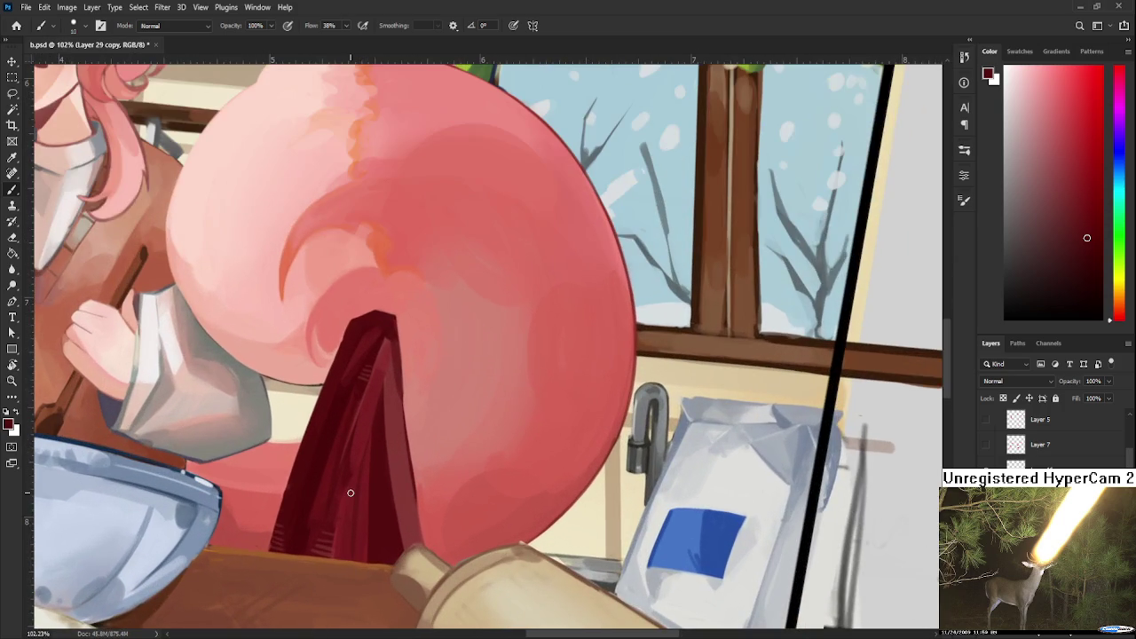
{"action": "left_click", "coordinate": [393, 474], "text": "alt"}
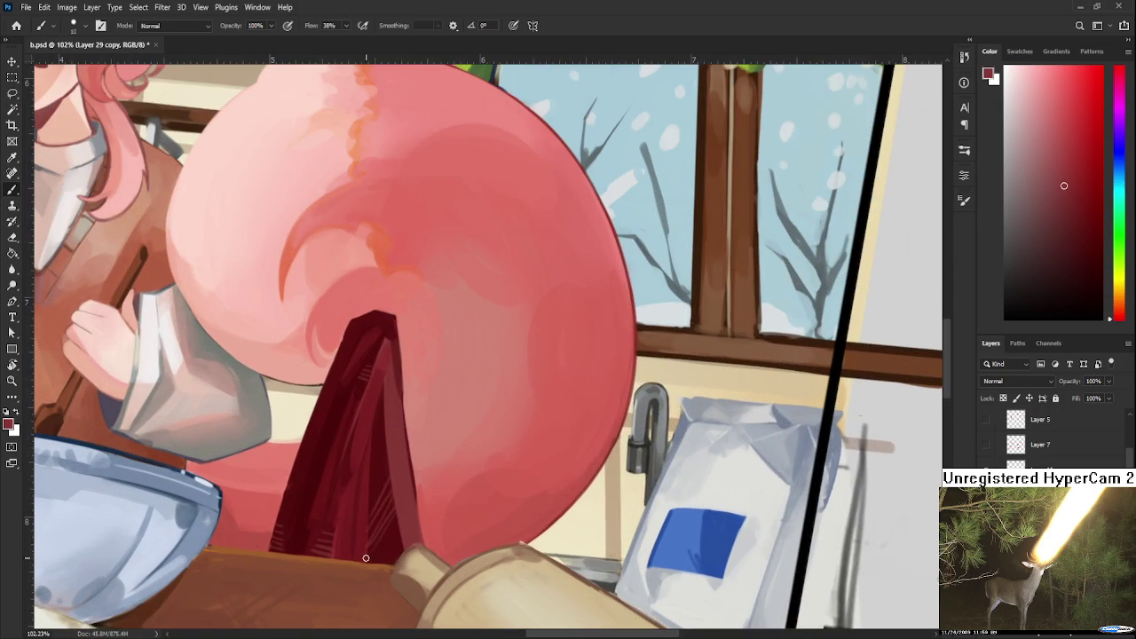
{"action": "left_click_drag", "start_coordinate": [407, 494], "coordinate": [411, 531]}
{"action": "scroll", "coordinate": [391, 383], "scroll_direction": "down", "scroll_amount": 2}
{"action": "scroll", "coordinate": [392, 383], "scroll_direction": "down", "scroll_amount": 2}
Reset the canvas rotation to level and zoom back out.
{"action": "key", "text": "r"}
{"action": "key", "text": "Escape"}
{"action": "scroll", "coordinate": [373, 298], "scroll_direction": "up", "scroll_amount": 2}
{"action": "scroll", "coordinate": [355, 293], "scroll_direction": "up", "scroll_amount": 2}
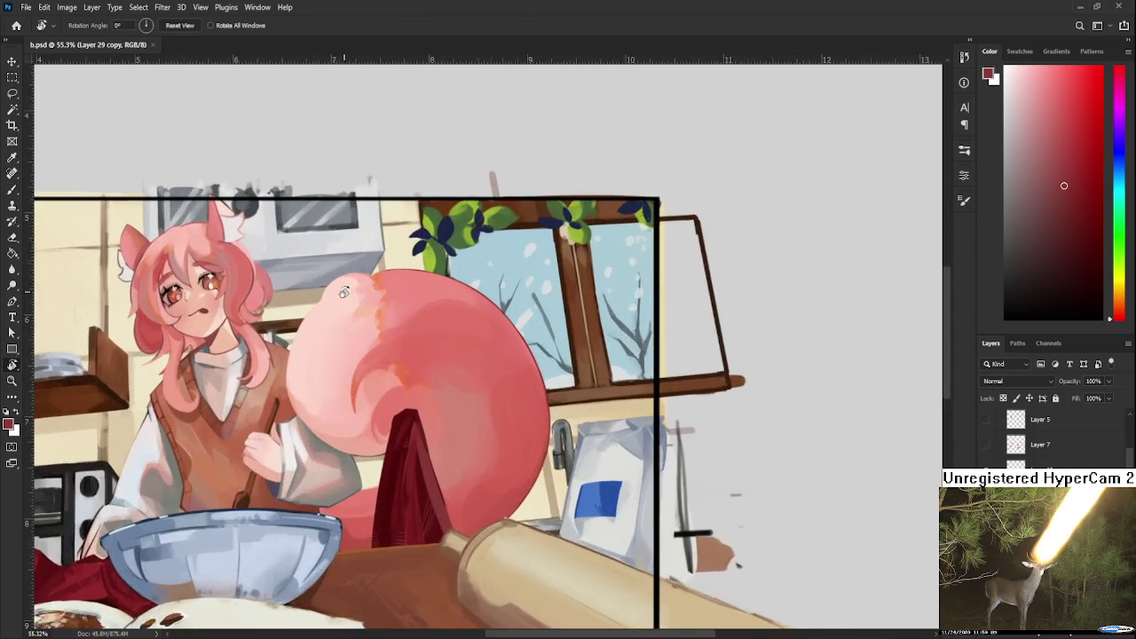
Tilt the view along the tail edge, try an erase stroke, then undo it.
{"action": "scroll", "coordinate": [340, 289], "scroll_direction": "up", "scroll_amount": 2}
{"action": "scroll", "coordinate": [340, 288], "scroll_direction": "up", "scroll_amount": 3}
{"action": "left_click_drag", "start_coordinate": [471, 446], "coordinate": [520, 443]}
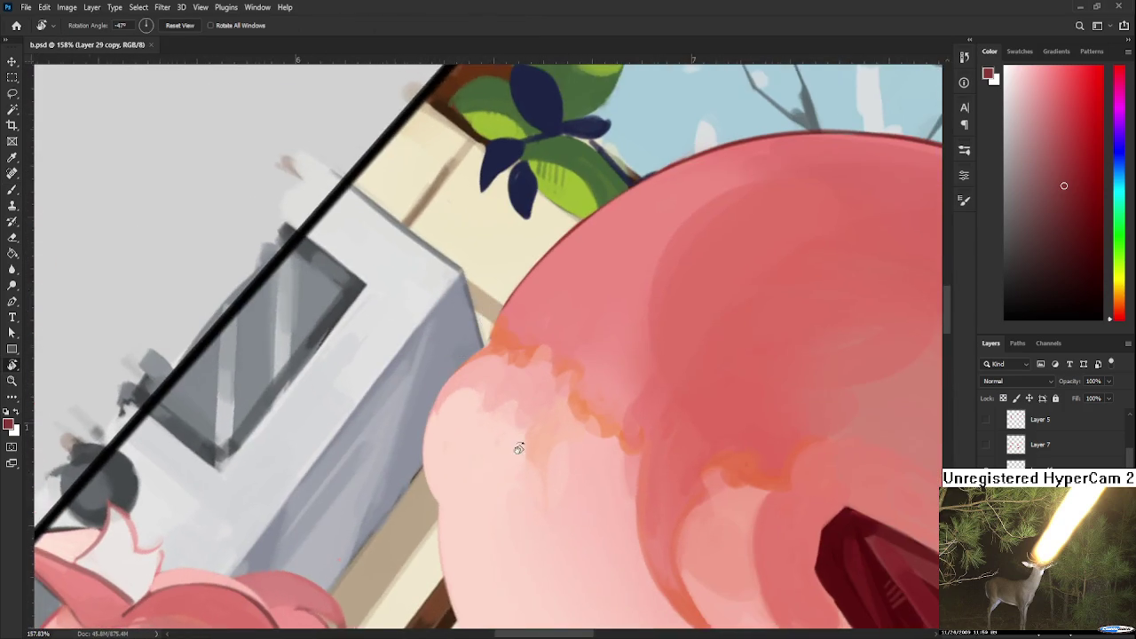
{"action": "scroll", "coordinate": [520, 443], "scroll_direction": "up", "scroll_amount": 2}
{"action": "key", "text": "e"}
{"action": "left_click_drag", "start_coordinate": [419, 402], "coordinate": [418, 468]}
{"action": "key", "text": "ctrl+z"}
Paint a light pink sliver along the tail's left edge and shrink the brush to tiny.
{"action": "key", "text": "b"}
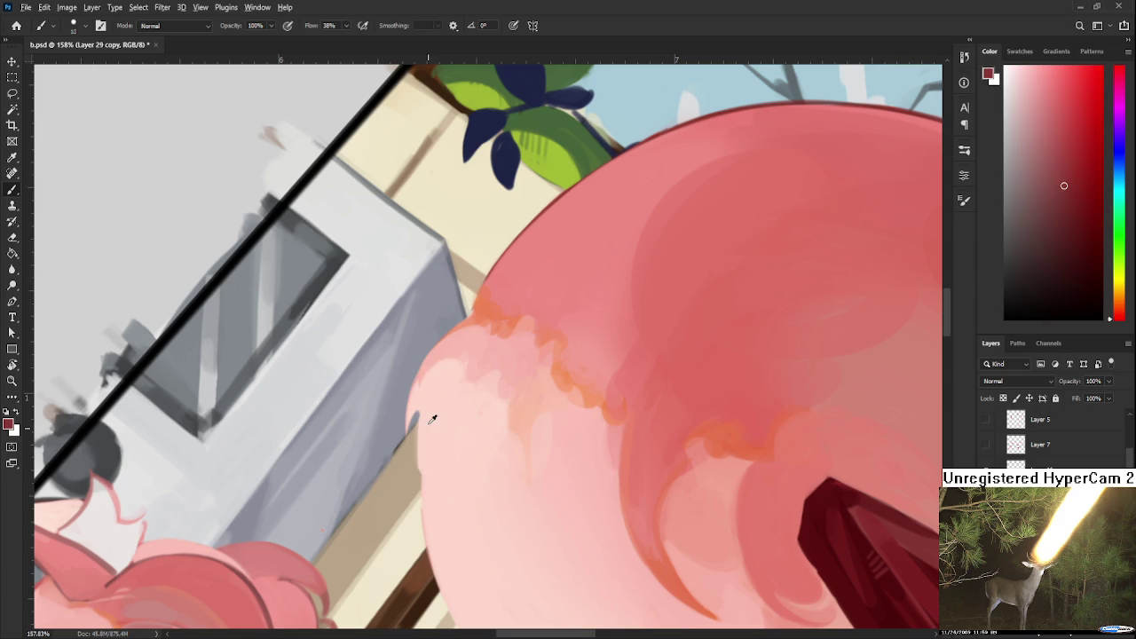
{"action": "left_click", "coordinate": [432, 419], "text": "alt"}
{"action": "left_click_drag", "start_coordinate": [417, 410], "coordinate": [417, 463]}
{"action": "mouse_move", "coordinate": [455, 505]}
{"action": "left_mouse_down"}
{"action": "mouse_move", "coordinate": [375, 459]}
{"action": "mouse_move", "coordinate": [431, 399]}
{"action": "mouse_move", "coordinate": [378, 512]}
{"action": "left_mouse_up"}
{"action": "key", "text": "bracketleft"}
{"action": "key", "text": "bracketleft"}
{"action": "key", "text": "bracketleft"}
Paint a thin pale pink edge along the tail's left side, undoing part of it.
{"action": "key", "text": "e"}
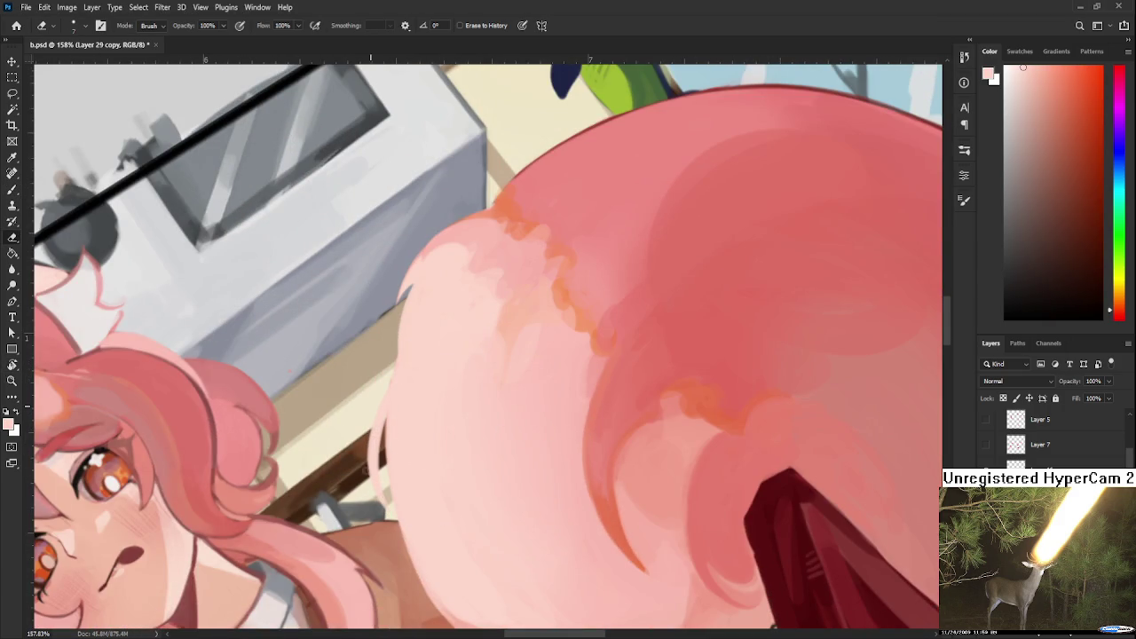
{"action": "mouse_move", "coordinate": [397, 356]}
{"action": "left_mouse_down"}
{"action": "mouse_move", "coordinate": [462, 417]}
{"action": "mouse_move", "coordinate": [444, 372]}
{"action": "left_mouse_up"}
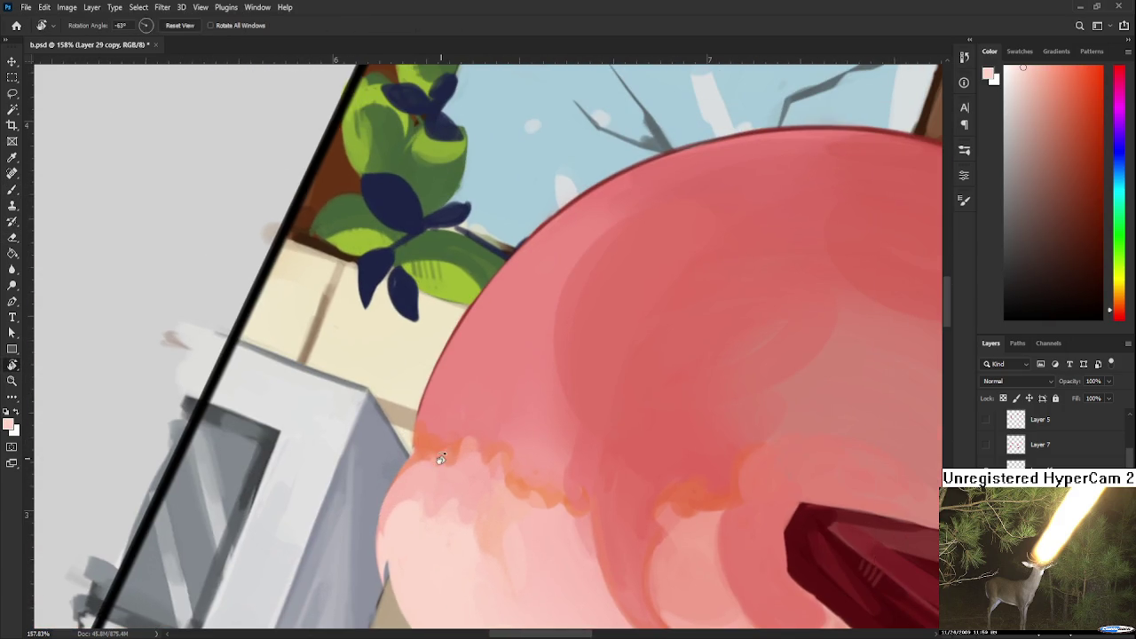
{"action": "key", "text": "b"}
{"action": "left_click", "coordinate": [488, 311], "text": "alt"}
{"action": "left_click_drag", "start_coordinate": [463, 316], "coordinate": [408, 438]}
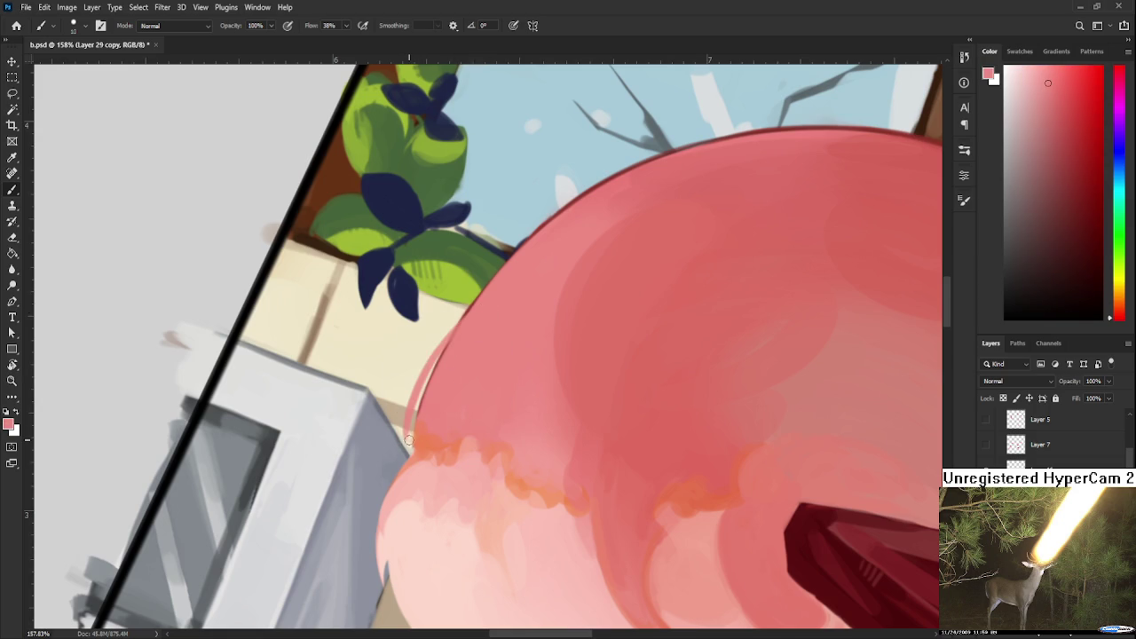
{"action": "key", "text": "ctrl+z"}
{"action": "key", "text": "e"}
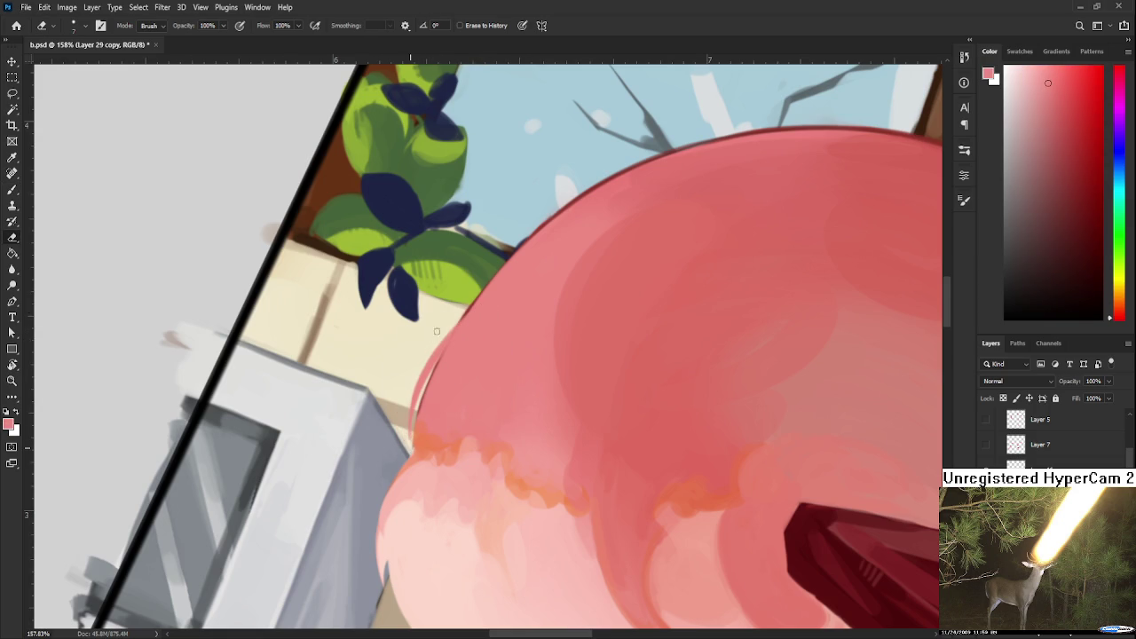
{"action": "mouse_move", "coordinate": [488, 385]}
{"action": "left_mouse_down"}
{"action": "mouse_move", "coordinate": [481, 342]}
{"action": "mouse_move", "coordinate": [468, 367]}
{"action": "mouse_move", "coordinate": [489, 458]}
{"action": "mouse_move", "coordinate": [465, 367]}
{"action": "left_mouse_up"}
{"action": "key", "text": "b"}
{"action": "left_click", "coordinate": [456, 389], "text": "alt"}
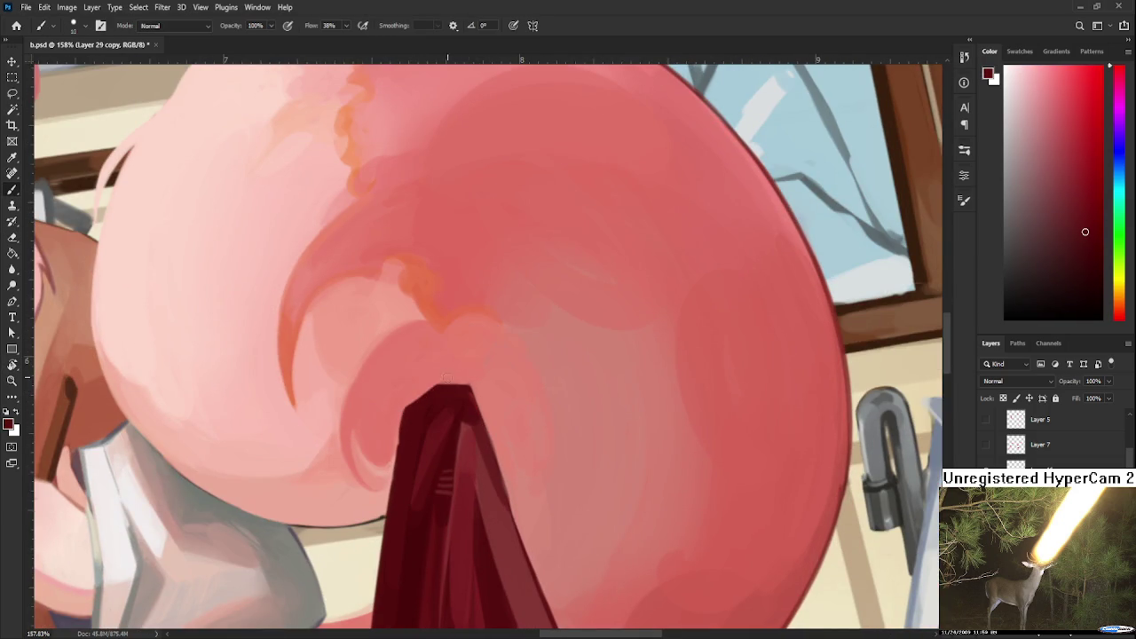
Enlarge the brush and paint dark red along the spike's top edge against the tail.
{"action": "key", "text": "bracketright"}
{"action": "key", "text": "bracketright"}
{"action": "mouse_move", "coordinate": [393, 436]}
{"action": "left_mouse_down"}
{"action": "mouse_move", "coordinate": [440, 381]}
{"action": "mouse_move", "coordinate": [497, 408]}
{"action": "left_mouse_up"}
{"action": "left_click", "coordinate": [501, 416], "text": "alt"}
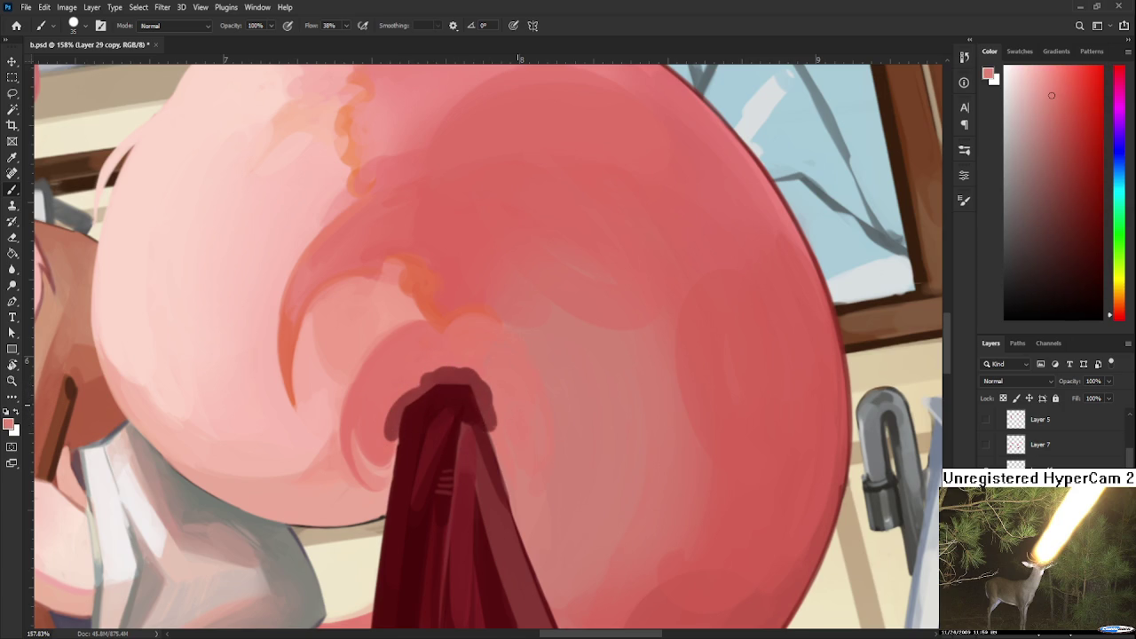
{"action": "scroll", "coordinate": [522, 415], "scroll_direction": "down", "scroll_amount": 1}
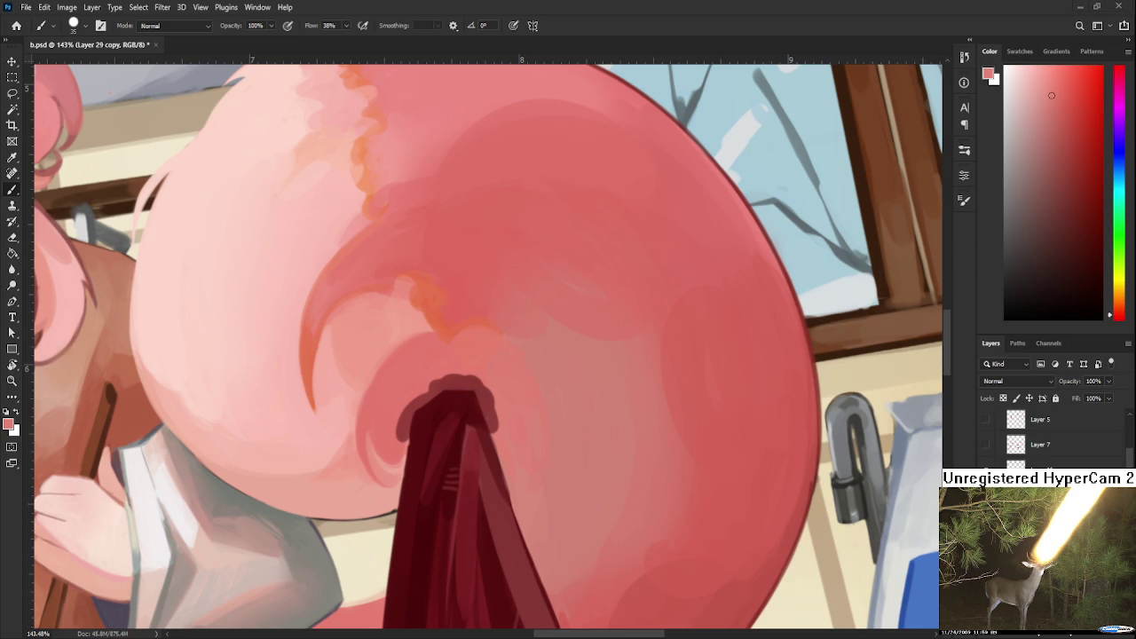
{"action": "scroll", "coordinate": [489, 408], "scroll_direction": "up", "scroll_amount": 2}
Paint dark maroon around the spike's tip, undoing and repainting beside it.
{"action": "left_click", "coordinate": [387, 397], "text": "alt"}
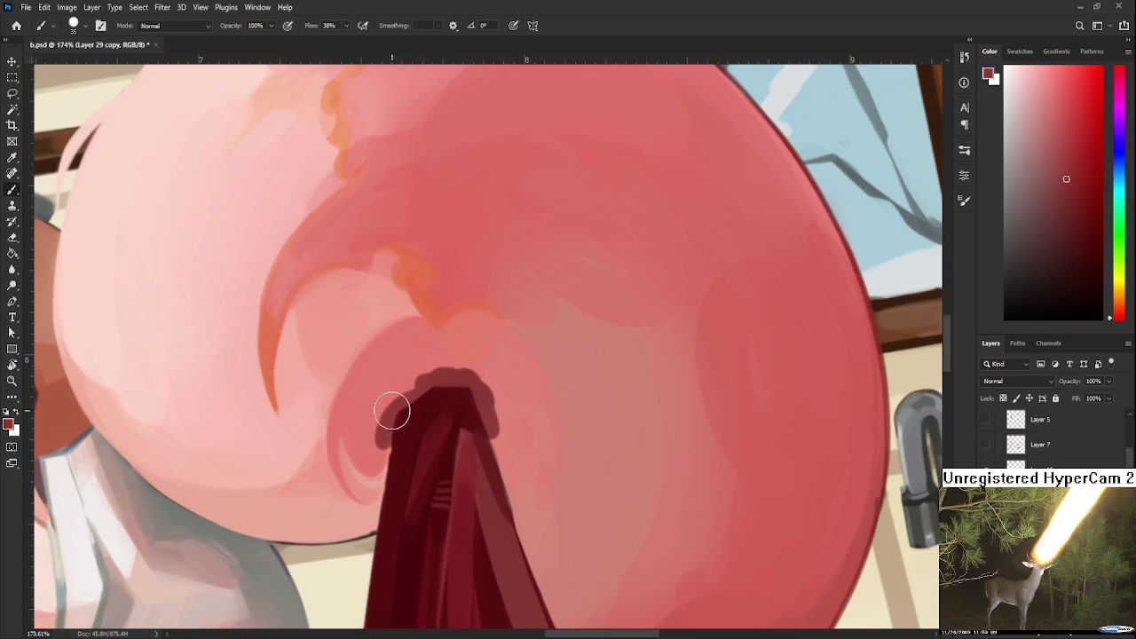
{"action": "mouse_move", "coordinate": [377, 448]}
{"action": "left_mouse_down"}
{"action": "mouse_move", "coordinate": [399, 390]}
{"action": "mouse_move", "coordinate": [448, 389]}
{"action": "mouse_move", "coordinate": [449, 355]}
{"action": "left_mouse_up"}
{"action": "key", "text": "ctrl+z"}
{"action": "key", "text": "ctrl+z"}
{"action": "key", "text": "ctrl+z"}
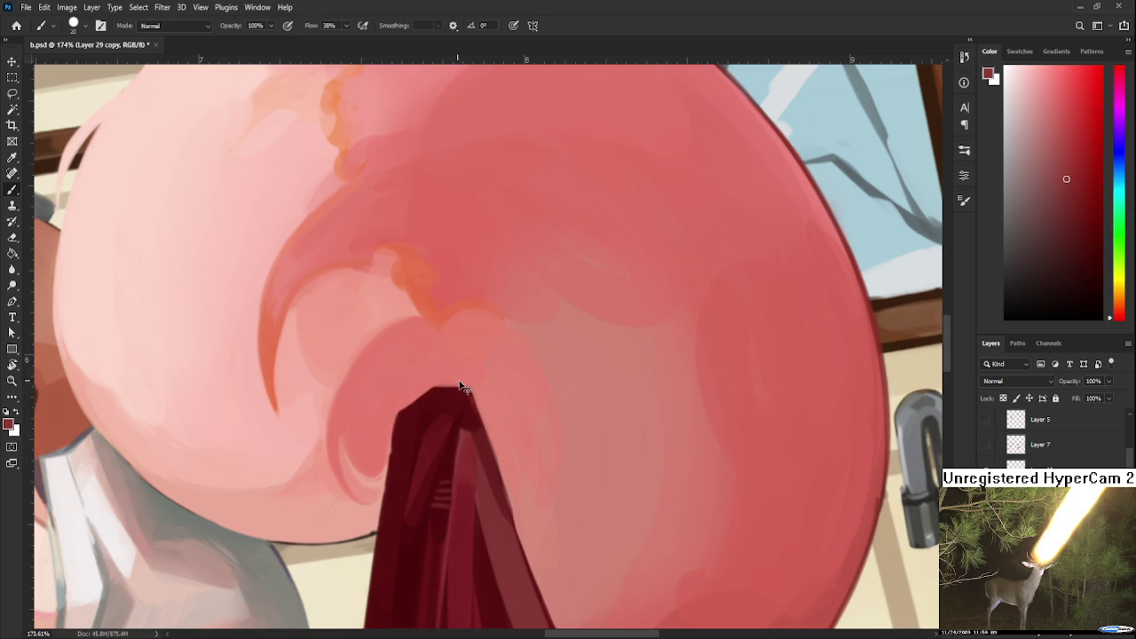
{"action": "left_click_drag", "start_coordinate": [402, 433], "coordinate": [403, 413]}
{"action": "key", "text": "ctrl+z"}
{"action": "left_click", "coordinate": [404, 415], "text": "alt"}
{"action": "mouse_move", "coordinate": [401, 416]}
{"action": "left_mouse_down"}
{"action": "mouse_move", "coordinate": [381, 444]}
{"action": "mouse_move", "coordinate": [405, 388]}
{"action": "mouse_move", "coordinate": [398, 405]}
{"action": "mouse_move", "coordinate": [472, 393]}
{"action": "mouse_move", "coordinate": [460, 407]}
{"action": "mouse_move", "coordinate": [444, 378]}
{"action": "mouse_move", "coordinate": [461, 383]}
{"action": "mouse_move", "coordinate": [464, 403]}
{"action": "left_mouse_up"}
{"action": "scroll", "coordinate": [470, 408], "scroll_direction": "down", "scroll_amount": 5}
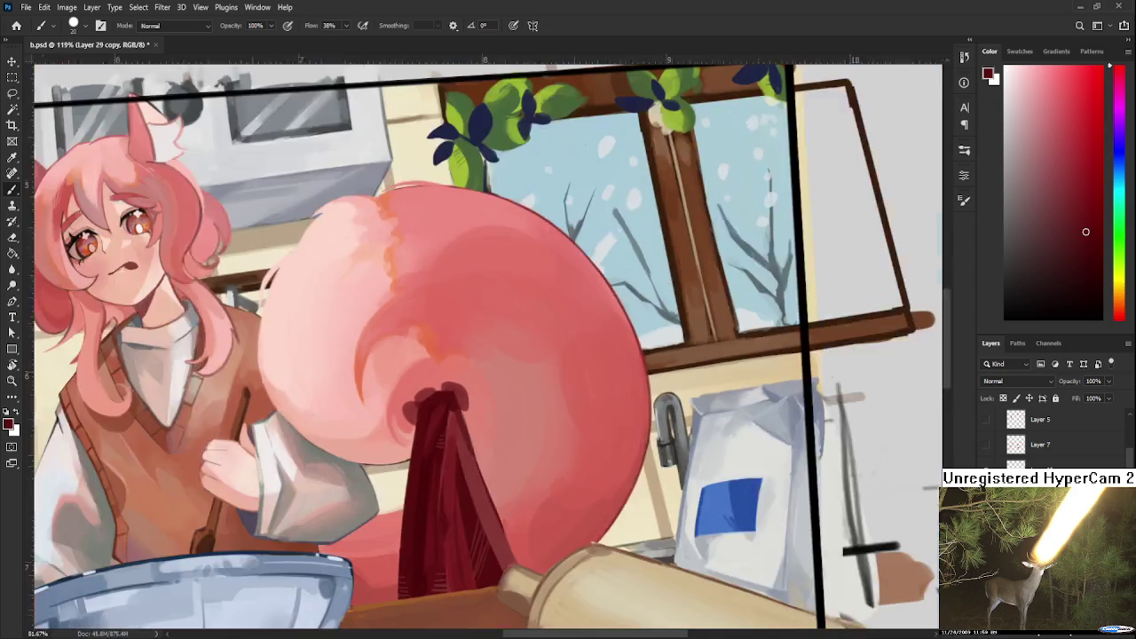
Undo the dark red blobs and try rounded arcs over the spike's tip.
{"action": "scroll", "coordinate": [475, 410], "scroll_direction": "up", "scroll_amount": 4}
{"action": "key", "text": "ctrl+z"}
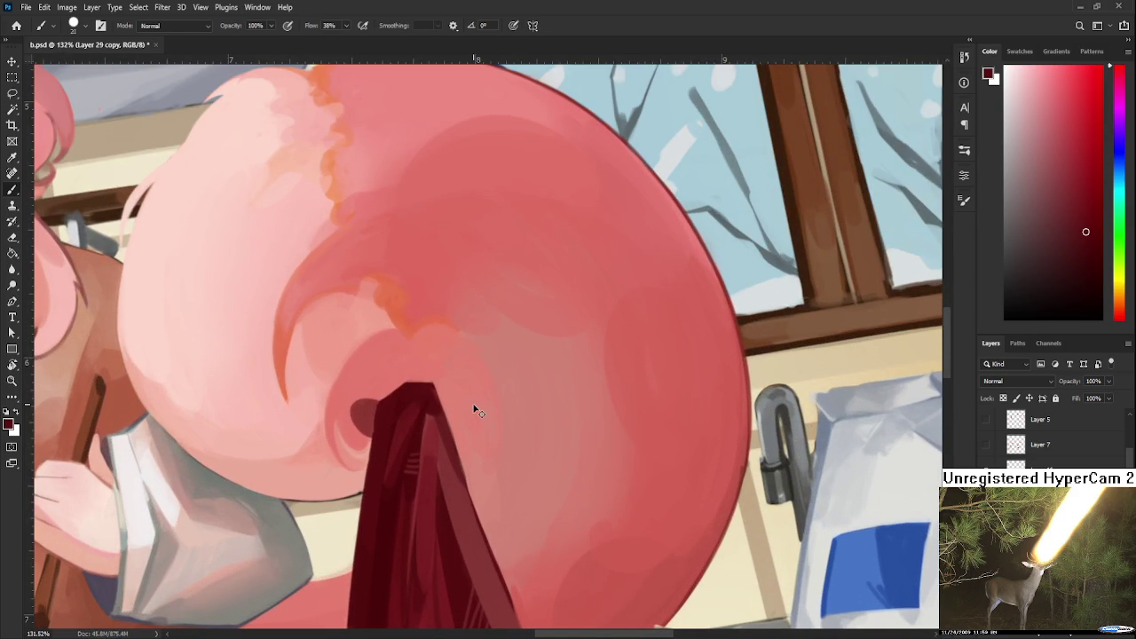
{"action": "key", "text": "ctrl+z"}
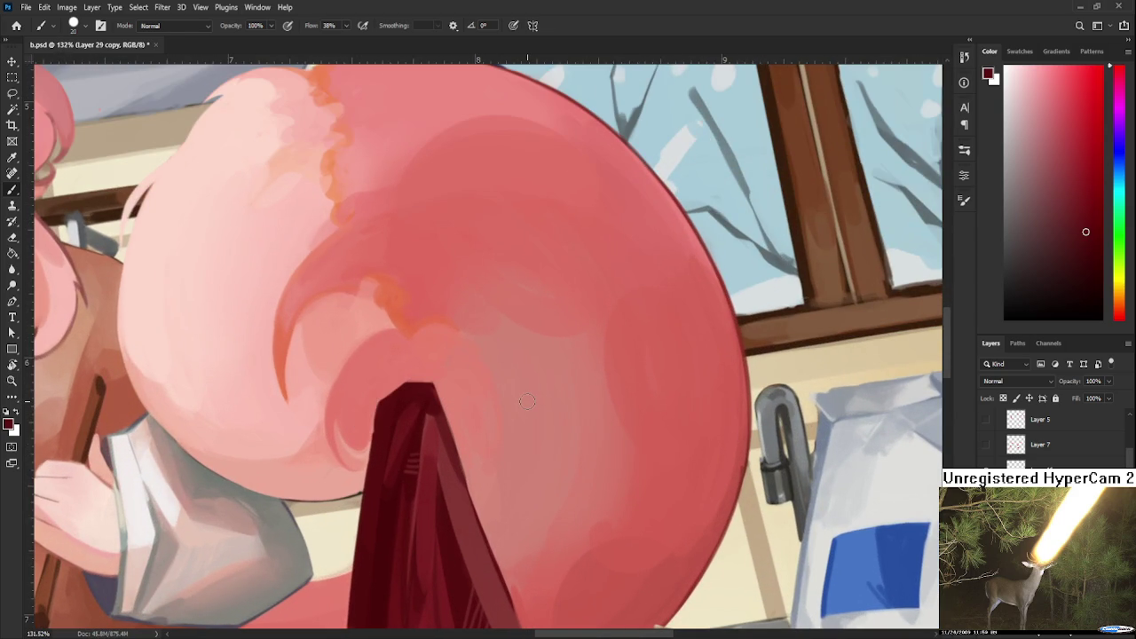
{"action": "left_click_drag", "start_coordinate": [388, 398], "coordinate": [449, 436]}
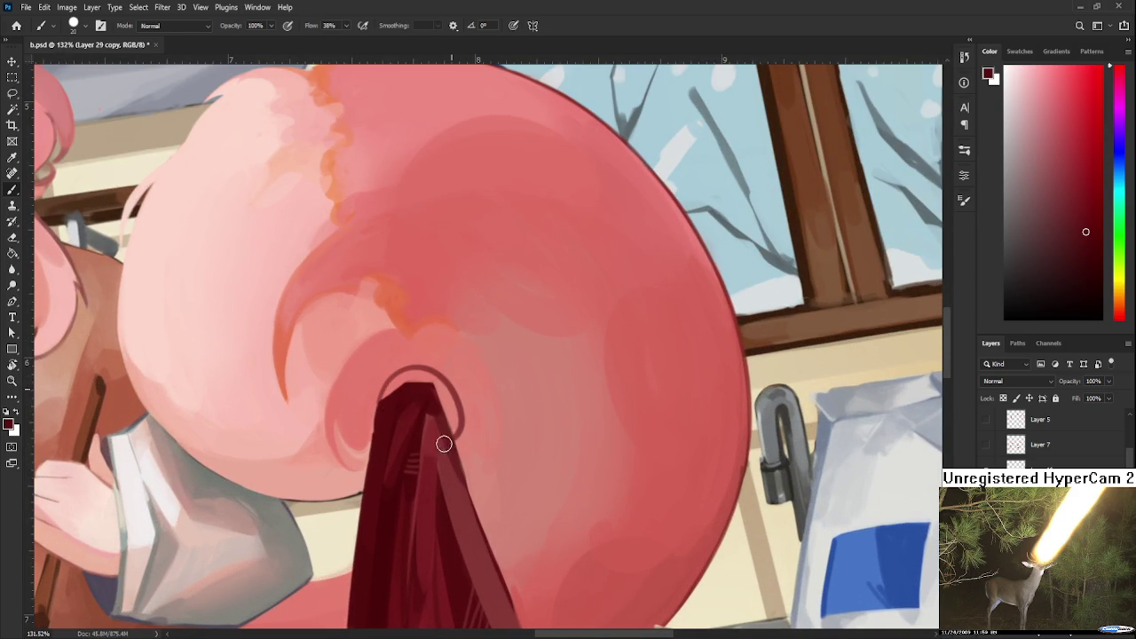
{"action": "key", "text": "ctrl+z"}
{"action": "left_click_drag", "start_coordinate": [380, 400], "coordinate": [433, 406]}
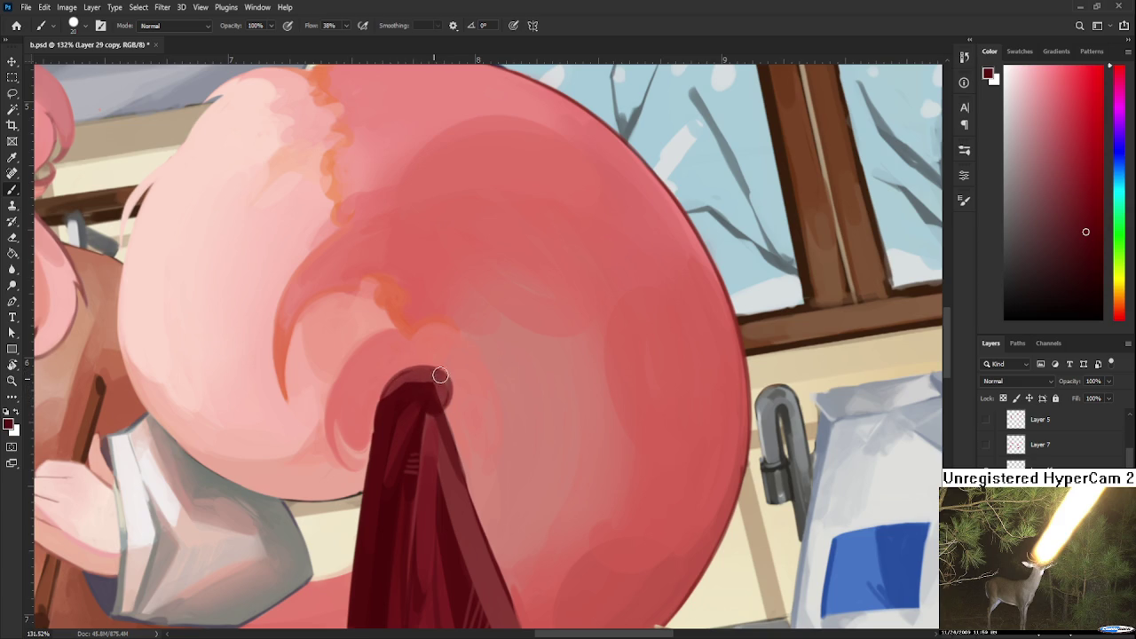
{"action": "left_click_drag", "start_coordinate": [477, 395], "coordinate": [459, 446]}
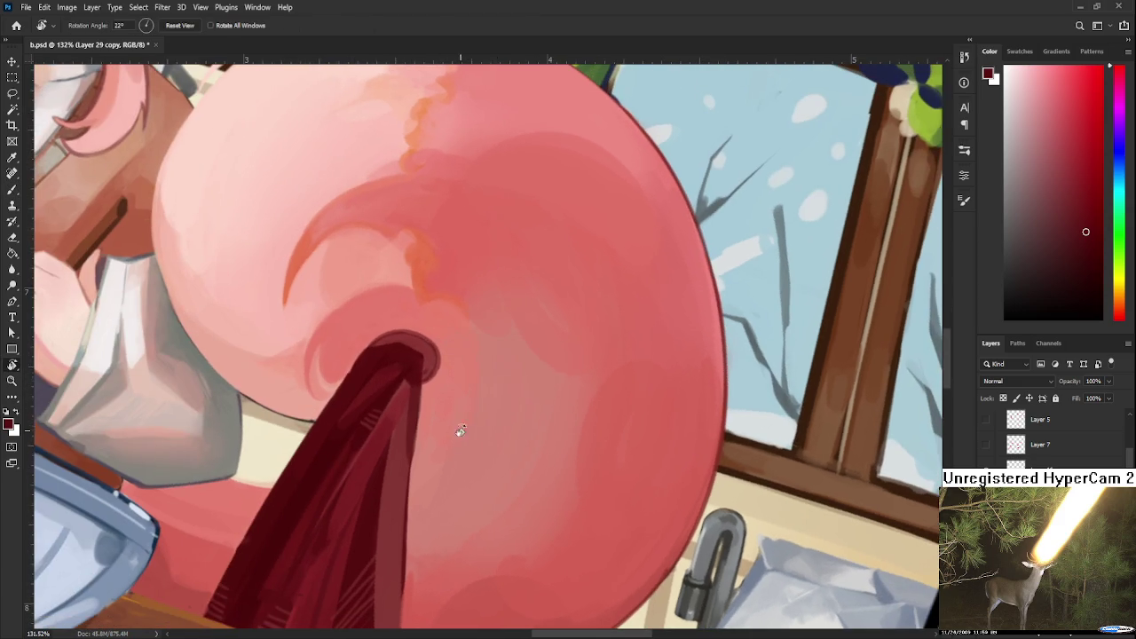
{"action": "key", "text": "ctrl+z"}
Draw a darker, rounder outline on the tip, alternating pink and dark red samples.
{"action": "left_click_drag", "start_coordinate": [436, 357], "coordinate": [420, 431]}
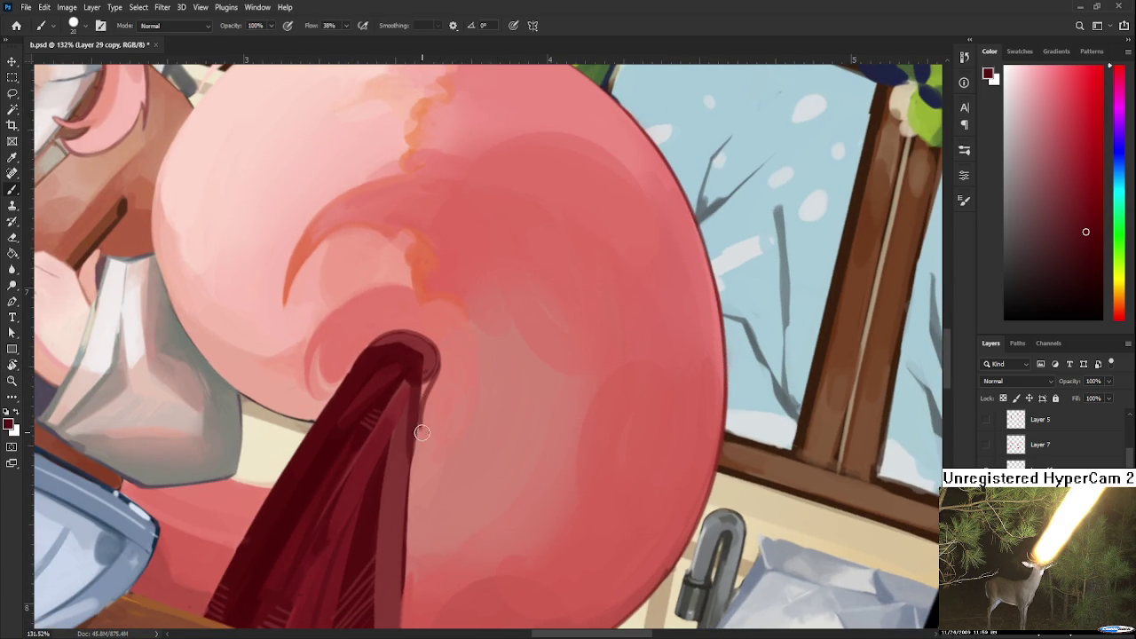
{"action": "left_click", "coordinate": [448, 386], "text": "alt"}
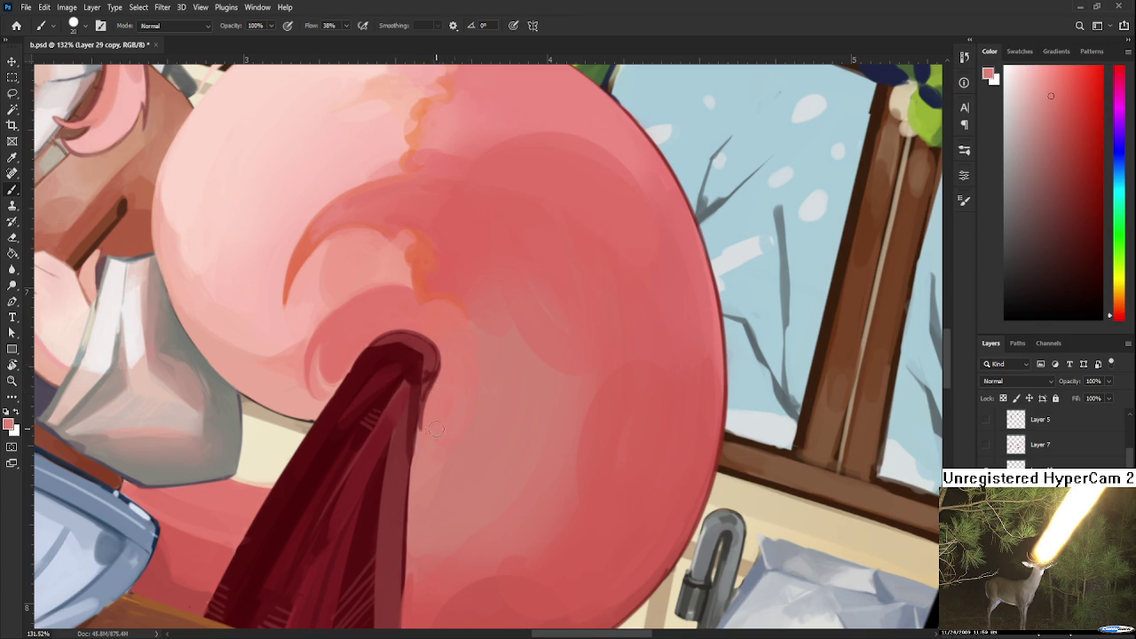
{"action": "left_click", "coordinate": [417, 375], "text": "alt"}
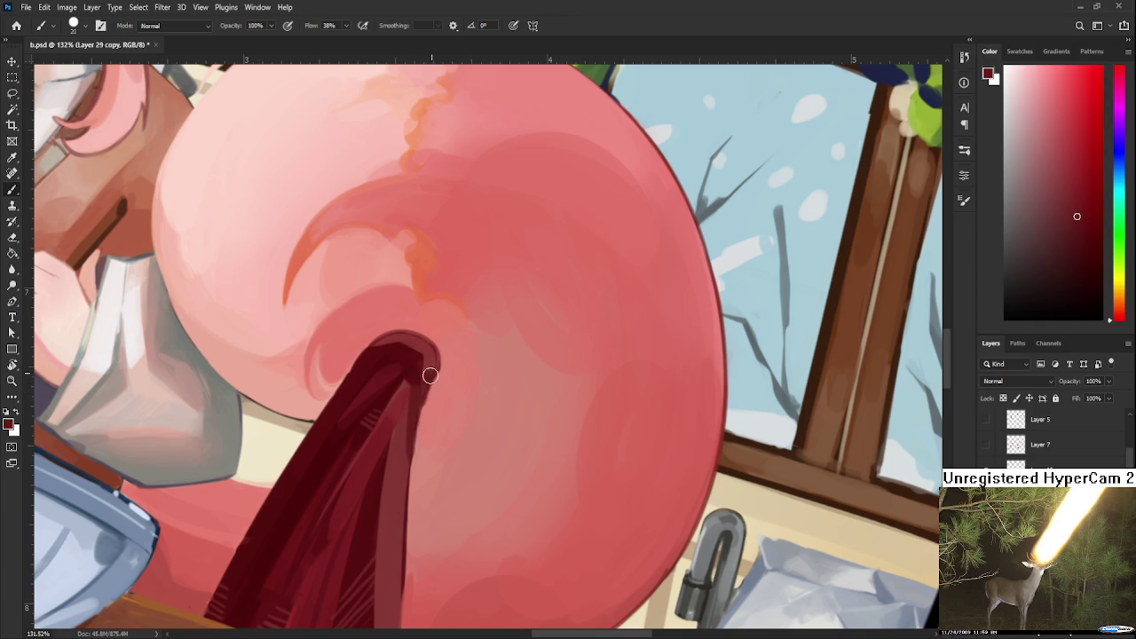
{"action": "left_click", "coordinate": [431, 359], "text": "alt"}
{"action": "left_click", "coordinate": [426, 380], "text": "alt"}
{"action": "left_click_drag", "start_coordinate": [435, 364], "coordinate": [419, 412]}
{"action": "left_click", "coordinate": [444, 376], "text": "alt"}
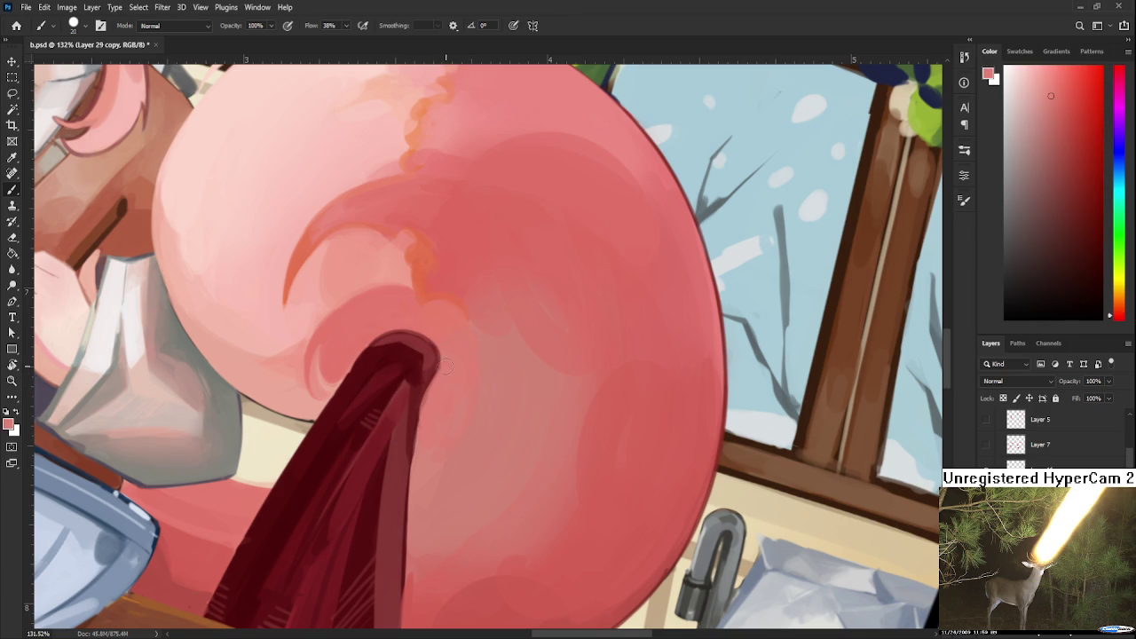
{"action": "left_click", "coordinate": [441, 360], "text": "alt"}
Resample dark red and pink beside the tip and rotate the view to a new angle.
{"action": "left_click_drag", "start_coordinate": [447, 372], "coordinate": [436, 443]}
{"action": "left_click", "coordinate": [418, 430], "text": "alt"}
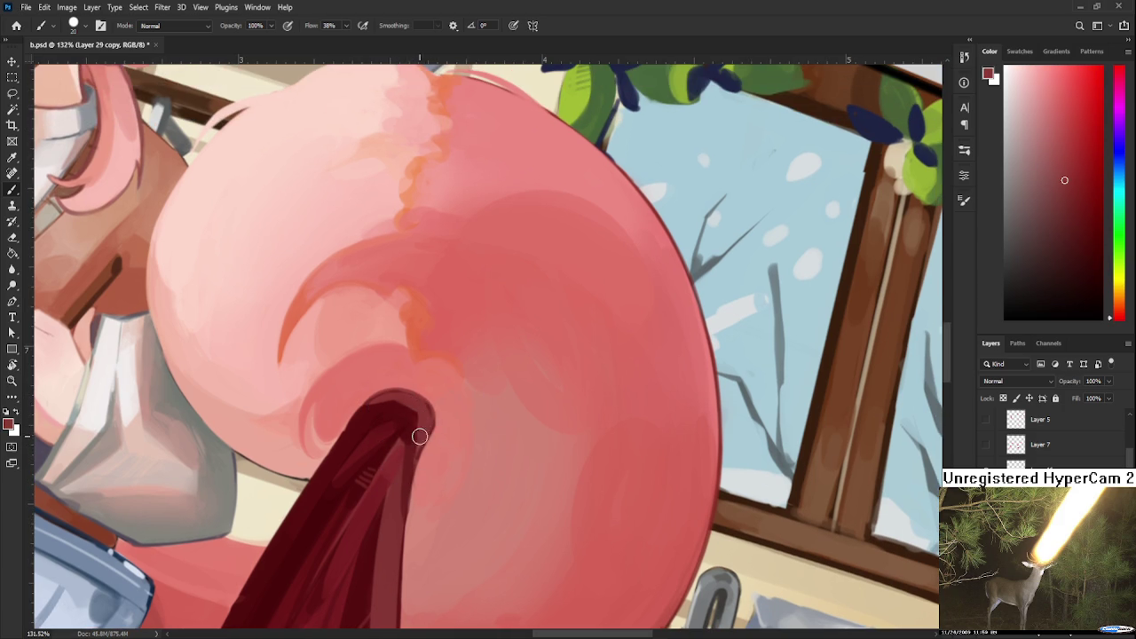
{"action": "left_click", "coordinate": [431, 444], "text": "alt"}
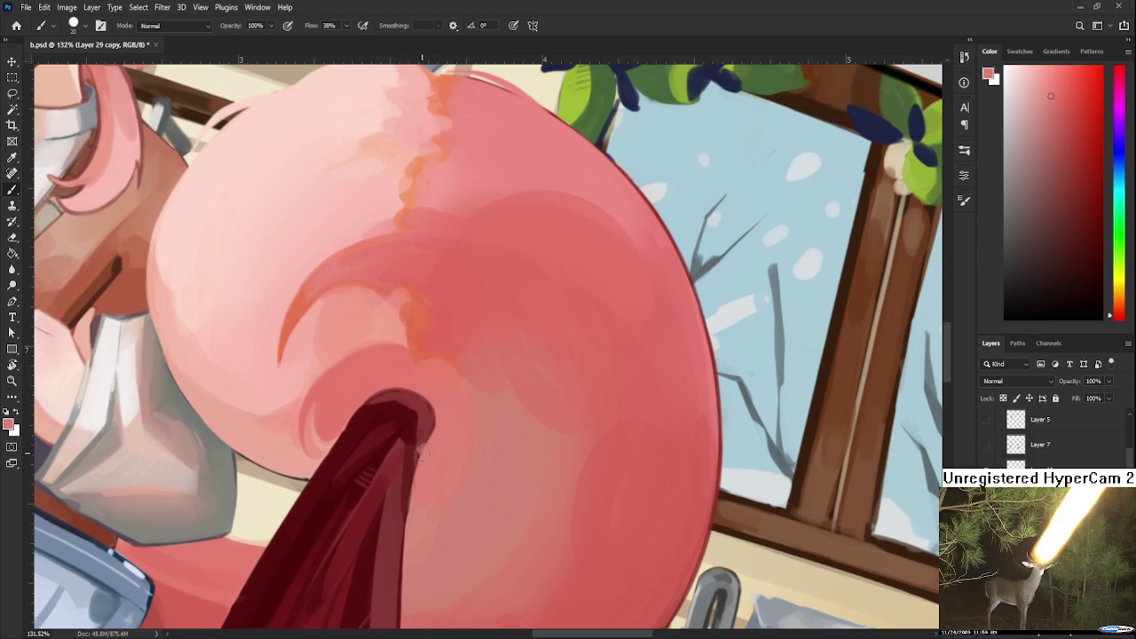
{"action": "key", "text": "r"}
{"action": "mouse_move", "coordinate": [451, 464]}
{"action": "left_mouse_down"}
{"action": "mouse_move", "coordinate": [506, 442]}
{"action": "mouse_move", "coordinate": [549, 396]}
{"action": "mouse_move", "coordinate": [375, 393]}
{"action": "left_mouse_up"}
{"action": "scroll", "coordinate": [549, 395], "scroll_direction": "down", "scroll_amount": 5}
{"action": "scroll", "coordinate": [549, 395], "scroll_direction": "up", "scroll_amount": 3}
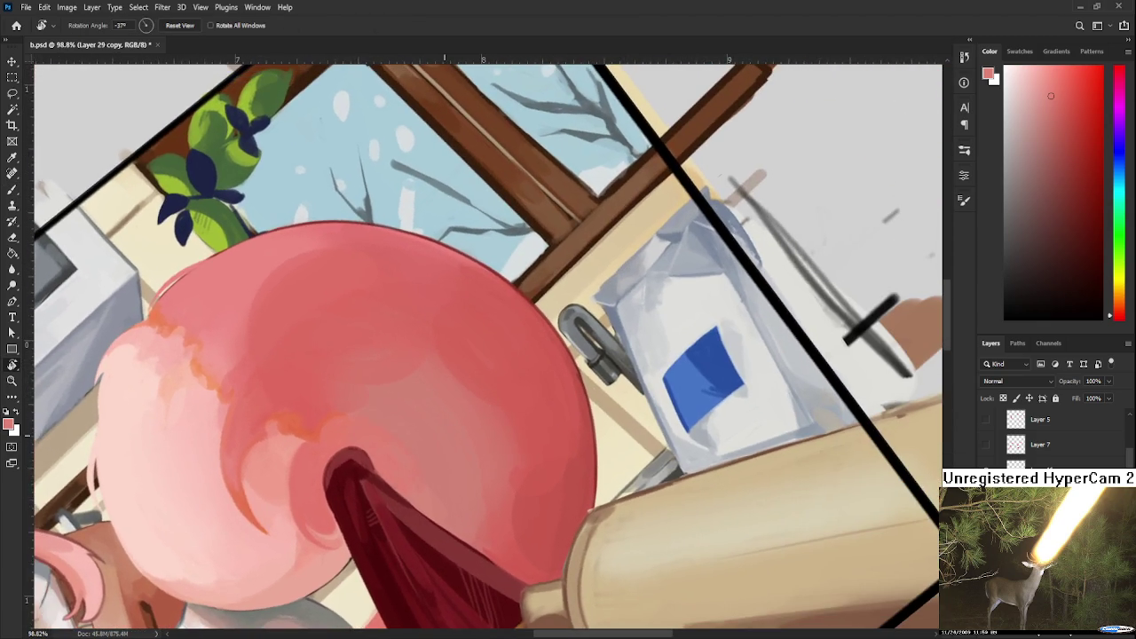
Level the view and extend the spike's dark tip with darker red strokes.
{"action": "scroll", "coordinate": [396, 438], "scroll_direction": "up", "scroll_amount": 3}
{"action": "left_click_drag", "start_coordinate": [393, 436], "coordinate": [476, 474]}
{"action": "key", "text": "b"}
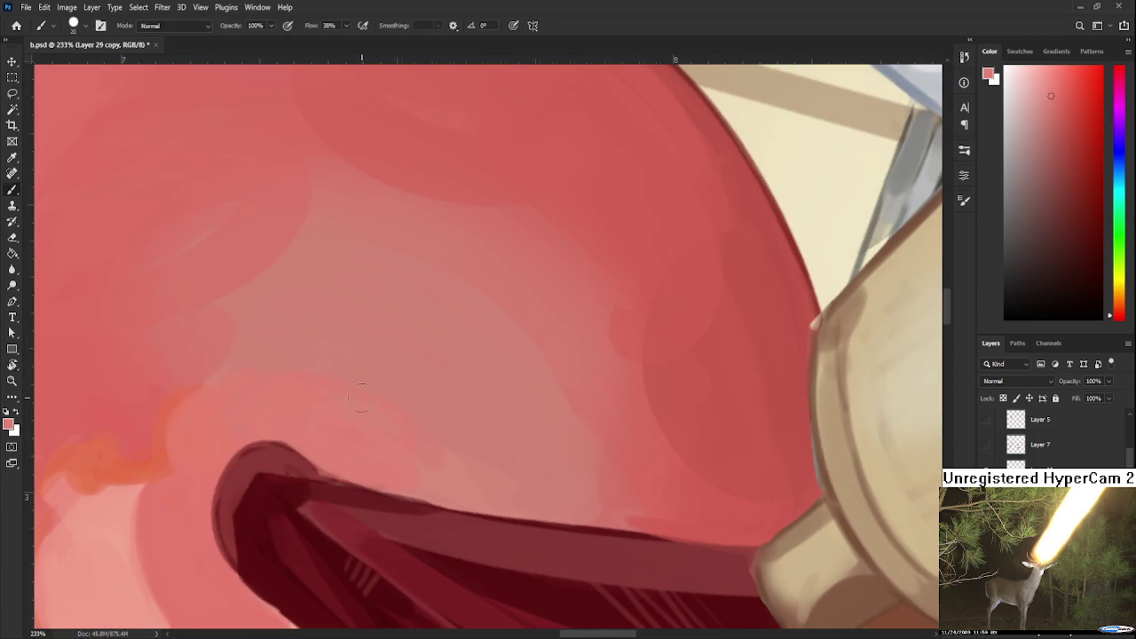
{"action": "left_click", "coordinate": [293, 441], "text": "alt"}
{"action": "left_click_drag", "start_coordinate": [266, 450], "coordinate": [337, 466]}
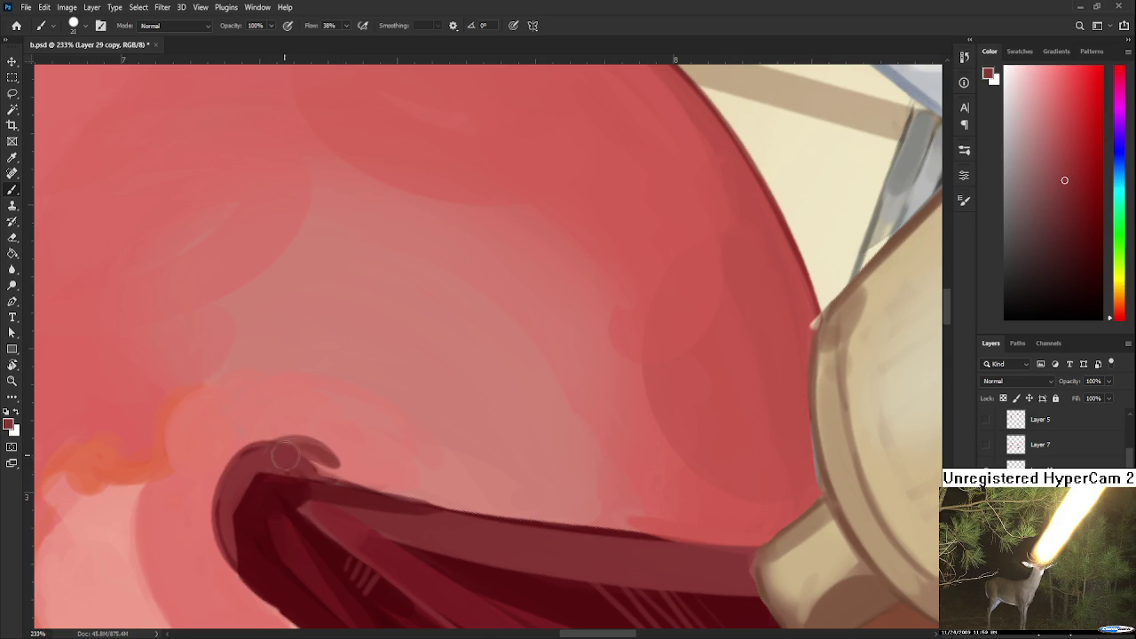
{"action": "mouse_move", "coordinate": [268, 448]}
{"action": "left_mouse_down"}
{"action": "mouse_move", "coordinate": [346, 471]}
{"action": "mouse_move", "coordinate": [433, 388]}
{"action": "left_mouse_up"}
{"action": "left_click", "coordinate": [333, 440], "text": "alt"}
{"action": "left_click", "coordinate": [346, 455], "text": "alt"}
Rotate the canvas to a comfortable angle and paint dark red along the spike's edge.
{"action": "key", "text": "r"}
{"action": "key", "text": "b"}
{"action": "left_click", "coordinate": [425, 387], "text": "alt"}
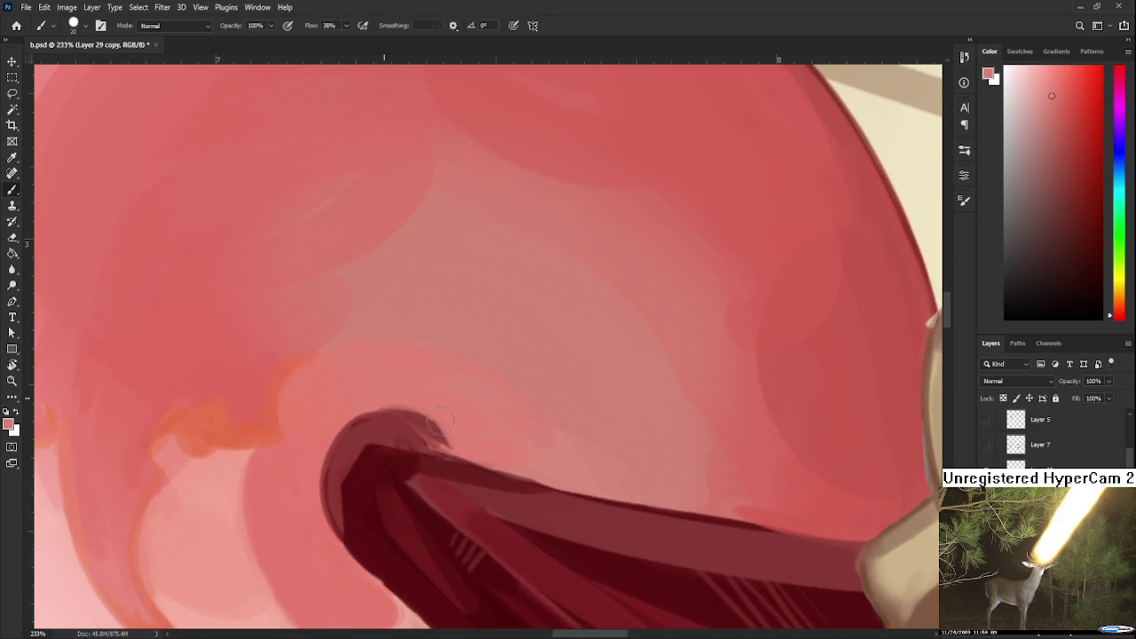
{"action": "left_click", "coordinate": [434, 421], "text": "alt"}
{"action": "key", "text": "r"}
{"action": "mouse_move", "coordinate": [520, 421]}
{"action": "left_mouse_down"}
{"action": "mouse_move", "coordinate": [393, 426]}
{"action": "mouse_move", "coordinate": [416, 395]}
{"action": "mouse_move", "coordinate": [416, 435]}
{"action": "left_mouse_up"}
{"action": "key", "text": "b"}
{"action": "left_click", "coordinate": [448, 418], "text": "alt"}
Soften the dark tip's edge with dabs of lighter tail pink.
{"action": "left_click", "coordinate": [414, 391], "text": "alt"}
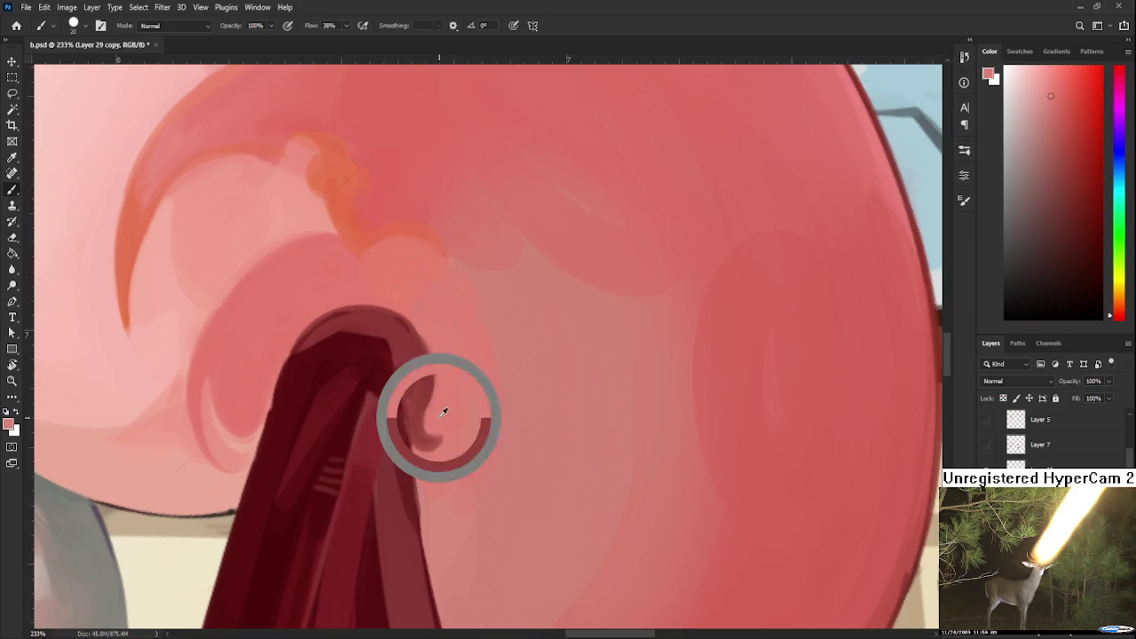
{"action": "left_click", "coordinate": [418, 393], "text": "alt"}
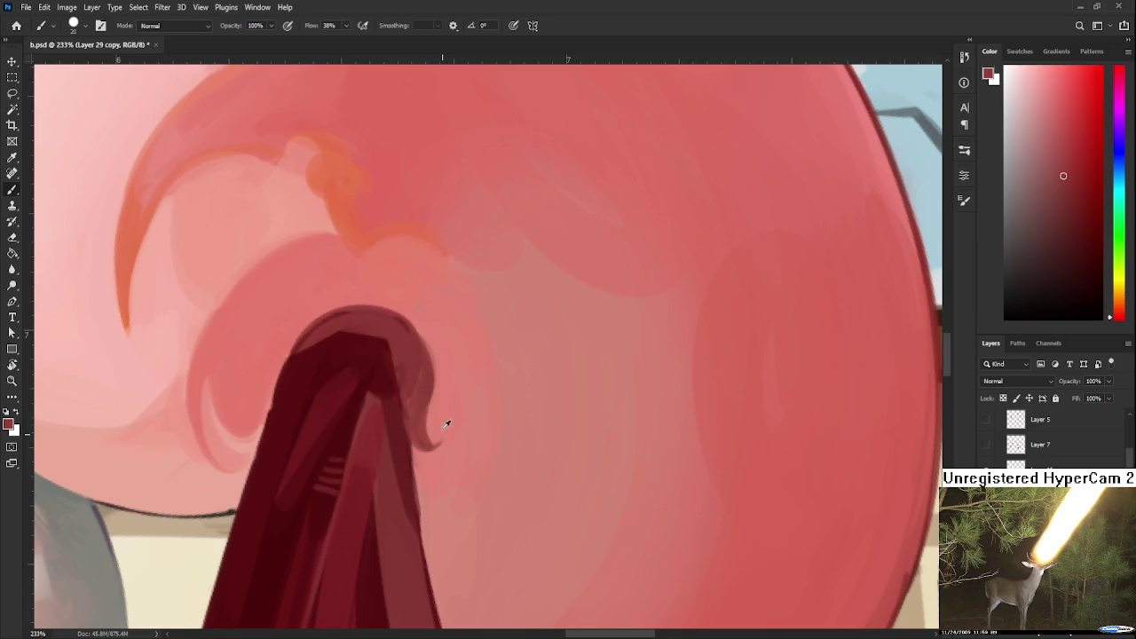
{"action": "left_click", "coordinate": [410, 407], "text": "alt"}
{"action": "left_click", "coordinate": [443, 443], "text": "alt"}
{"action": "mouse_move", "coordinate": [447, 441]}
{"action": "left_mouse_down"}
{"action": "mouse_move", "coordinate": [467, 469]}
{"action": "mouse_move", "coordinate": [438, 510]}
{"action": "mouse_move", "coordinate": [481, 549]}
{"action": "left_mouse_up"}
{"action": "left_click", "coordinate": [448, 463], "text": "alt"}
{"action": "left_click", "coordinate": [454, 504], "text": "alt"}
{"action": "left_click", "coordinate": [456, 418], "text": "alt"}
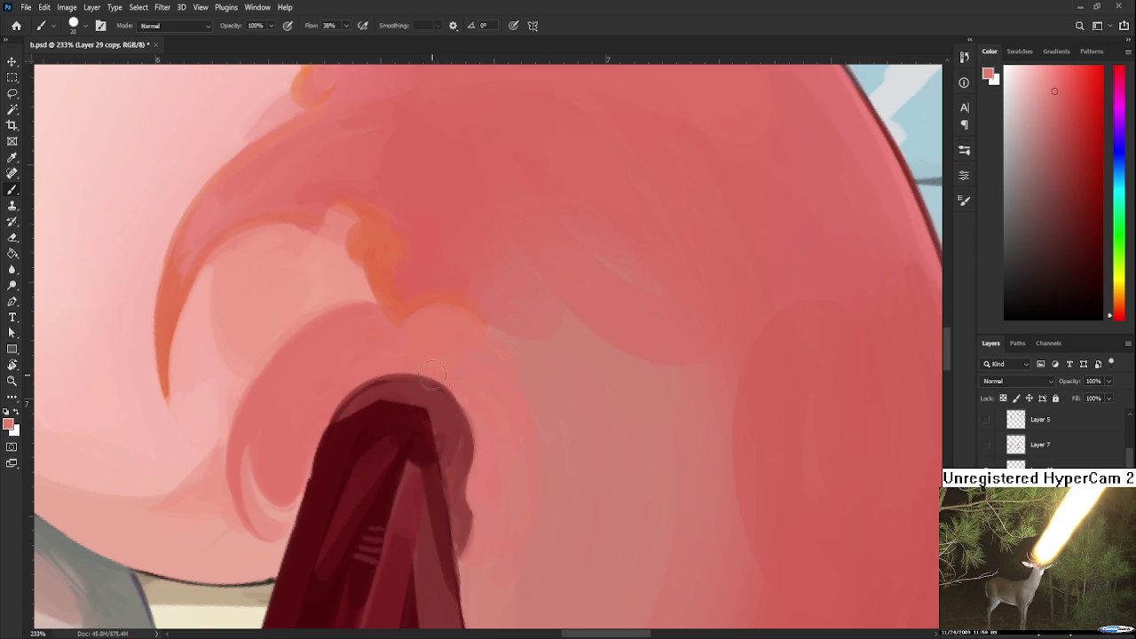
Shrink the brush and paint a thin dark red line along the tip's upper-left edge.
{"action": "left_click_drag", "start_coordinate": [428, 364], "coordinate": [479, 323]}
{"action": "left_click", "coordinate": [417, 349], "text": "alt"}
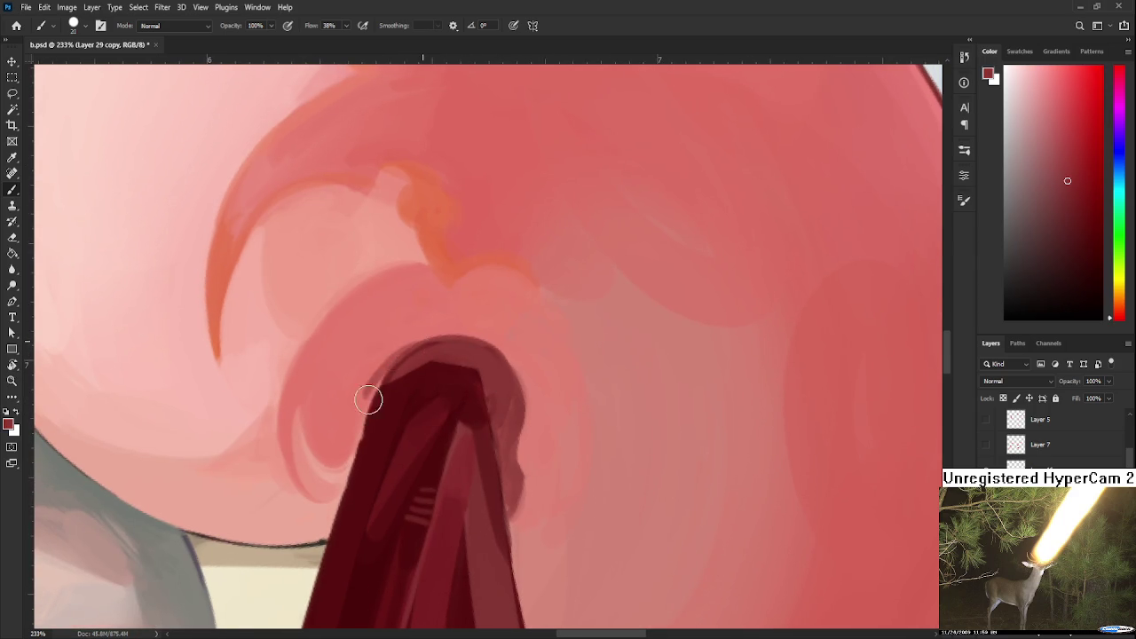
{"action": "key", "text": "bracketleft"}
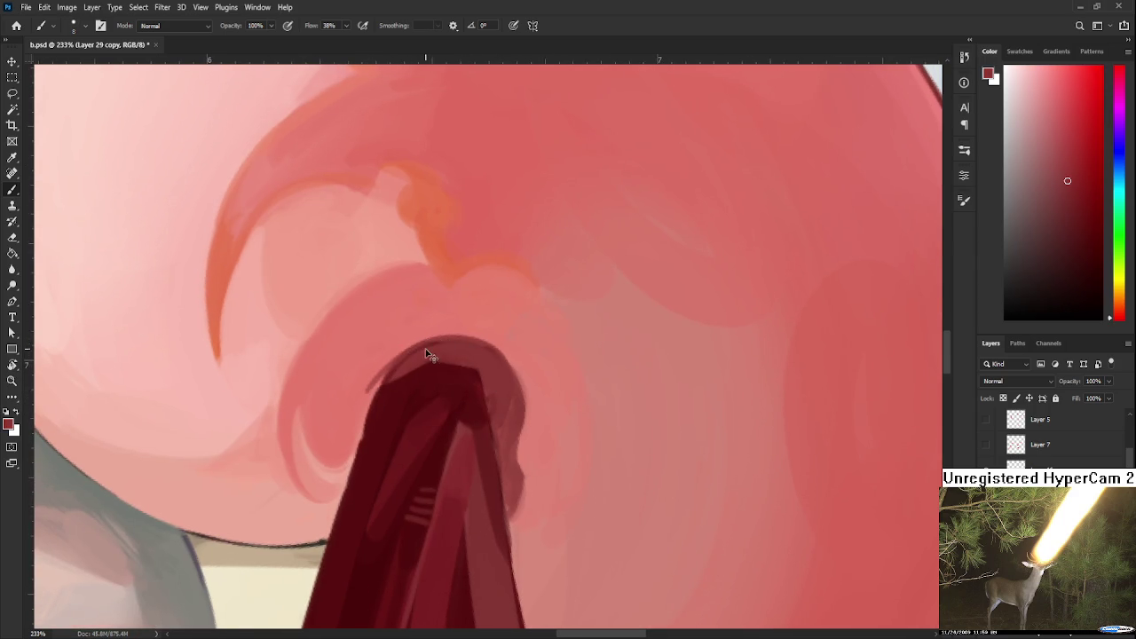
{"action": "left_click", "coordinate": [402, 341], "text": "alt"}
{"action": "left_click", "coordinate": [413, 358], "text": "alt"}
{"action": "left_click_drag", "start_coordinate": [426, 341], "coordinate": [359, 391]}
{"action": "left_click", "coordinate": [426, 333], "text": "alt"}
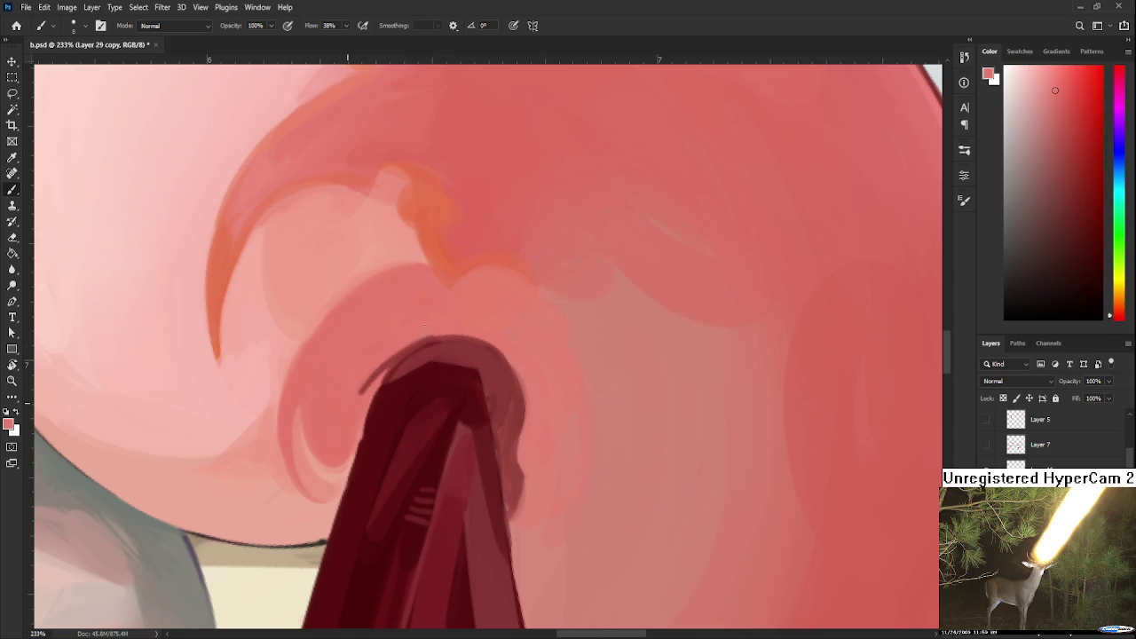
Enlarge the brush and darken across the tip and the area just right of it.
{"action": "mouse_move", "coordinate": [525, 384]}
{"action": "left_mouse_down"}
{"action": "mouse_move", "coordinate": [471, 418]}
{"action": "mouse_move", "coordinate": [519, 418]}
{"action": "mouse_move", "coordinate": [555, 391]}
{"action": "left_mouse_up"}
{"action": "left_click", "coordinate": [475, 422], "text": "alt"}
{"action": "left_click", "coordinate": [470, 323], "text": "alt"}
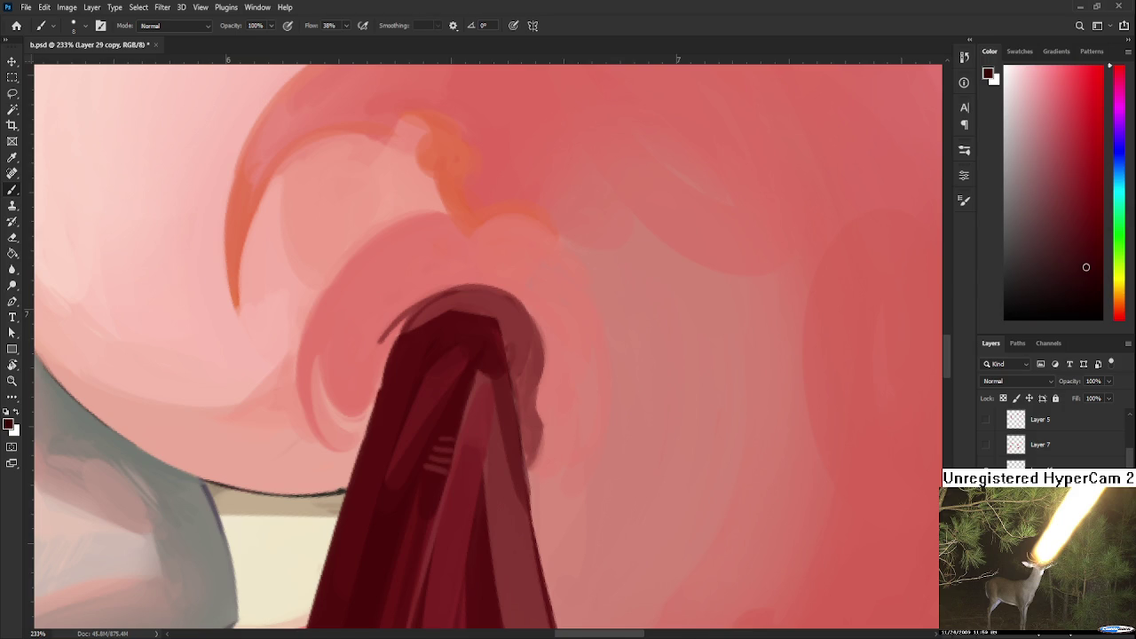
{"action": "key", "text": "]"}
{"action": "left_click_drag", "start_coordinate": [457, 315], "coordinate": [398, 338]}
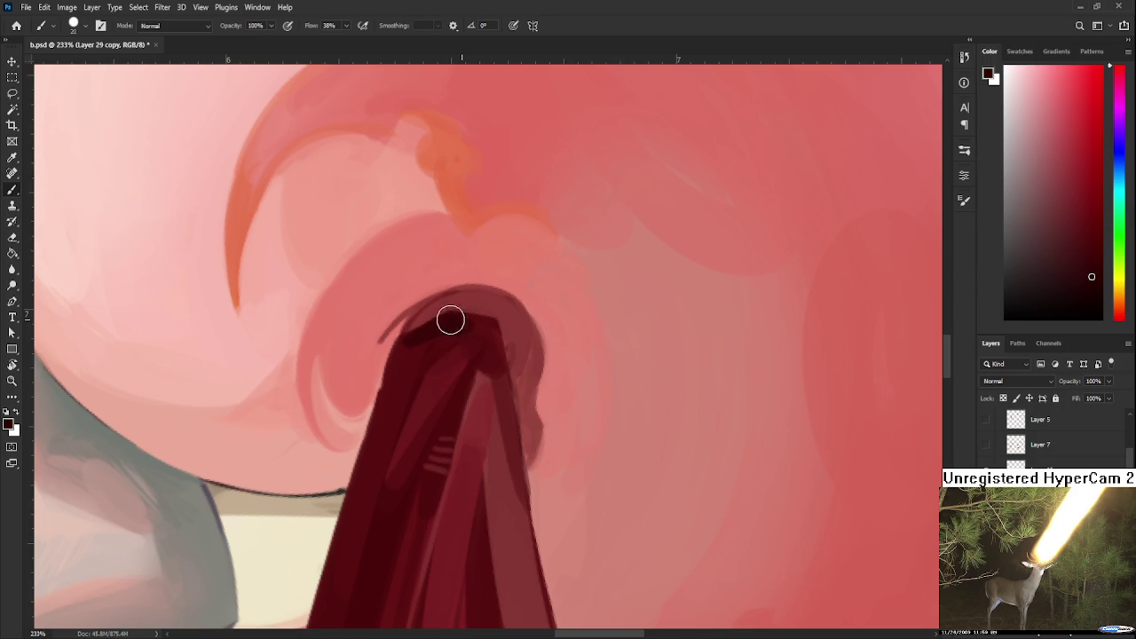
{"action": "left_click_drag", "start_coordinate": [497, 322], "coordinate": [507, 352]}
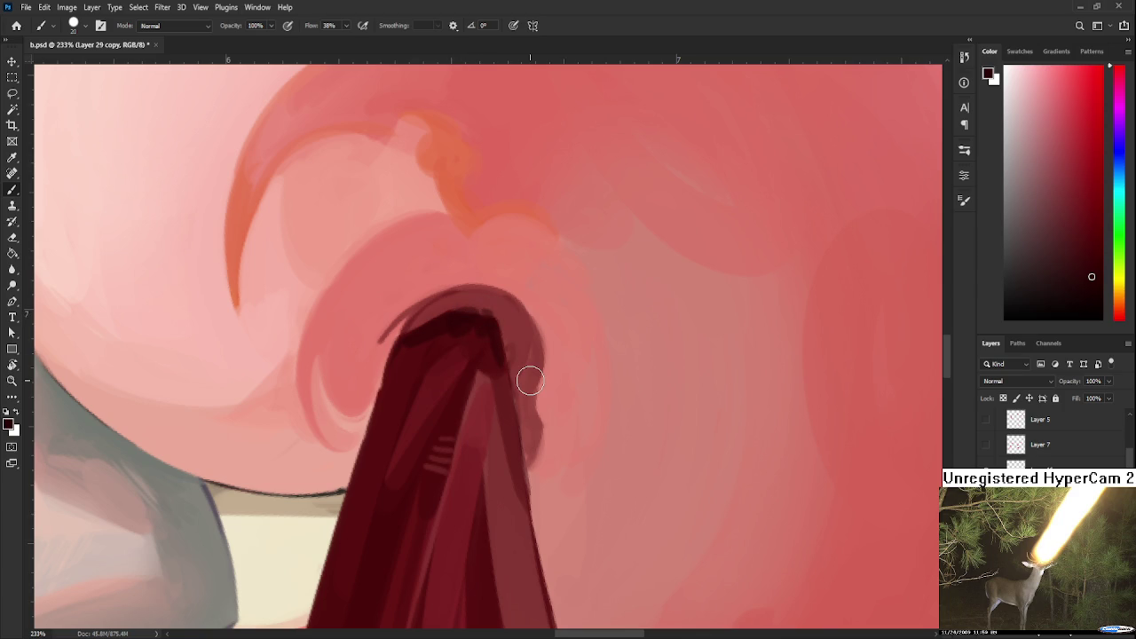
Blend the dark shape's right edge into the tail with pink strokes.
{"action": "scroll", "coordinate": [530, 379], "scroll_direction": "down", "scroll_amount": 6}
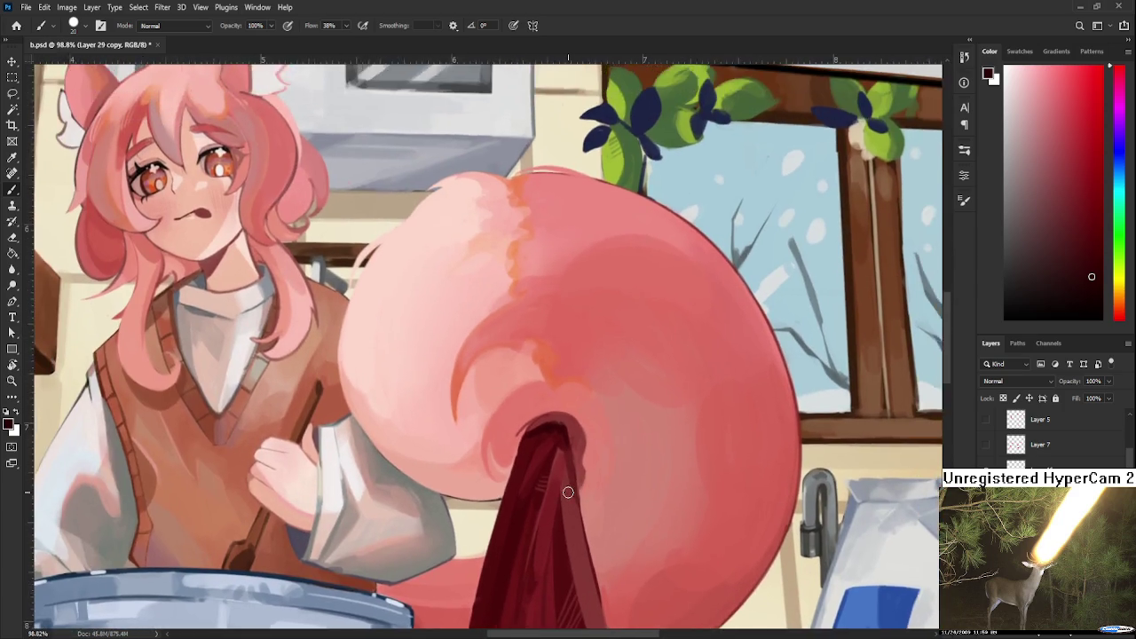
{"action": "left_click_drag", "start_coordinate": [563, 451], "coordinate": [639, 500]}
{"action": "scroll", "coordinate": [638, 500], "scroll_direction": "up", "scroll_amount": 2}
{"action": "scroll", "coordinate": [621, 497], "scroll_direction": "up", "scroll_amount": 2}
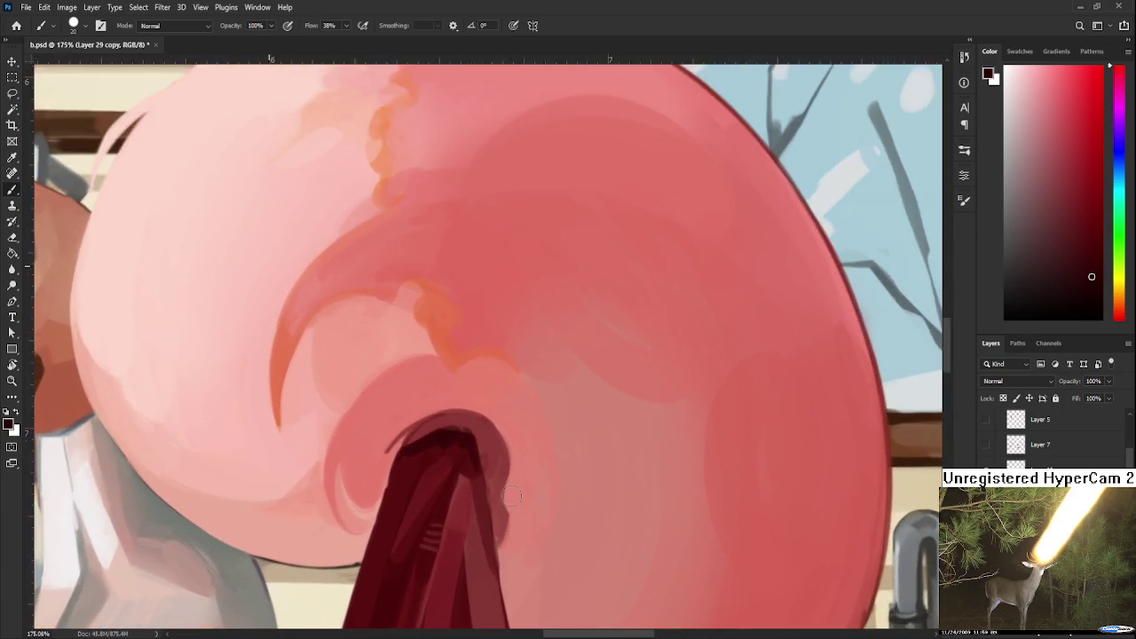
{"action": "scroll", "coordinate": [532, 497], "scroll_direction": "up", "scroll_amount": 2}
{"action": "left_click_drag", "start_coordinate": [537, 439], "coordinate": [493, 451]}
{"action": "left_click", "coordinate": [462, 457], "text": "alt"}
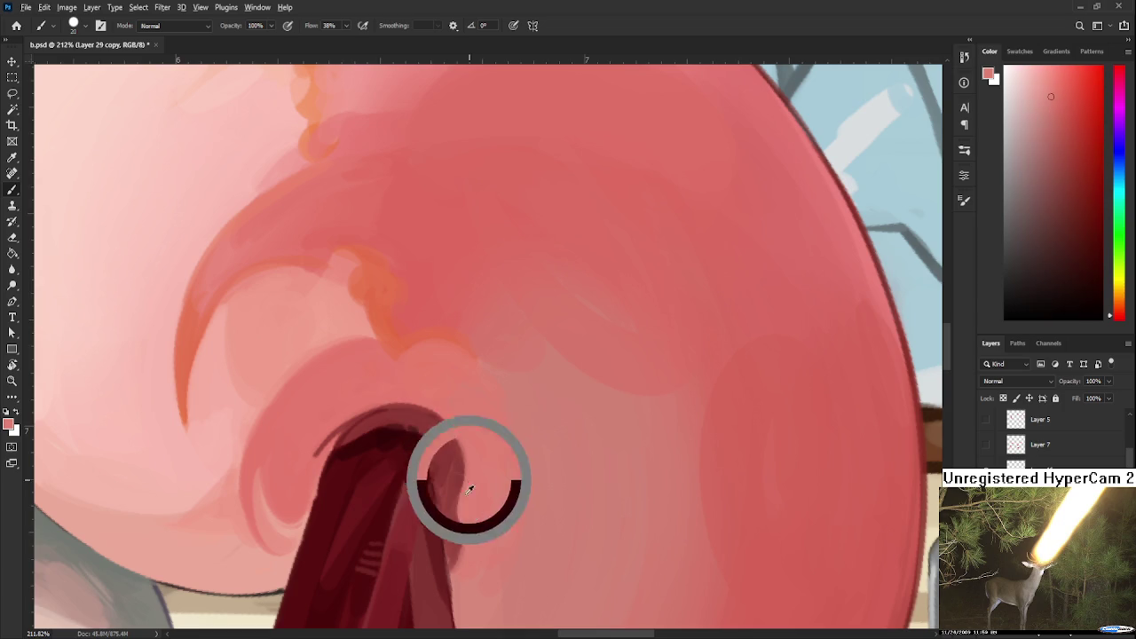
{"action": "left_click_drag", "start_coordinate": [454, 524], "coordinate": [434, 427]}
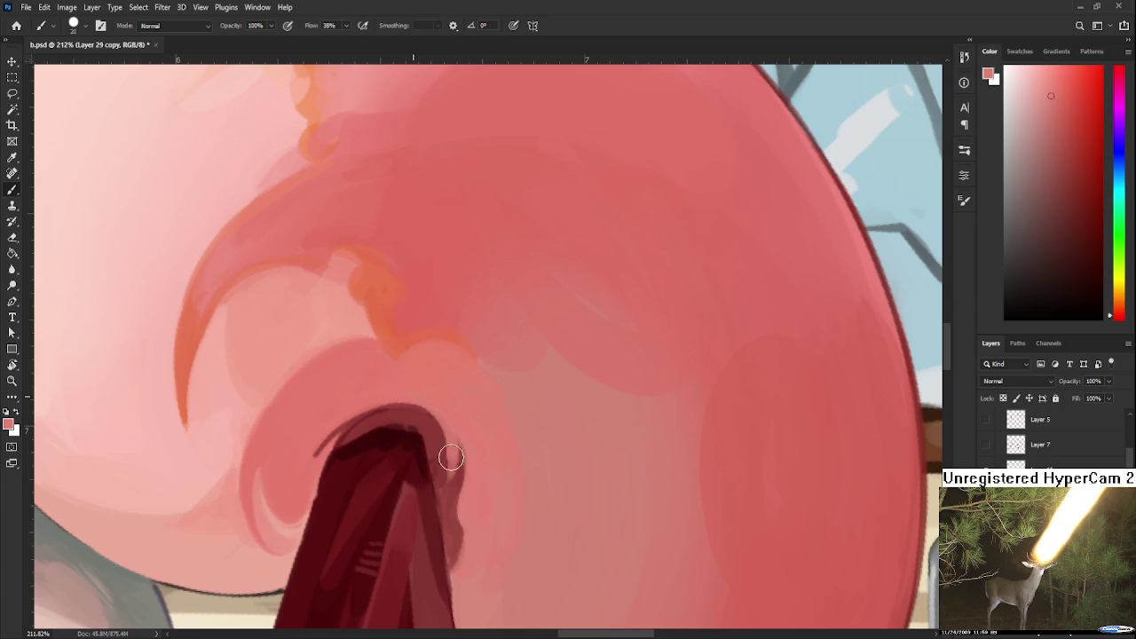
{"action": "mouse_move", "coordinate": [441, 474]}
{"action": "left_mouse_down"}
{"action": "mouse_move", "coordinate": [457, 577]}
{"action": "mouse_move", "coordinate": [462, 448]}
{"action": "mouse_move", "coordinate": [450, 551]}
{"action": "left_mouse_up"}
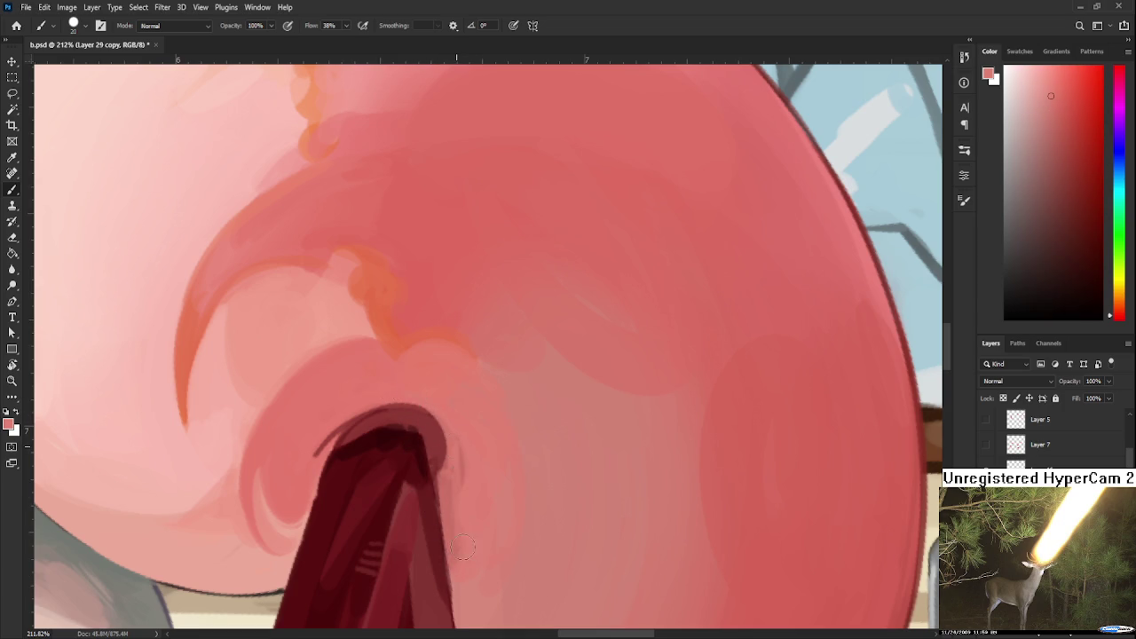
{"action": "left_click_drag", "start_coordinate": [464, 470], "coordinate": [447, 429]}
Add dark red strokes along the dark shape's left edge.
{"action": "left_click_drag", "start_coordinate": [457, 493], "coordinate": [462, 470]}
{"action": "scroll", "coordinate": [467, 444], "scroll_direction": "down", "scroll_amount": 5}
{"action": "scroll", "coordinate": [479, 443], "scroll_direction": "down", "scroll_amount": 2}
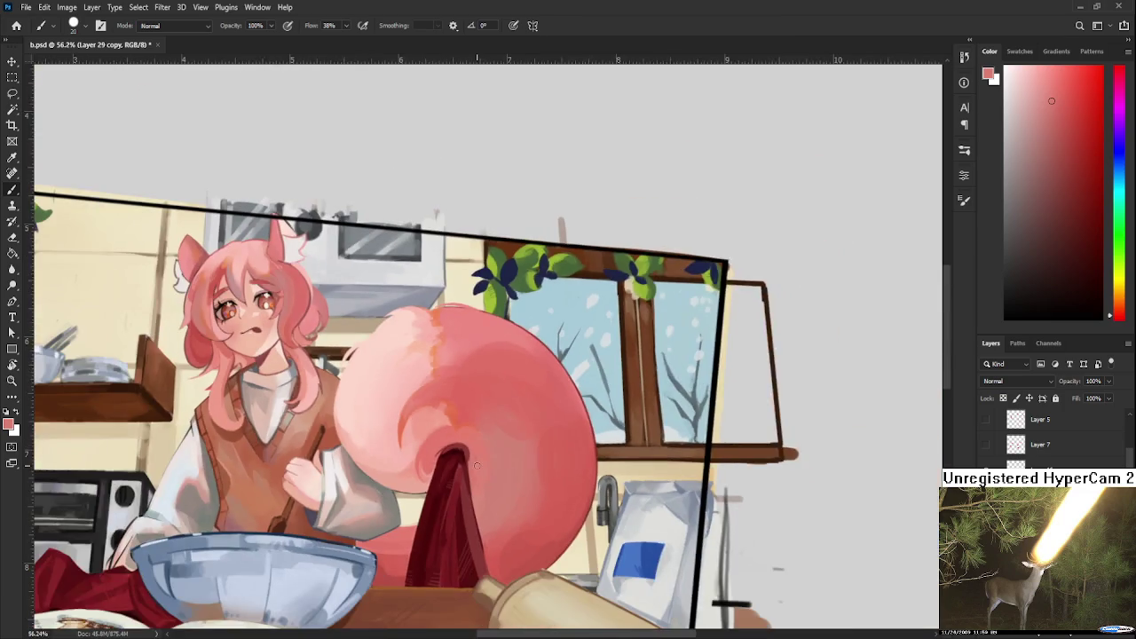
{"action": "scroll", "coordinate": [506, 441], "scroll_direction": "up", "scroll_amount": 2}
{"action": "scroll", "coordinate": [529, 441], "scroll_direction": "up", "scroll_amount": 1}
{"action": "mouse_move", "coordinate": [530, 441]}
{"action": "left_mouse_down"}
{"action": "mouse_move", "coordinate": [573, 451]}
{"action": "mouse_move", "coordinate": [401, 400]}
{"action": "left_mouse_up"}
{"action": "scroll", "coordinate": [401, 400], "scroll_direction": "up", "scroll_amount": 3}
{"action": "scroll", "coordinate": [399, 482], "scroll_direction": "up", "scroll_amount": 2}
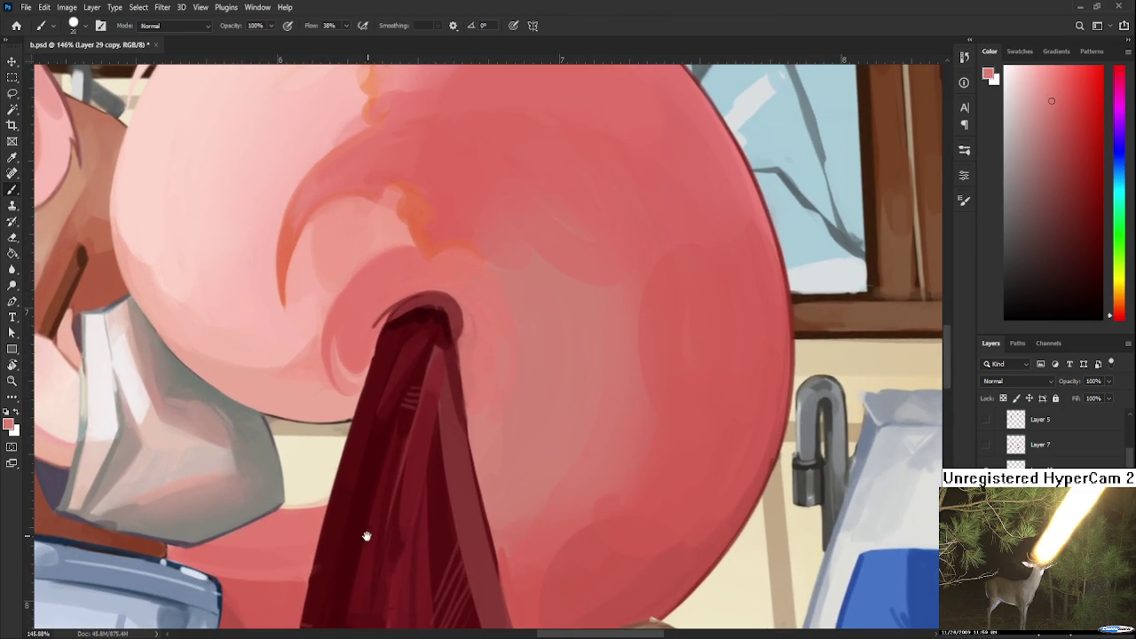
{"action": "left_click", "coordinate": [449, 311], "text": "alt"}
{"action": "mouse_move", "coordinate": [399, 558]}
{"action": "left_mouse_down"}
{"action": "mouse_move", "coordinate": [385, 400]}
{"action": "mouse_move", "coordinate": [327, 530]}
{"action": "mouse_move", "coordinate": [351, 453]}
{"action": "mouse_move", "coordinate": [353, 532]}
{"action": "mouse_move", "coordinate": [367, 392]}
{"action": "mouse_move", "coordinate": [353, 470]}
{"action": "left_mouse_up"}
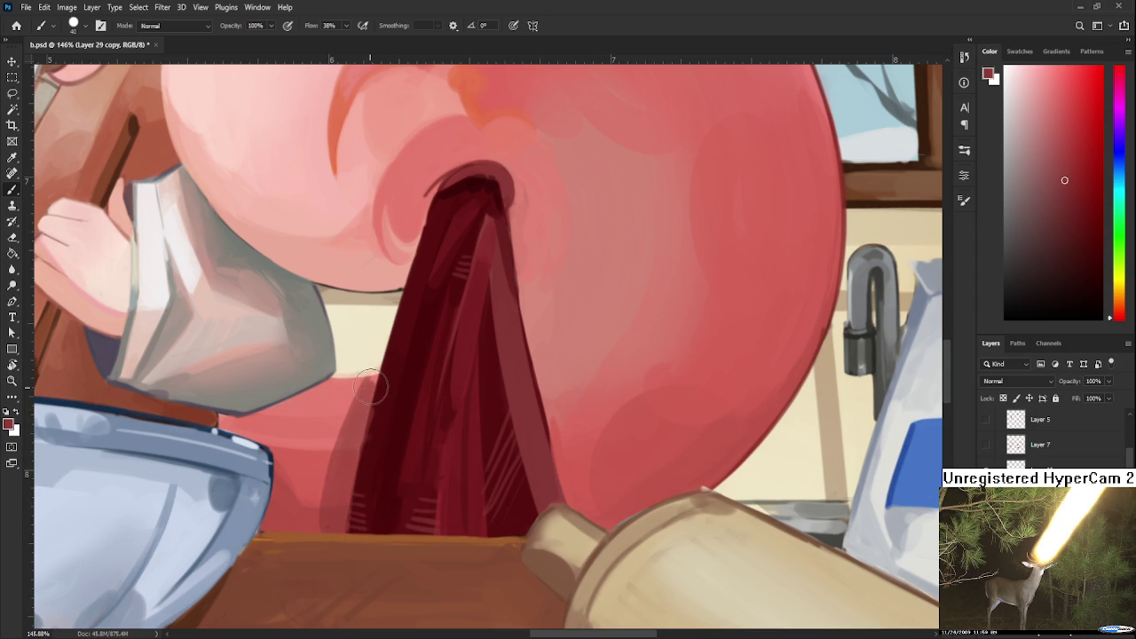
{"action": "left_click", "coordinate": [387, 390], "text": "alt"}
Save the painting and close b.psd.
{"action": "key", "text": "ctrl+s"}
{"action": "scroll", "coordinate": [469, 543], "scroll_direction": "down", "scroll_amount": 5}
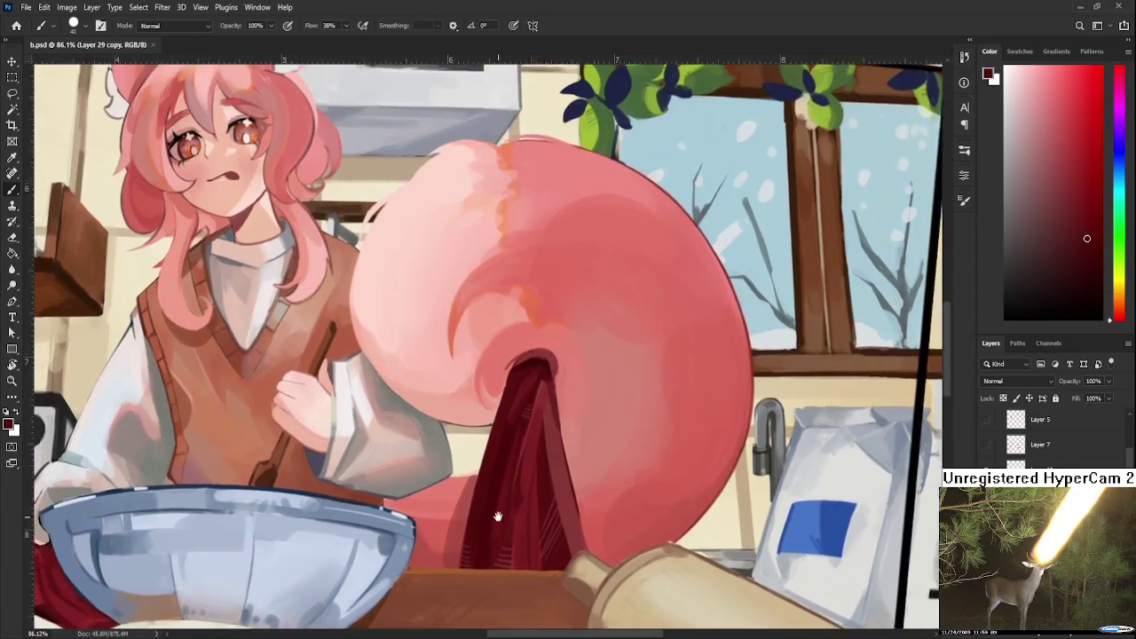
{"action": "scroll", "coordinate": [468, 543], "scroll_direction": "up", "scroll_amount": 2}
{"action": "scroll", "coordinate": [480, 499], "scroll_direction": "down", "scroll_amount": 4}
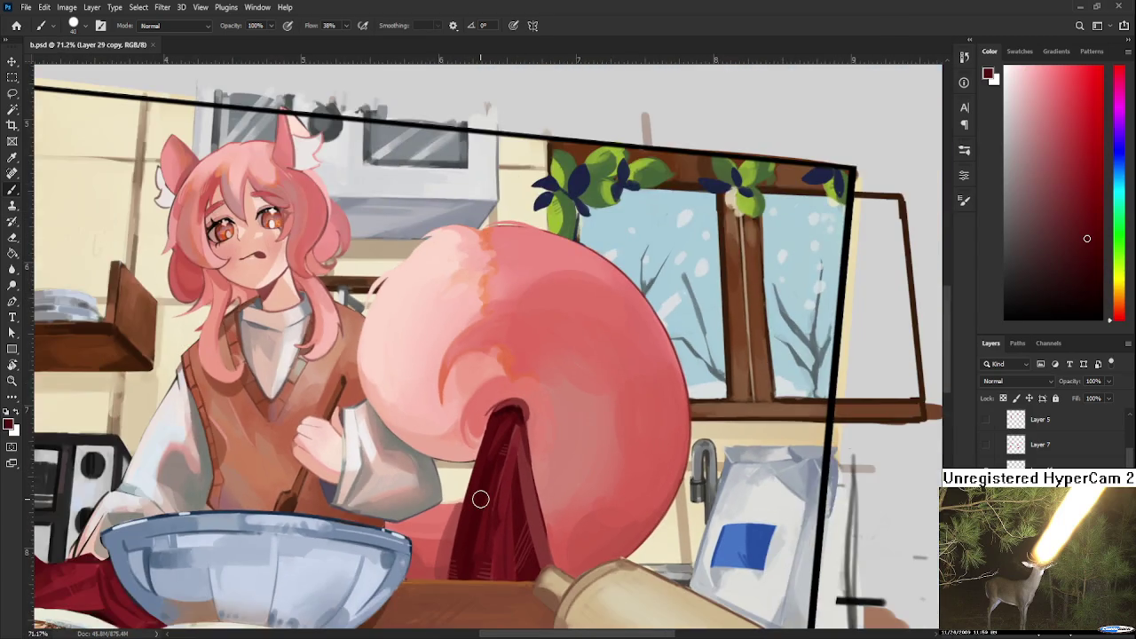
{"action": "scroll", "coordinate": [480, 499], "scroll_direction": "up", "scroll_amount": 3}
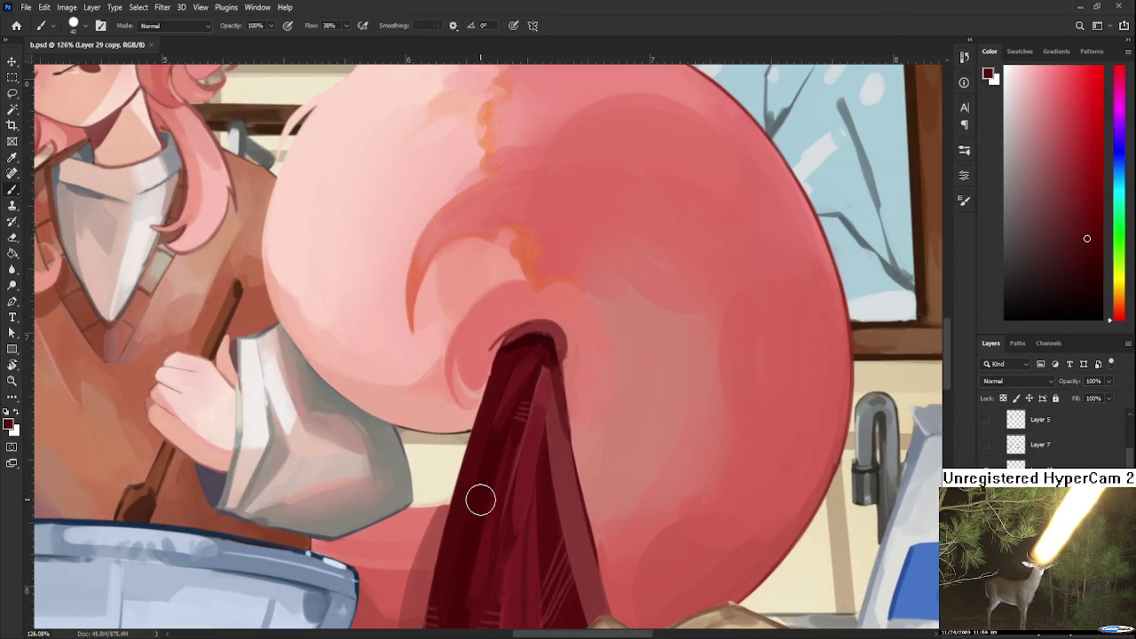
{"action": "left_click", "coordinate": [151, 44]}
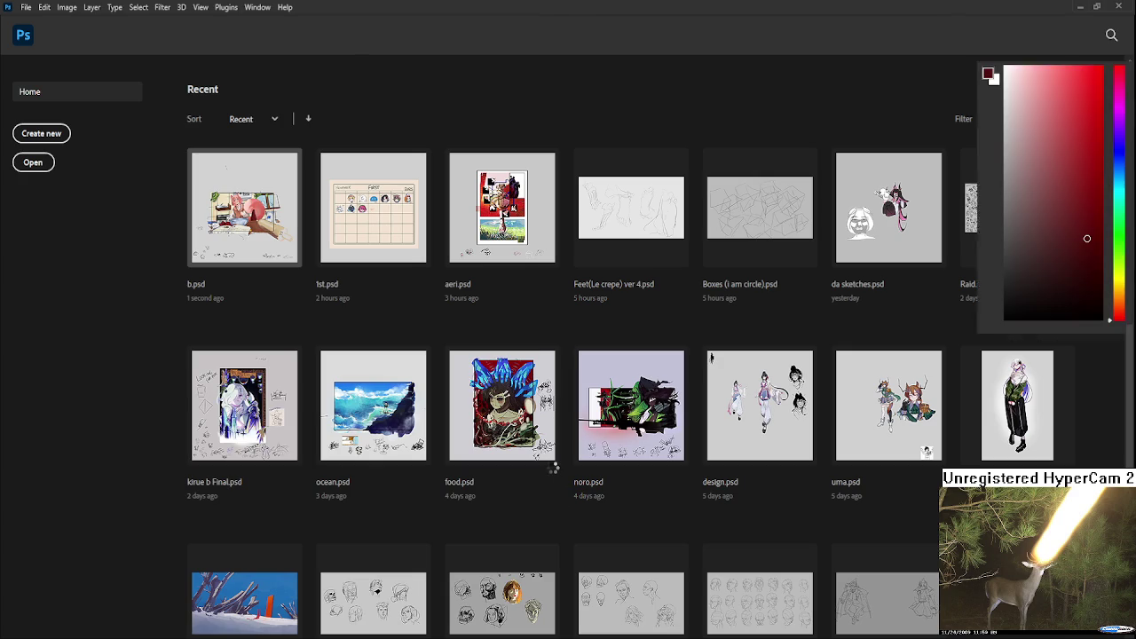
Hide the girl's layer, save b.psd with only the kitchen showing, then close it and open aeri.psd.
{"action": "scroll", "coordinate": [552, 468], "scroll_direction": "up", "scroll_amount": 3}
{"action": "scroll", "coordinate": [552, 467], "scroll_direction": "up", "scroll_amount": 3}
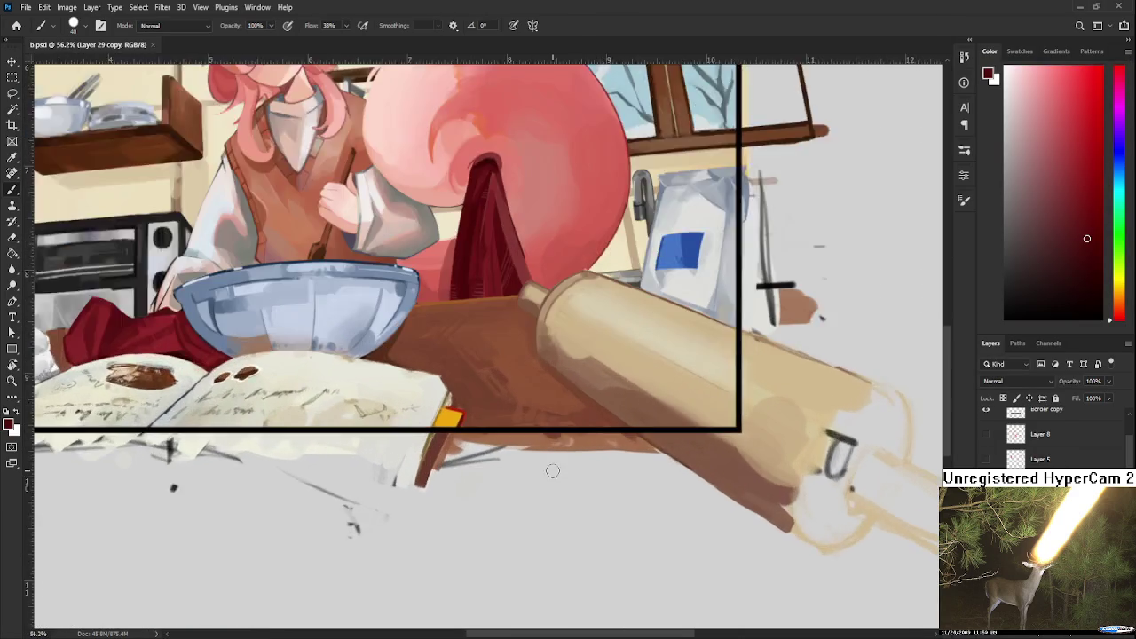
{"action": "scroll", "coordinate": [552, 467], "scroll_direction": "up", "scroll_amount": 3}
{"action": "key", "text": "ctrl+comma"}
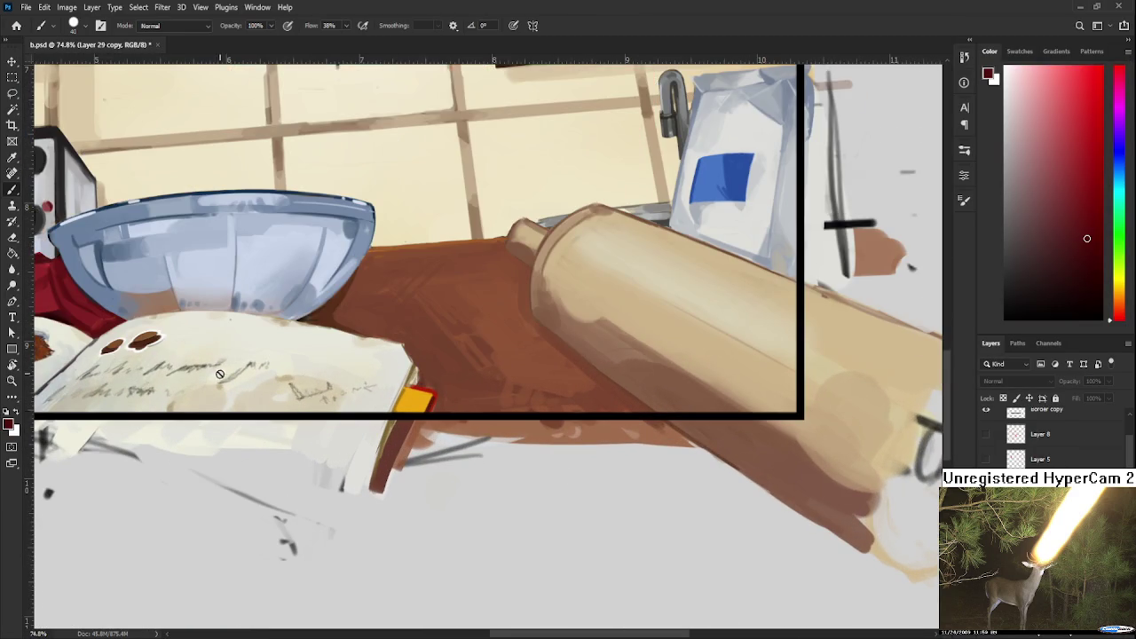
{"action": "scroll", "coordinate": [297, 412], "scroll_direction": "down", "scroll_amount": 3}
{"action": "scroll", "coordinate": [297, 413], "scroll_direction": "down", "scroll_amount": 2}
{"action": "key", "text": "ctrl+s"}
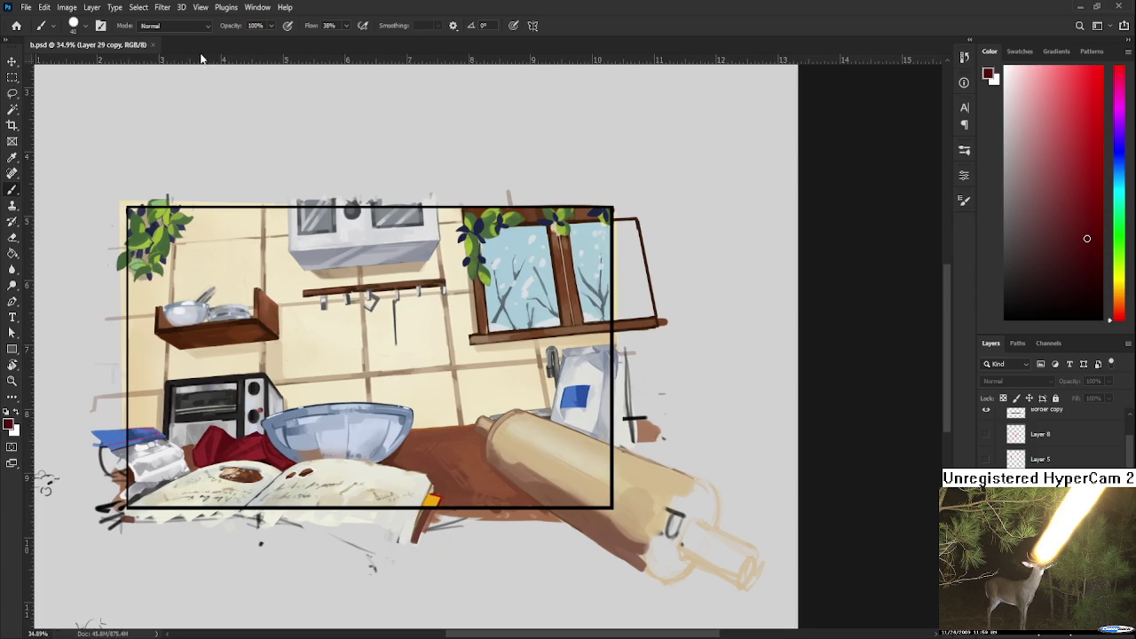
{"action": "left_click", "coordinate": [153, 44]}
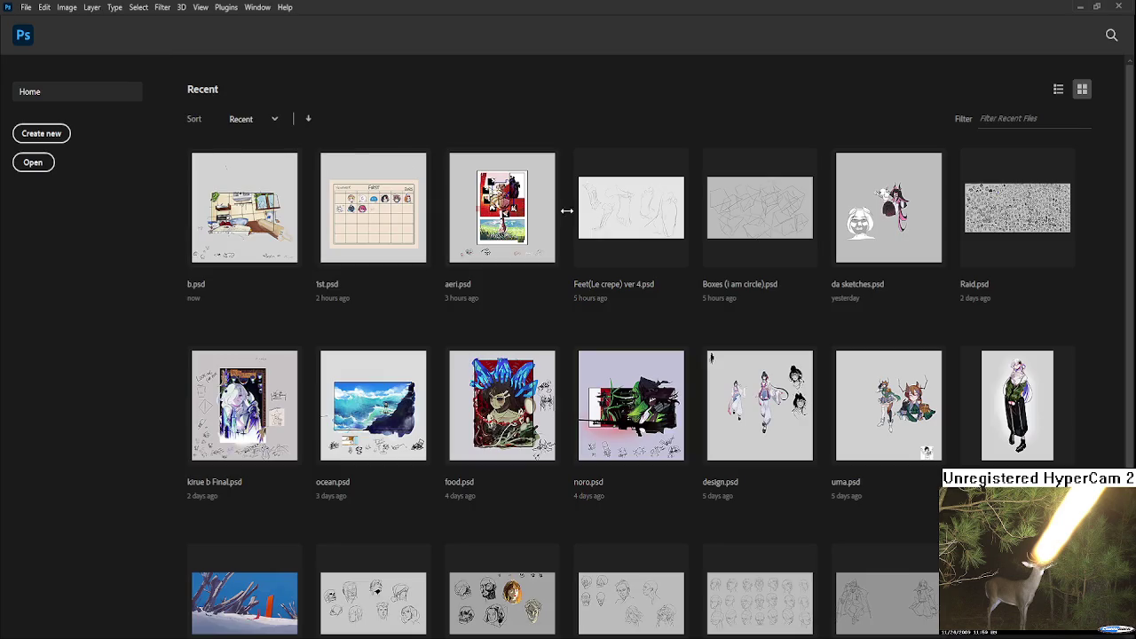
{"action": "left_click", "coordinate": [478, 217]}
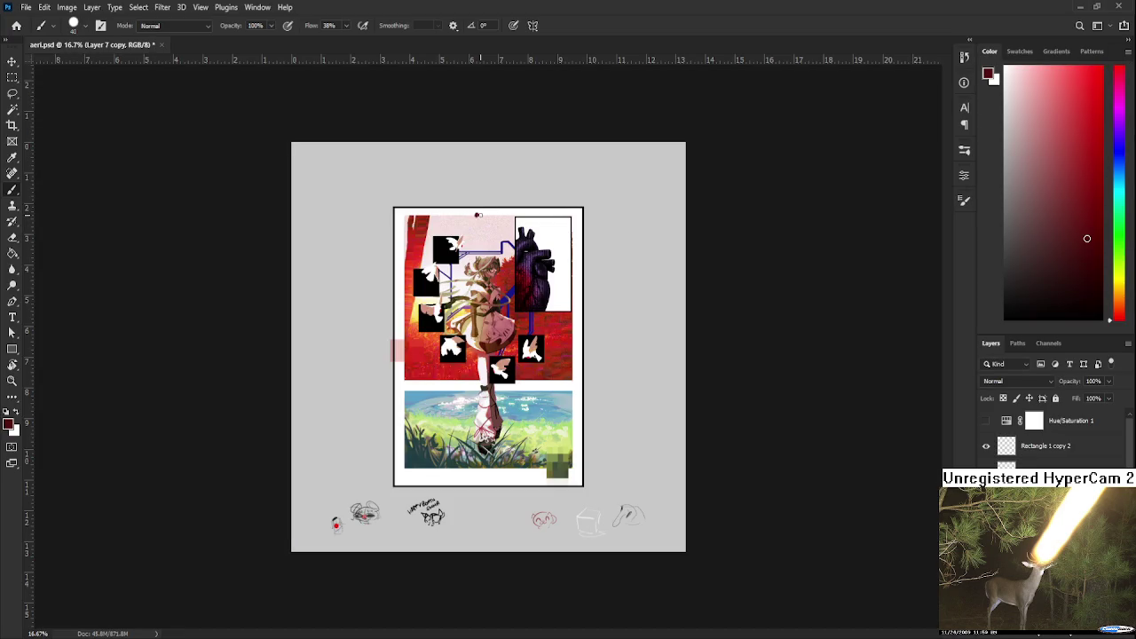
{"action": "scroll", "coordinate": [504, 342], "scroll_direction": "up", "scroll_amount": 1}
{"action": "scroll", "coordinate": [506, 340], "scroll_direction": "up", "scroll_amount": 2}
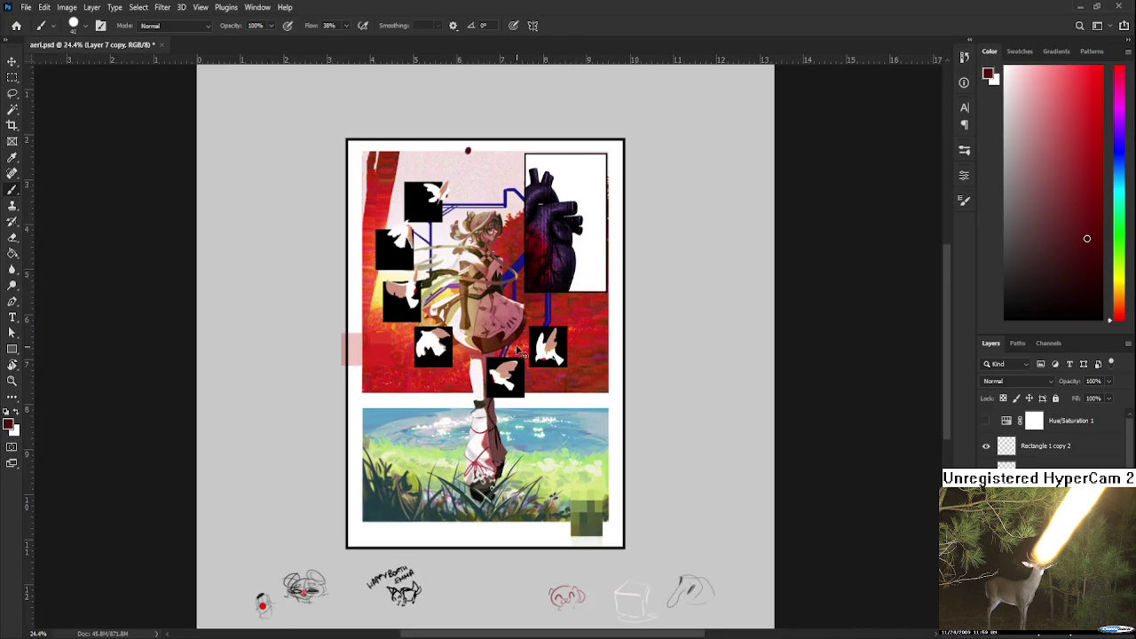
{"action": "scroll", "coordinate": [508, 337], "scroll_direction": "up", "scroll_amount": 2}
{"action": "scroll", "coordinate": [509, 336], "scroll_direction": "down", "scroll_amount": 2}
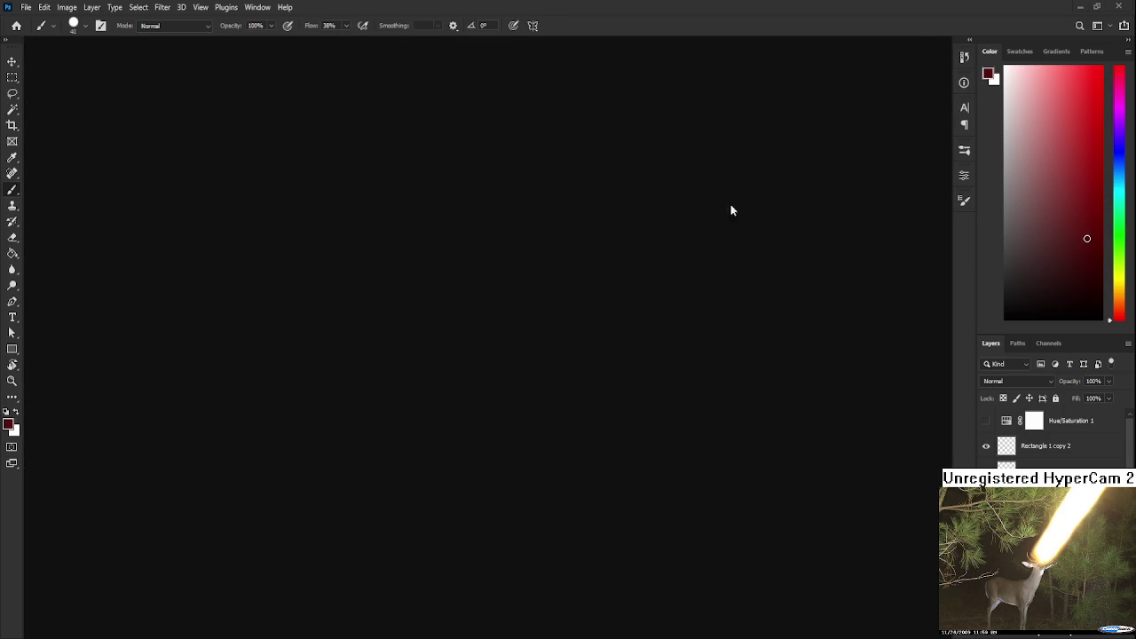
{"action": "left_click_drag", "start_coordinate": [105, 51], "coordinate": [738, 208]}
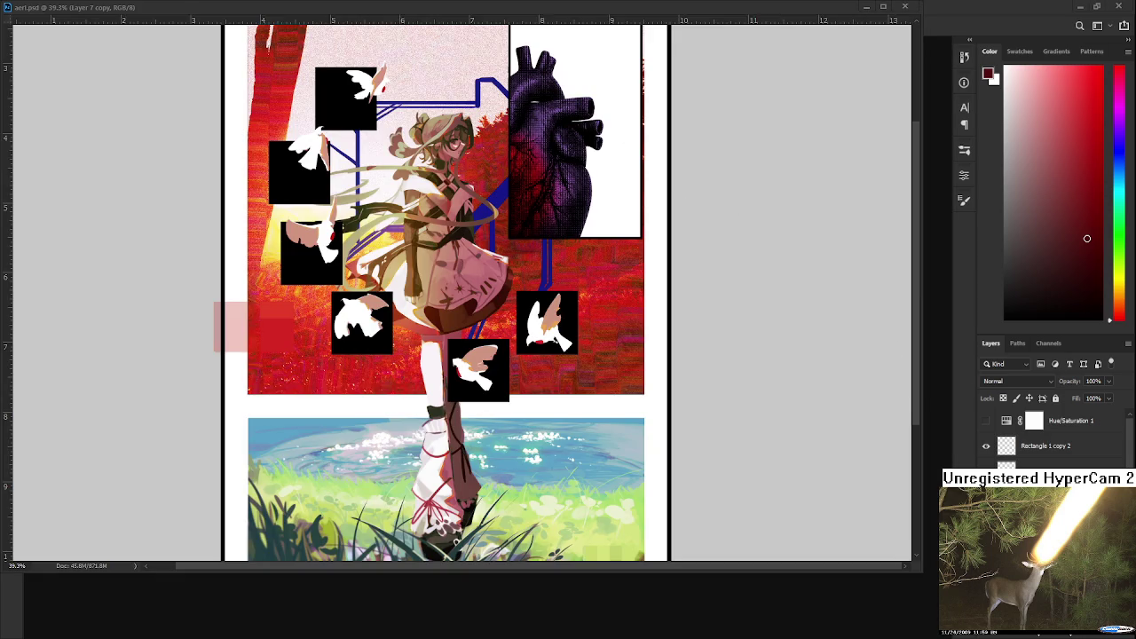
{"action": "scroll", "coordinate": [479, 267], "scroll_direction": "down", "scroll_amount": 2}
{"action": "scroll", "coordinate": [478, 267], "scroll_direction": "down", "scroll_amount": 2}
{"action": "scroll", "coordinate": [478, 267], "scroll_direction": "down", "scroll_amount": 1}
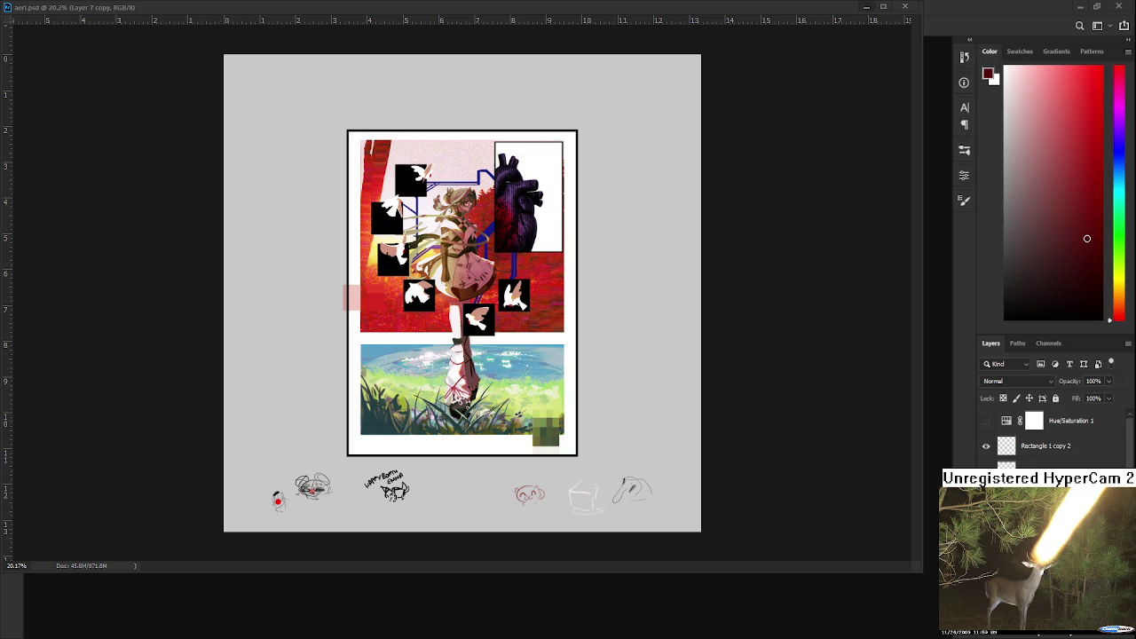
{"action": "left_click", "coordinate": [865, 7]}
{"action": "left_click", "coordinate": [16, 25]}
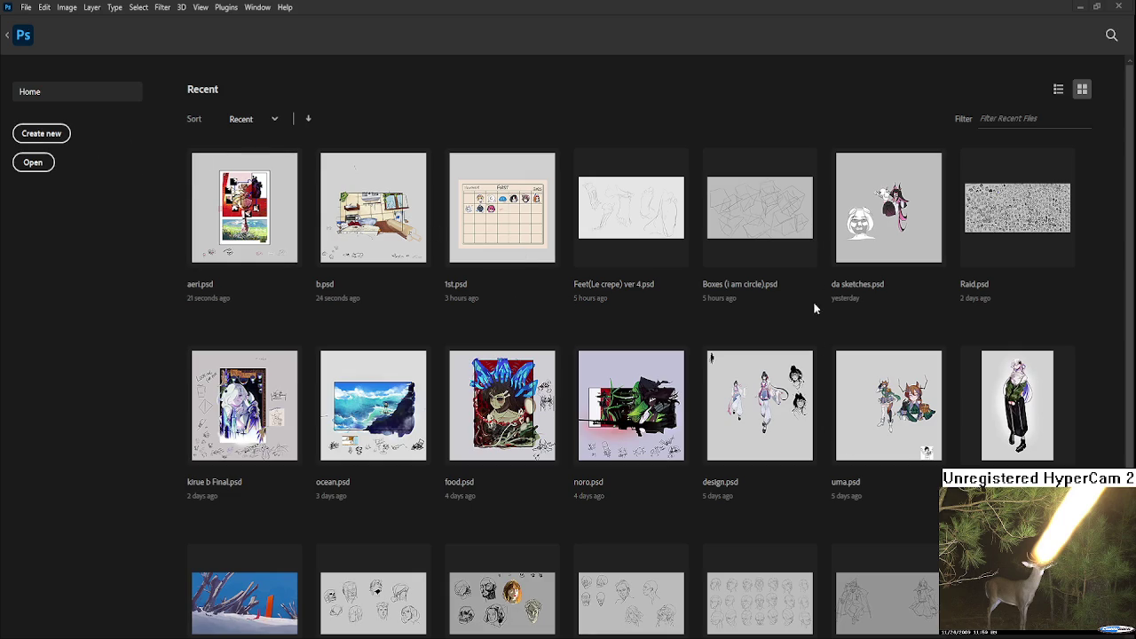
Dismiss the start screen, focus Untitled-1 and minimize the aeri.psd reference window.
{"action": "key", "text": "Escape"}
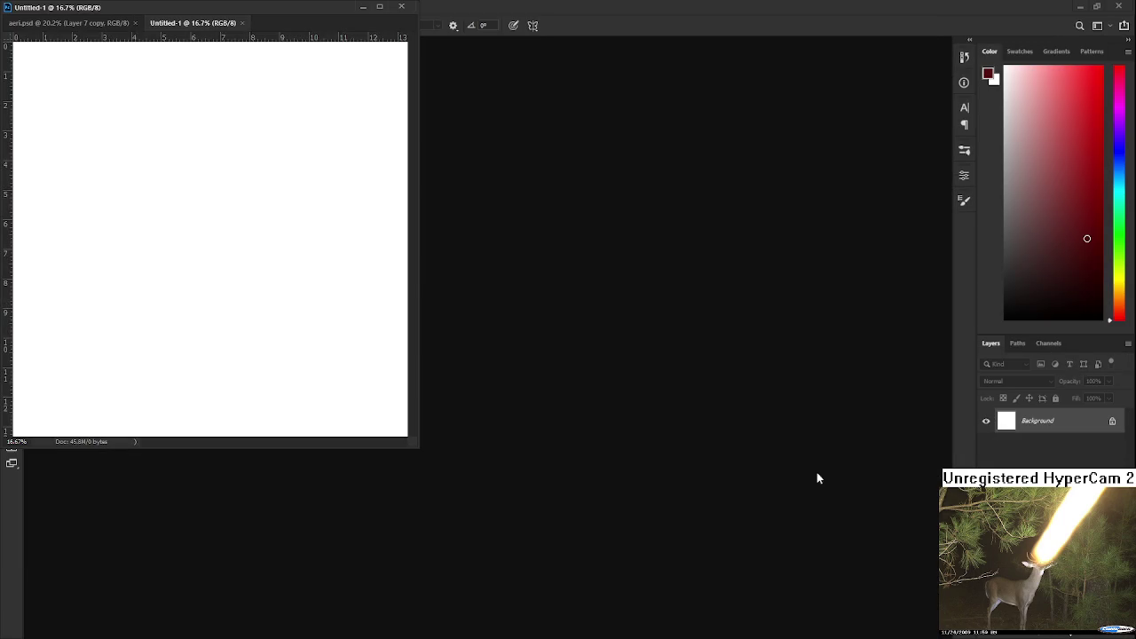
{"action": "left_click", "coordinate": [142, 3]}
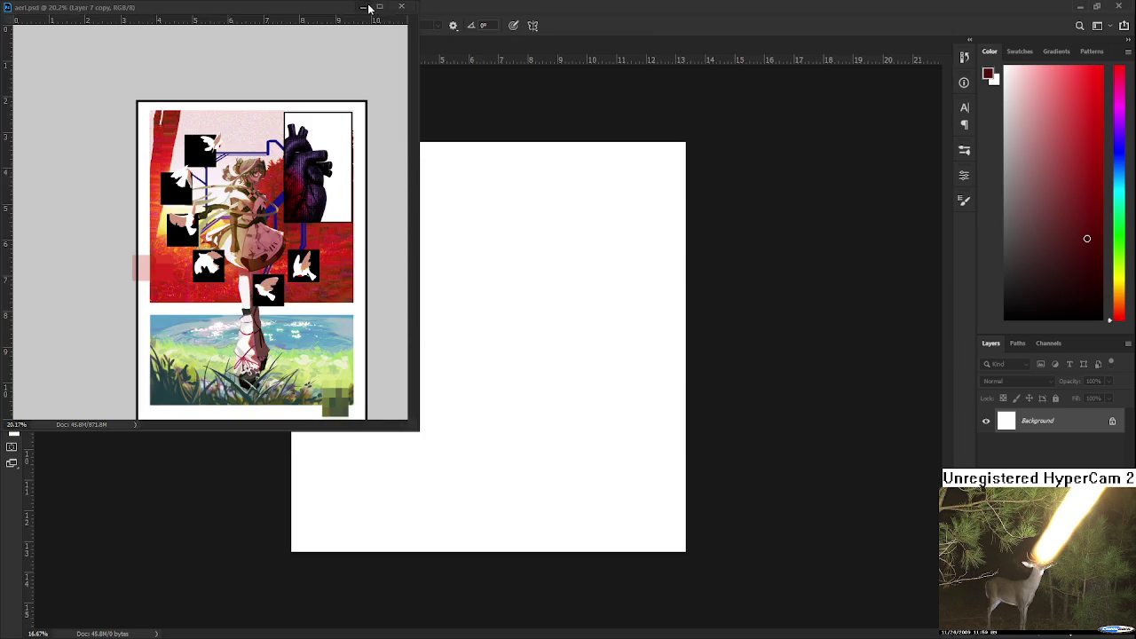
{"action": "left_click", "coordinate": [366, 7]}
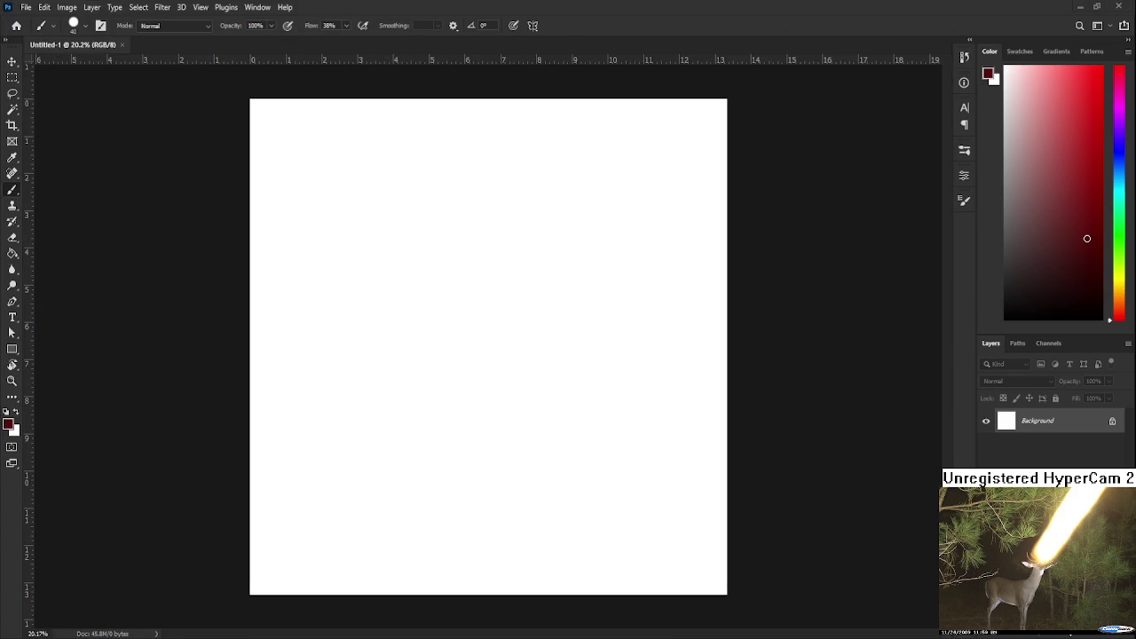
Fill the blank canvas with light grey using the Paint Bucket.
{"action": "left_click_drag", "start_coordinate": [1046, 229], "coordinate": [917, 157]}
{"action": "key", "text": "g"}
{"action": "left_click", "coordinate": [477, 360]}
{"action": "key", "text": "ctrl+minus"}
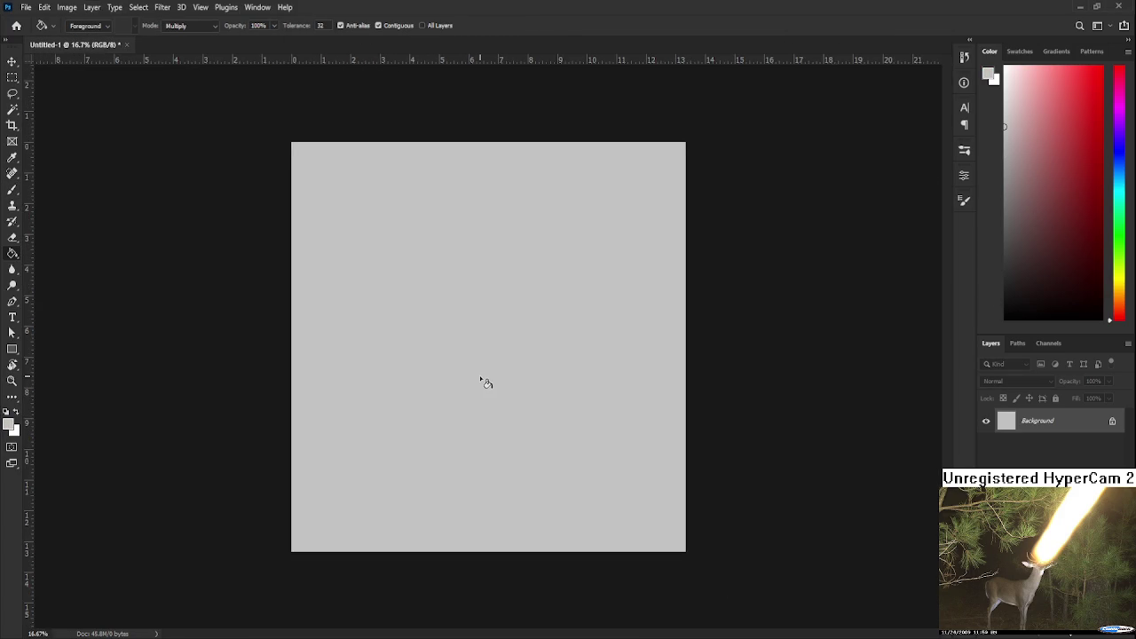
{"action": "scroll", "coordinate": [486, 382], "scroll_direction": "down", "scroll_amount": 1}
Add an empty Layer 1 above the grey background.
{"action": "left_click", "coordinate": [1100, 632]}
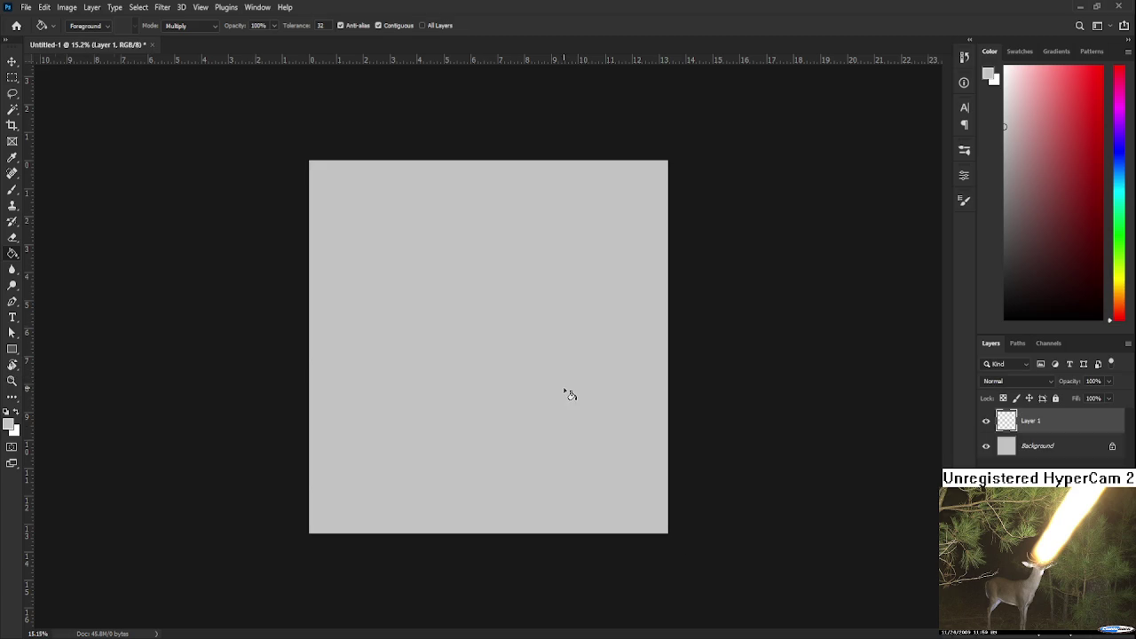
{"action": "scroll", "coordinate": [568, 393], "scroll_direction": "up", "scroll_amount": 3}
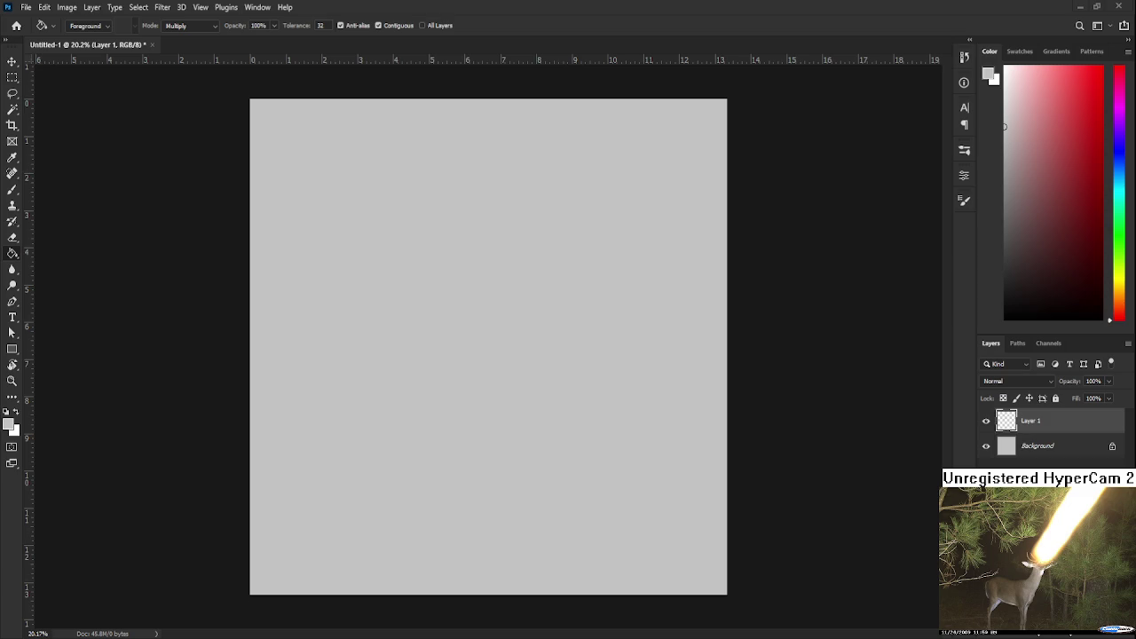
{"action": "scroll", "coordinate": [345, 366], "scroll_direction": "down", "scroll_amount": 1}
{"action": "scroll", "coordinate": [332, 413], "scroll_direction": "up", "scroll_amount": 2}
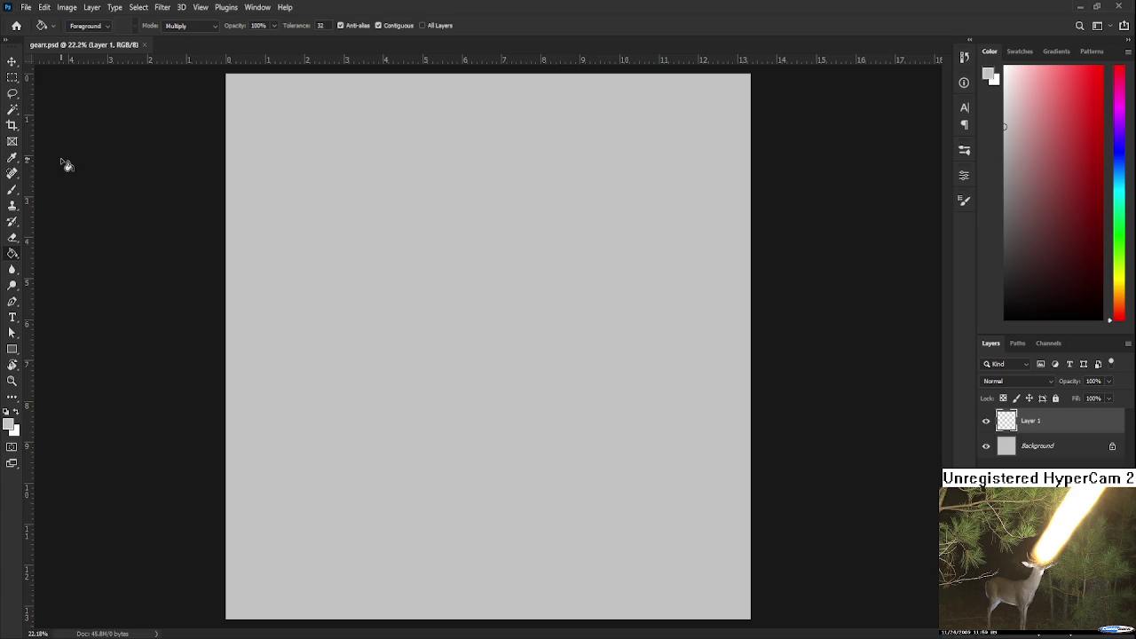
Pick a darker grey and bring the aeri.psd reference window back beside the grey page.
{"action": "scroll", "coordinate": [182, 278], "scroll_direction": "up", "scroll_amount": 1}
{"action": "scroll", "coordinate": [383, 406], "scroll_direction": "down", "scroll_amount": 1}
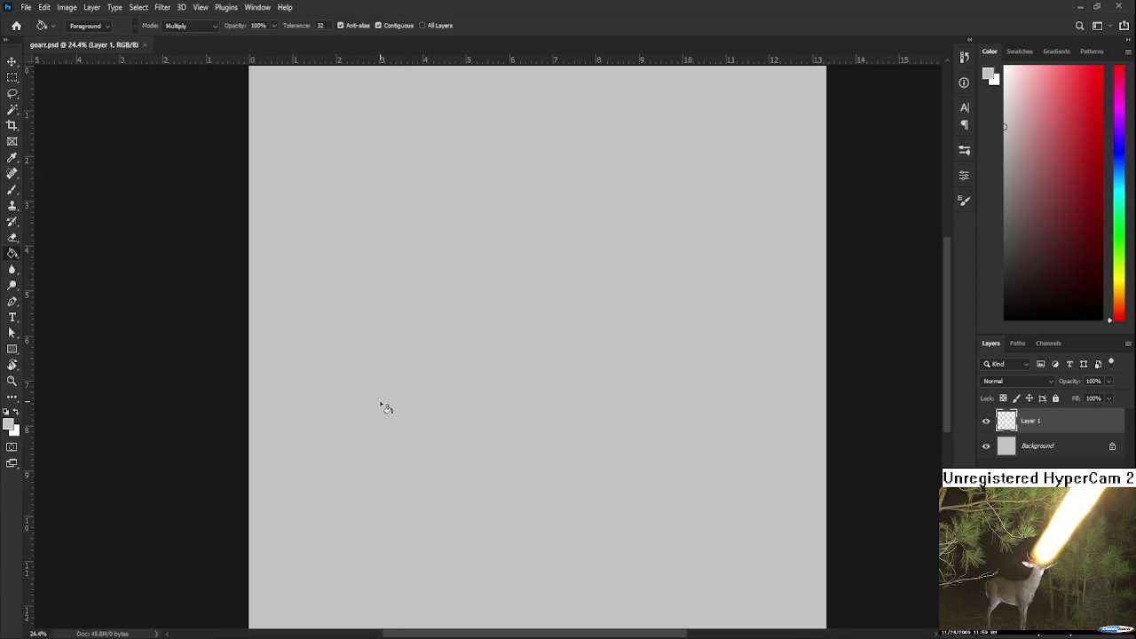
{"action": "left_click_drag", "start_coordinate": [1052, 190], "coordinate": [1005, 216]}
{"action": "key", "text": "ctrl+Tab"}
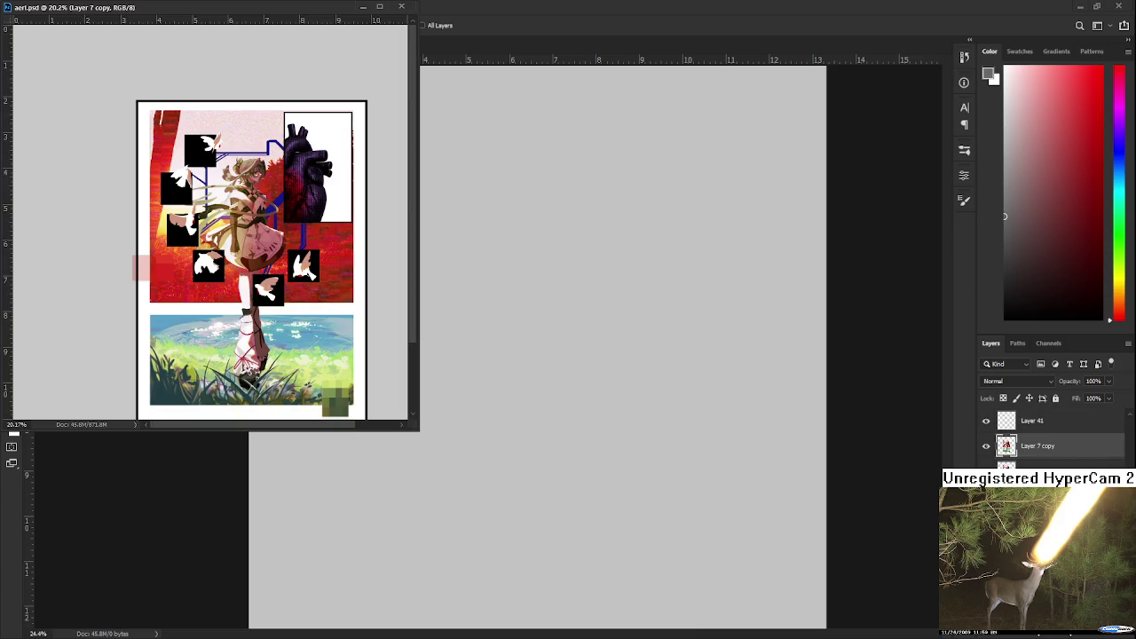
{"action": "key", "text": "ctrl+z"}
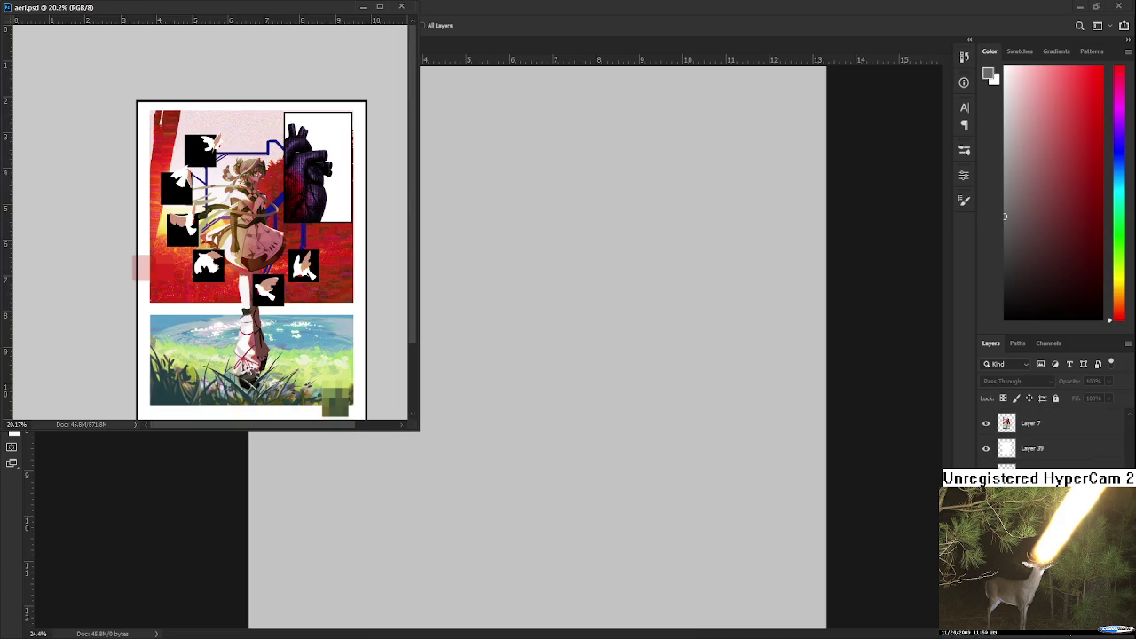
{"action": "left_click", "coordinate": [633, 332]}
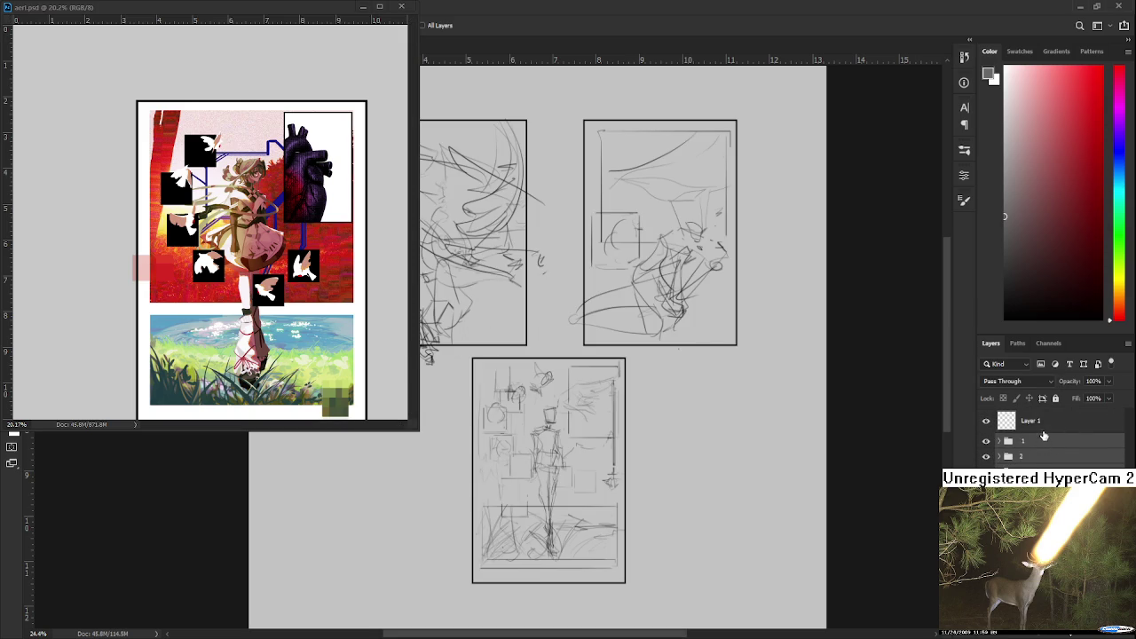
{"action": "left_click", "coordinate": [215, 13]}
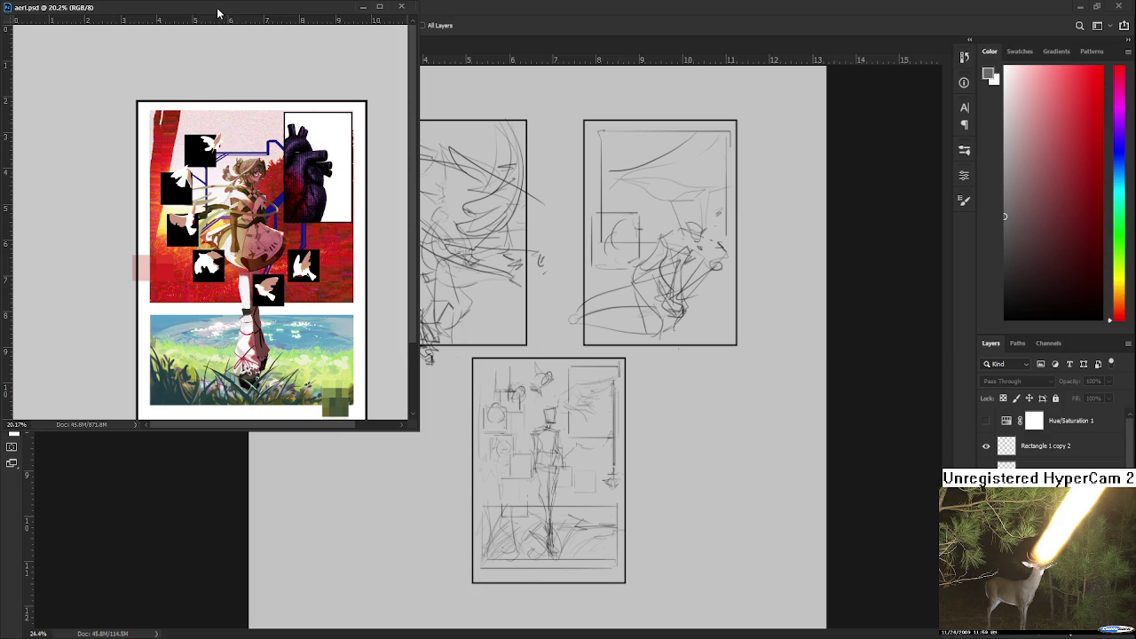
Resize the aeri.psd window by its corner and fit the image to it.
{"action": "scroll", "coordinate": [213, 206], "scroll_direction": "up", "scroll_amount": 2}
{"action": "scroll", "coordinate": [212, 206], "scroll_direction": "up", "scroll_amount": 2}
{"action": "scroll", "coordinate": [158, 206], "scroll_direction": "up", "scroll_amount": 1}
{"action": "left_click_drag", "start_coordinate": [418, 431], "coordinate": [382, 539]}
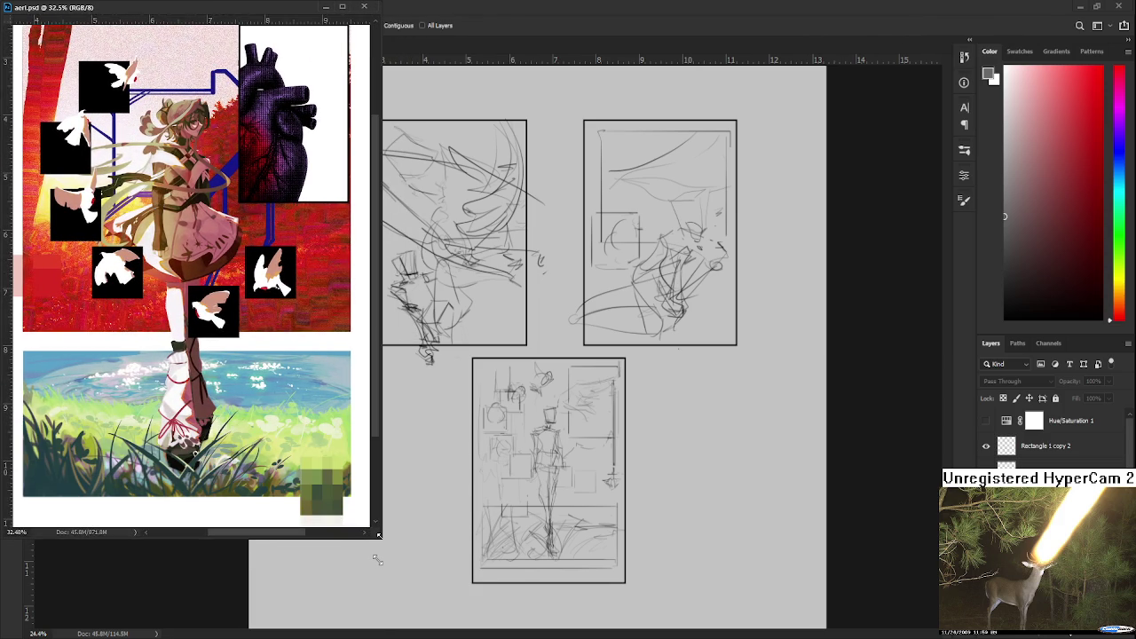
{"action": "scroll", "coordinate": [259, 329], "scroll_direction": "down", "scroll_amount": 1}
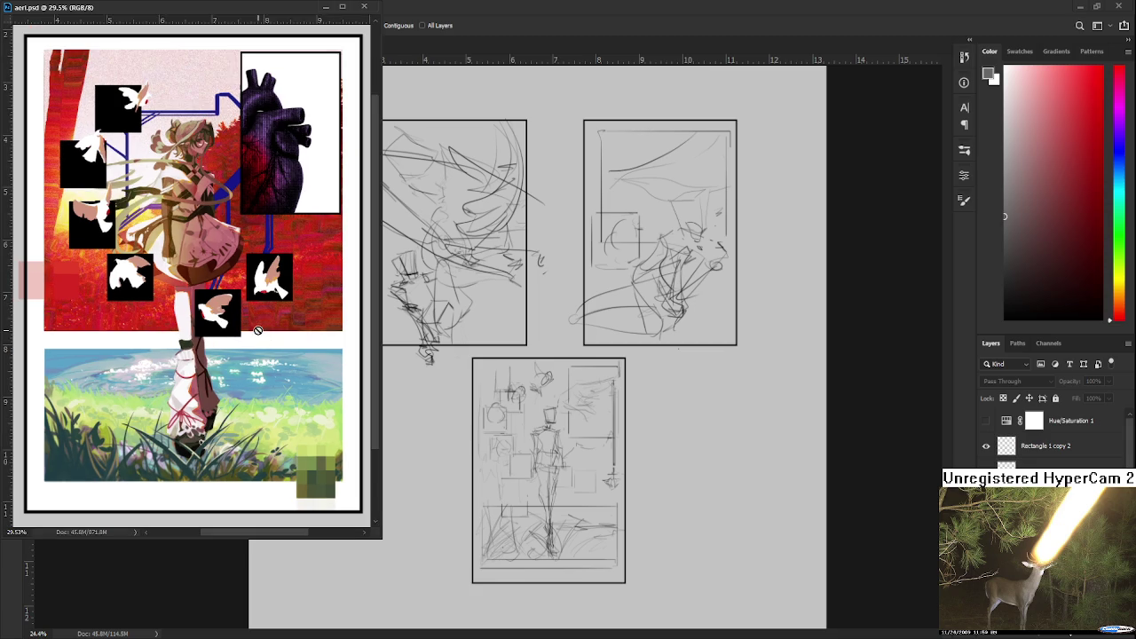
{"action": "left_click_drag", "start_coordinate": [377, 563], "coordinate": [366, 538]}
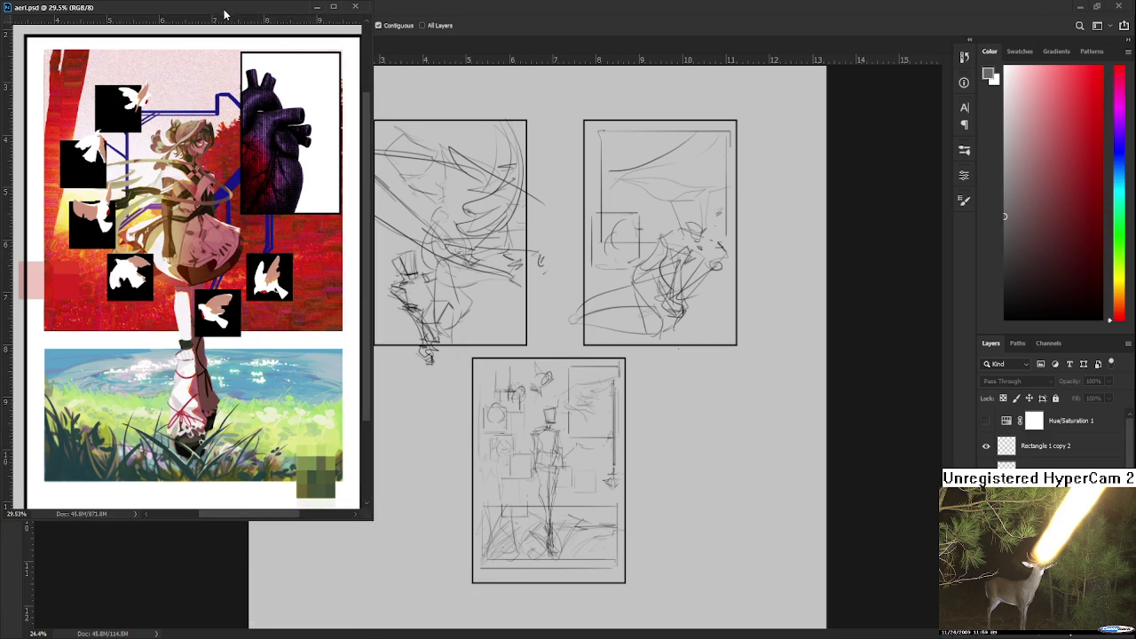
{"action": "left_click_drag", "start_coordinate": [231, 174], "coordinate": [219, 163]}
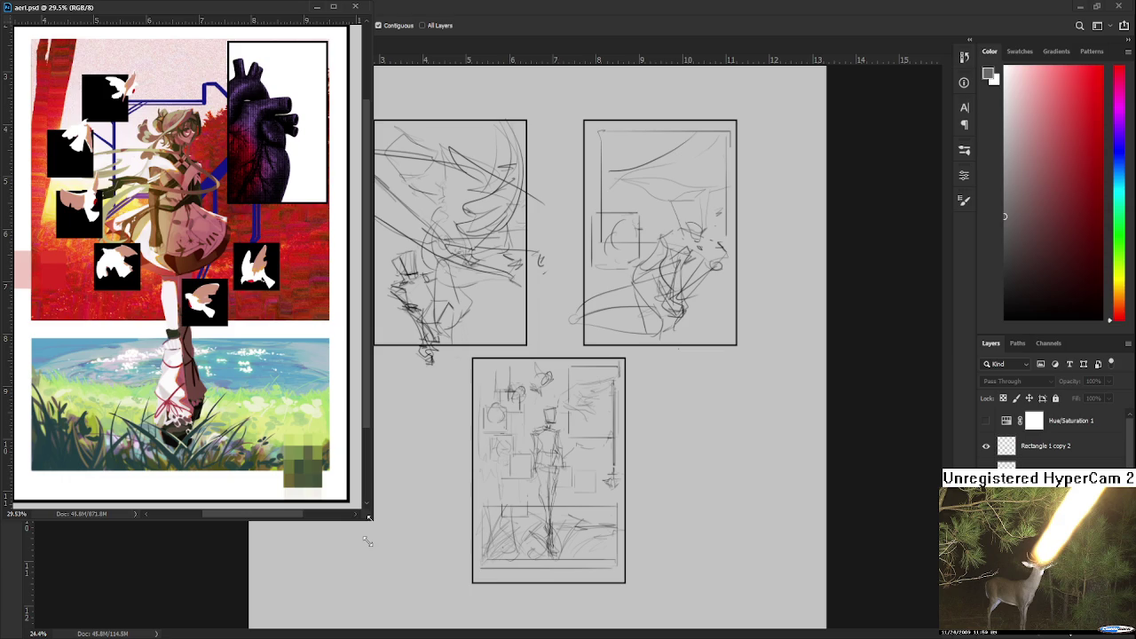
{"action": "left_click_drag", "start_coordinate": [367, 542], "coordinate": [352, 533]}
{"action": "key", "text": "ctrl+0"}
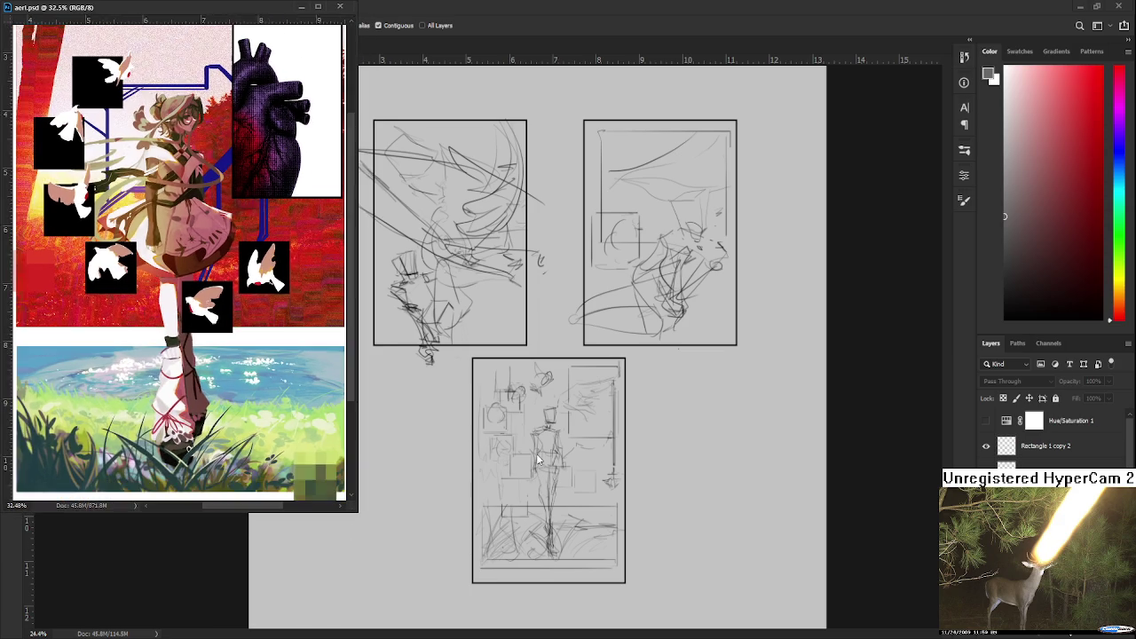
On the comic page, expand group 1 to reveal the Rectangle 1 layer.
{"action": "left_click", "coordinate": [576, 433]}
{"action": "scroll", "coordinate": [598, 456], "scroll_direction": "up", "scroll_amount": 2}
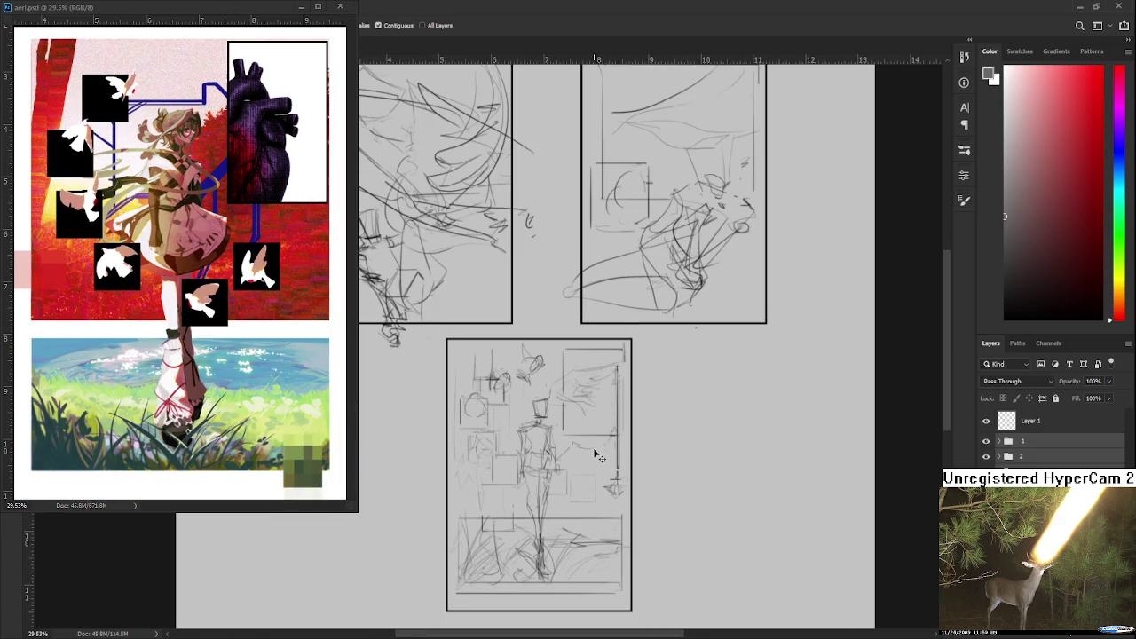
{"action": "scroll", "coordinate": [599, 456], "scroll_direction": "up", "scroll_amount": 2}
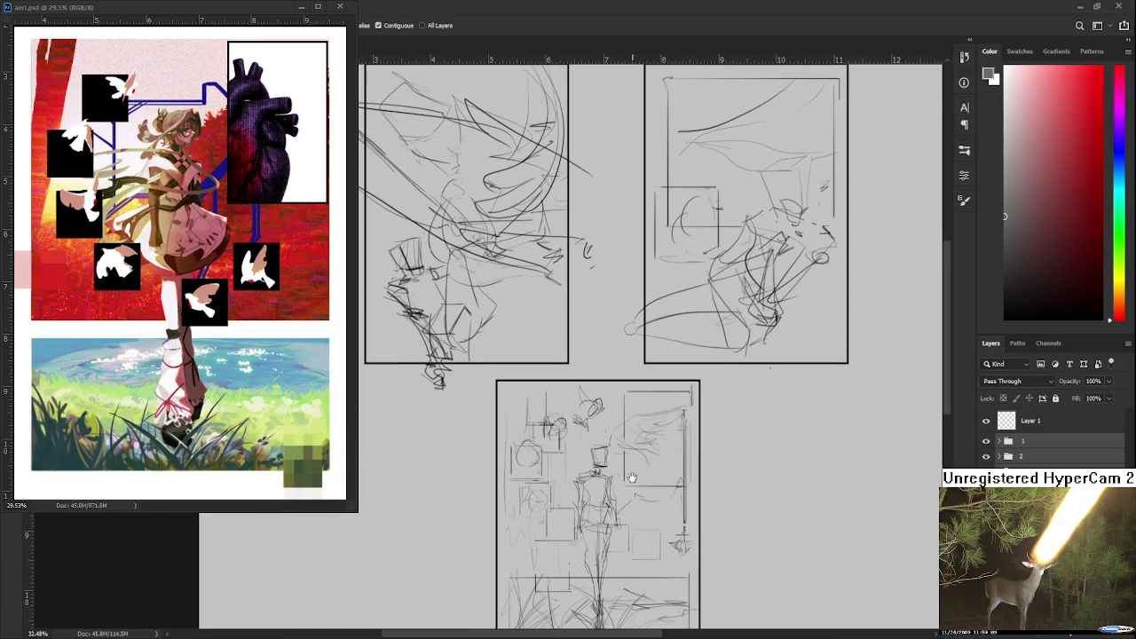
{"action": "left_click", "coordinate": [998, 441]}
{"action": "left_click", "coordinate": [1016, 460]}
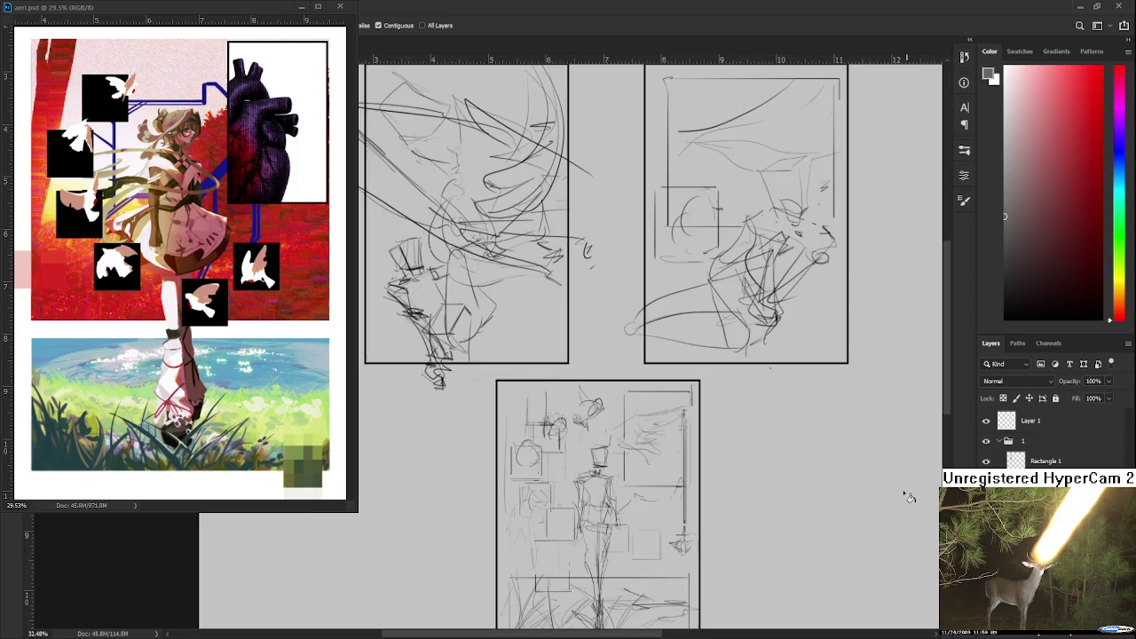
Select the whole canvas and delete the sketch strokes from the upper frames.
{"action": "scroll", "coordinate": [659, 461], "scroll_direction": "down", "scroll_amount": 2}
{"action": "key", "text": "m"}
{"action": "key", "text": "ctrl+a"}
{"action": "key", "text": "Delete"}
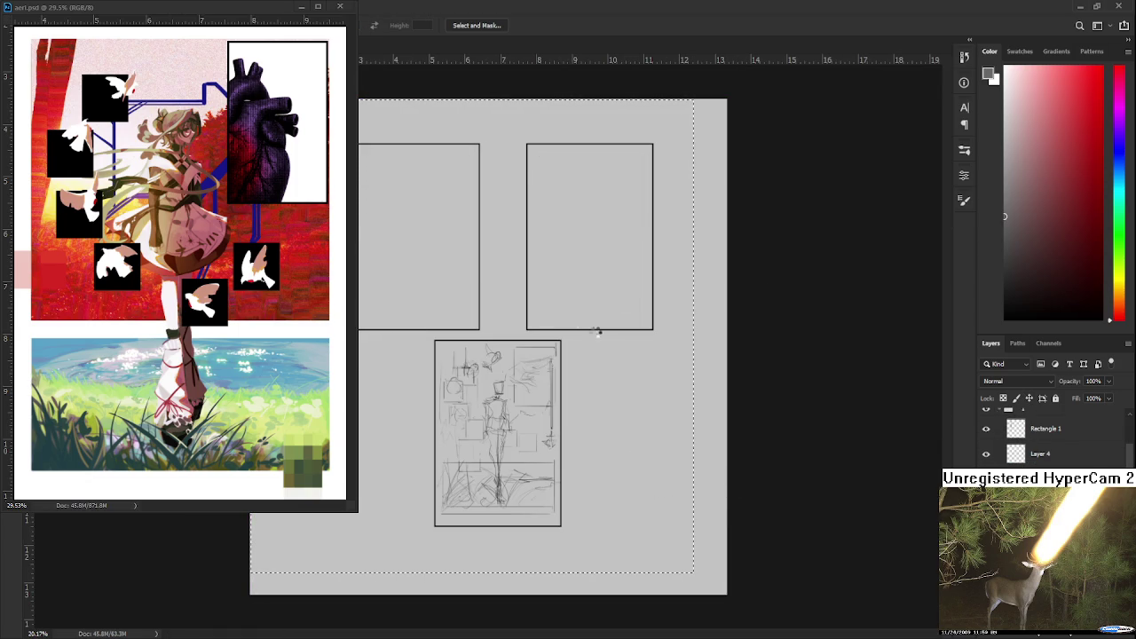
Paint black test letter strokes across the left frame with the brush.
{"action": "scroll", "coordinate": [552, 409], "scroll_direction": "up", "scroll_amount": 1}
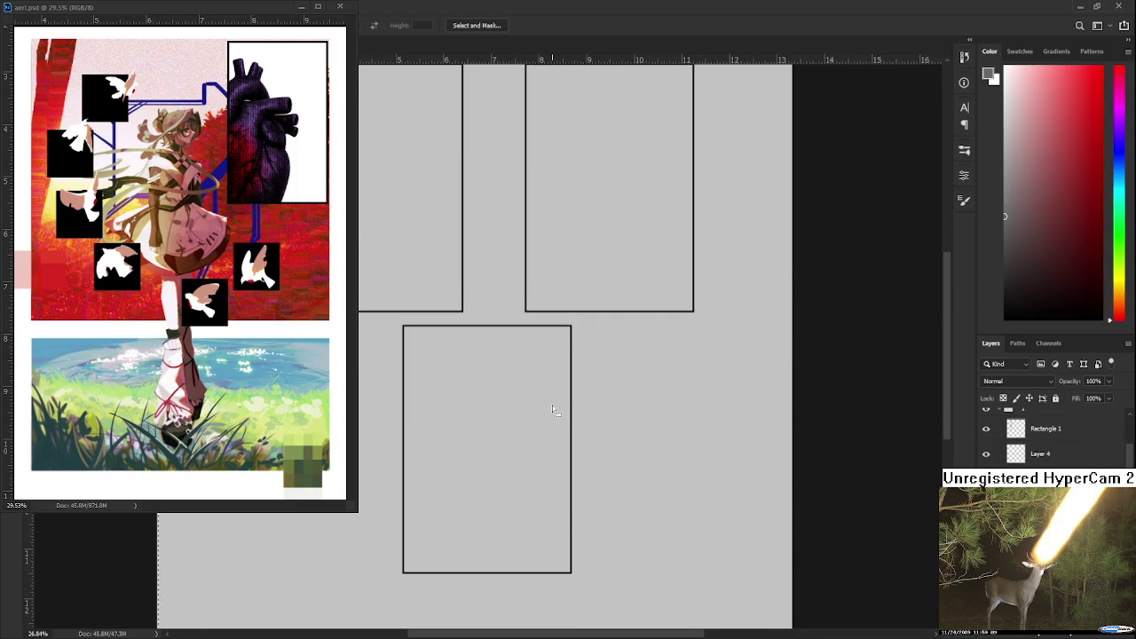
{"action": "scroll", "coordinate": [604, 431], "scroll_direction": "up", "scroll_amount": 1}
{"action": "left_click_drag", "start_coordinate": [1063, 266], "coordinate": [1004, 318]}
{"action": "scroll", "coordinate": [565, 331], "scroll_direction": "up", "scroll_amount": 1}
{"action": "key", "text": "b"}
{"action": "mouse_move", "coordinate": [441, 273]}
{"action": "left_mouse_down"}
{"action": "mouse_move", "coordinate": [426, 180]}
{"action": "mouse_move", "coordinate": [391, 297]}
{"action": "left_mouse_up"}
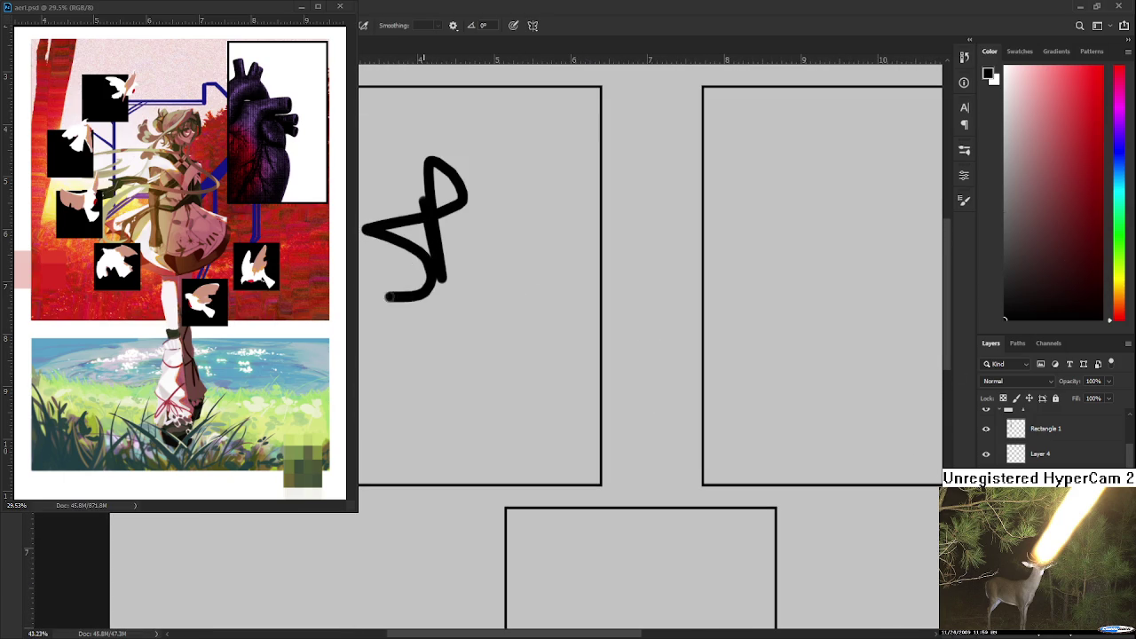
{"action": "key", "text": "ctrl+z"}
{"action": "left_click_drag", "start_coordinate": [439, 209], "coordinate": [444, 318]}
{"action": "left_click_drag", "start_coordinate": [471, 315], "coordinate": [391, 263]}
{"action": "mouse_move", "coordinate": [421, 317]}
{"action": "left_mouse_down"}
{"action": "mouse_move", "coordinate": [479, 307]}
{"action": "mouse_move", "coordinate": [605, 324]}
{"action": "mouse_move", "coordinate": [631, 266]}
{"action": "mouse_move", "coordinate": [617, 324]}
{"action": "left_mouse_up"}
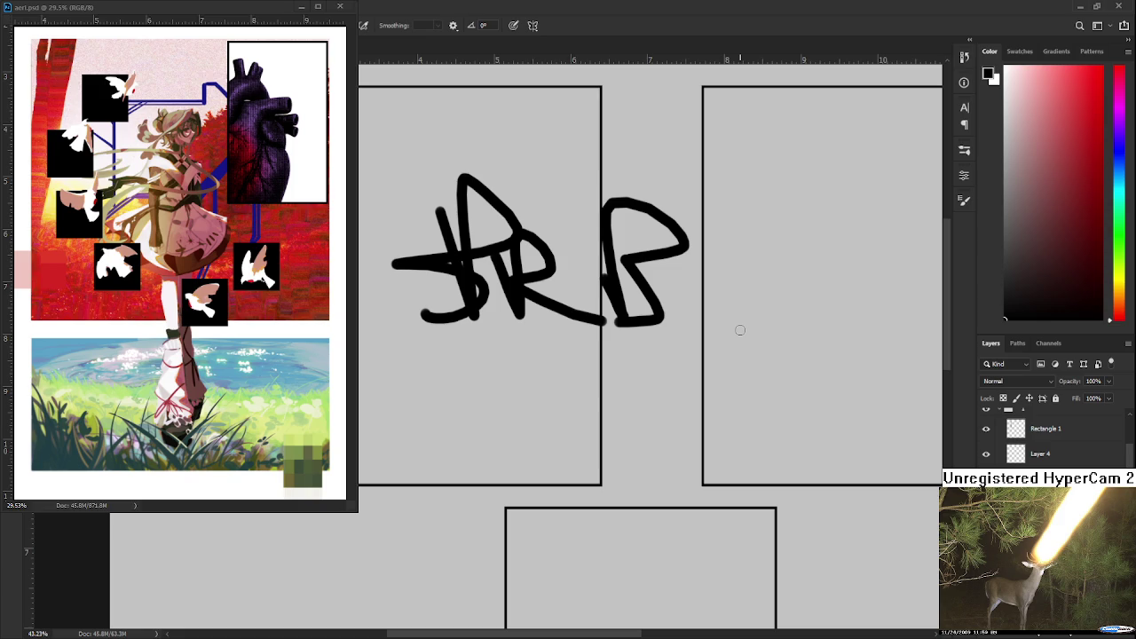
Lasso and delete the black strokes, deselect, and recenter the panel frames.
{"action": "key", "text": "l"}
{"action": "mouse_move", "coordinate": [740, 330]}
{"action": "left_mouse_down"}
{"action": "mouse_move", "coordinate": [431, 399]}
{"action": "mouse_move", "coordinate": [461, 403]}
{"action": "left_mouse_up"}
{"action": "key", "text": "Delete"}
{"action": "key", "text": "ctrl+d"}
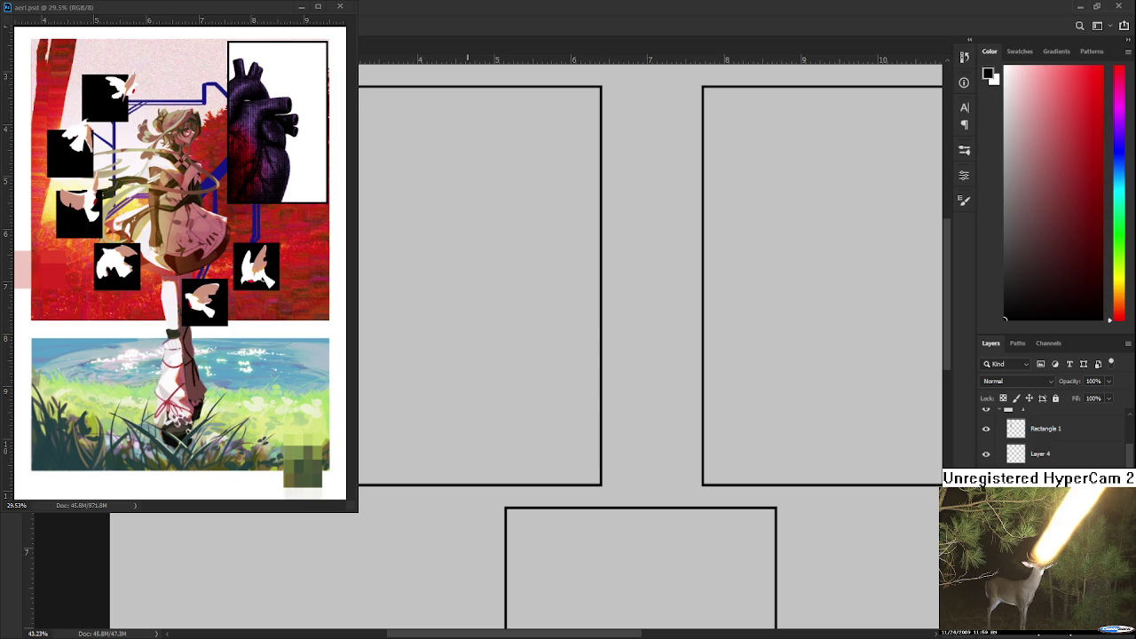
{"action": "left_click_drag", "start_coordinate": [558, 322], "coordinate": [652, 364]}
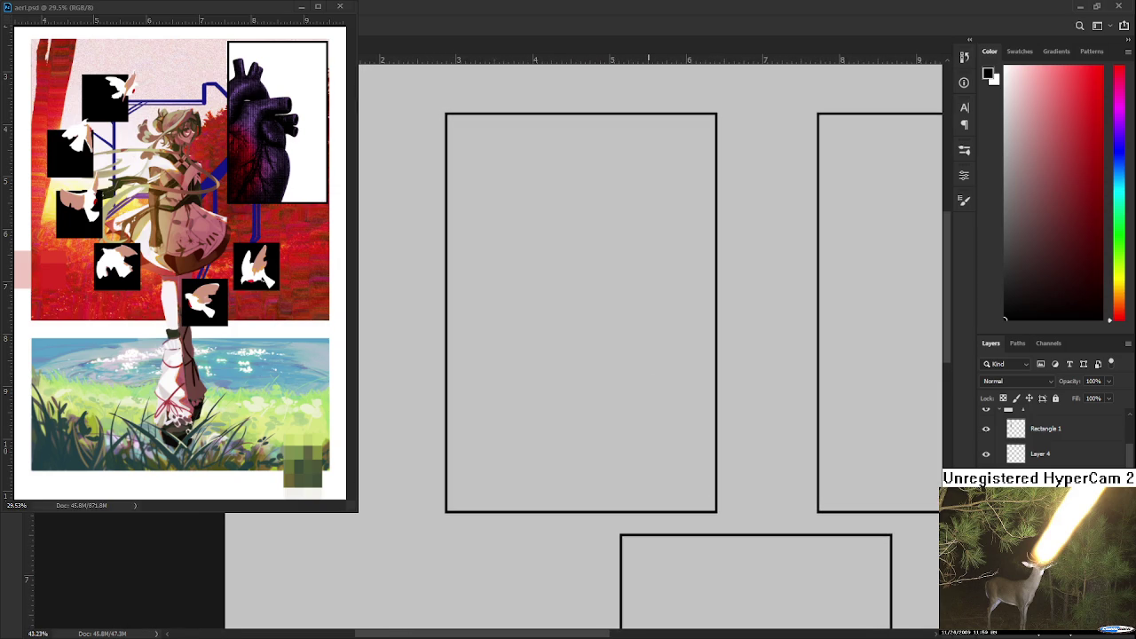